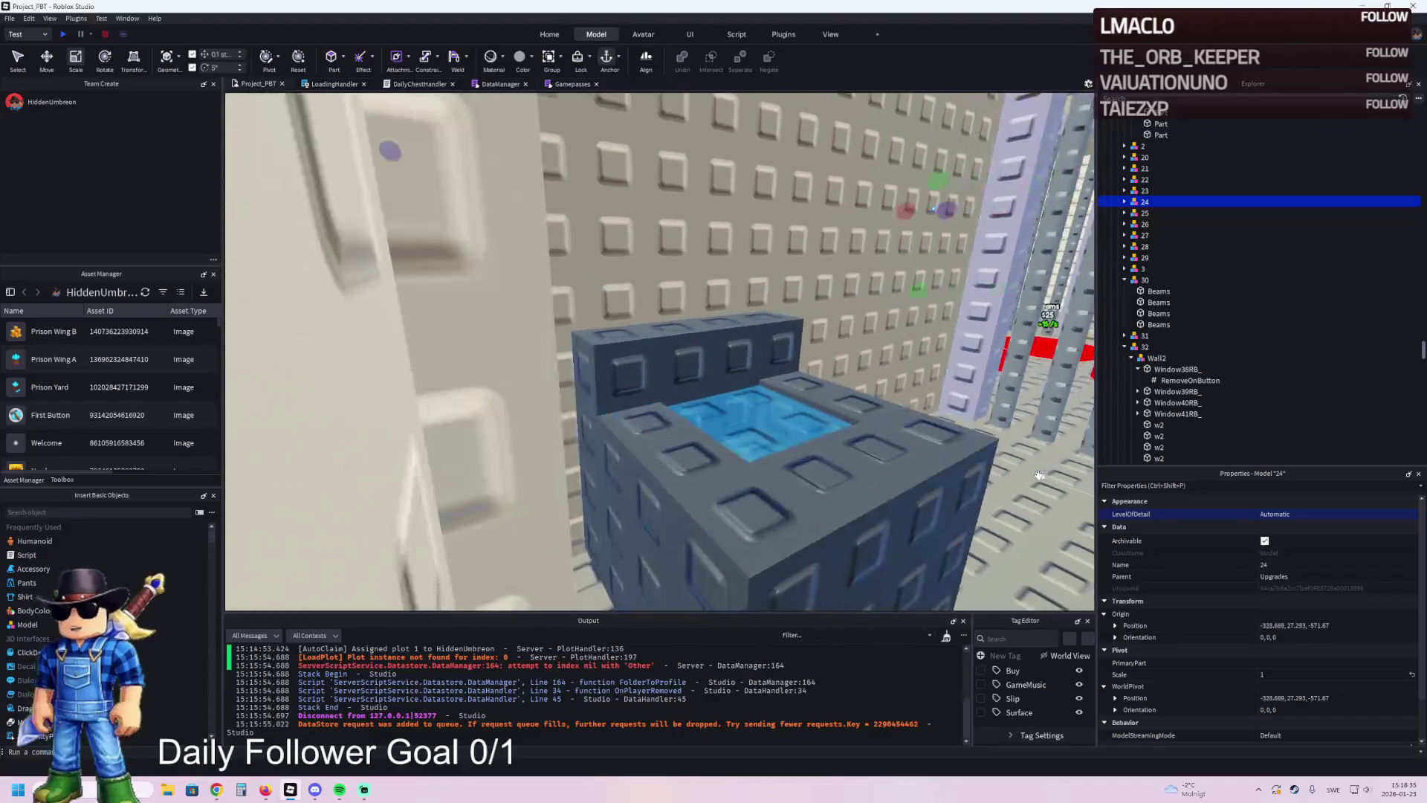
- Resize three wall pieces of the blue box to 0.5 thick, 0.9 by 1 by 2, and 0.8 wide
key(f)
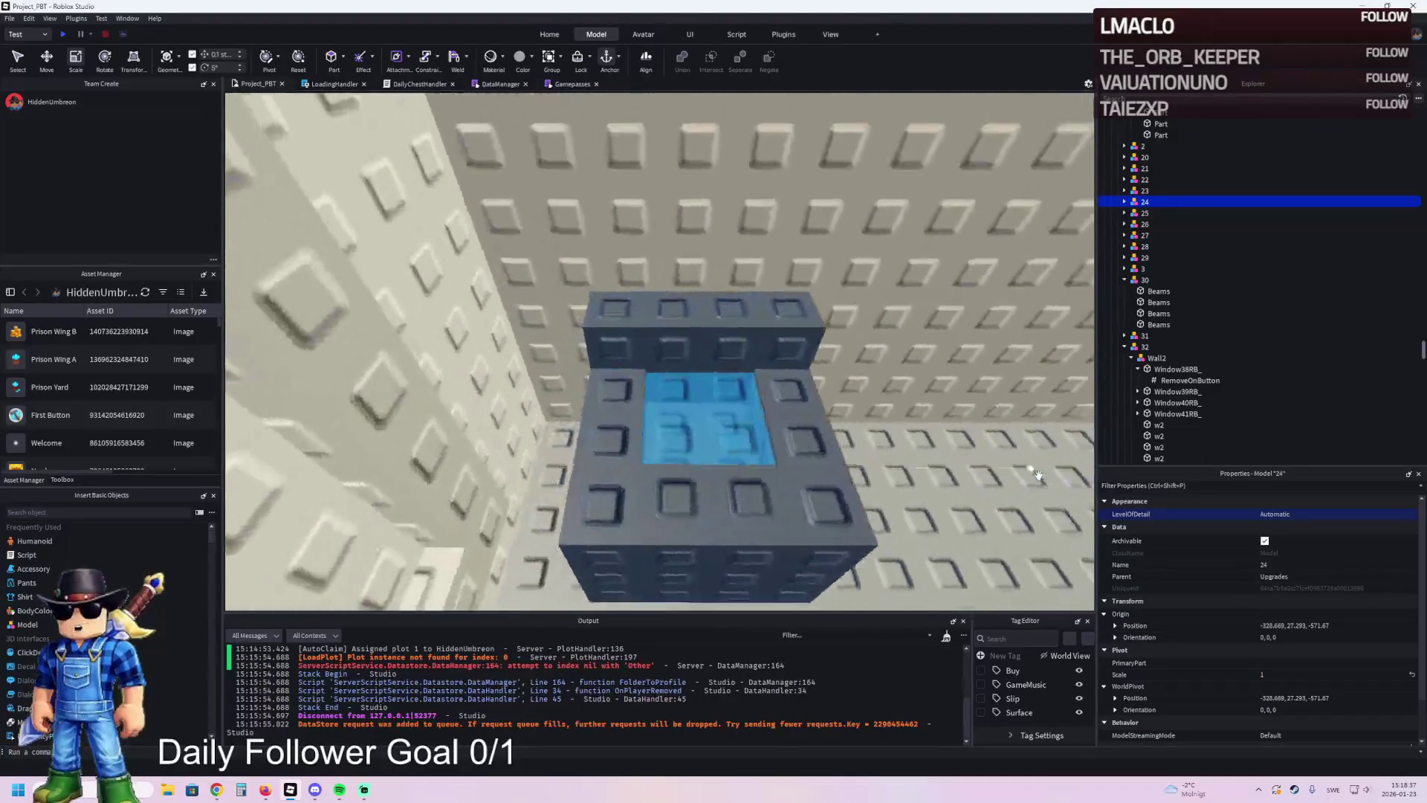
click(1038, 476)
key(f)
drag(628, 432, 694, 423)
click(535, 520)
mouse_move(561, 475)
mouse_down()
mouse_move(564, 423)
mouse_move(560, 491)
mouse_up()
click(558, 476)
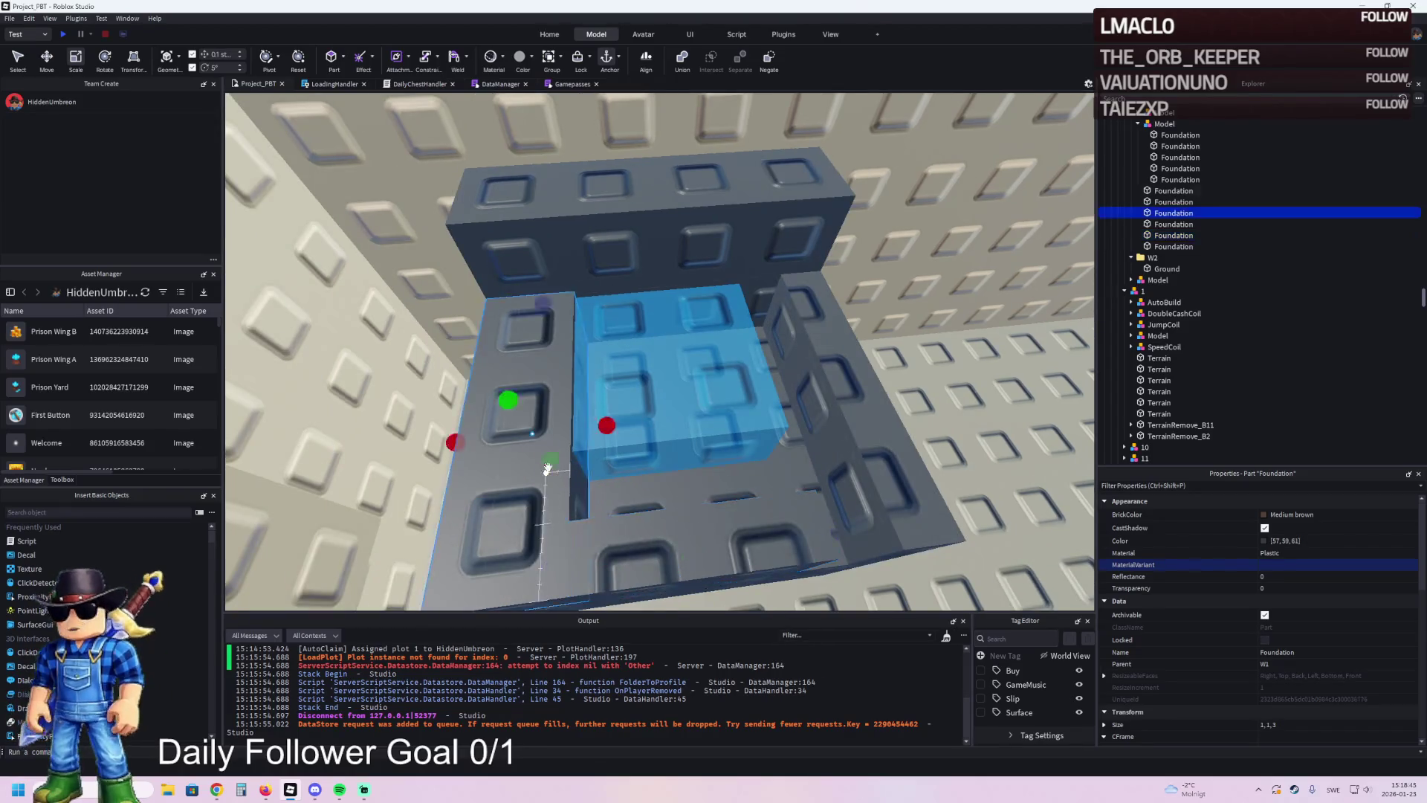
key(f)
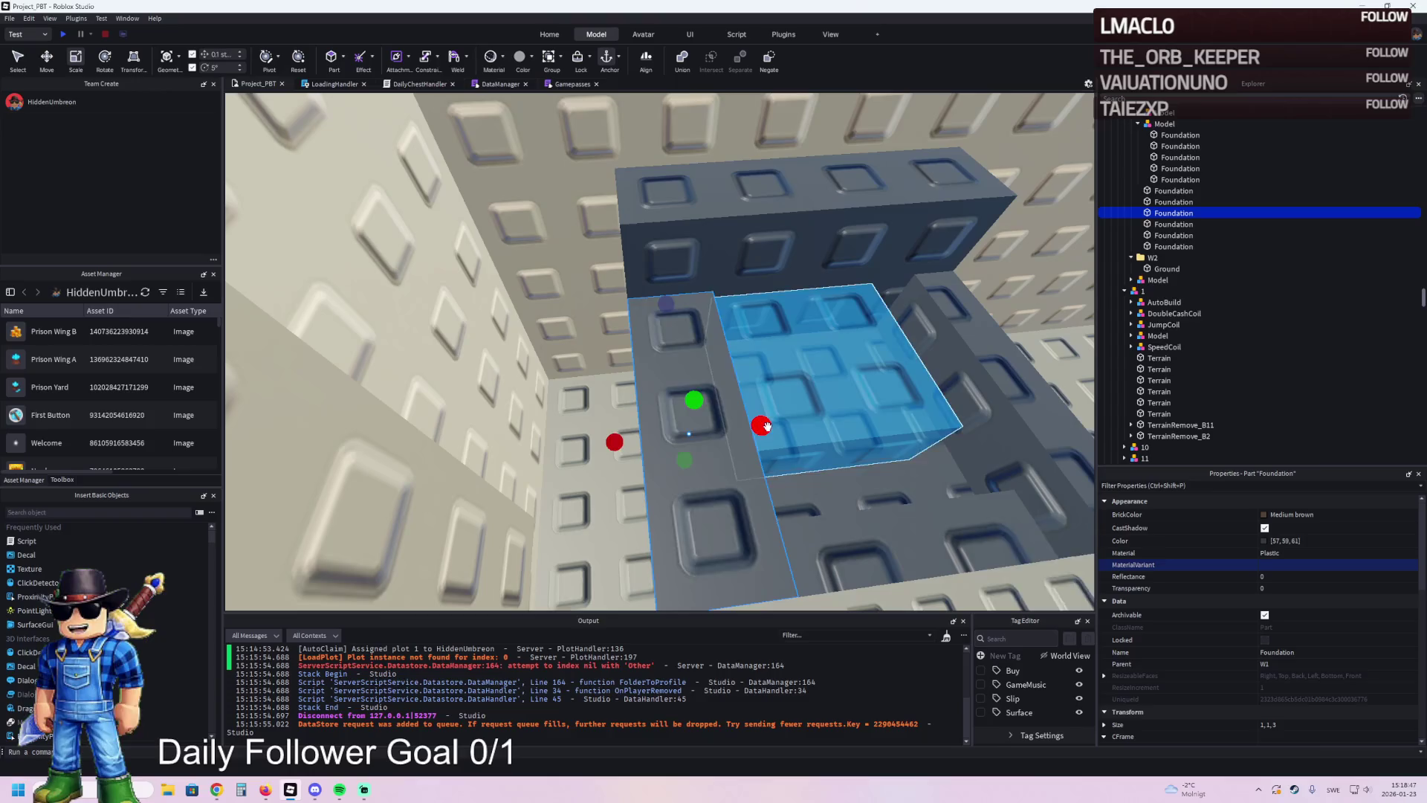
drag(765, 425, 735, 430)
- Make the blue inner block 3 wide and 2.5 deep, and the bottom ledge 0.5 by 1 by 2.8
click(805, 389)
mouse_move(682, 388)
mouse_down()
mouse_move(671, 405)
mouse_move(654, 399)
mouse_up()
drag(851, 483, 867, 553)
click(752, 556)
drag(777, 570, 835, 531)
click(835, 530)
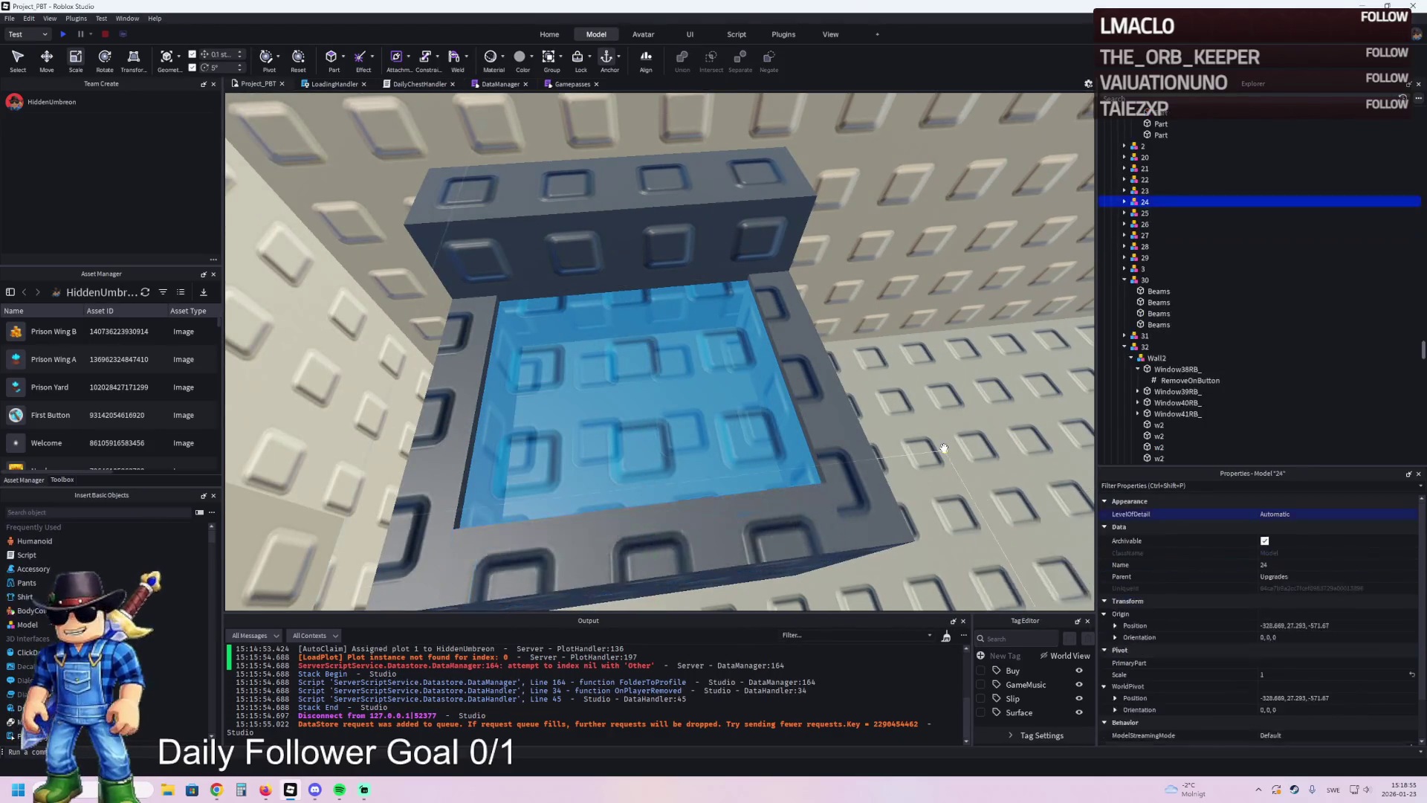
- Select the six Foundation wall pieces and group them into one Model with Ctrl+G
scroll(942, 448, down, 5)
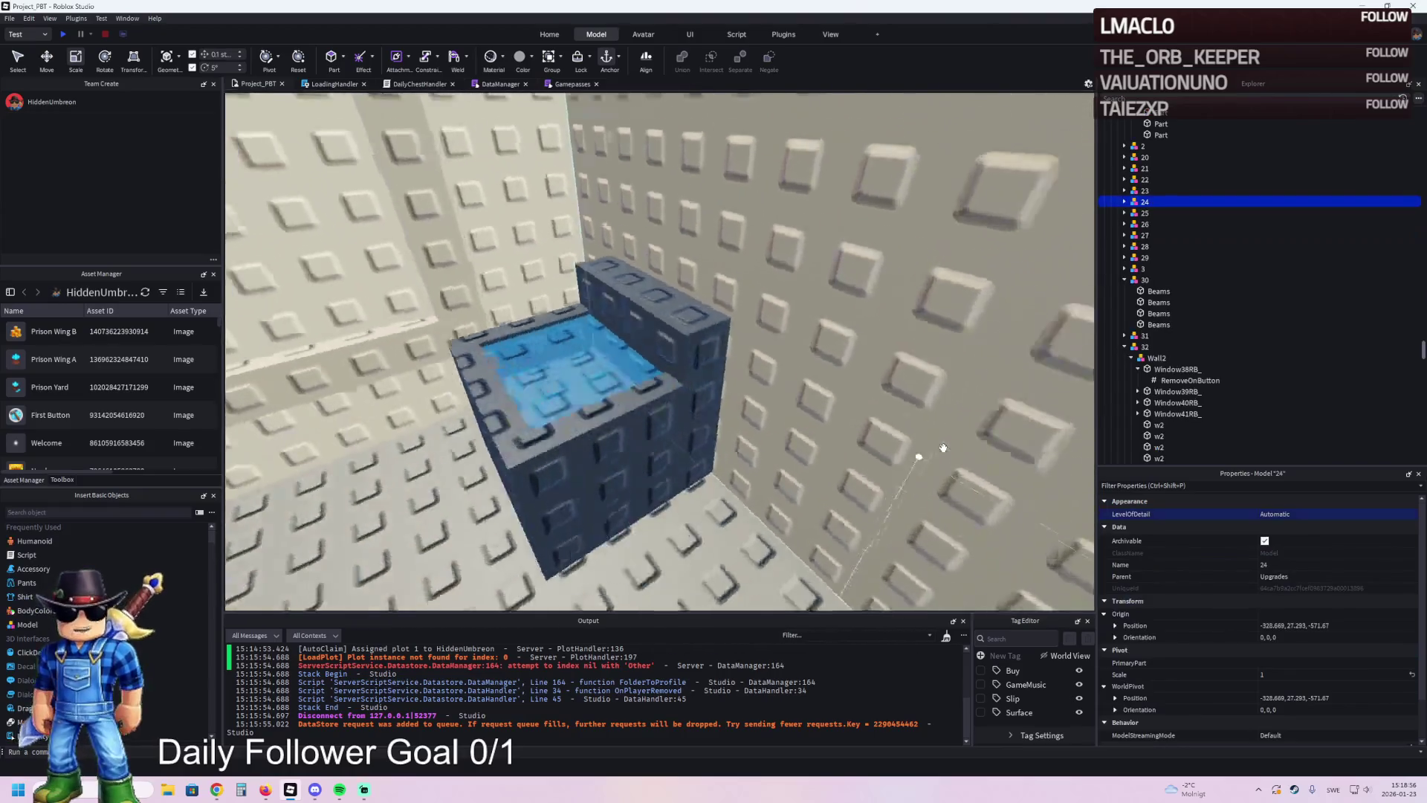
key(w)
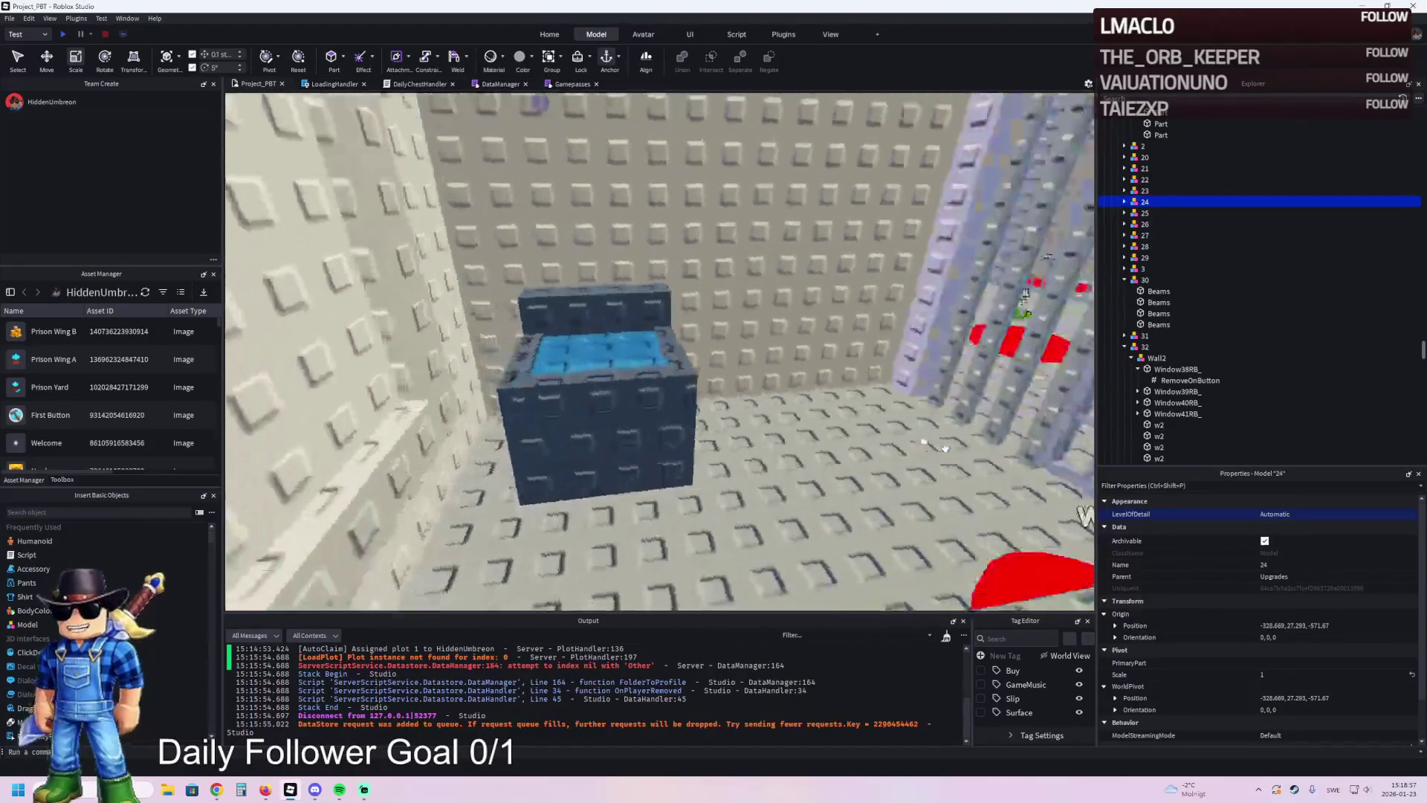
key(w)
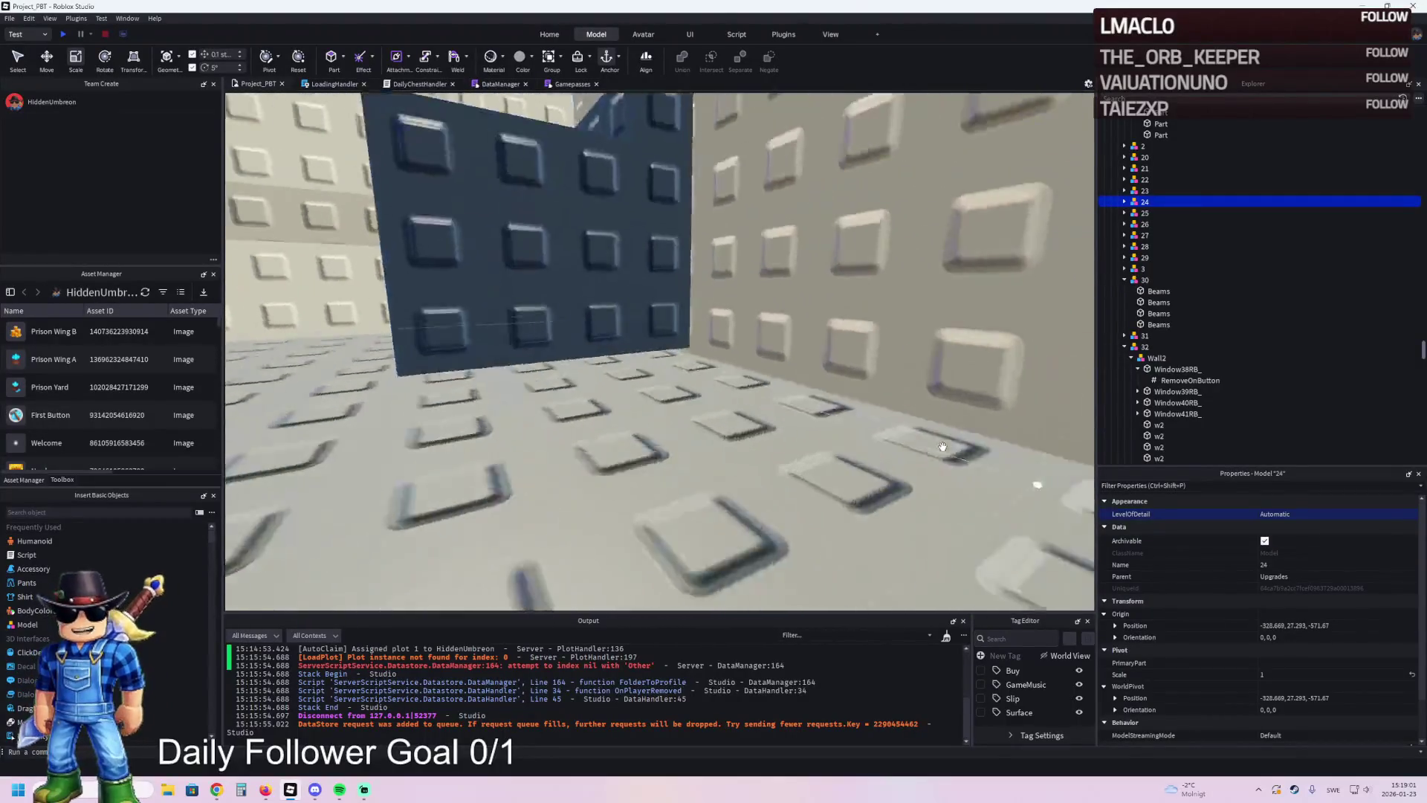
click(773, 435)
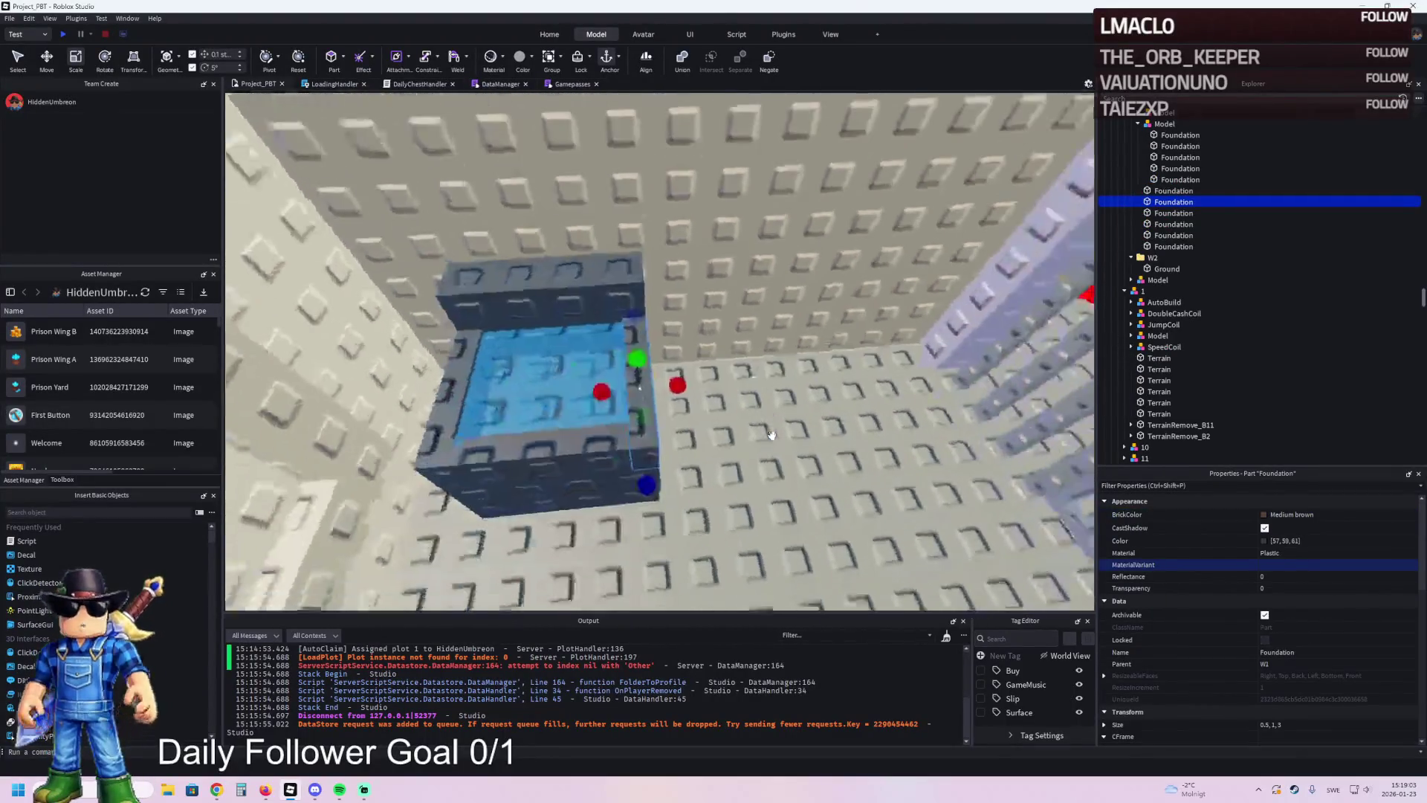
ctrl+click(680, 402)
ctrl+click(639, 453)
ctrl+click(551, 400)
ctrl+click(624, 286)
ctrl+click(739, 417)
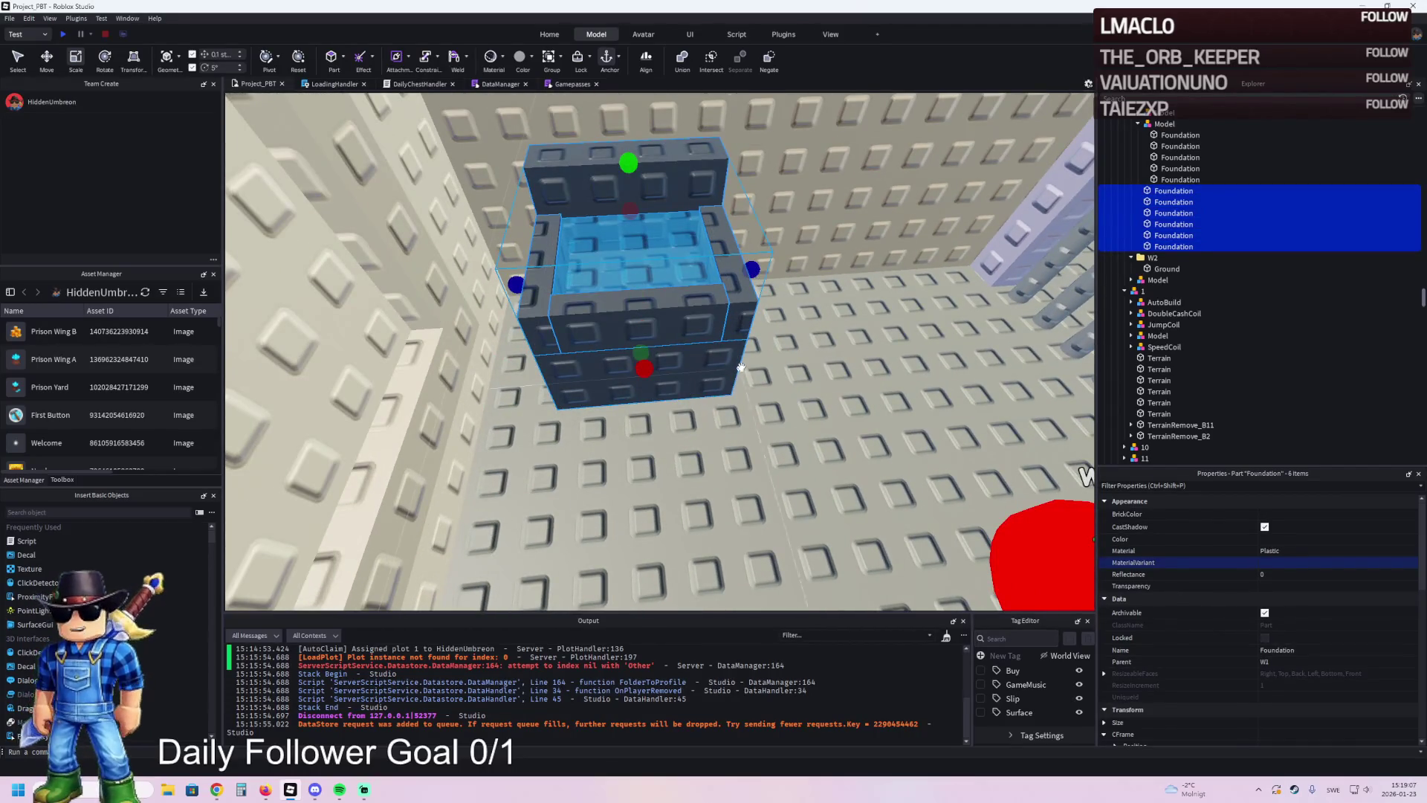
key(ctrl+g)
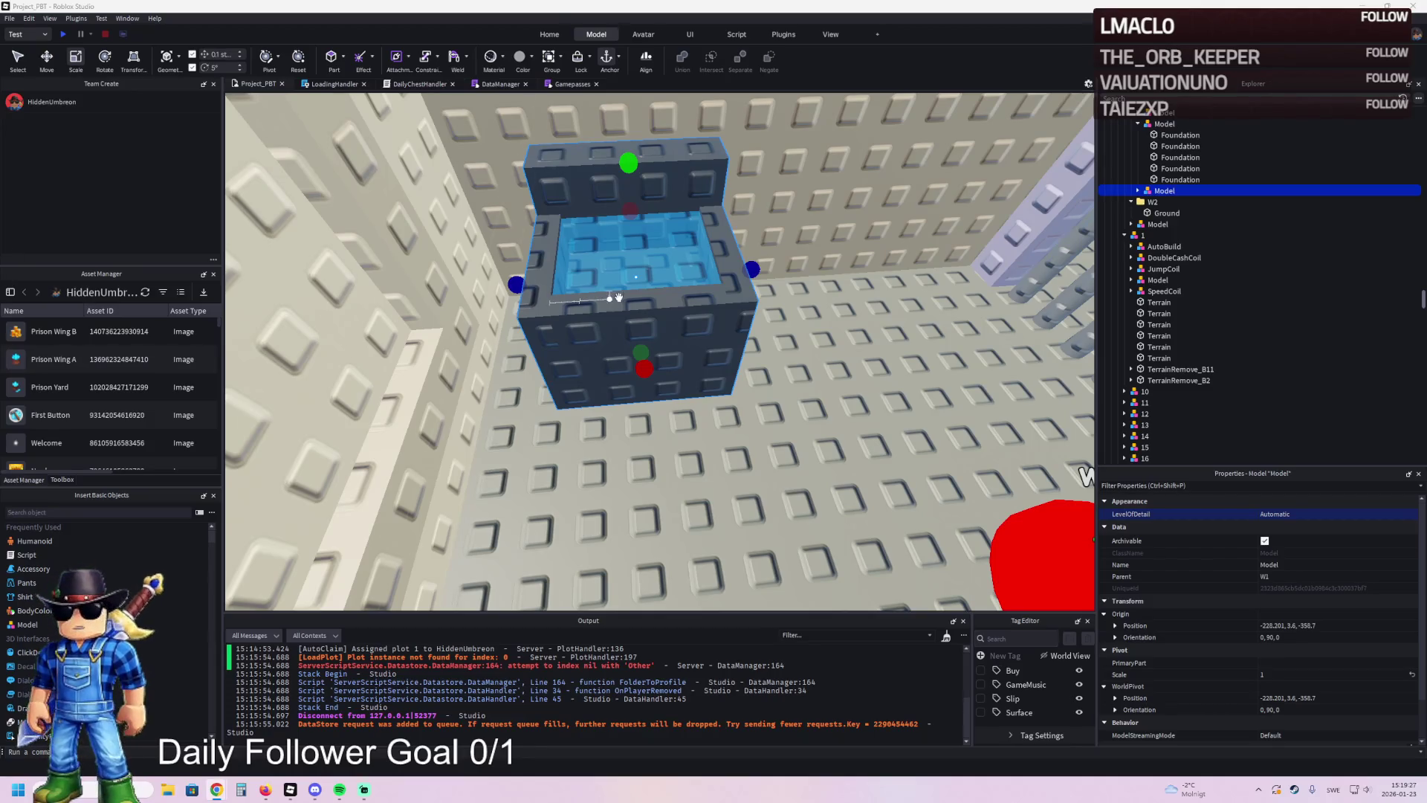
scroll(624, 289, up, 5)
scroll(624, 288, up, 5)
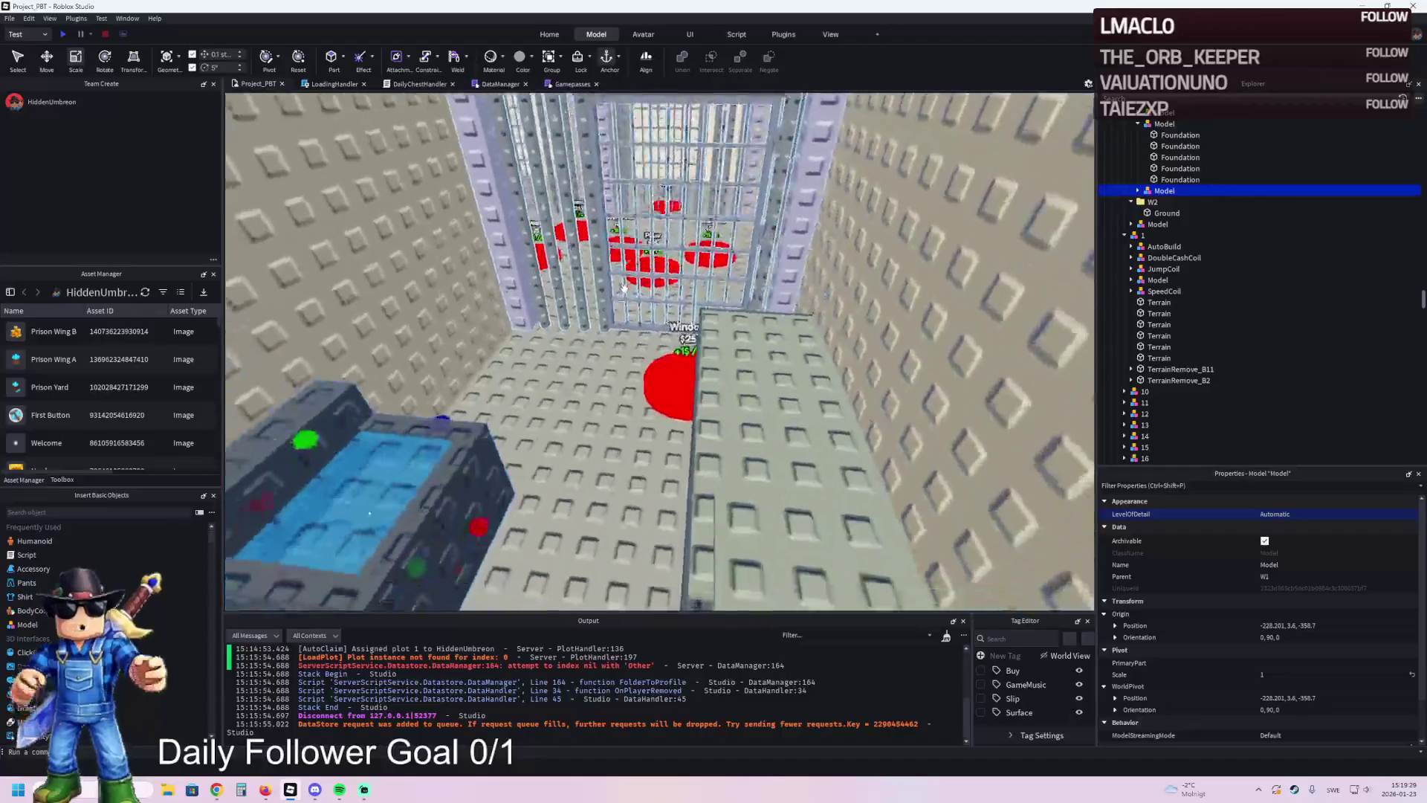
scroll(625, 288, down, 5)
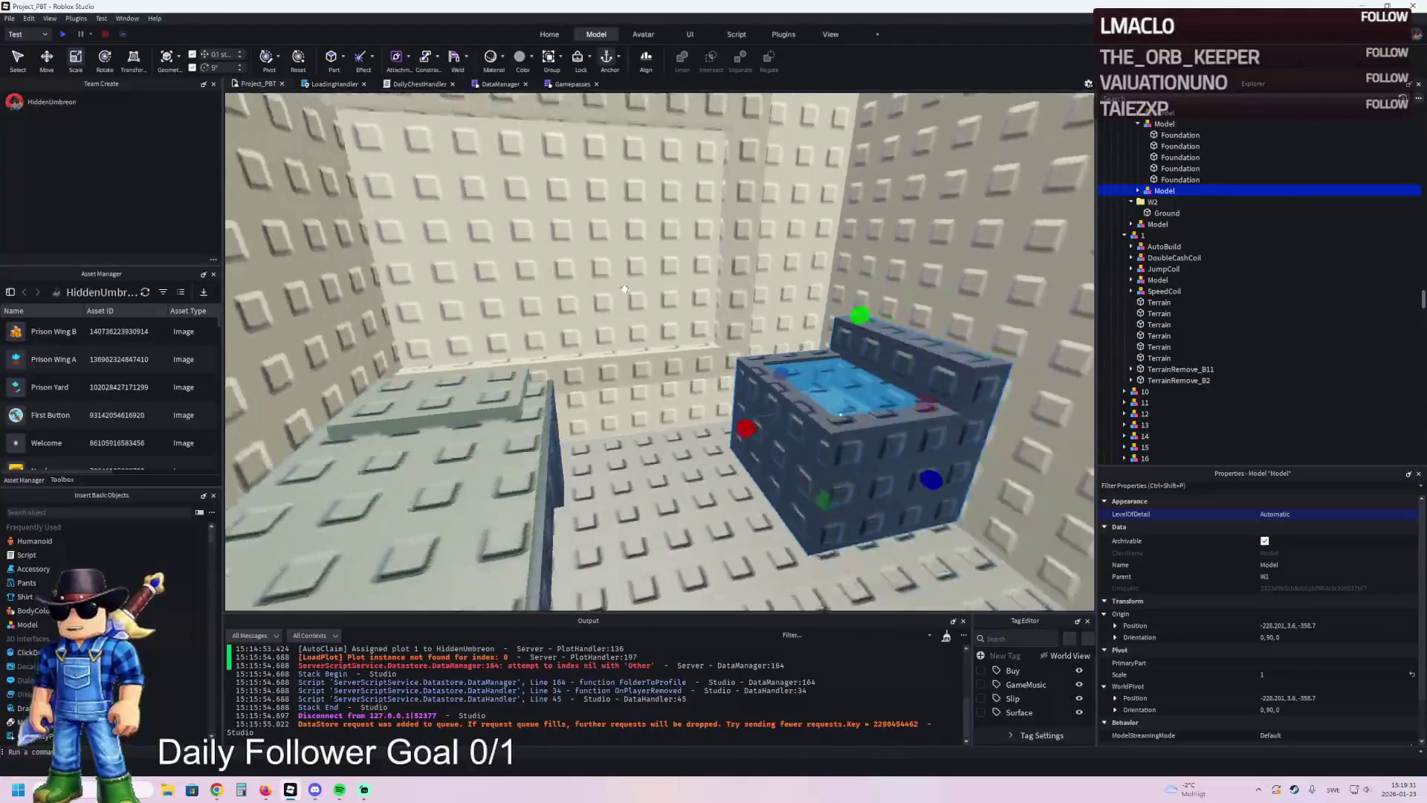
scroll(617, 274, up, 3)
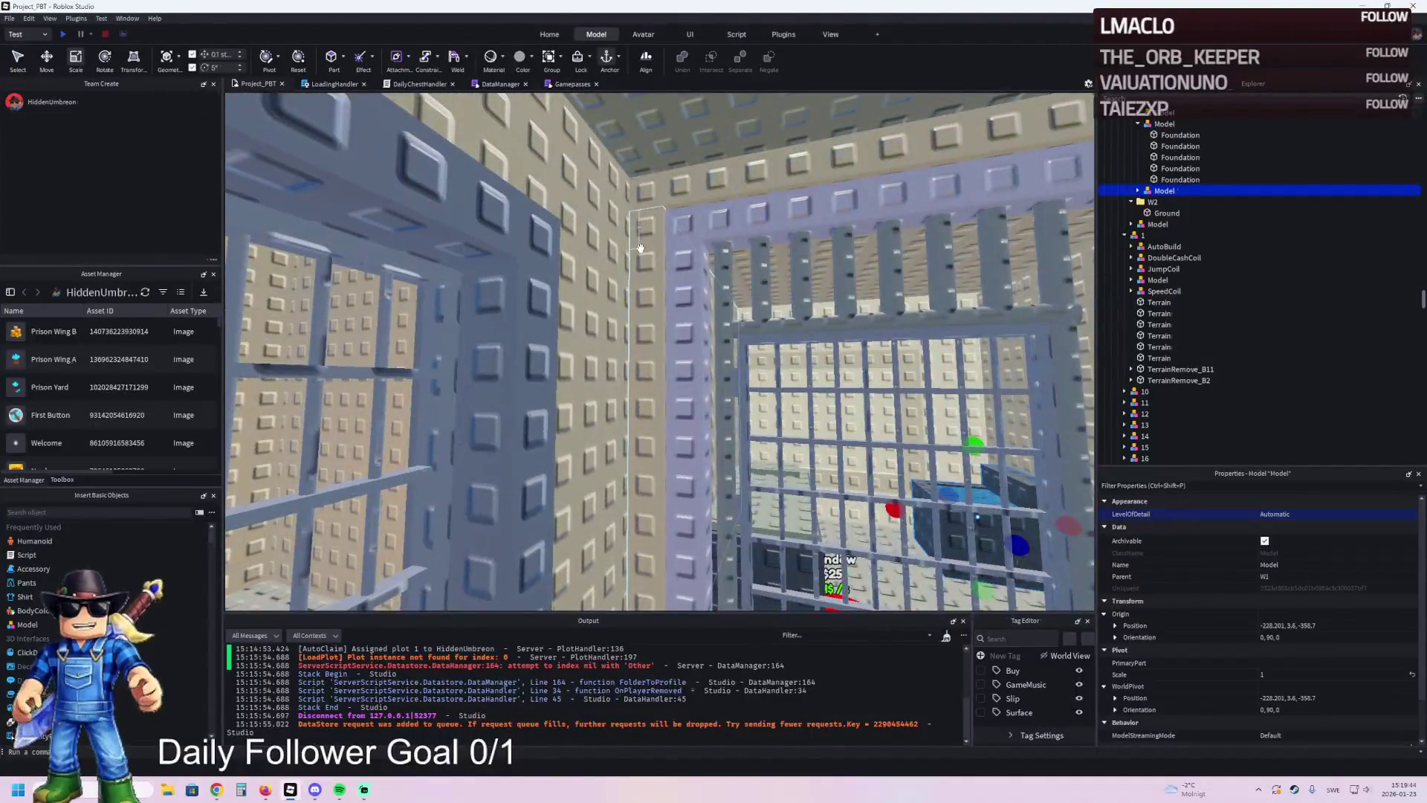
click(640, 247)
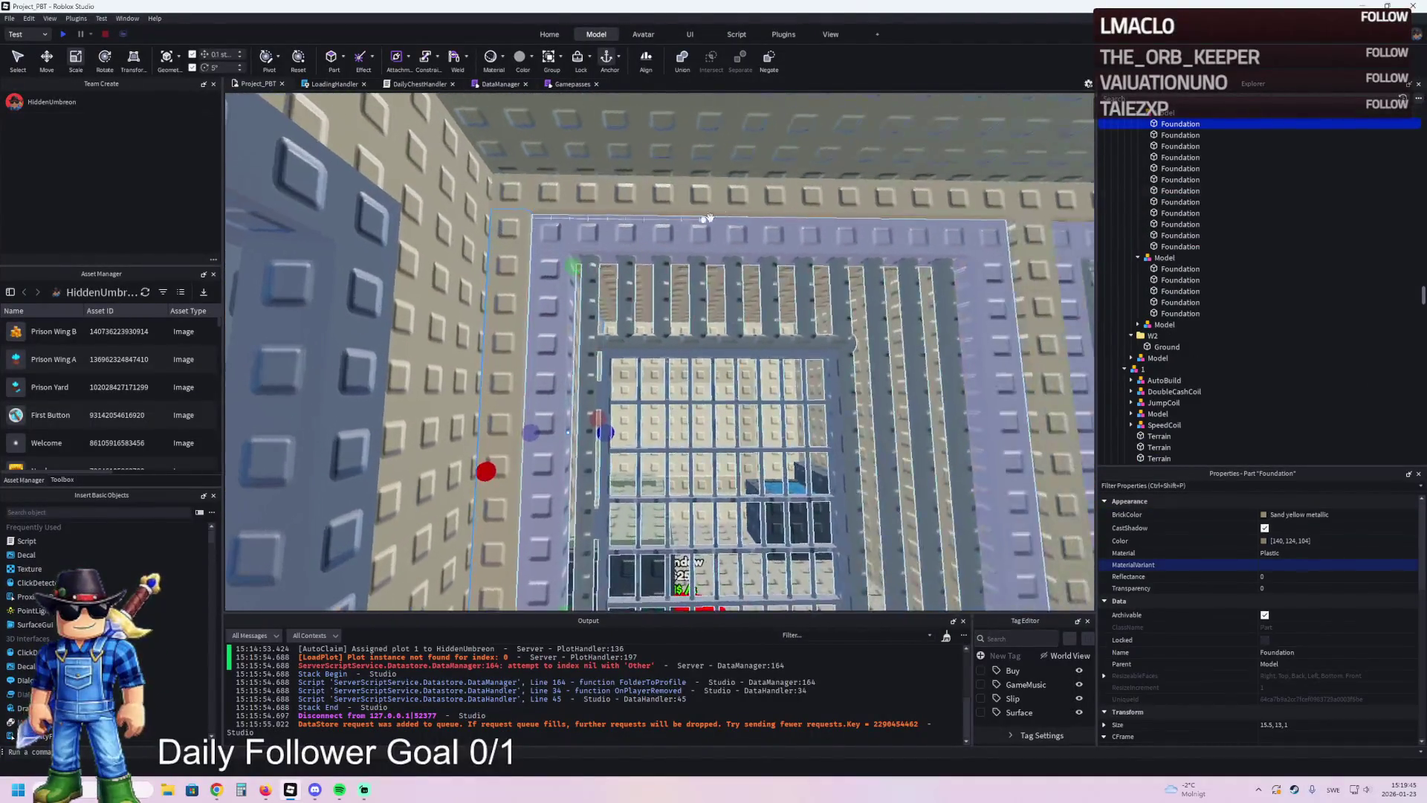
scroll(697, 223, up, 5)
click(698, 204)
scroll(702, 206, up, 5)
scroll(702, 207, up, 5)
scroll(714, 216, down, 3)
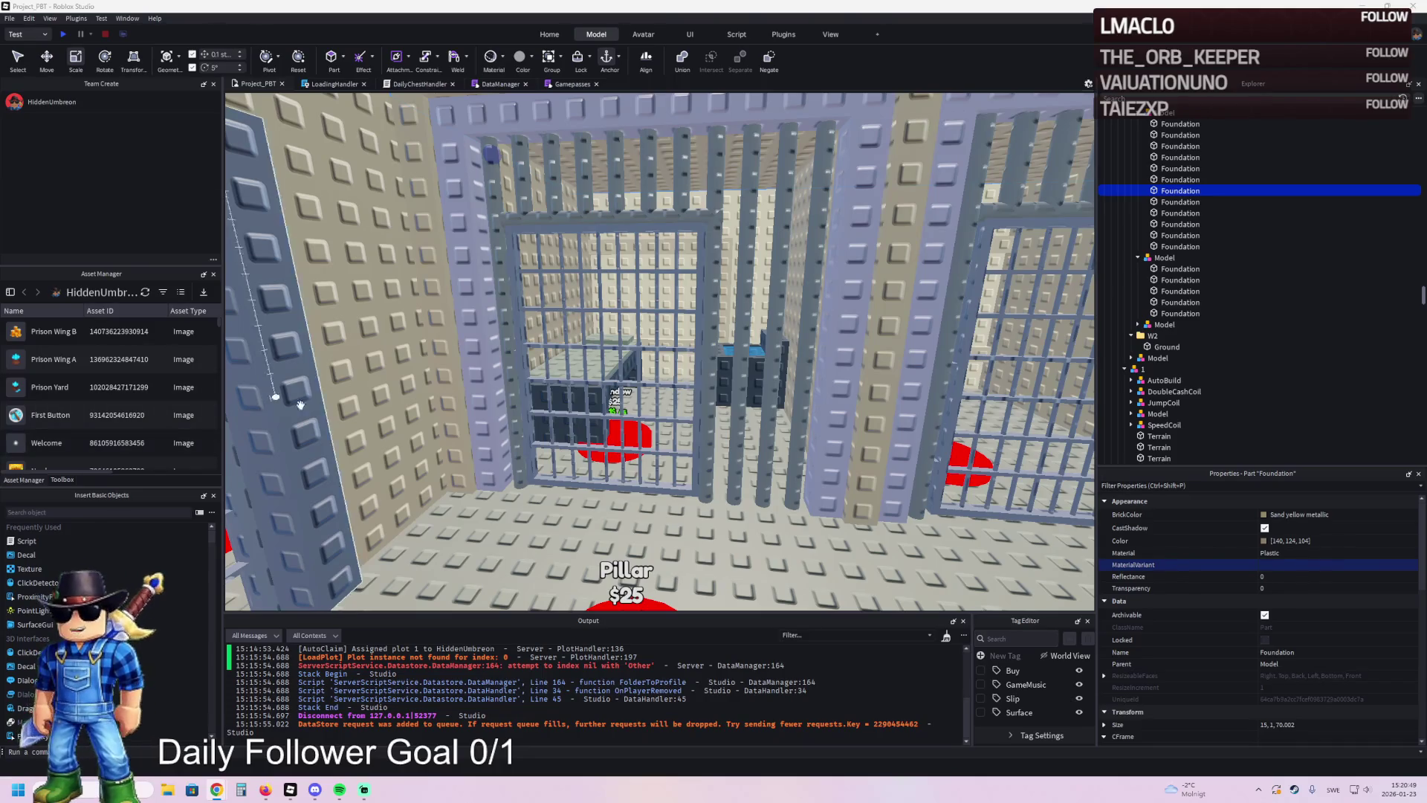
key(w)
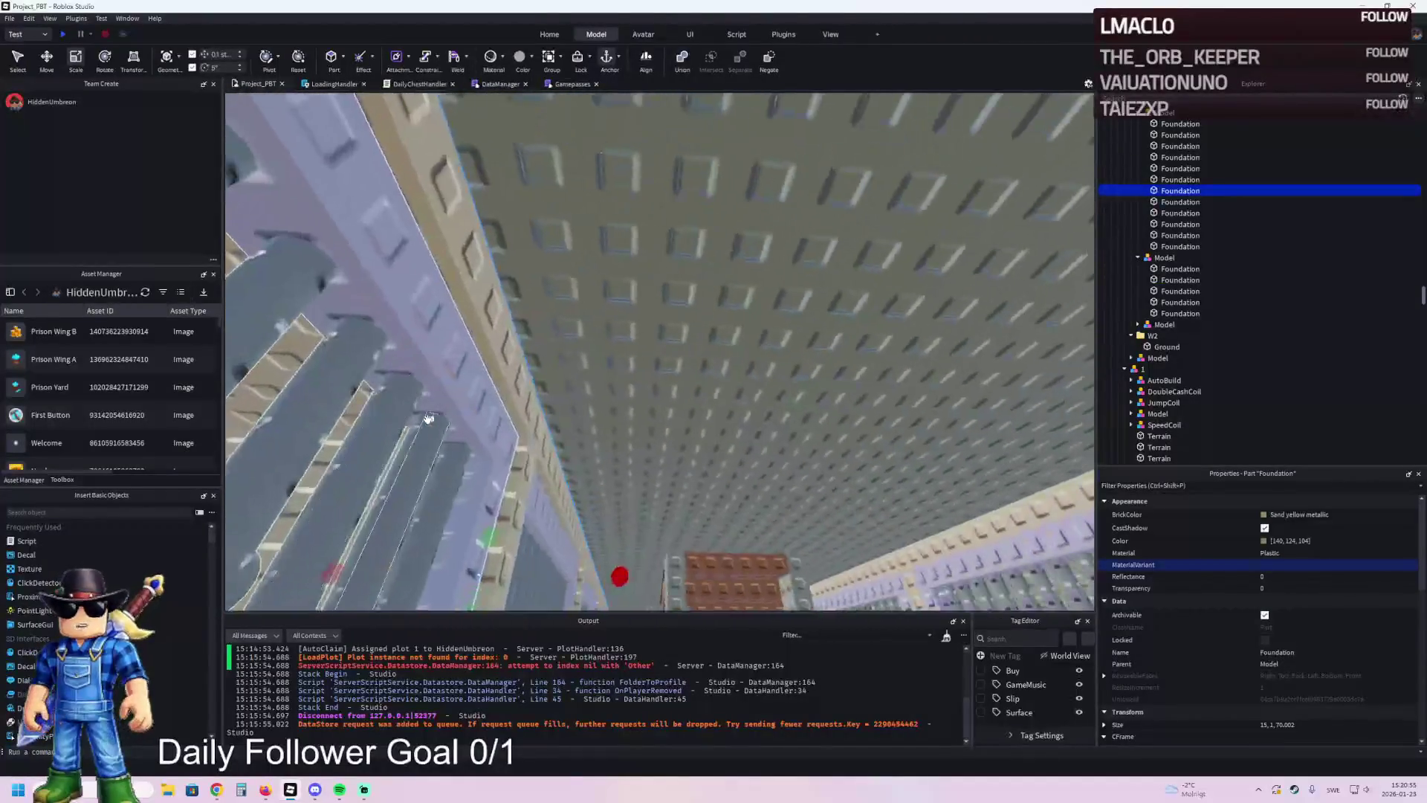
key(w)
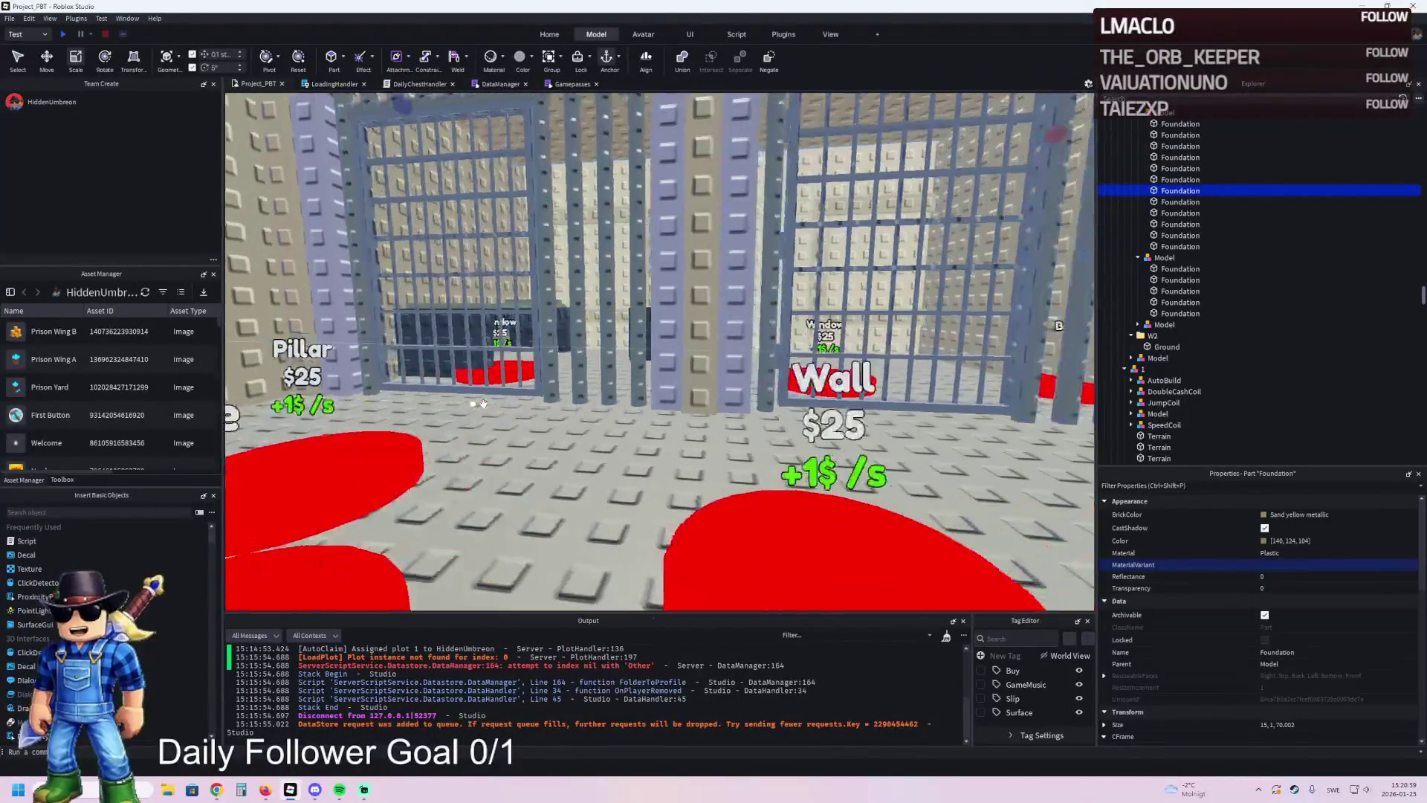
key(w)
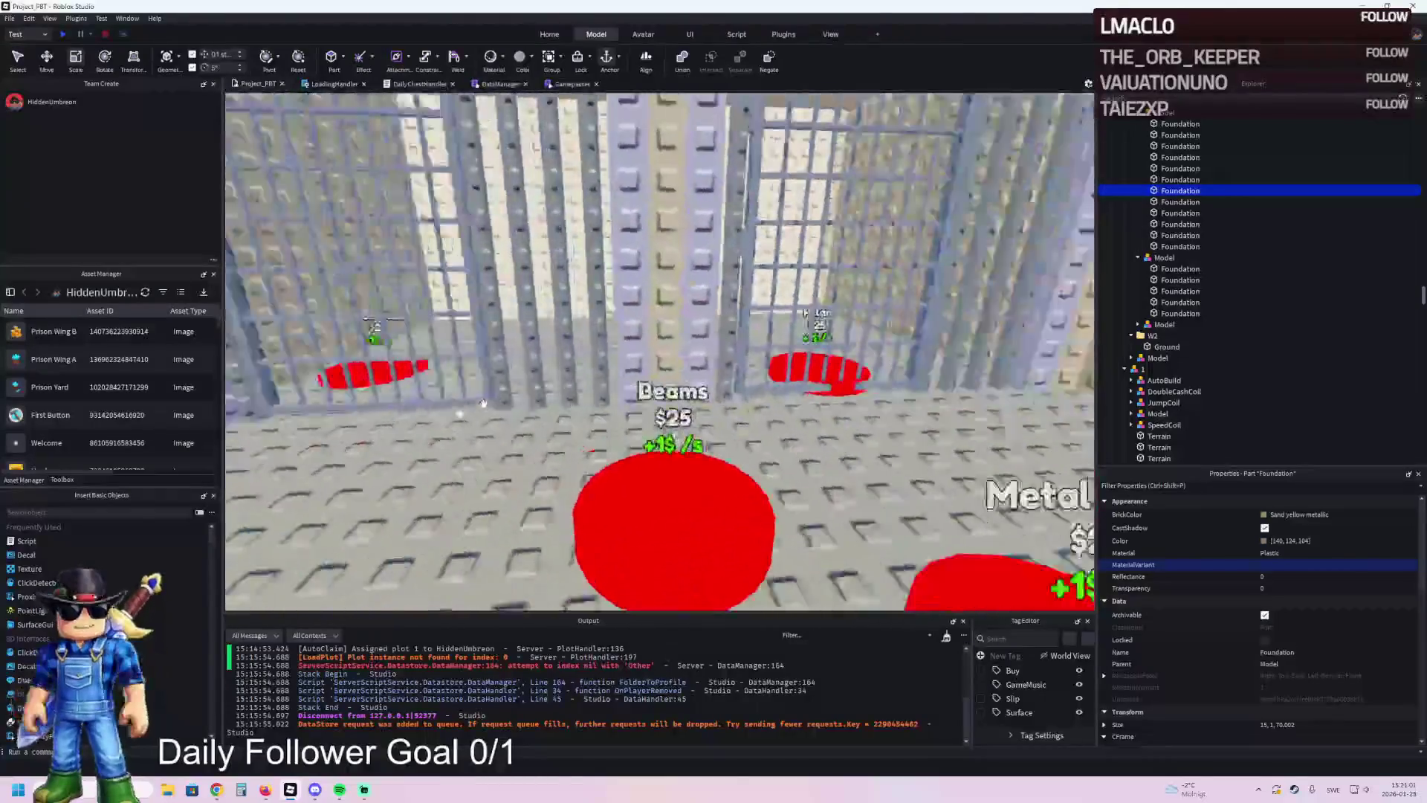
key(w)
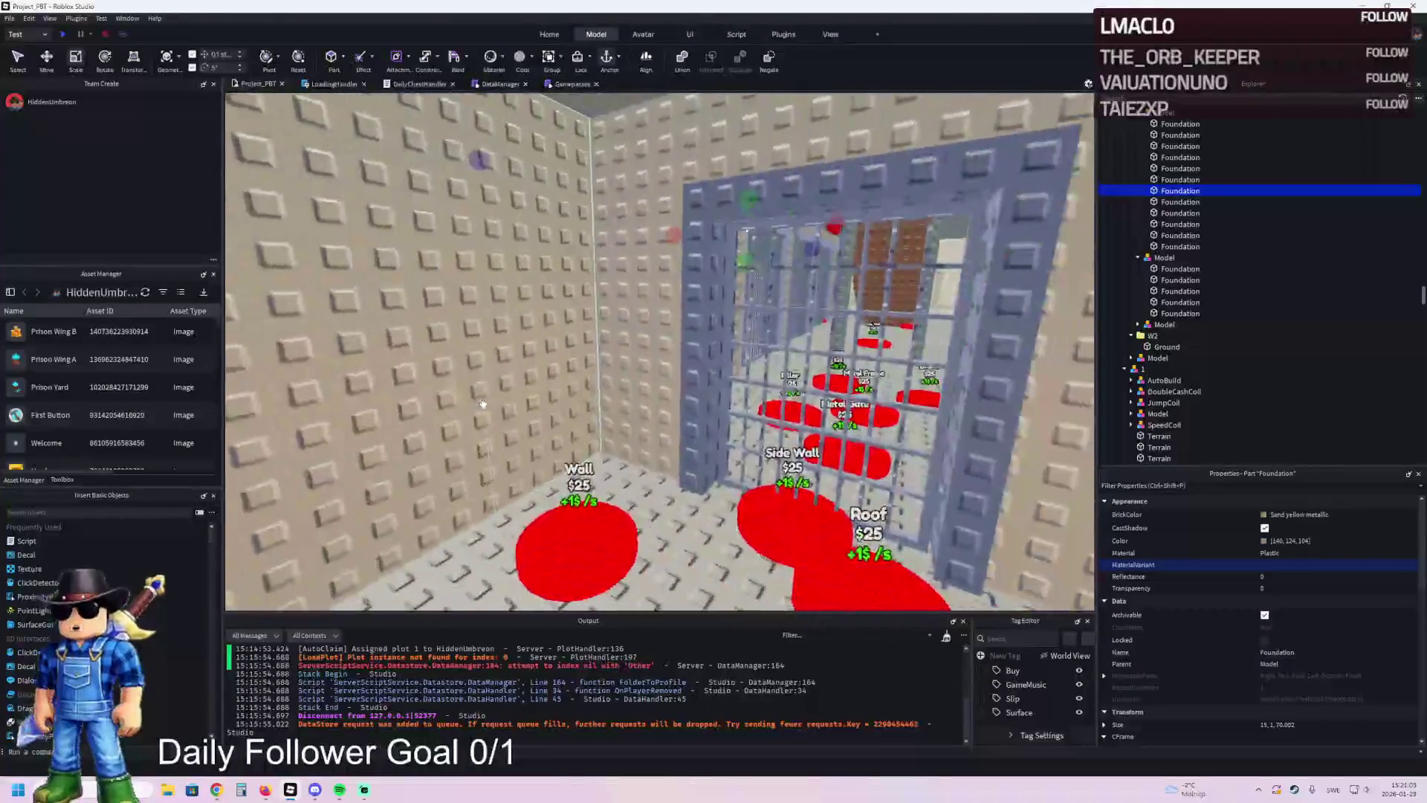
key(w)
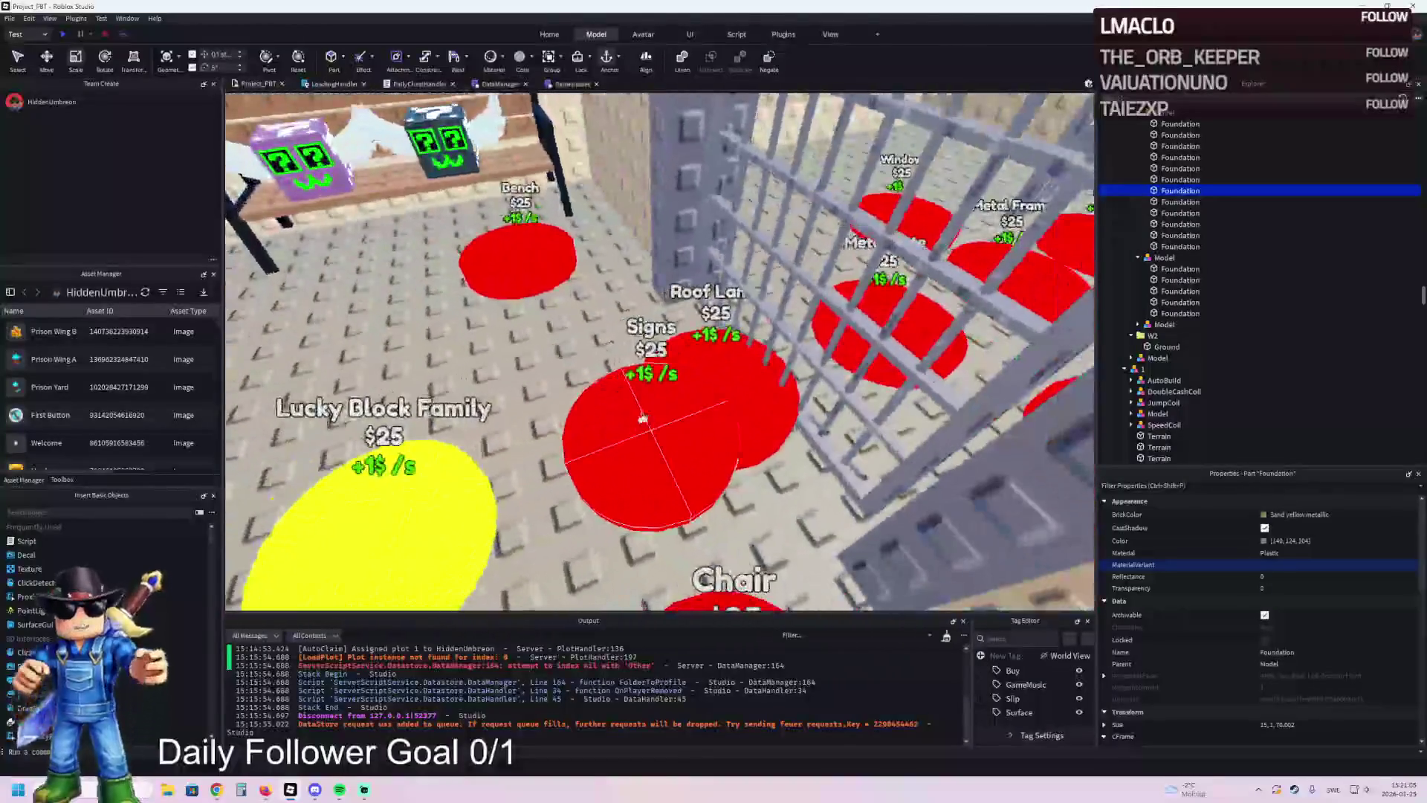
- Duplicate the Signs button pad and move the copy beside the Metal Gate pad
click(643, 419)
key(w)
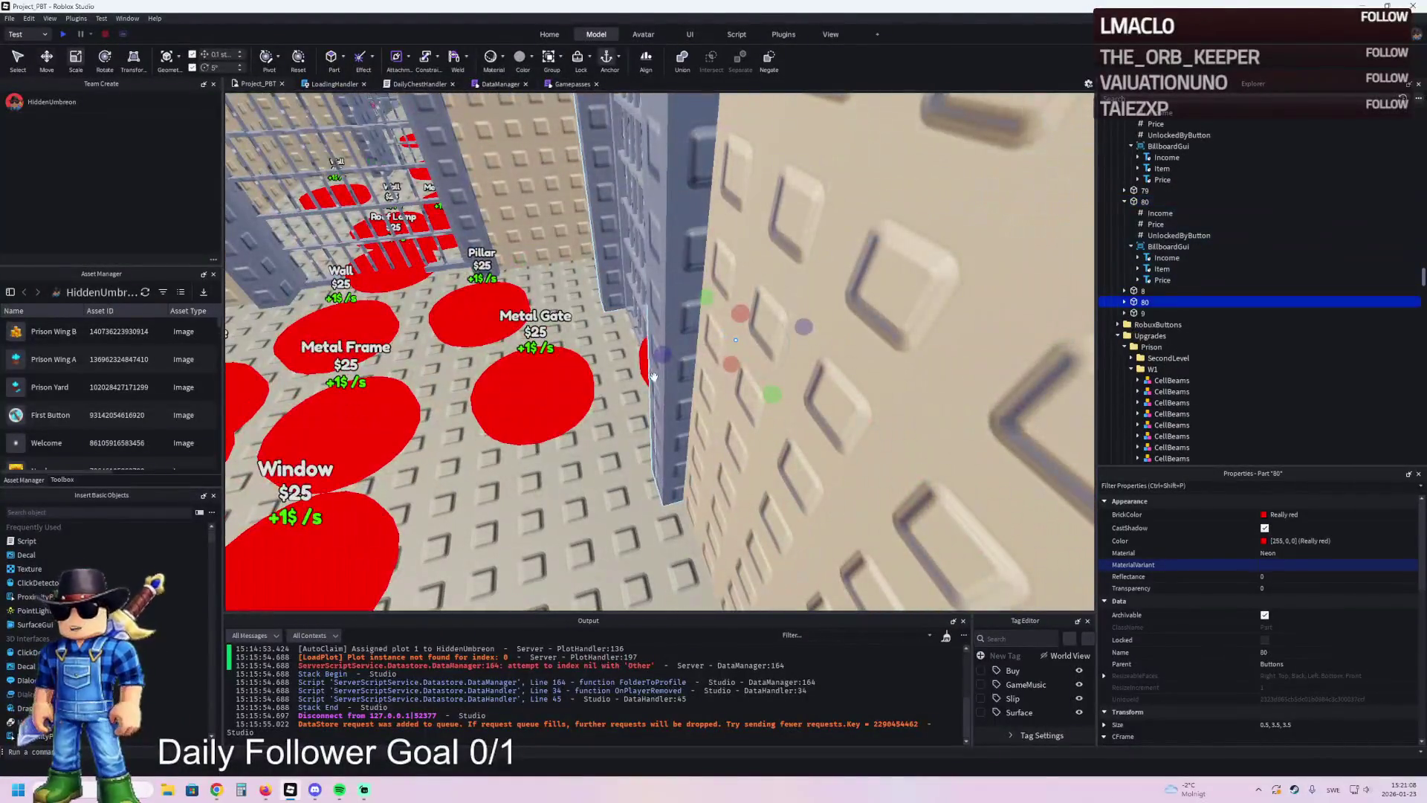
key(ctrl+2)
drag(654, 377, 535, 398)
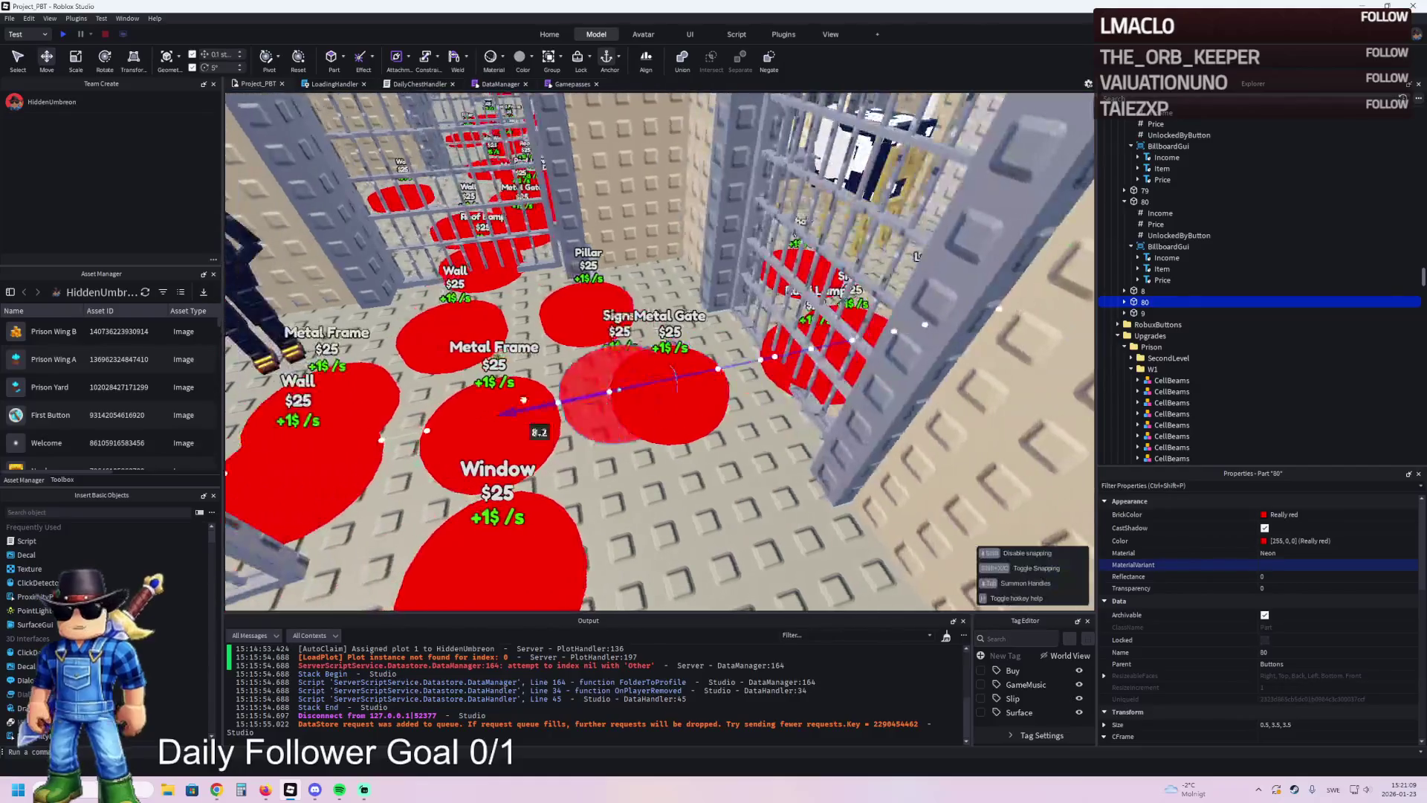
drag(483, 465, 574, 541)
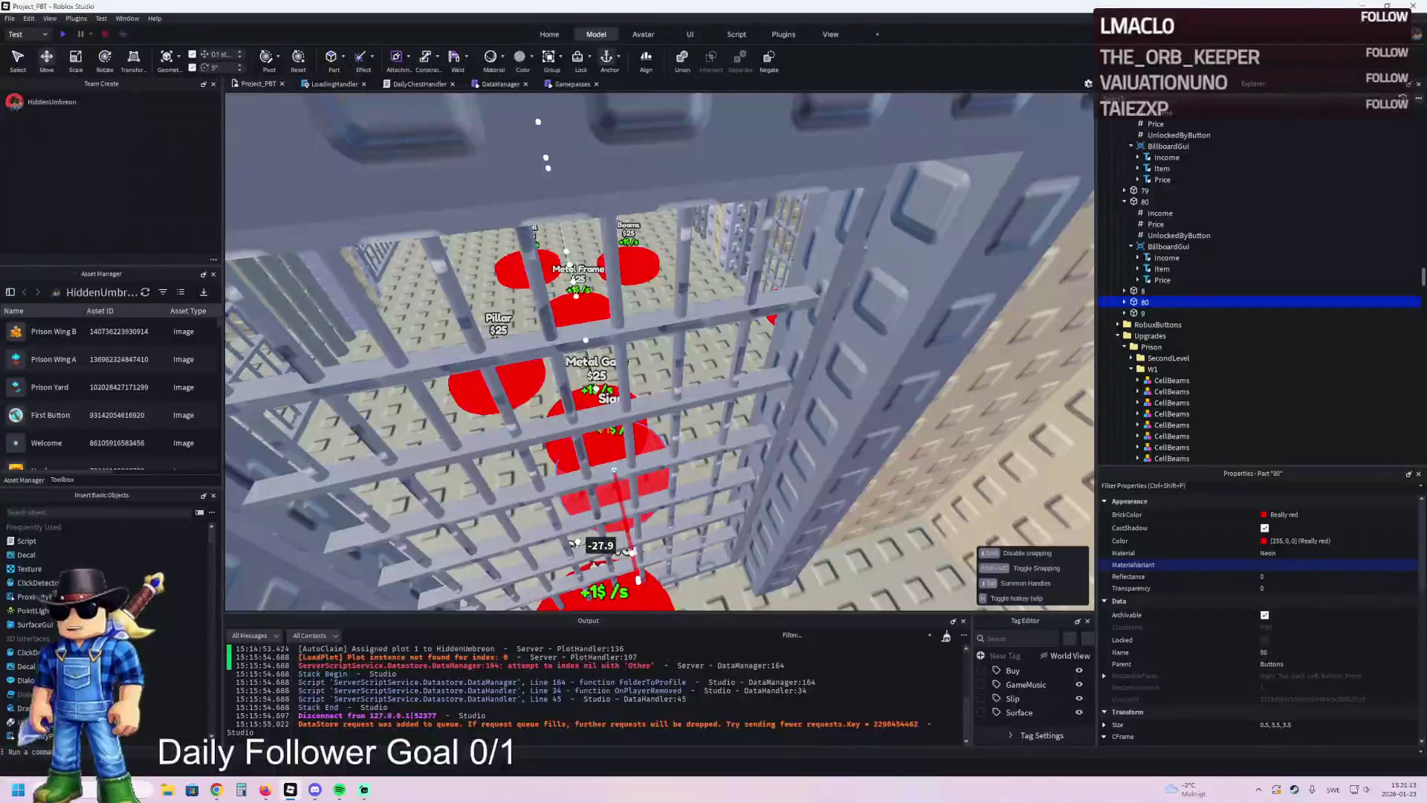
scroll(577, 541, up, 6)
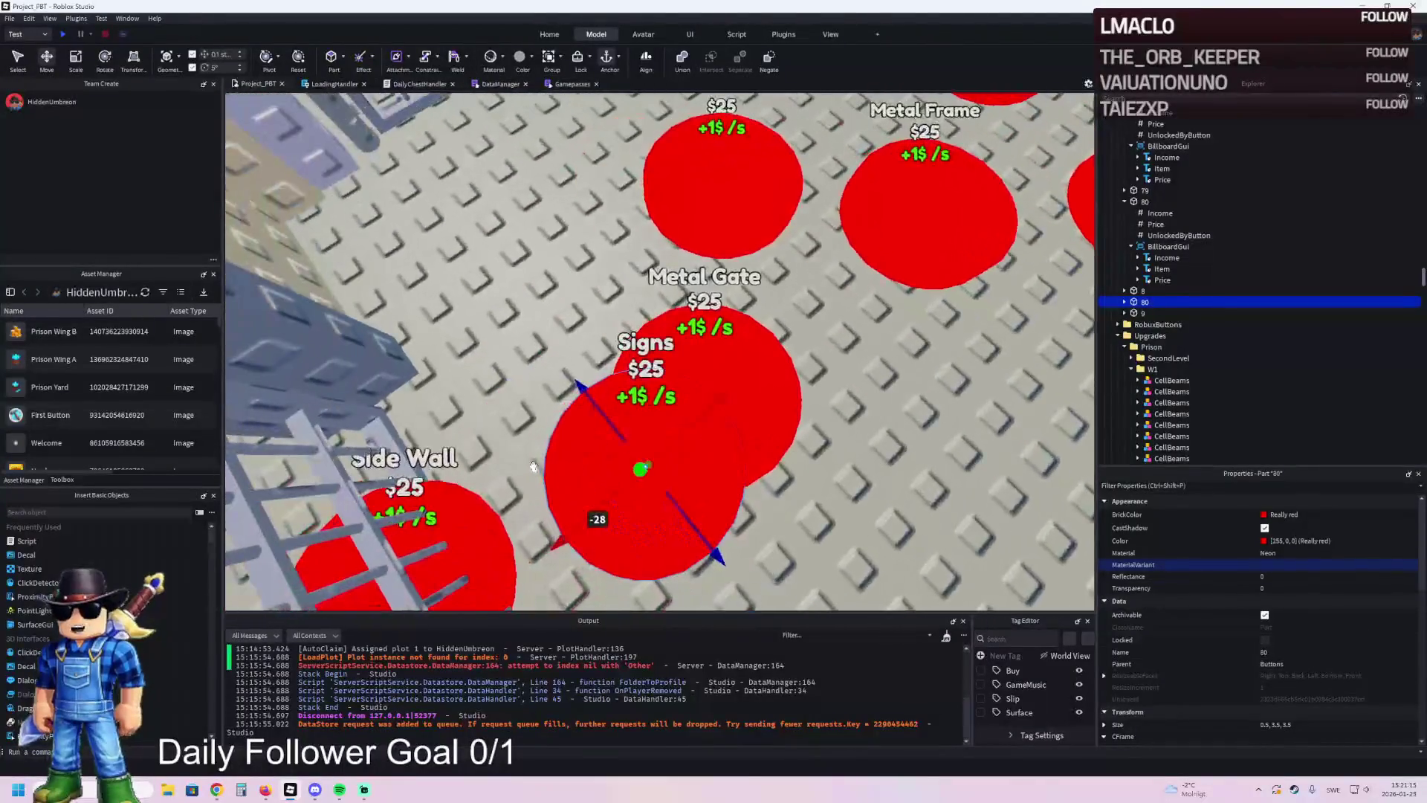
drag(560, 380, 550, 369)
- Rename the copied pad to 81 and select its Item label in Explorer
click(1144, 301)
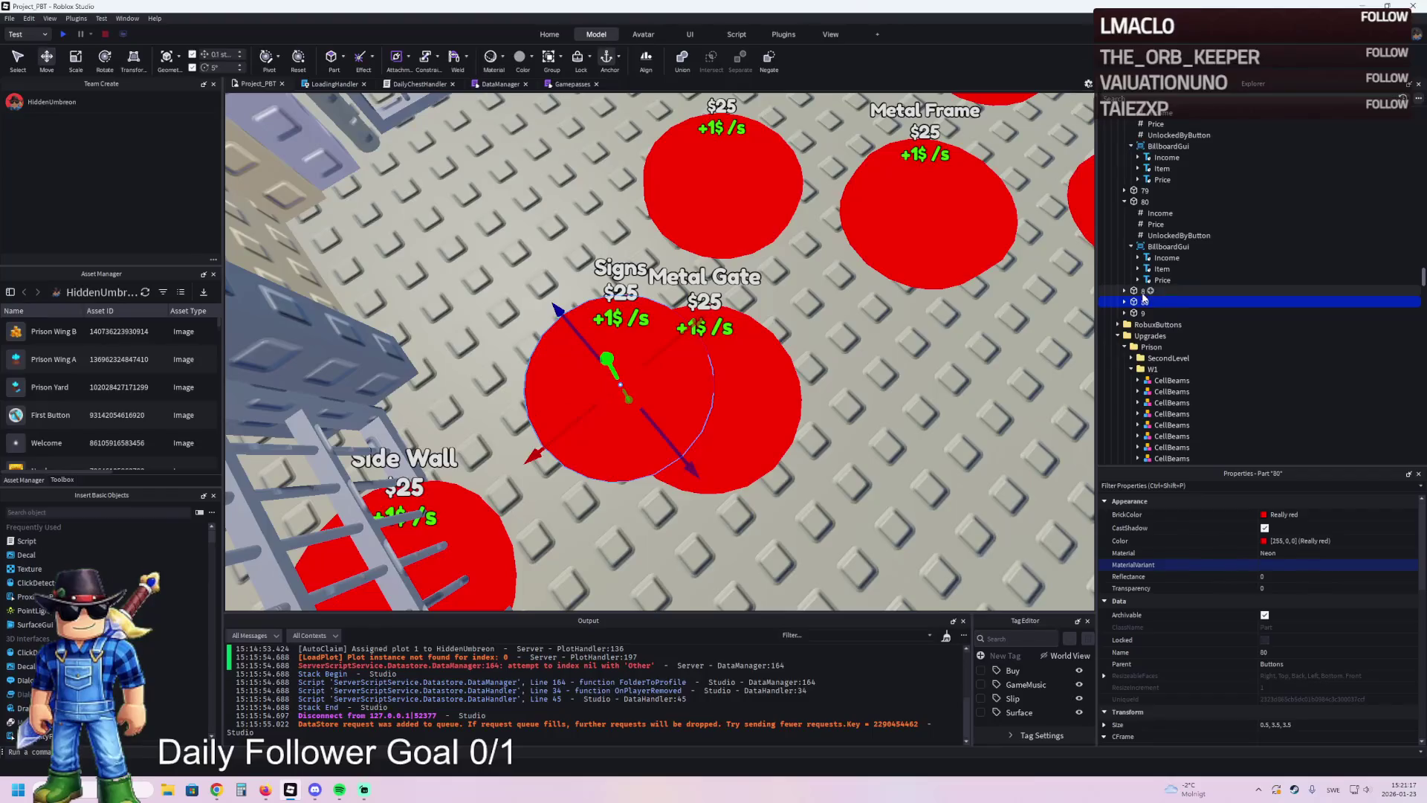
text(1)
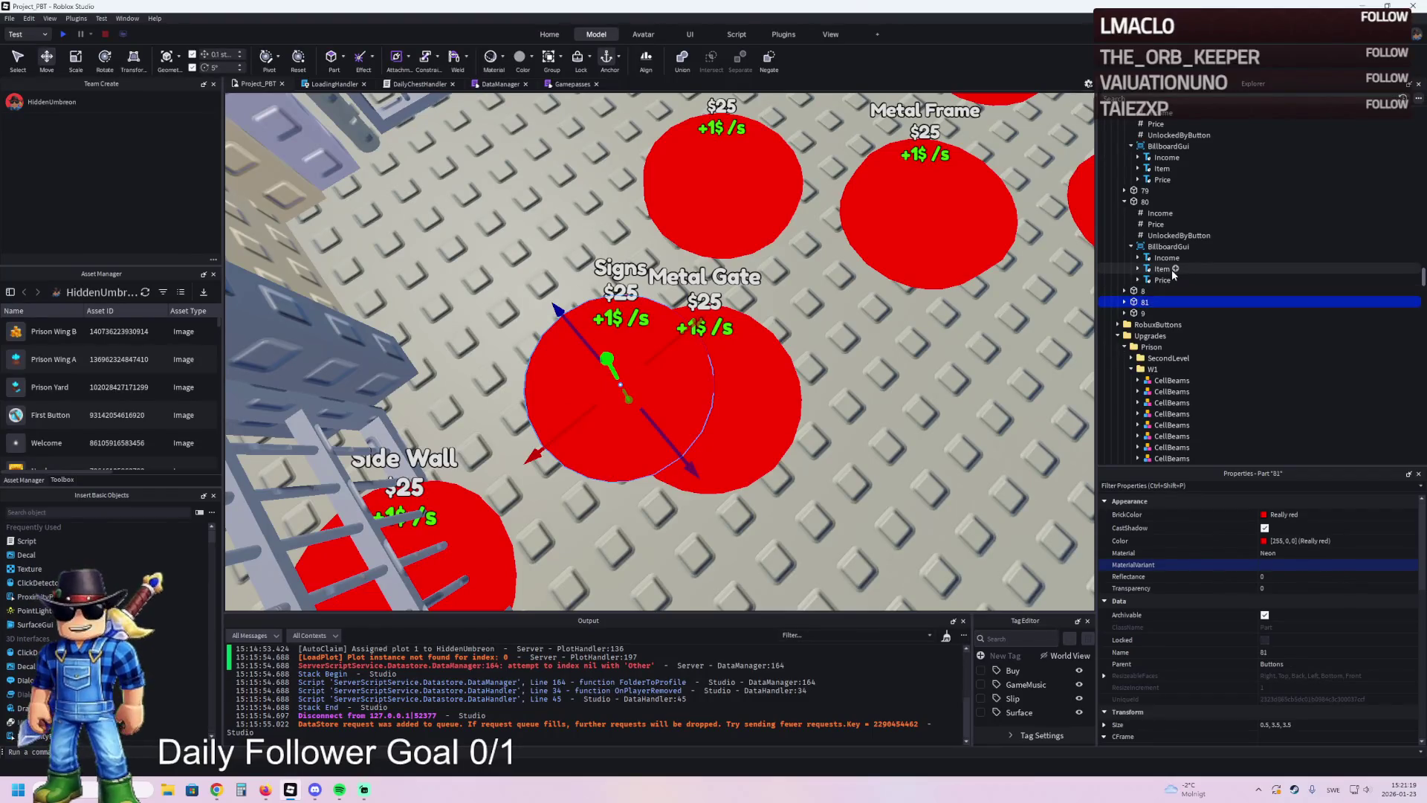
key(Return)
scroll(694, 277, down, 8)
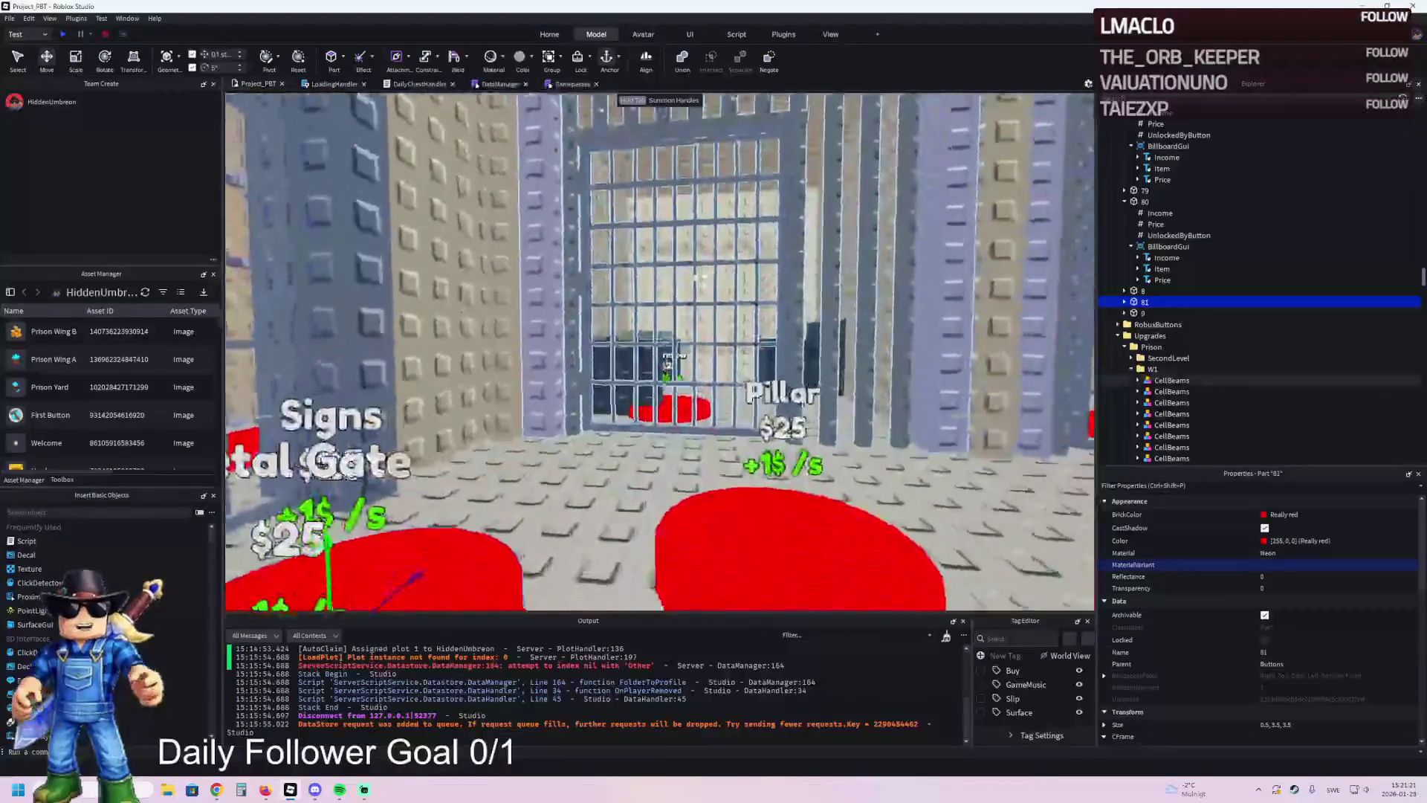
scroll(694, 276, down, 5)
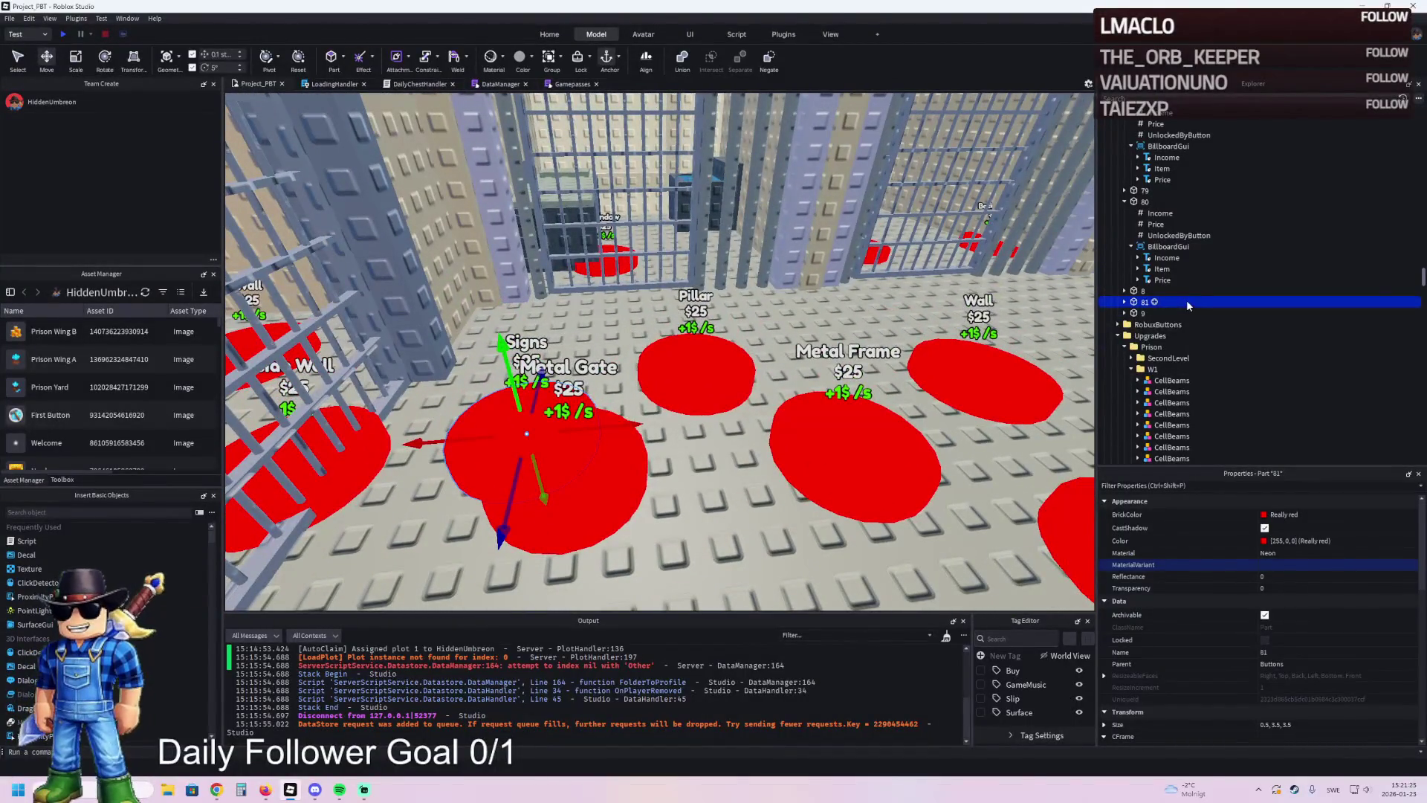
click(1124, 302)
click(1167, 346)
click(1157, 369)
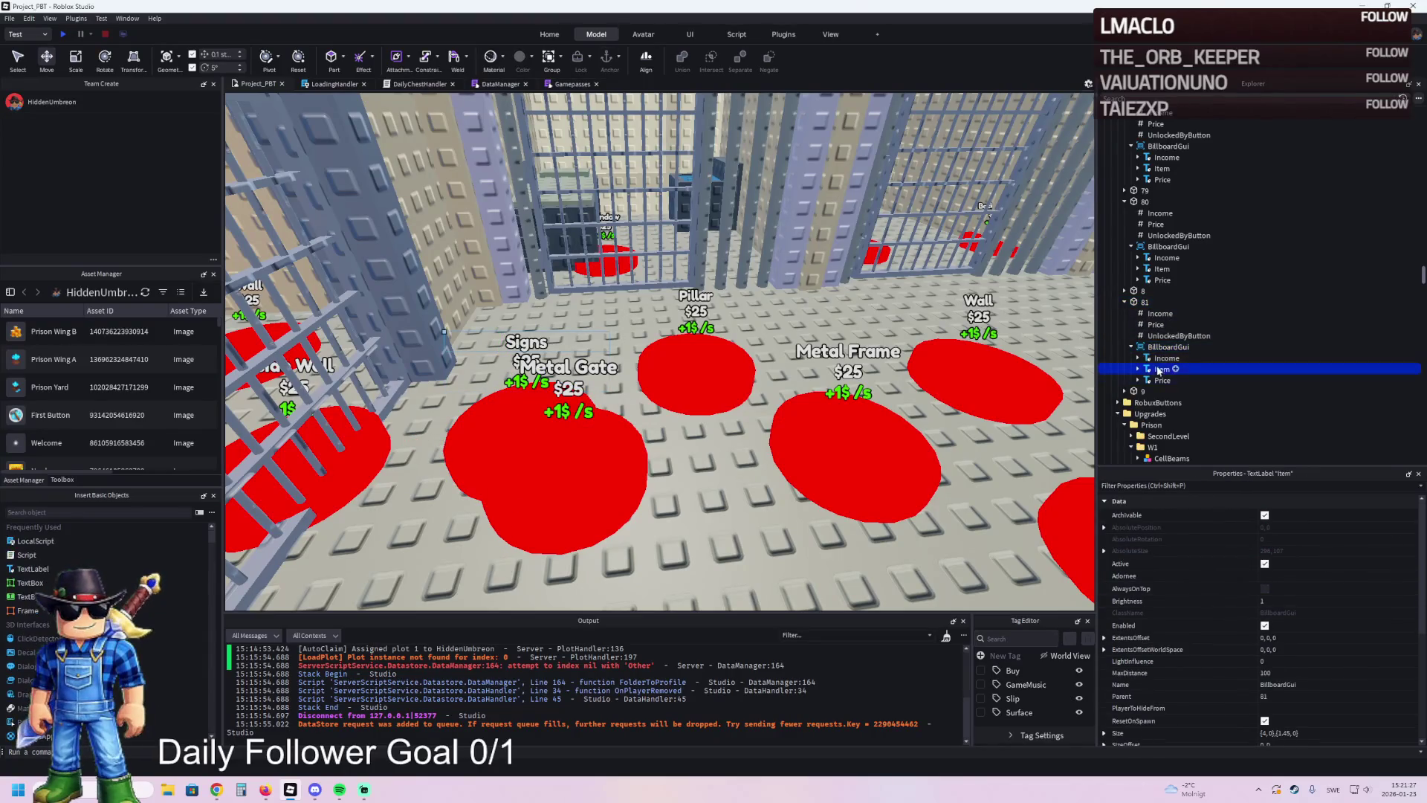
- Set the Item label's Text to 'Cell Wall'
scroll(1323, 610, down, 10)
click(1326, 581)
text(Cel)
key(Return)
- Shift the Cell Wall pad 81 slightly into position
click(546, 468)
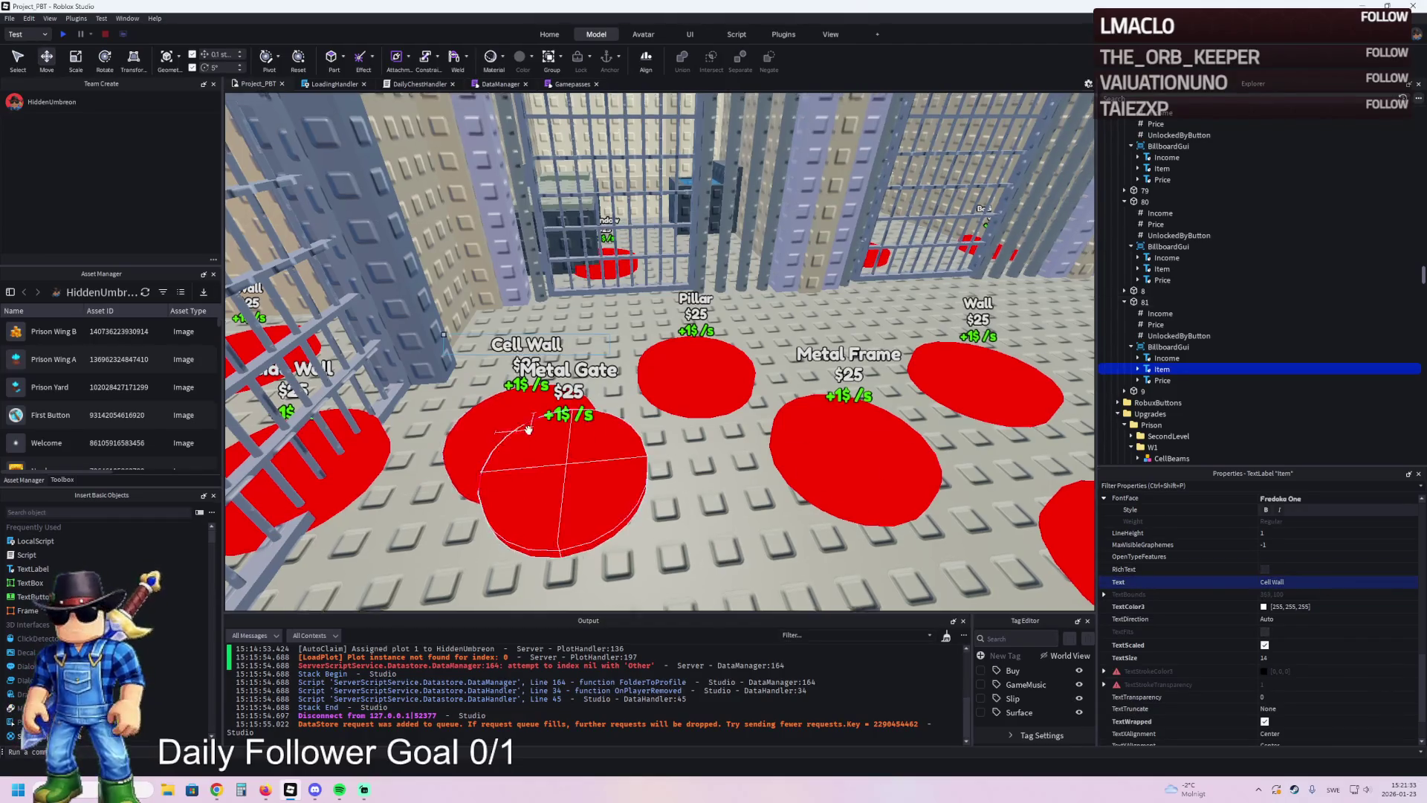
key(f)
drag(575, 402, 581, 396)
scroll(1311, 551, up, 1)
scroll(1315, 543, up, 10)
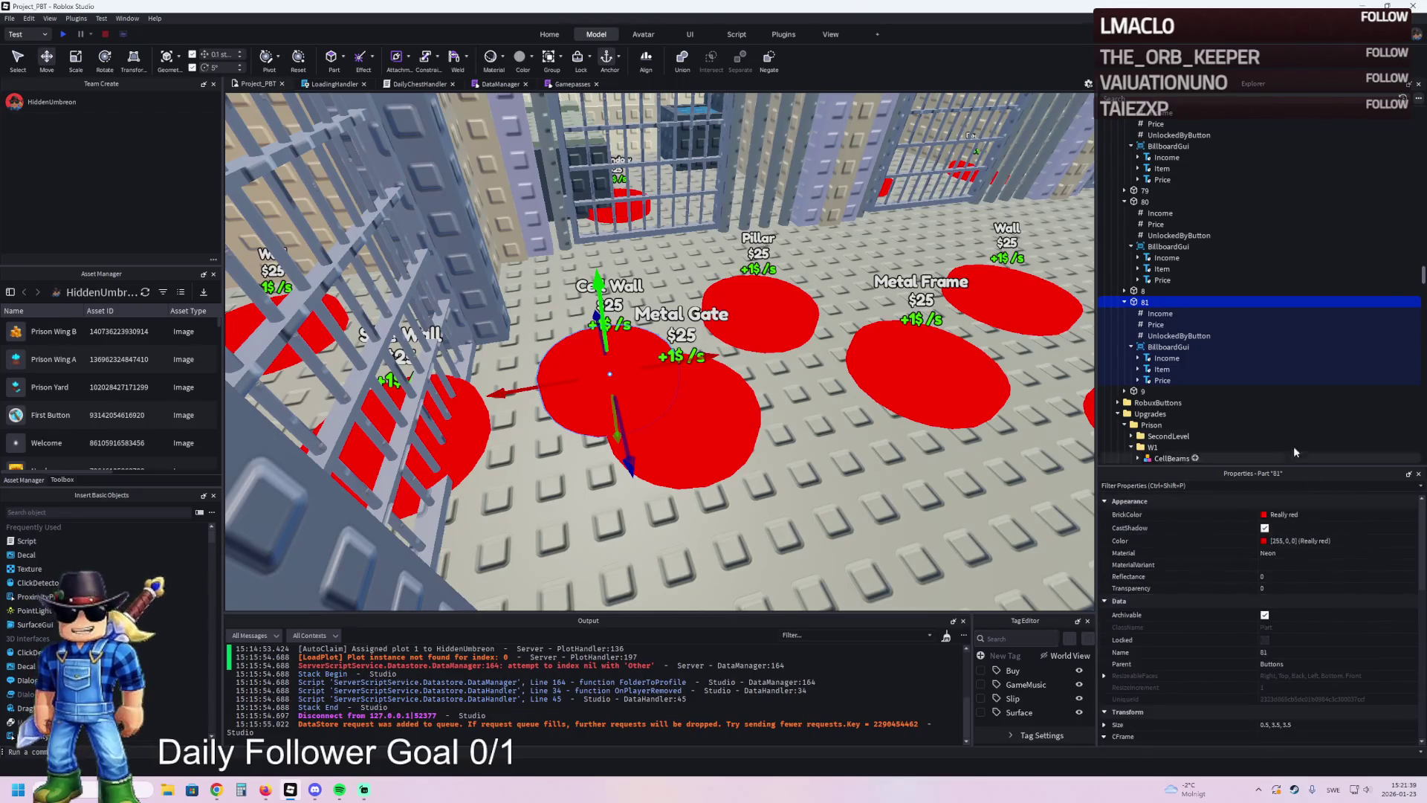
- Change pad 81's Item label Text to 'Cell Walls'
click(1162, 368)
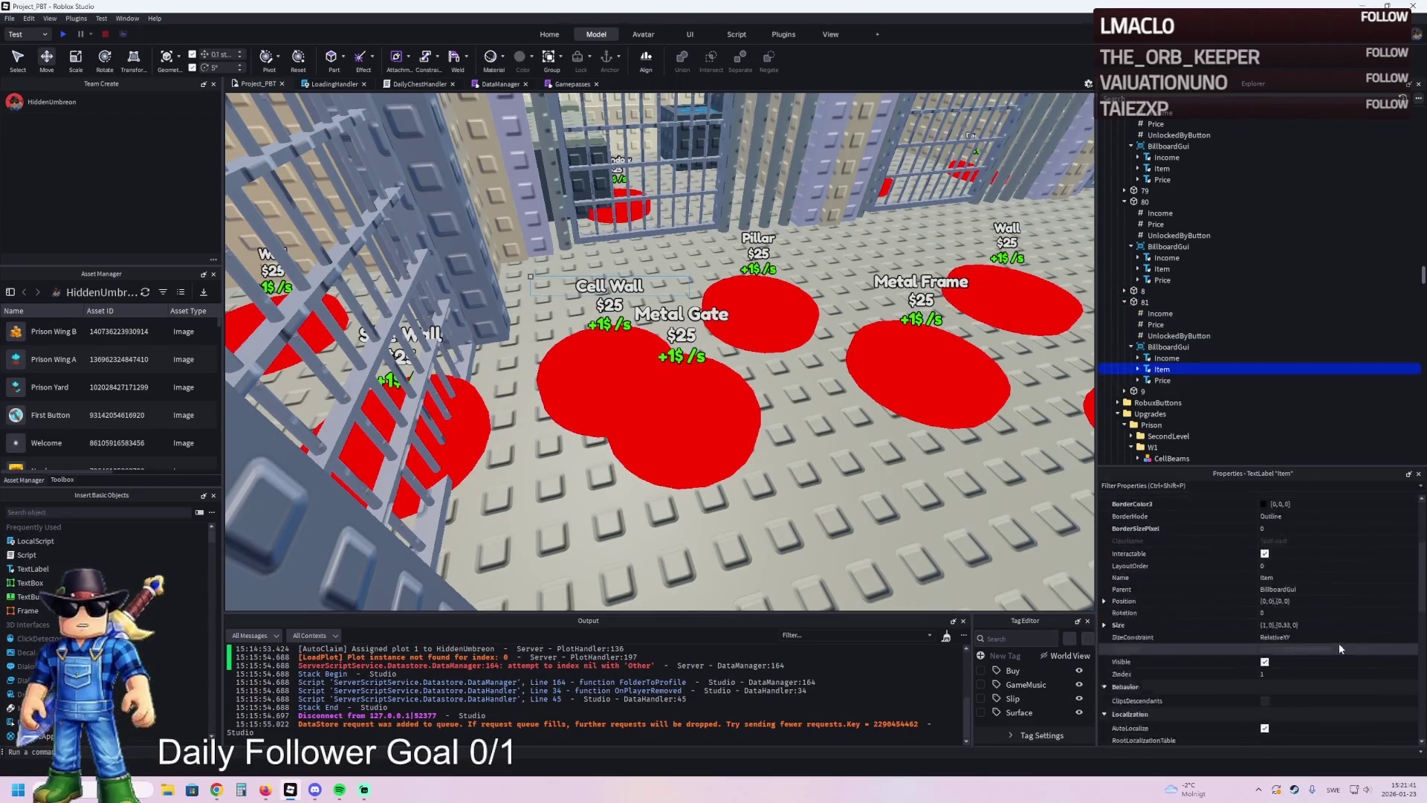
scroll(1334, 615, down, 6)
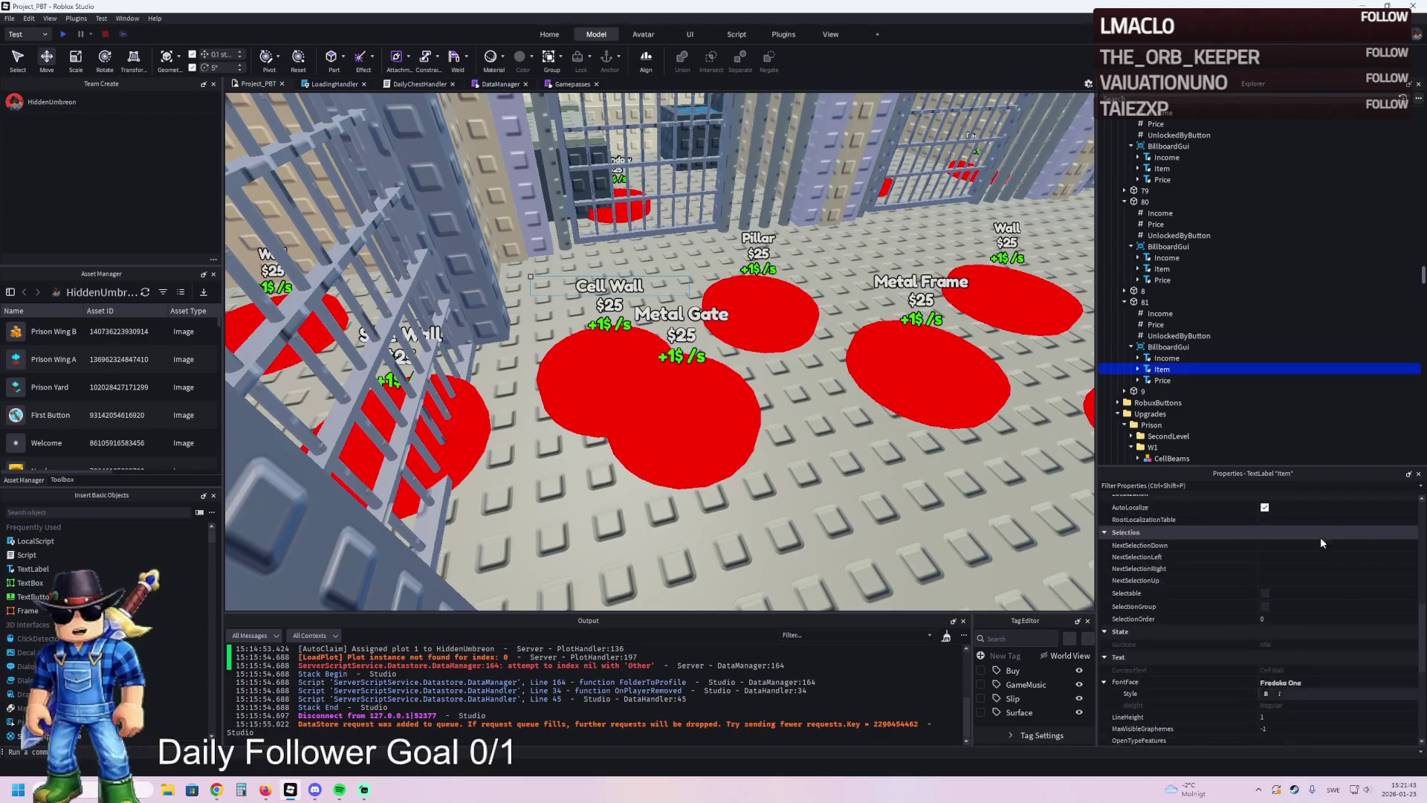
scroll(1324, 593, down, 1)
click(1310, 656)
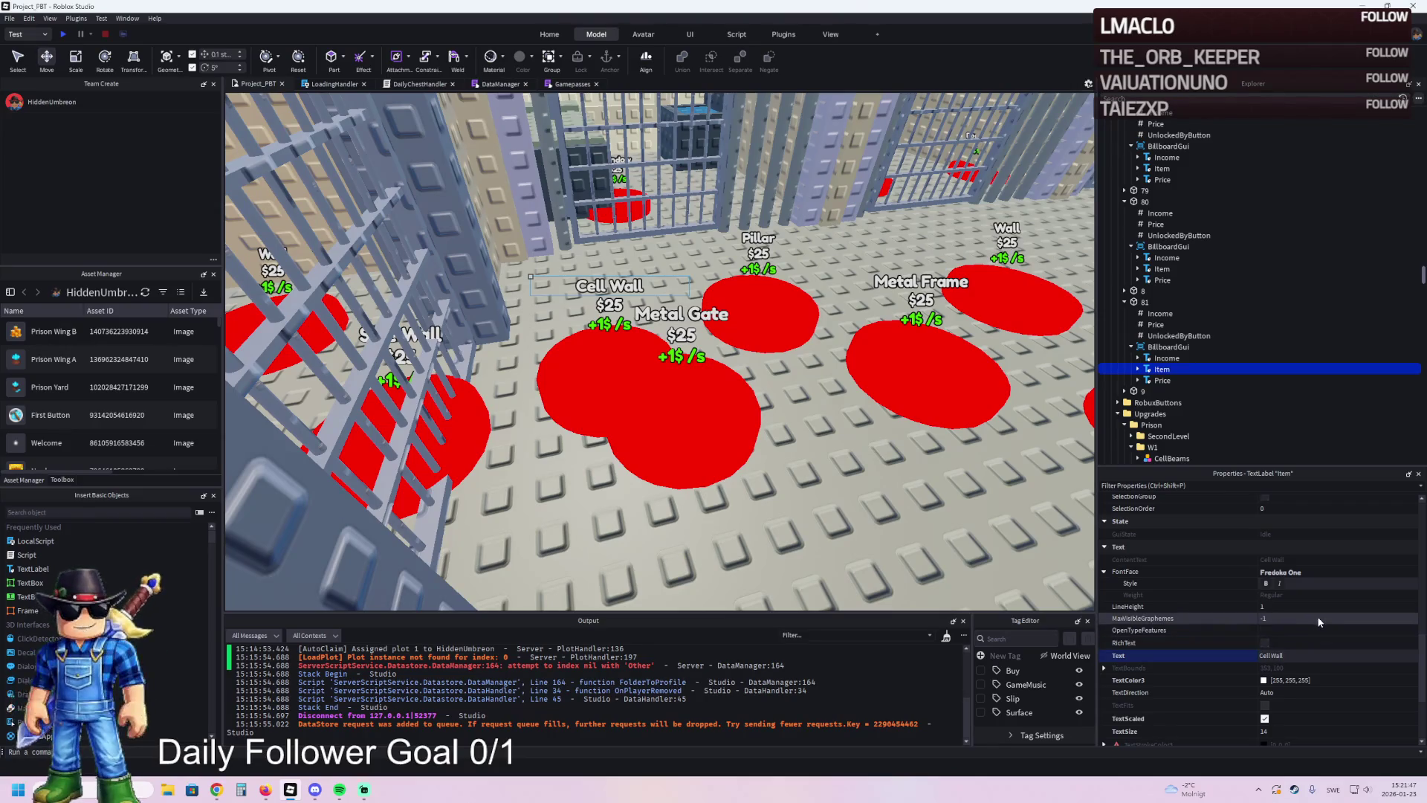
scroll(772, 356, down, 5)
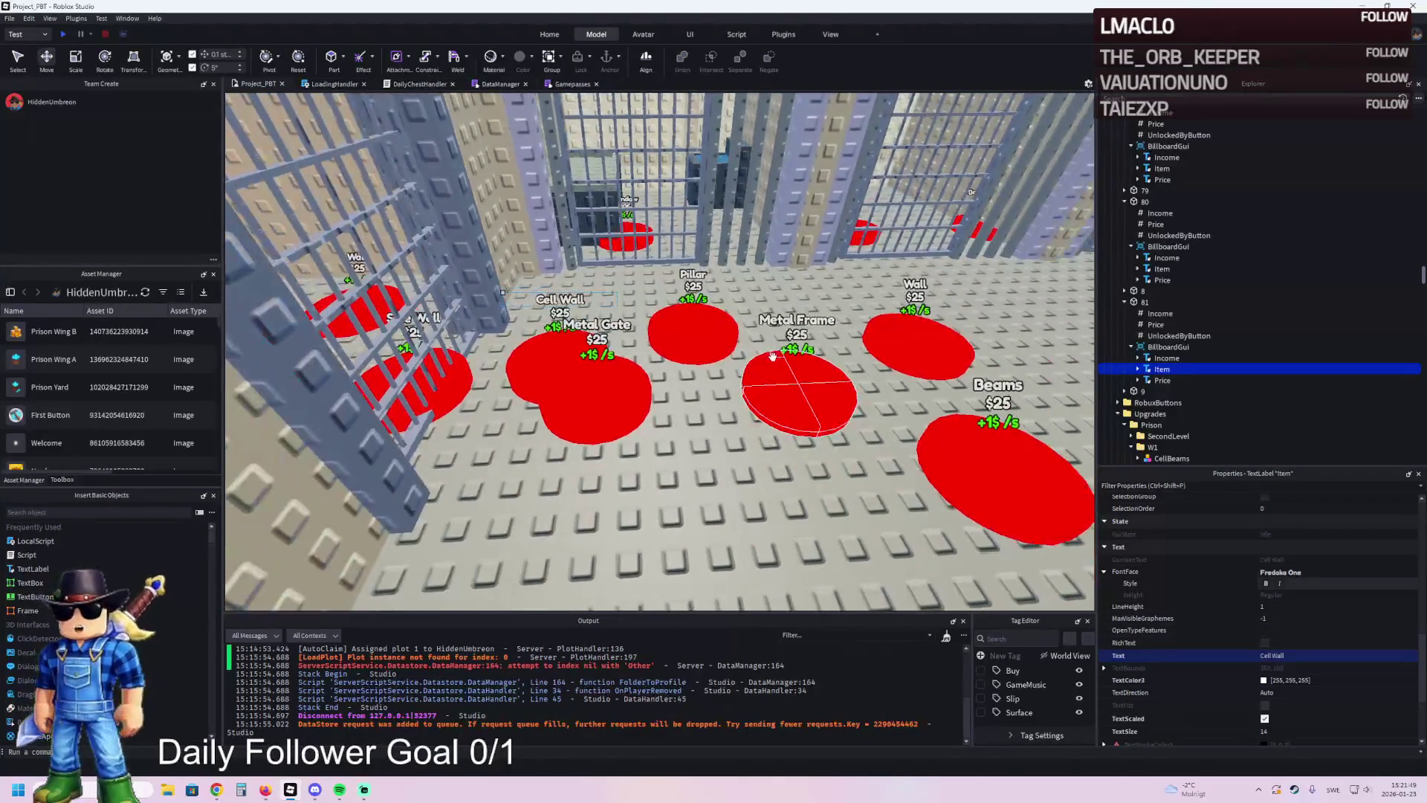
click(1307, 657)
text(s)
key(Return)
- Lower the view and select the Cell Walls pad for repositioning
scroll(669, 311, up, 5)
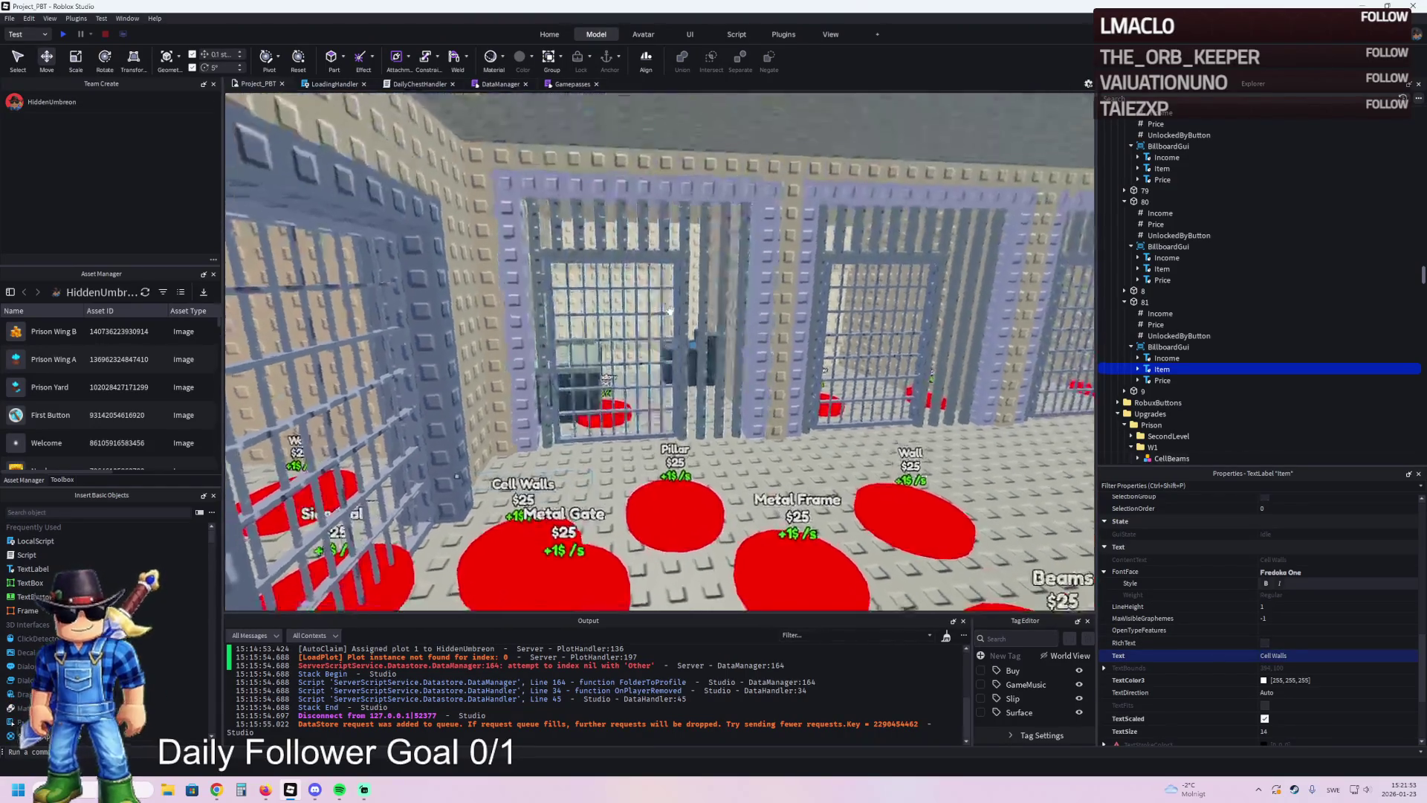
key(q)
drag(437, 484, 446, 481)
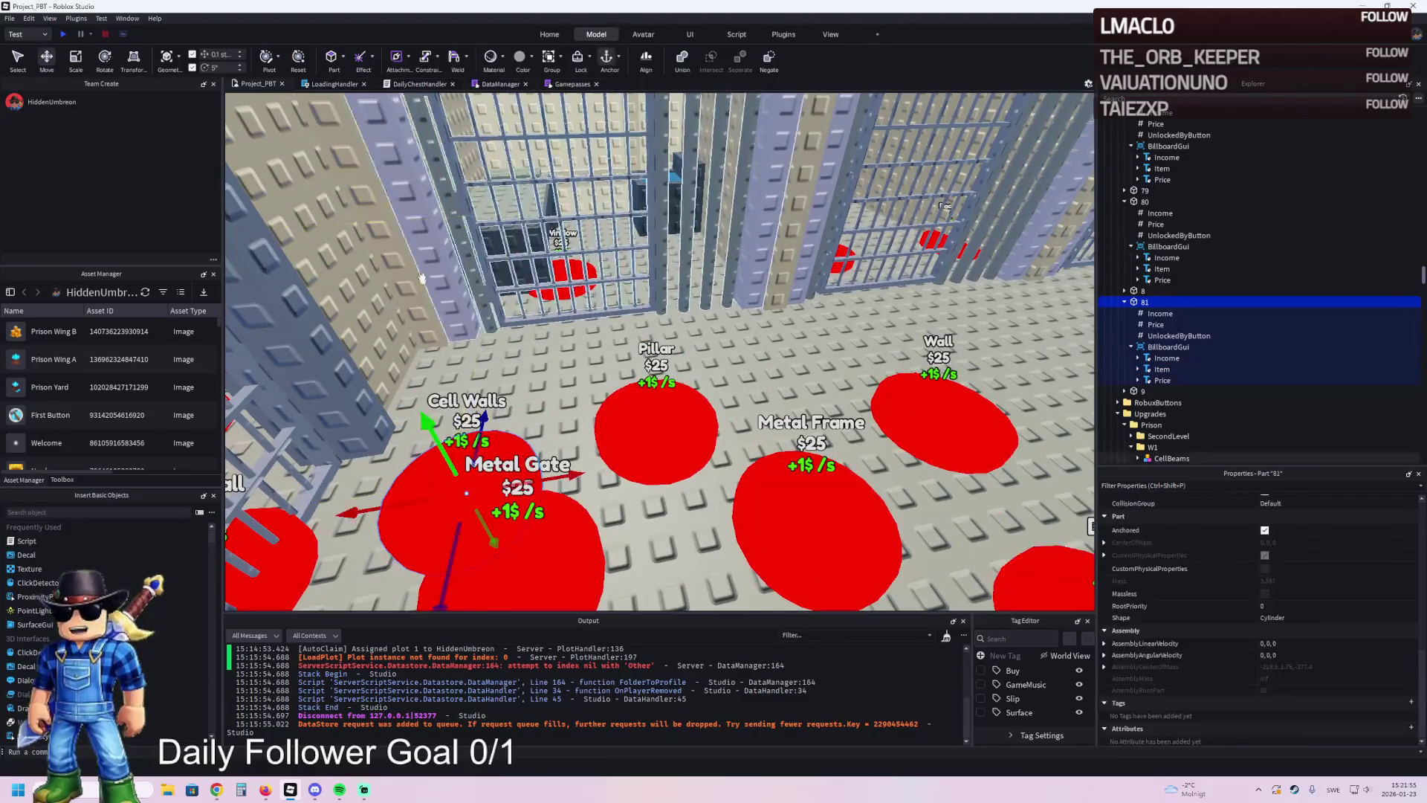
- Move the Cell Walls pad left, clear of the Metal Gate pad
key(w)
key(d)
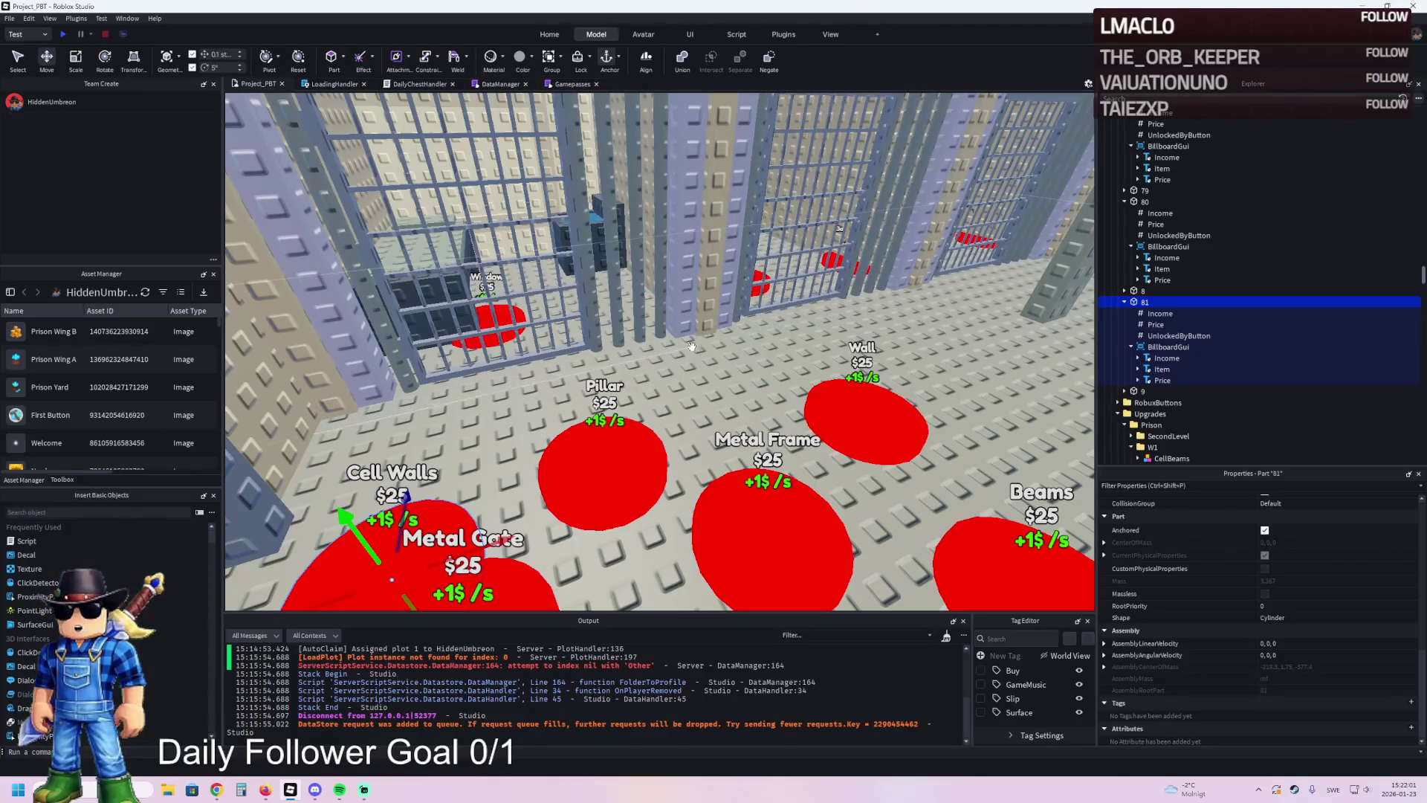
key(w)
key(d)
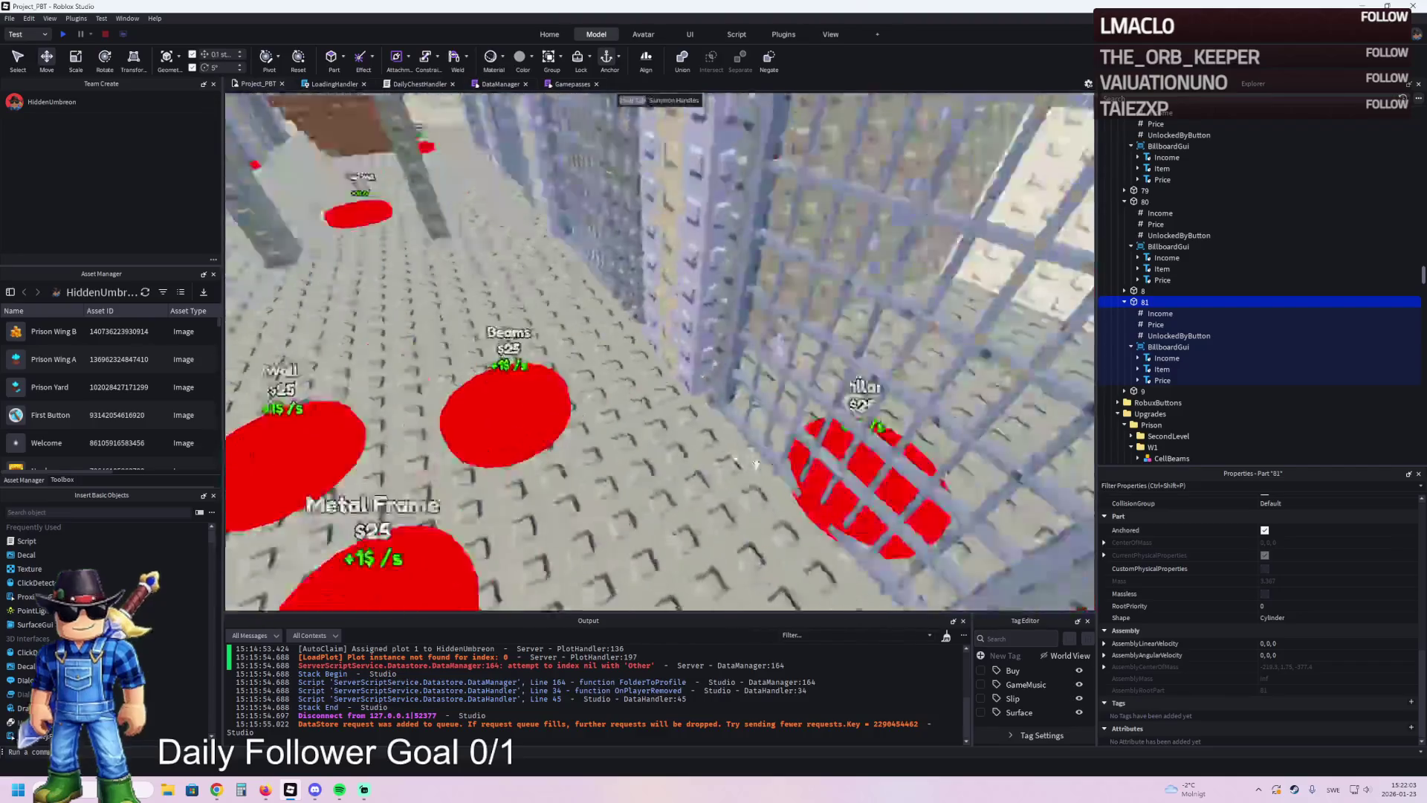
key(s)
key(a)
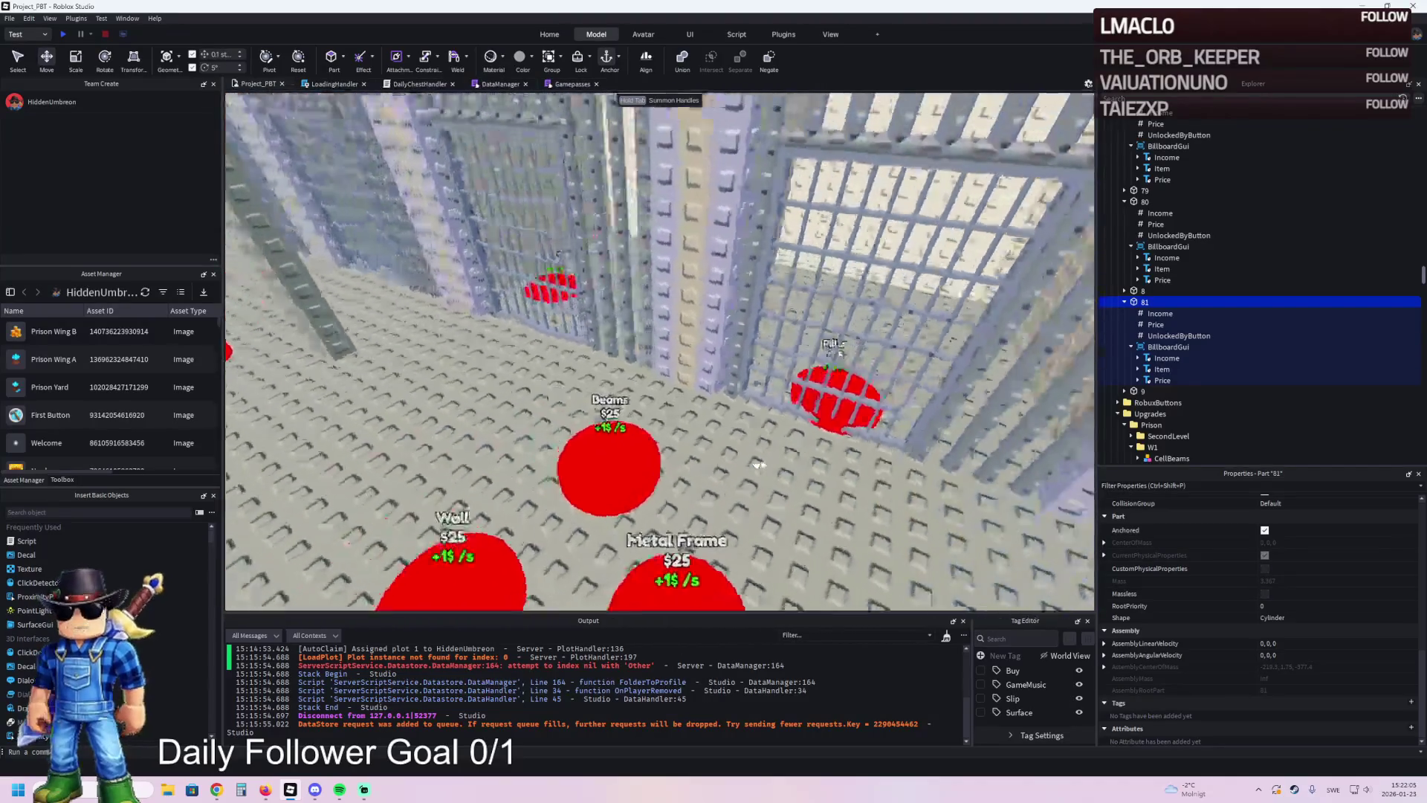
key(w)
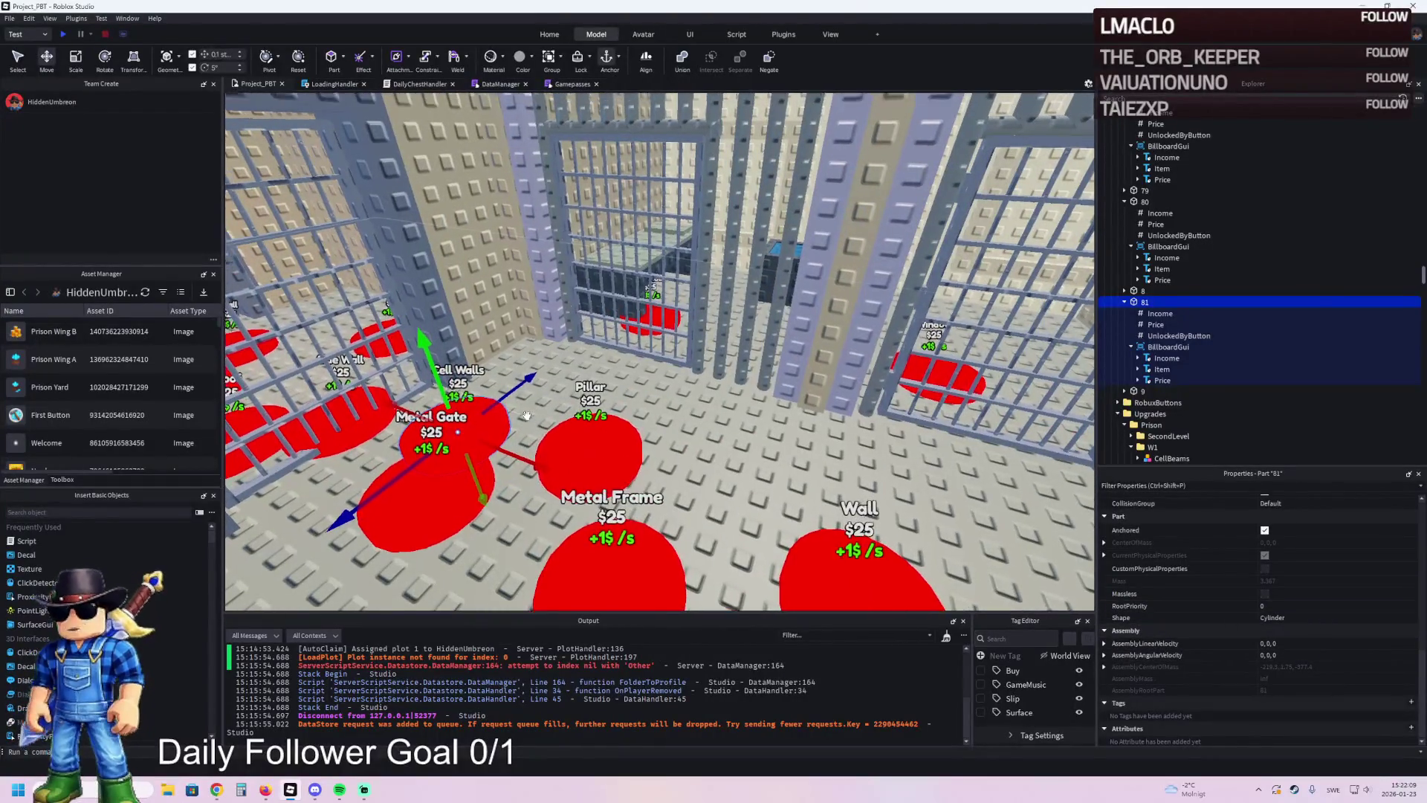
key(e)
drag(672, 439, 604, 415)
- Check the pad's UnlockedByButton value, then nudge the Cell Walls pad sideways
key(d)
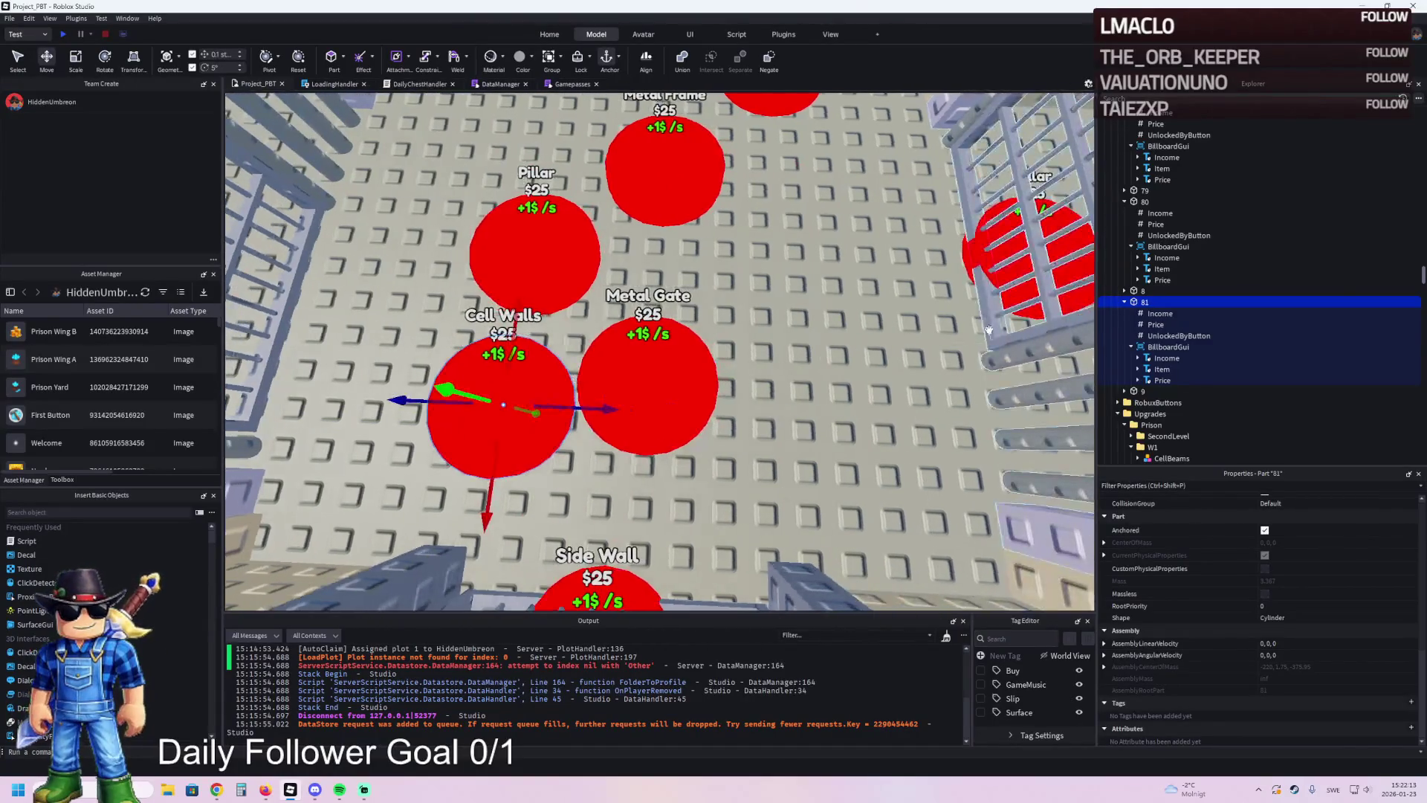
click(1164, 336)
click(1299, 574)
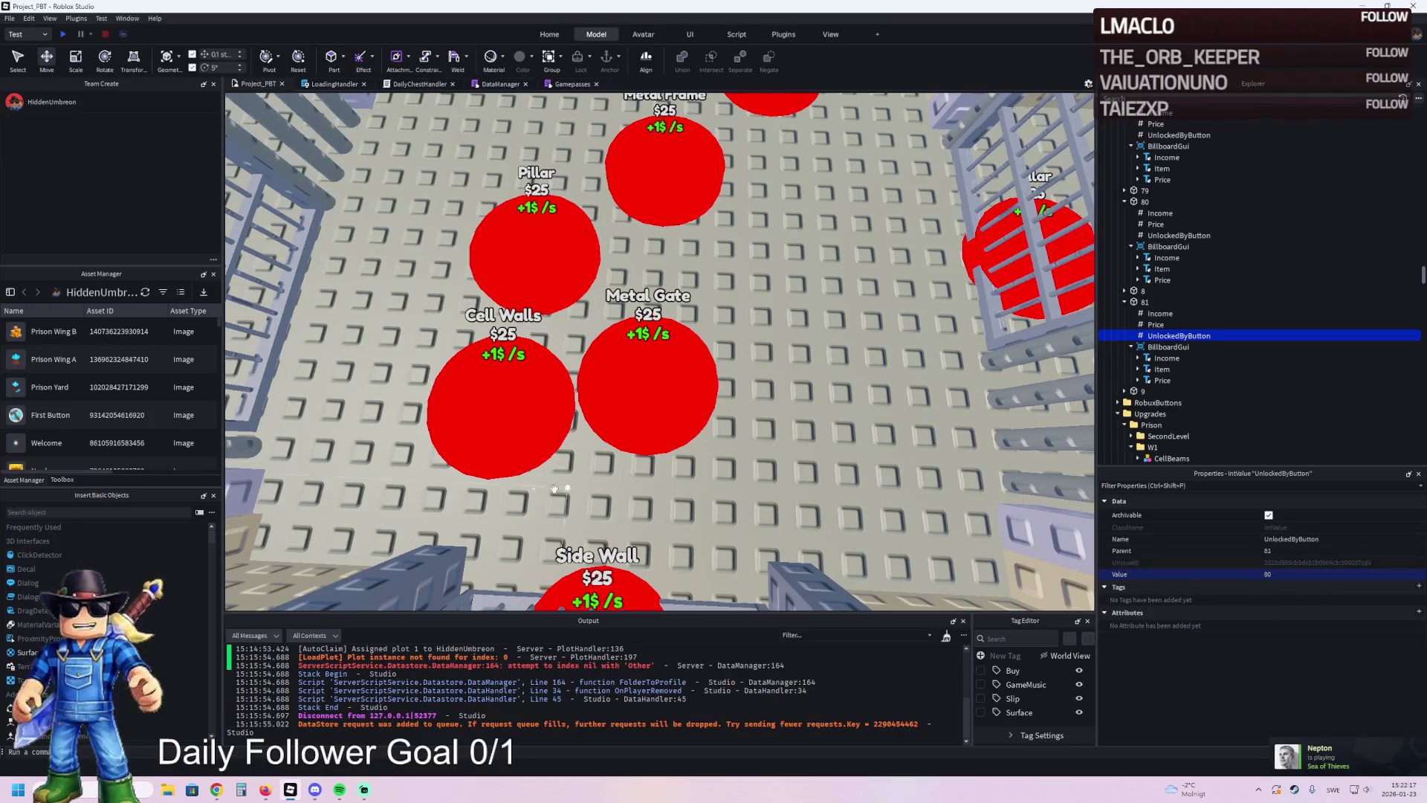
click(561, 408)
mouse_move(565, 402)
mouse_down()
mouse_move(529, 356)
mouse_move(493, 401)
mouse_up()
- Duplicate the Cell Walls pad and slide the copy right, then undo the duplicate
key(ctrl+d)
drag(520, 349, 737, 374)
key(a)
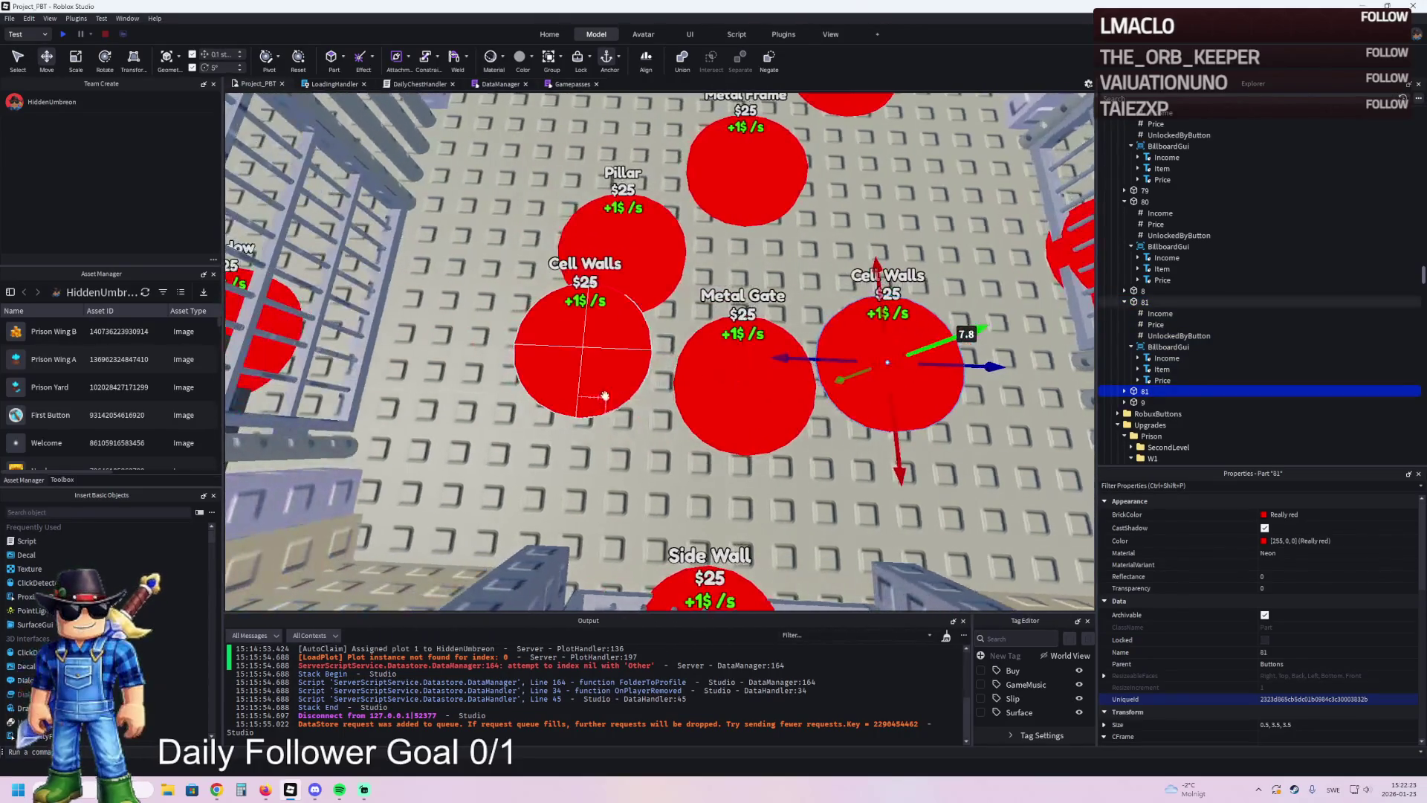
key(ctrl+z)
key(ctrl+z)
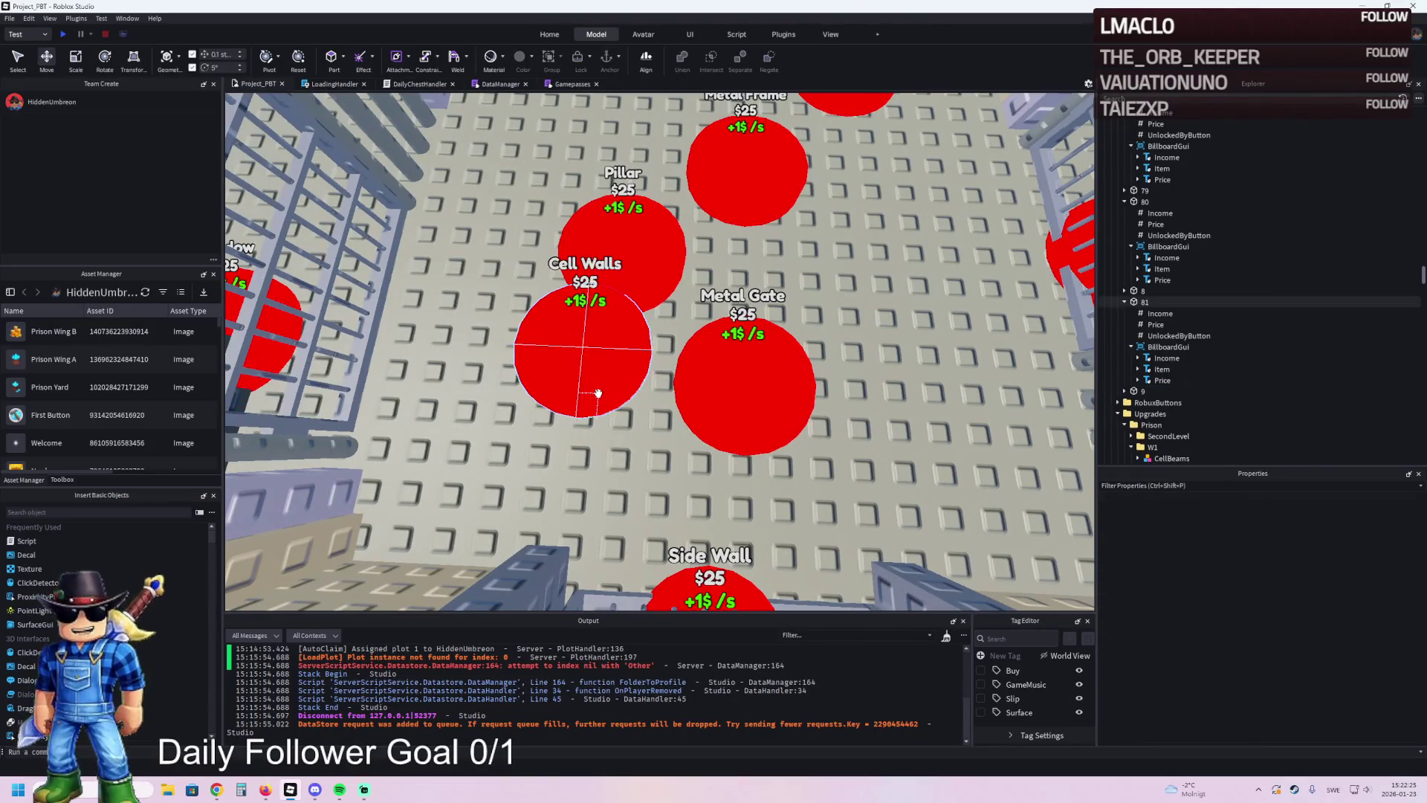
- Reposition the Cell Walls pad below Metal Gate and duplicate it again
drag(567, 435, 559, 546)
mouse_move(654, 475)
mouse_down()
mouse_move(677, 464)
mouse_move(751, 488)
mouse_move(654, 484)
mouse_move(629, 536)
mouse_up()
key(d)
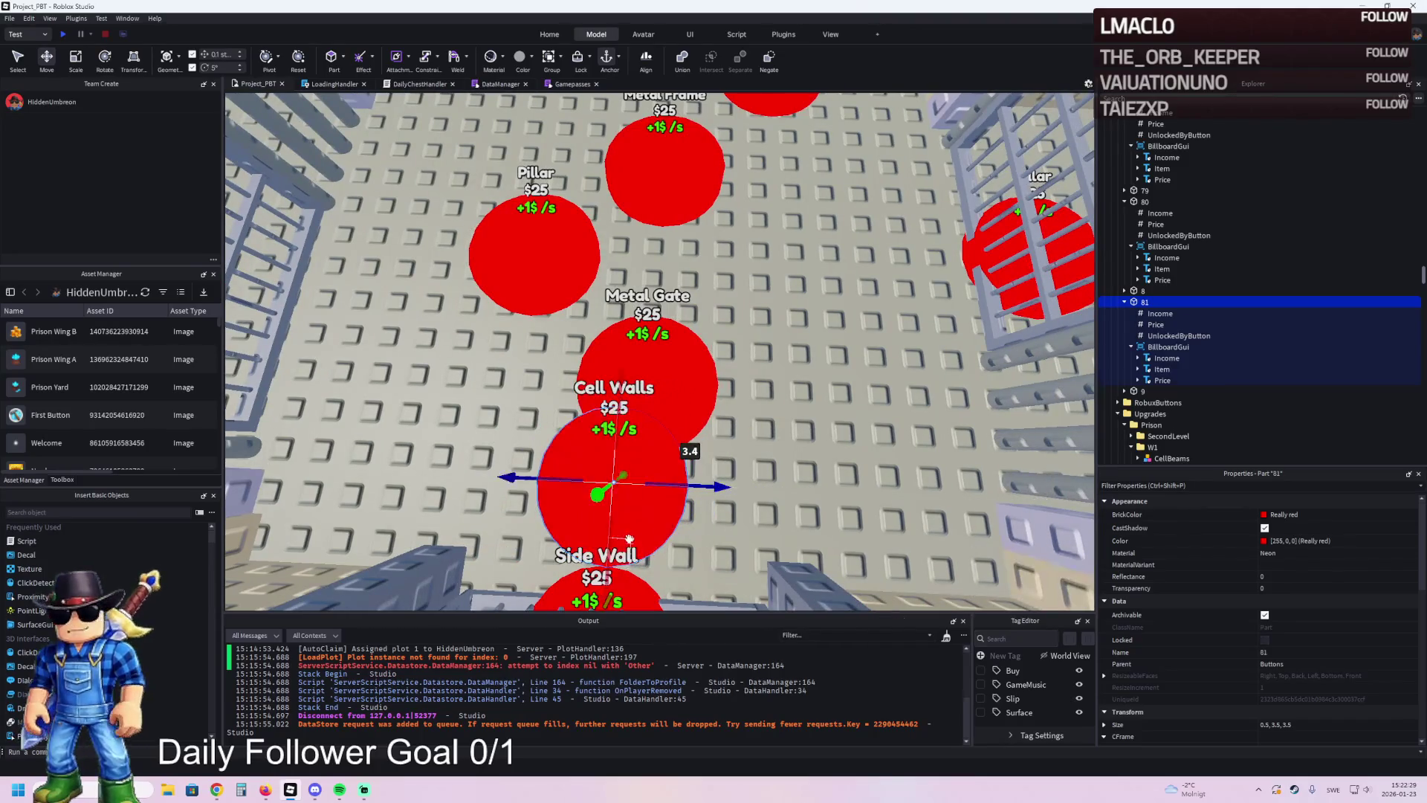
key(a)
mouse_move(698, 485)
mouse_down()
mouse_move(691, 476)
mouse_move(717, 468)
mouse_move(777, 471)
mouse_move(758, 485)
mouse_move(806, 492)
mouse_up()
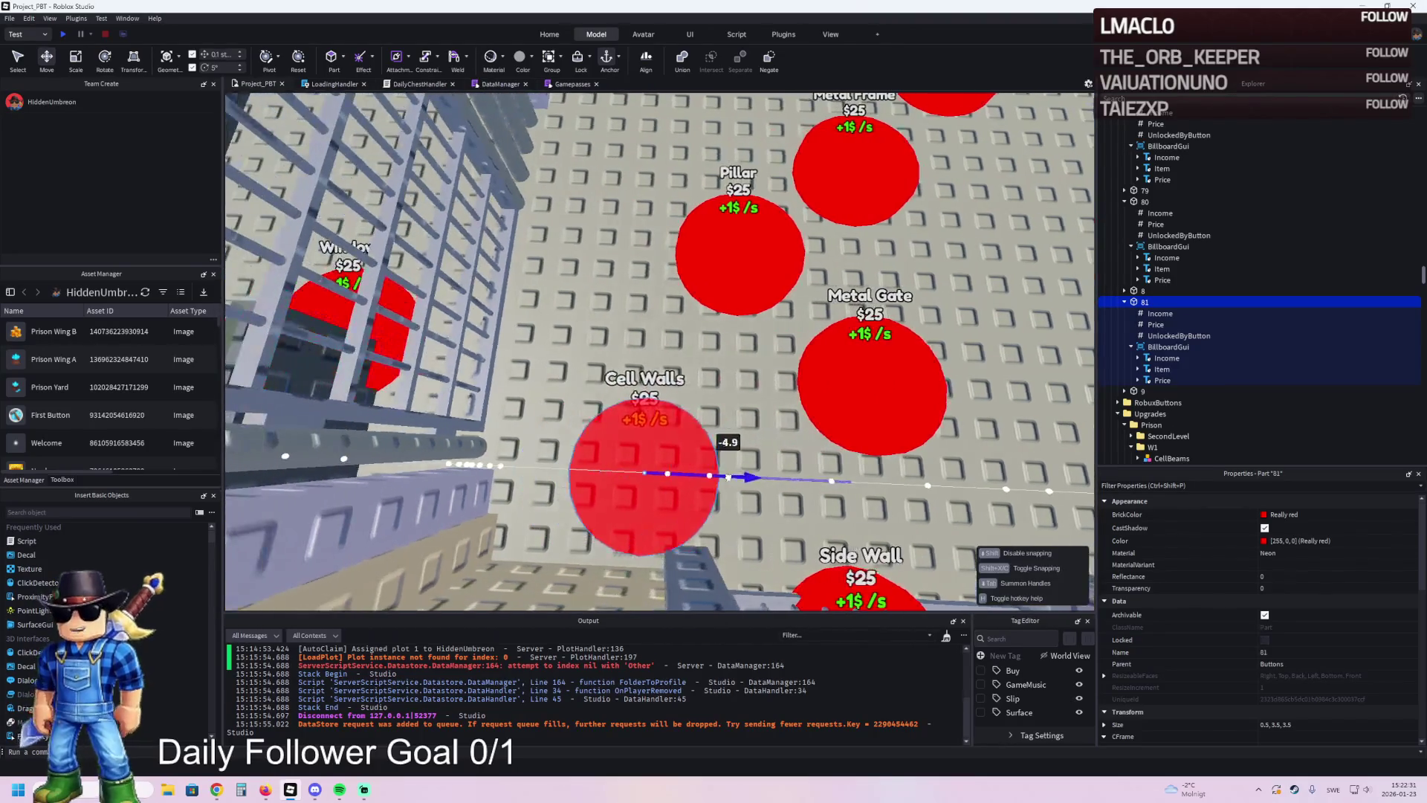
key(ctrl+d)
key(d)
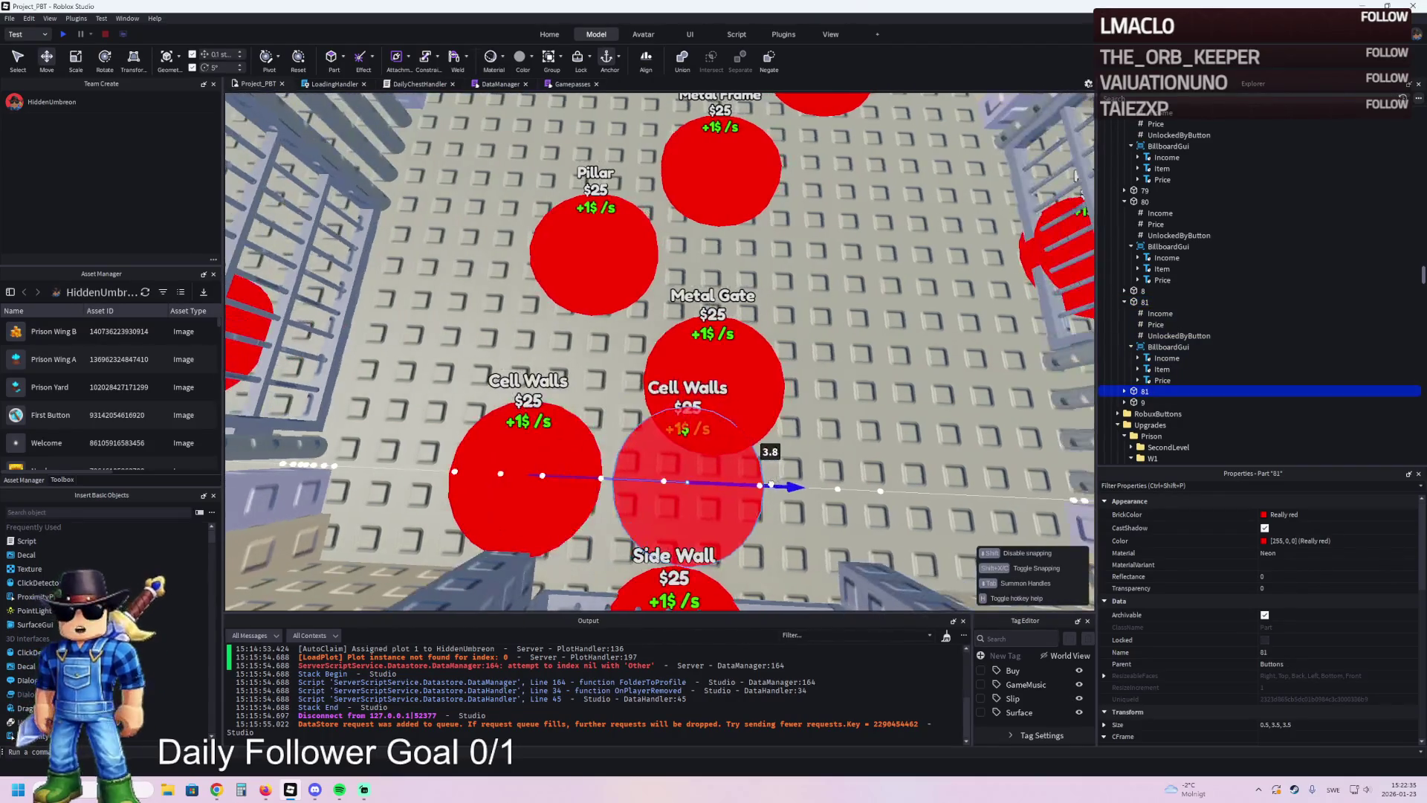
key(d)
- Pull both Cell Walls pads up against Metal Gate and rename the copy to 82
shift+click(415, 499)
drag(550, 556, 559, 475)
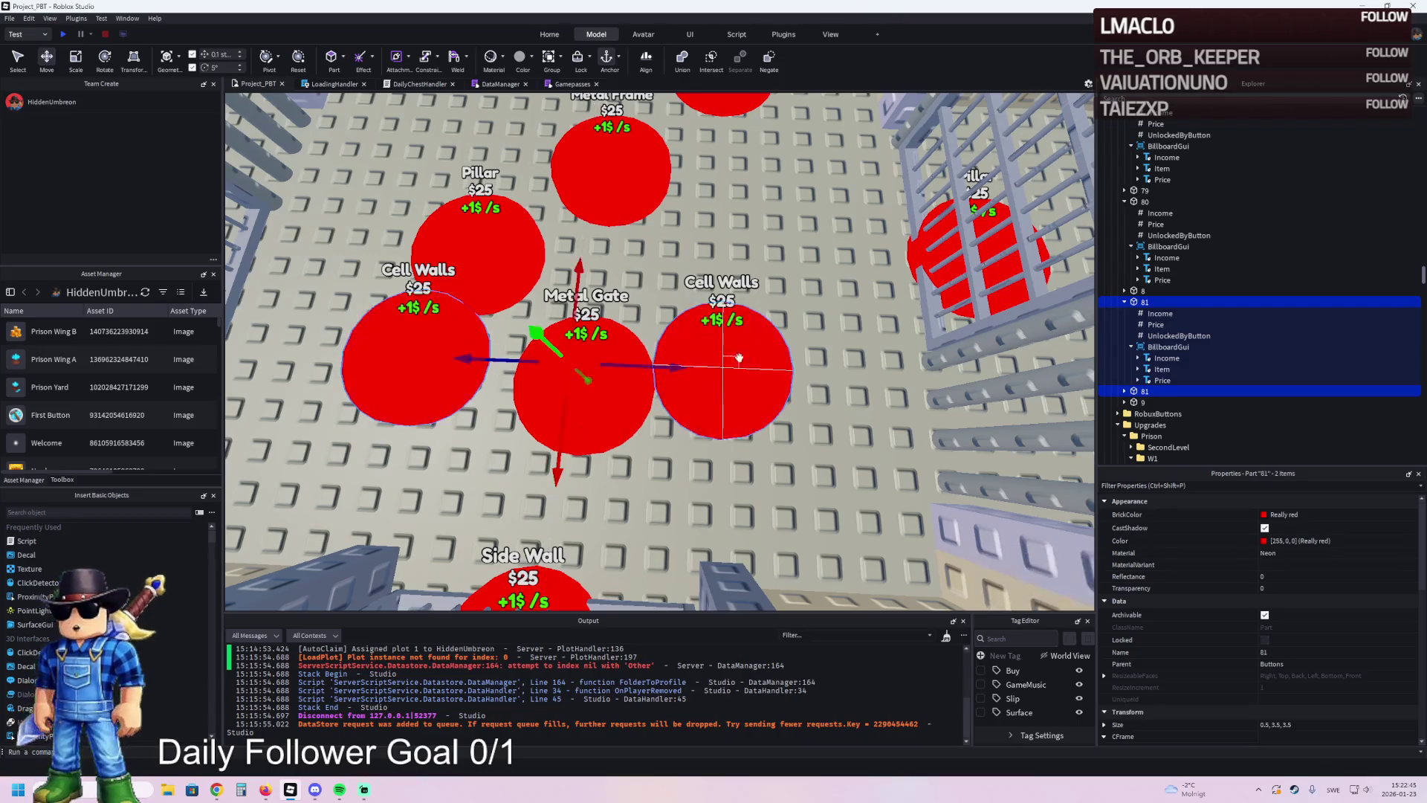
click(1152, 391)
click(1238, 396)
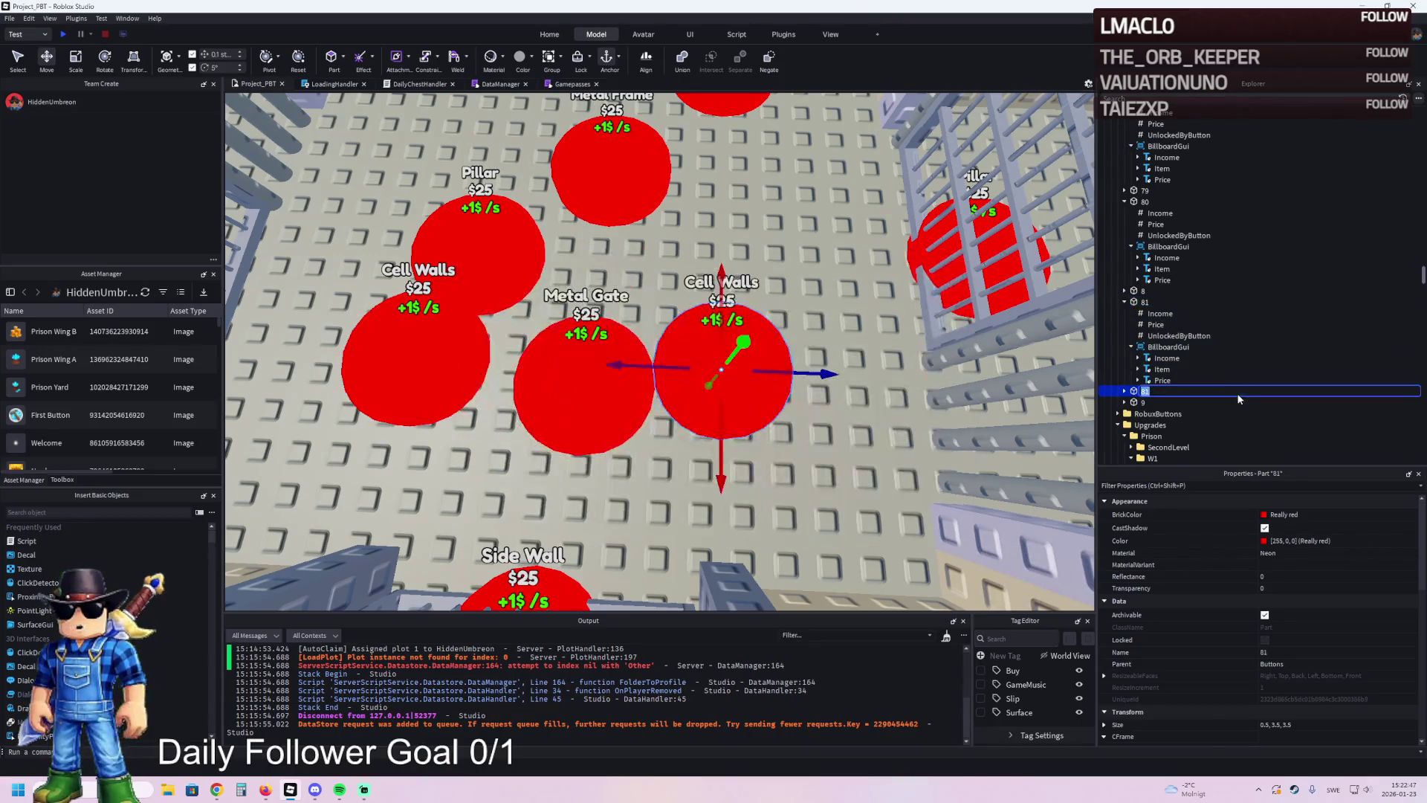
text(2)
key(Return)
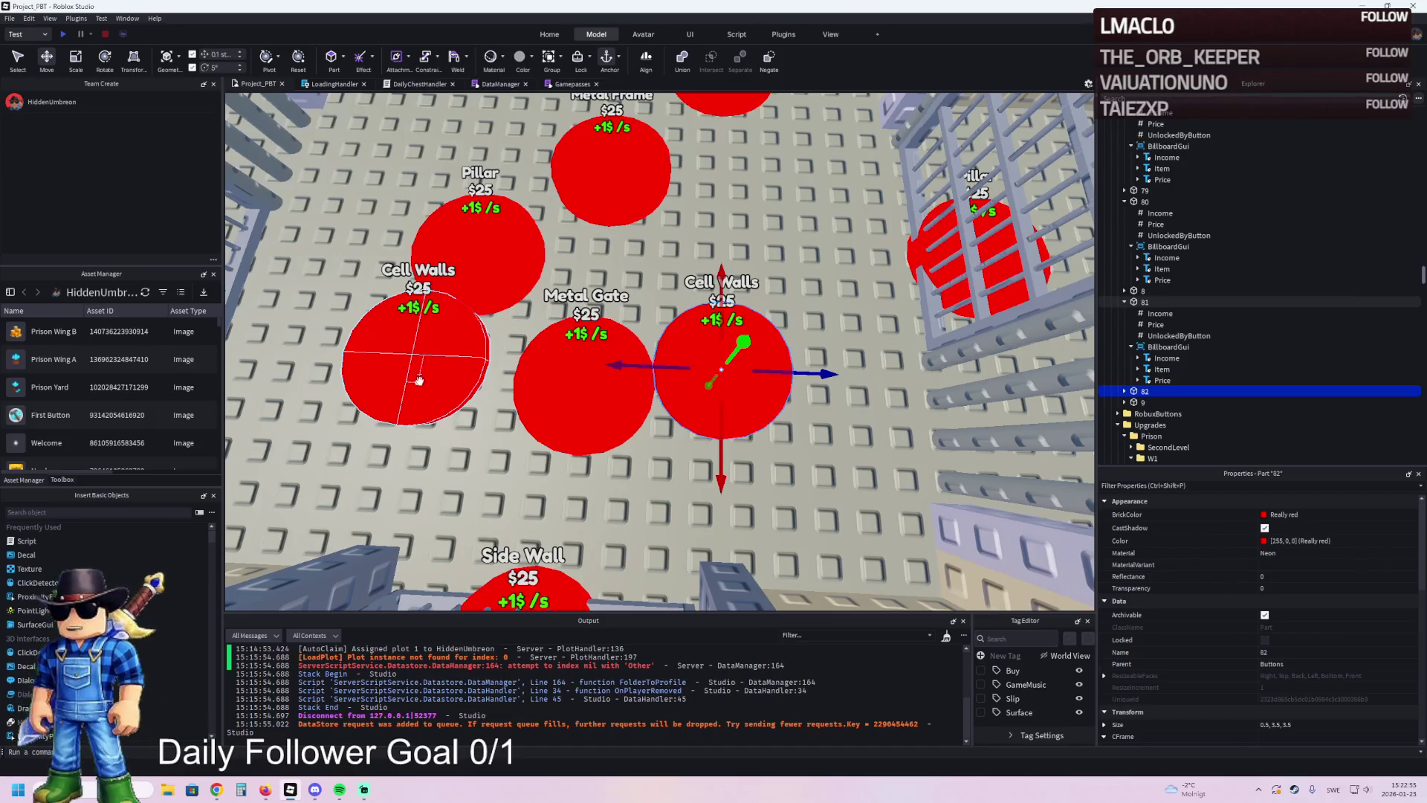
scroll(465, 385, down, 5)
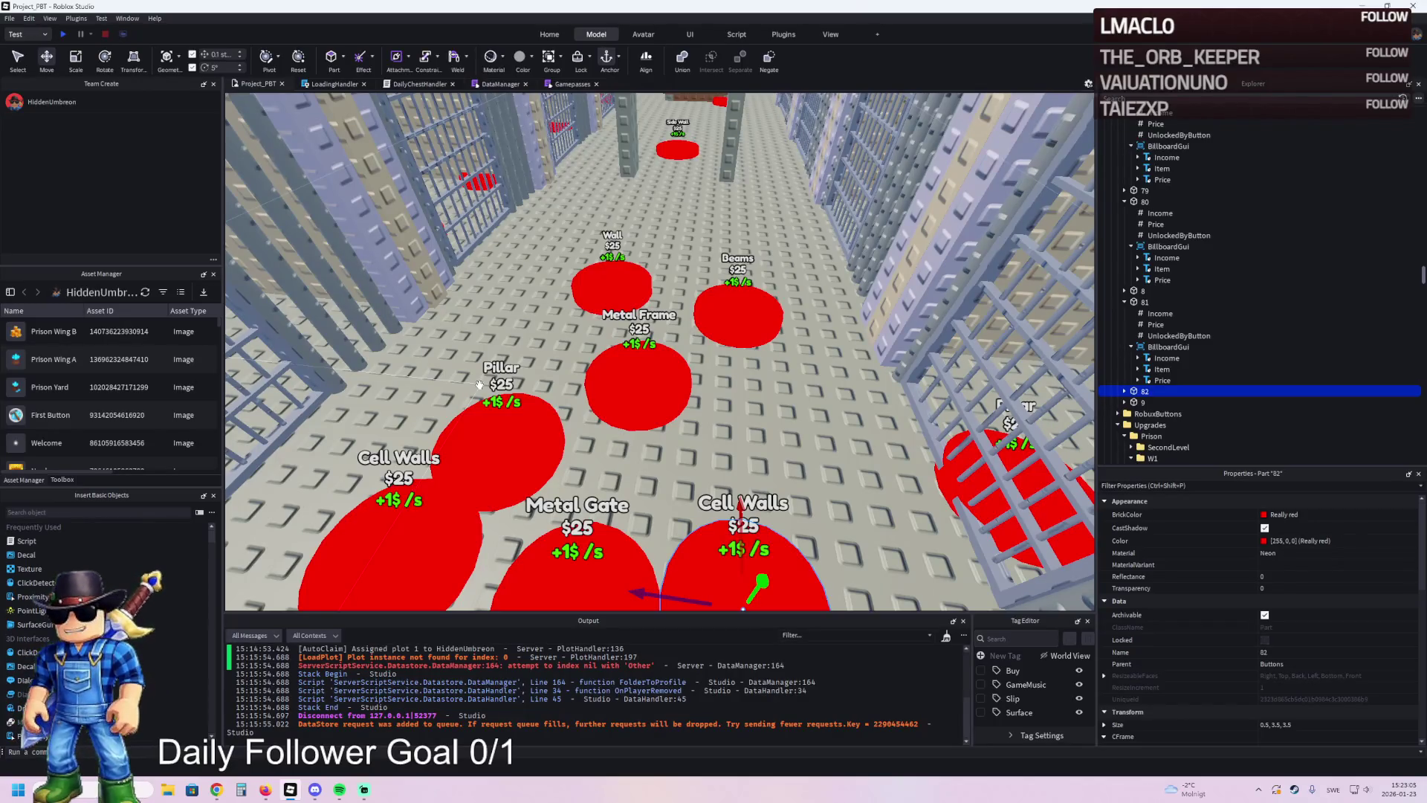
click(402, 520)
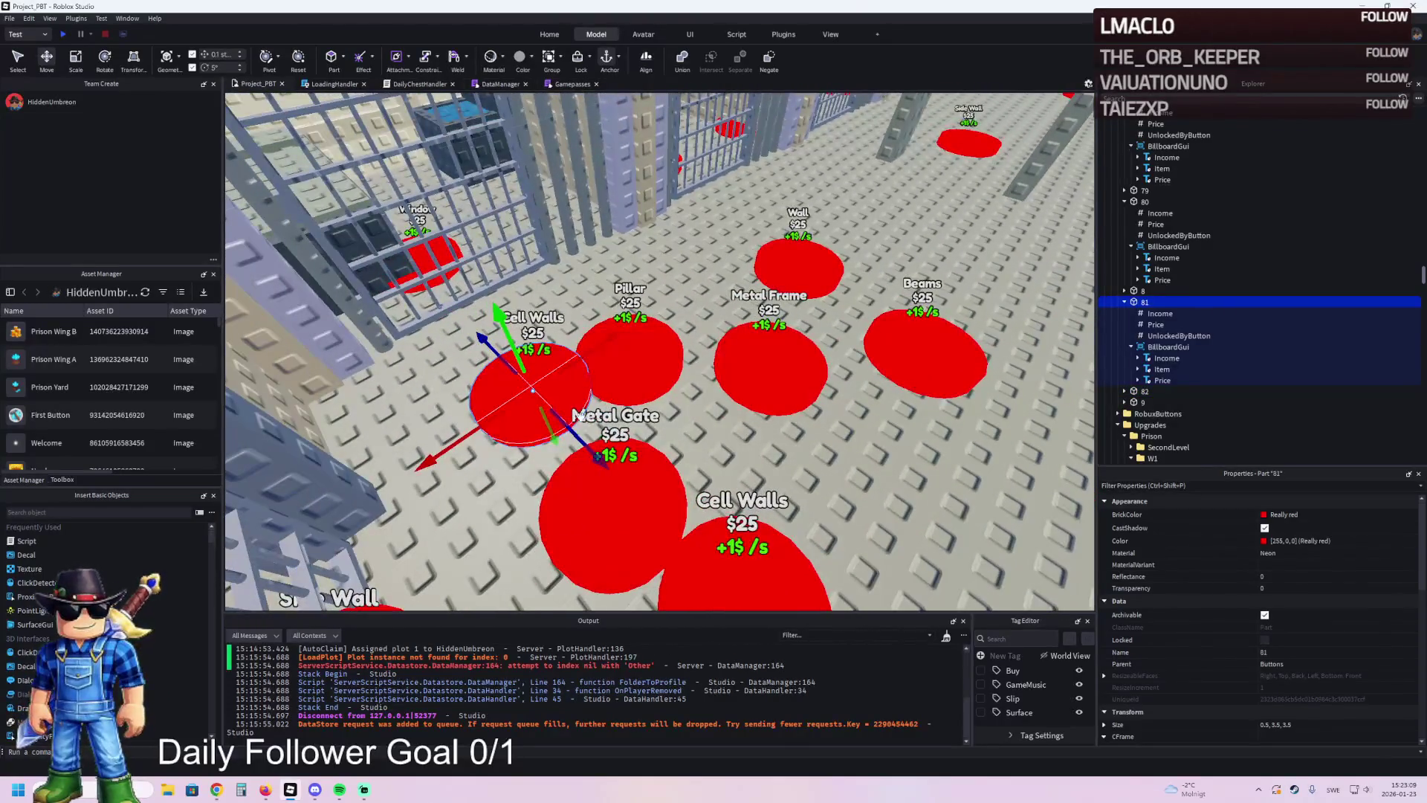
click(1164, 340)
click(1160, 369)
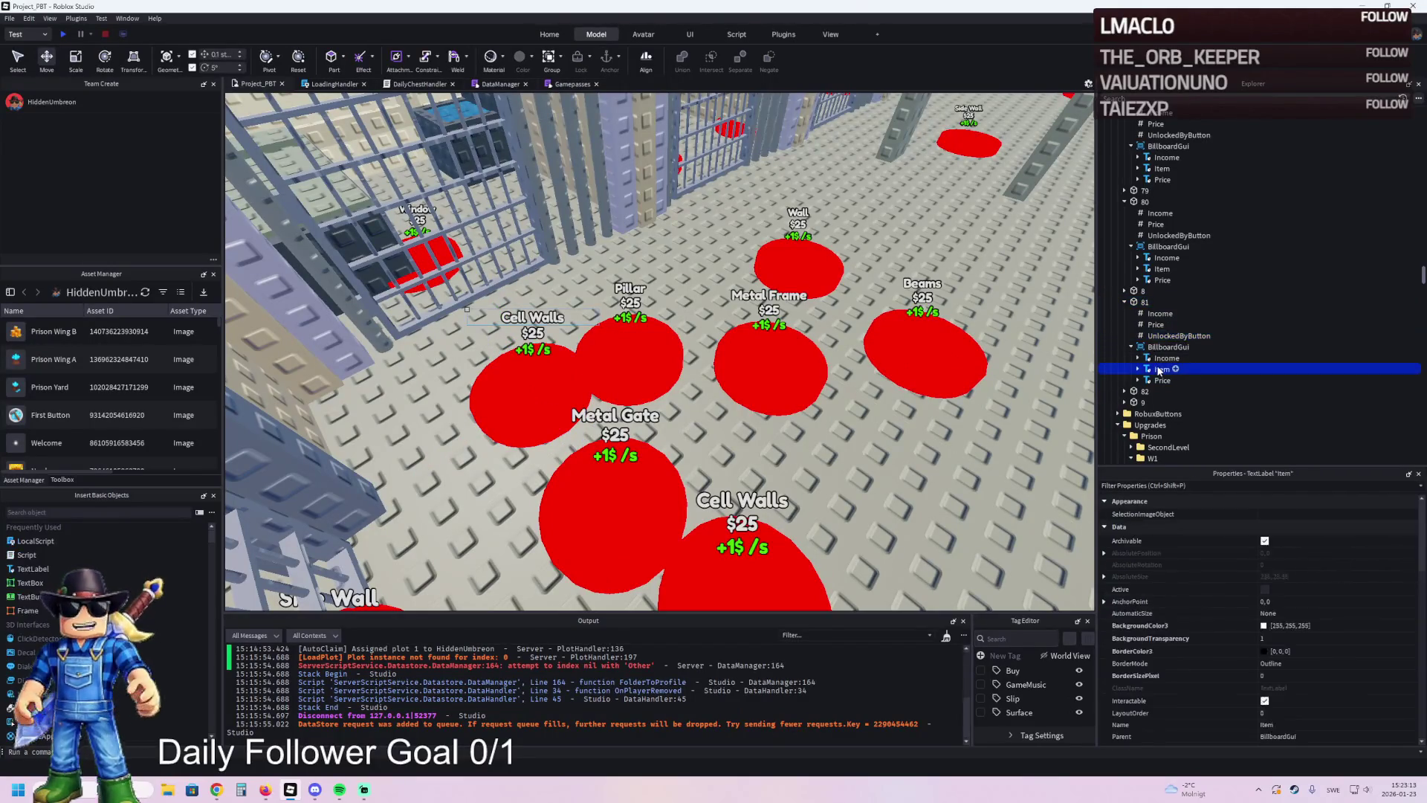
scroll(1250, 515, down, 5)
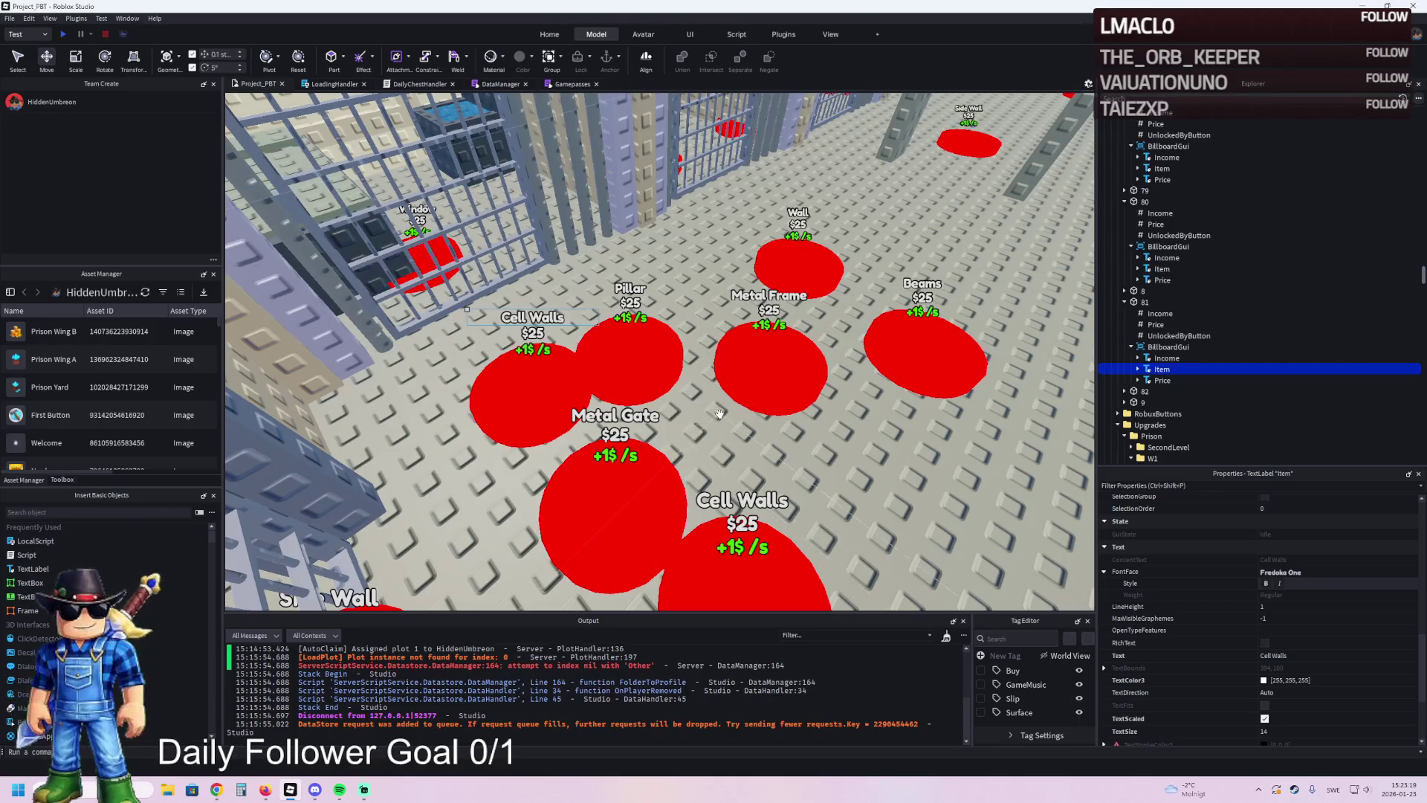
key(d)
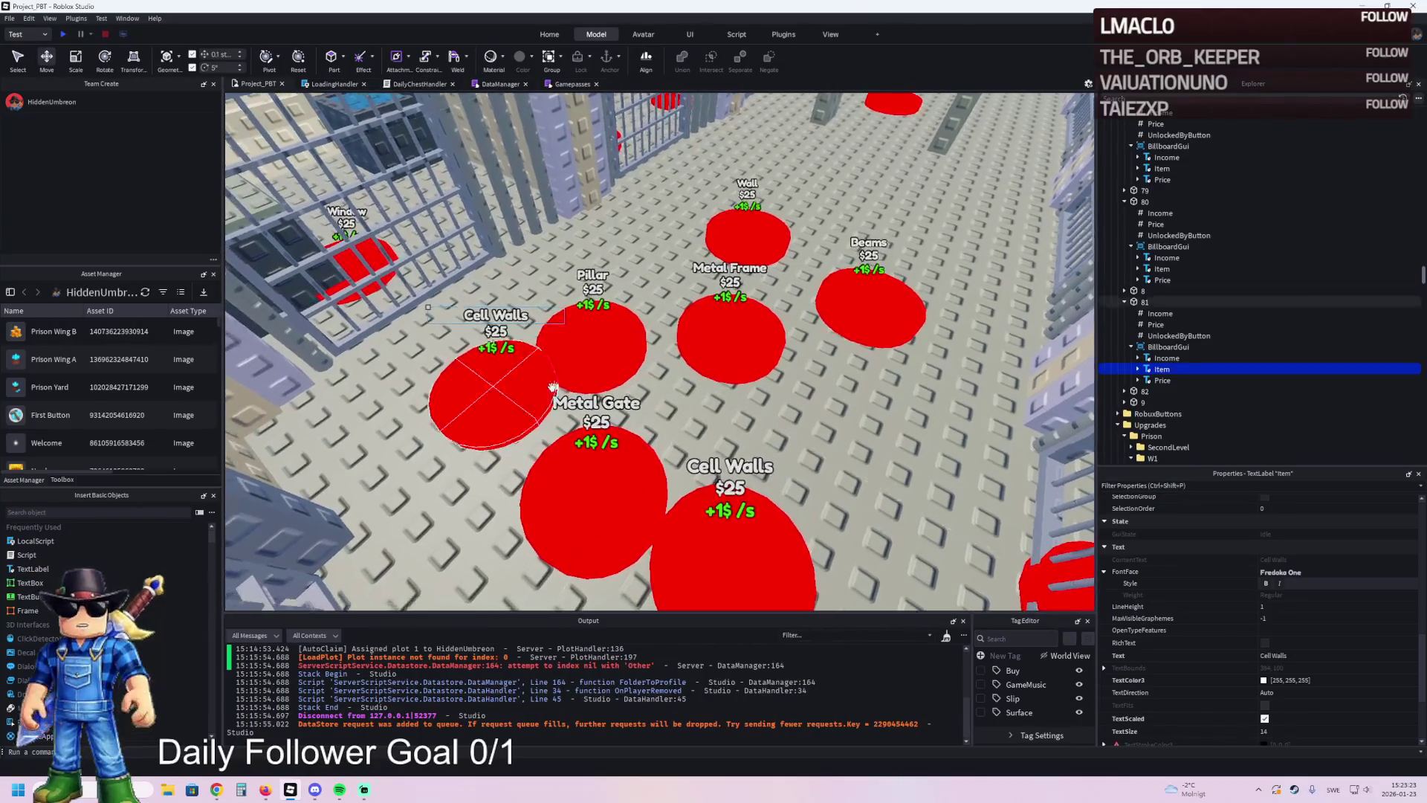
click(523, 411)
click(757, 390)
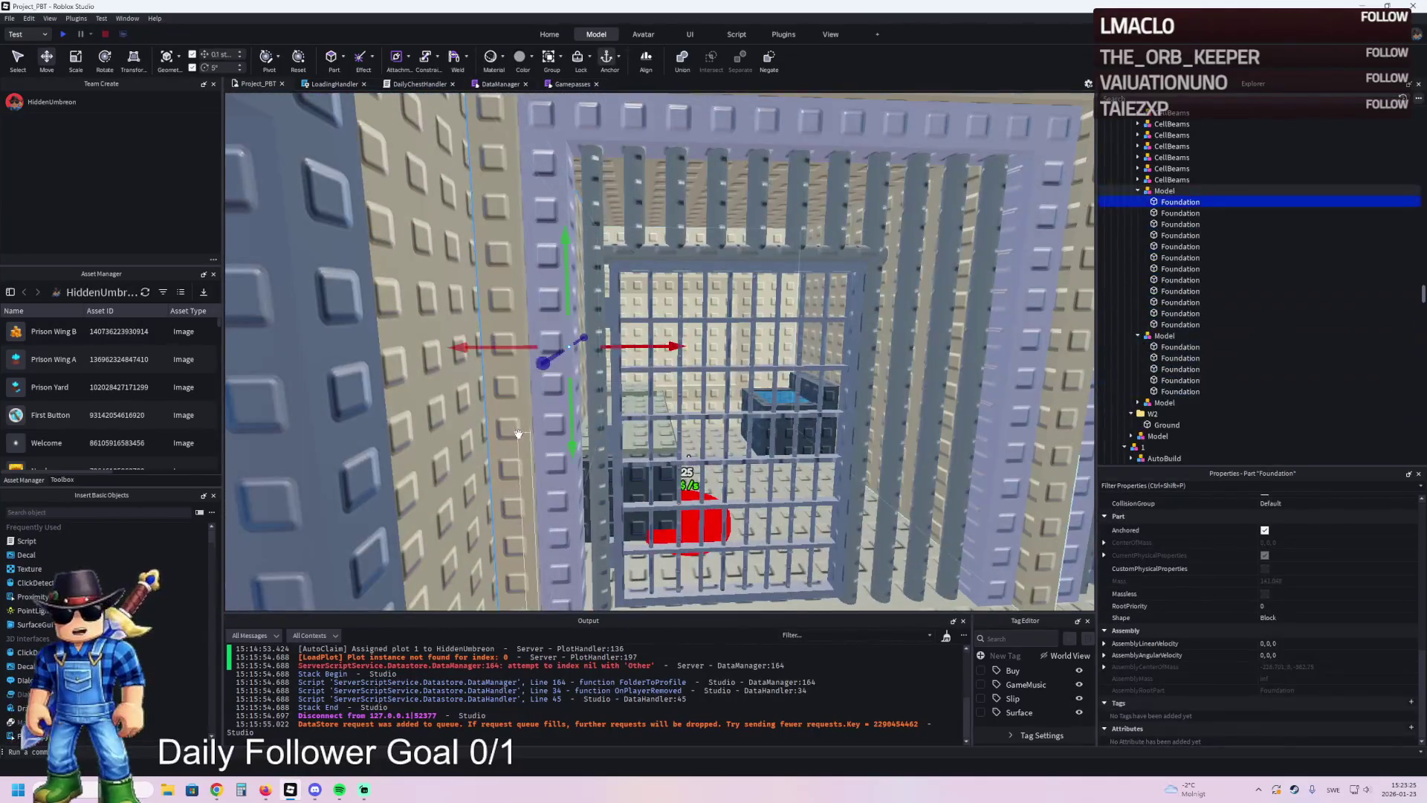
- Group the first cell's two wall pieces into a model named CW1
ctrl+click(852, 390)
scroll(852, 390, down, 3)
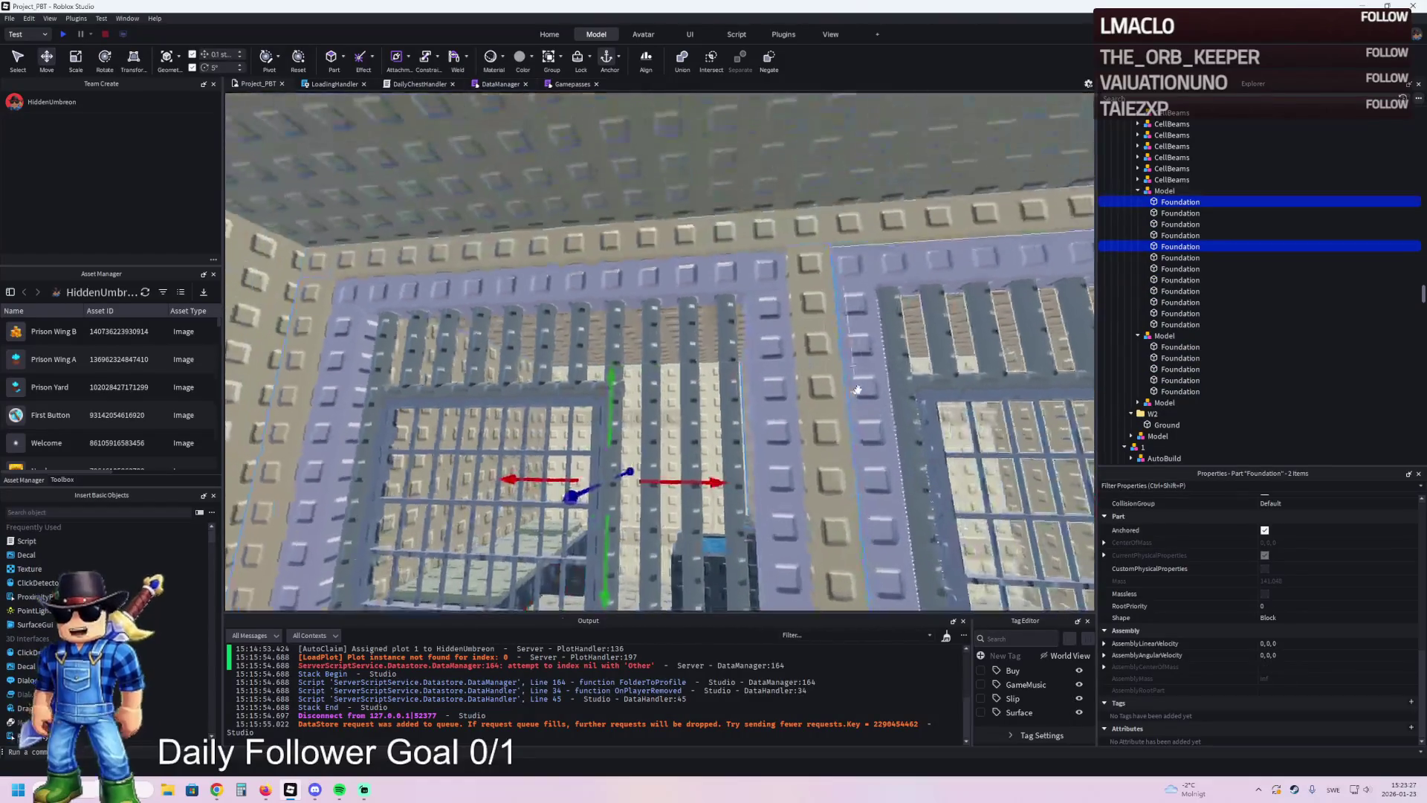
key(f)
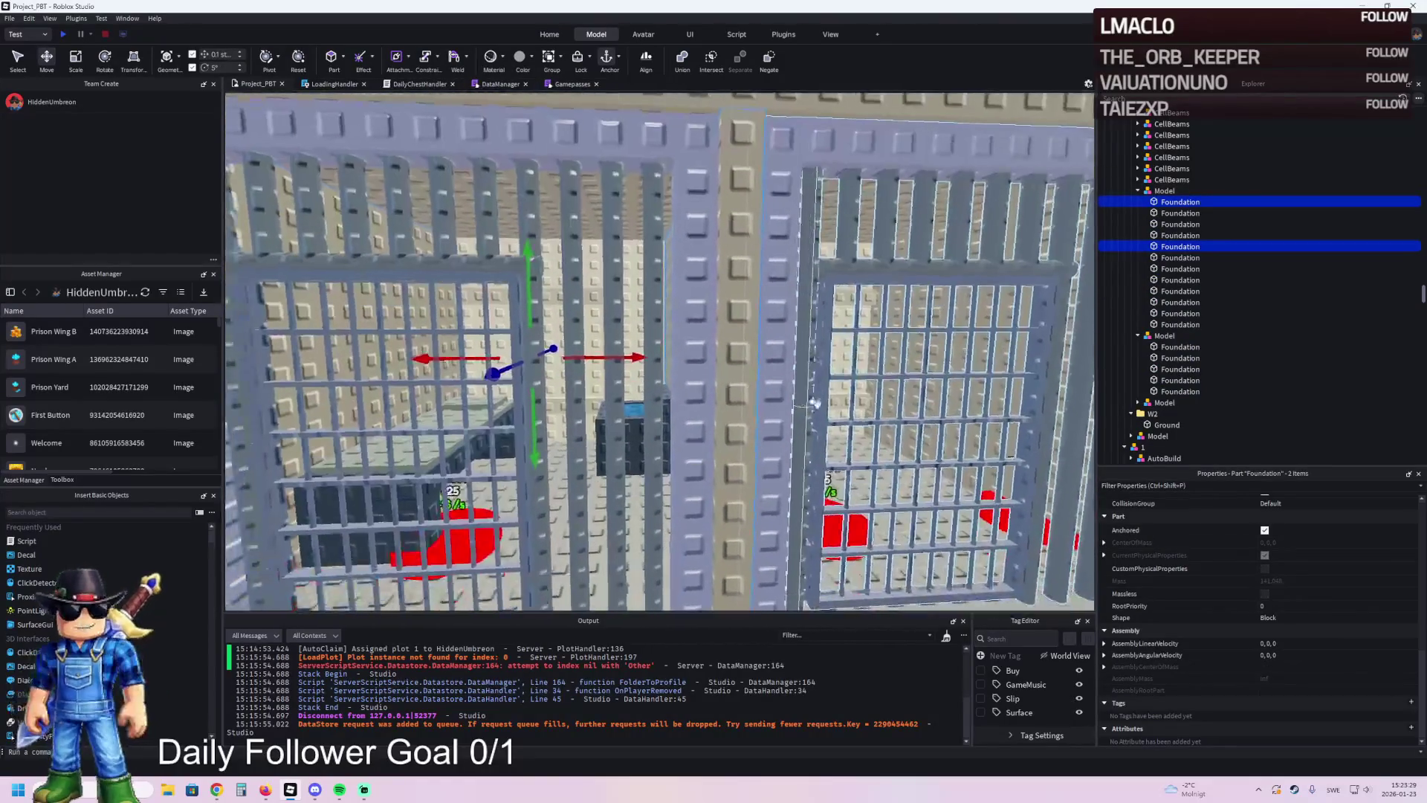
key(ctrl+g)
key(F2)
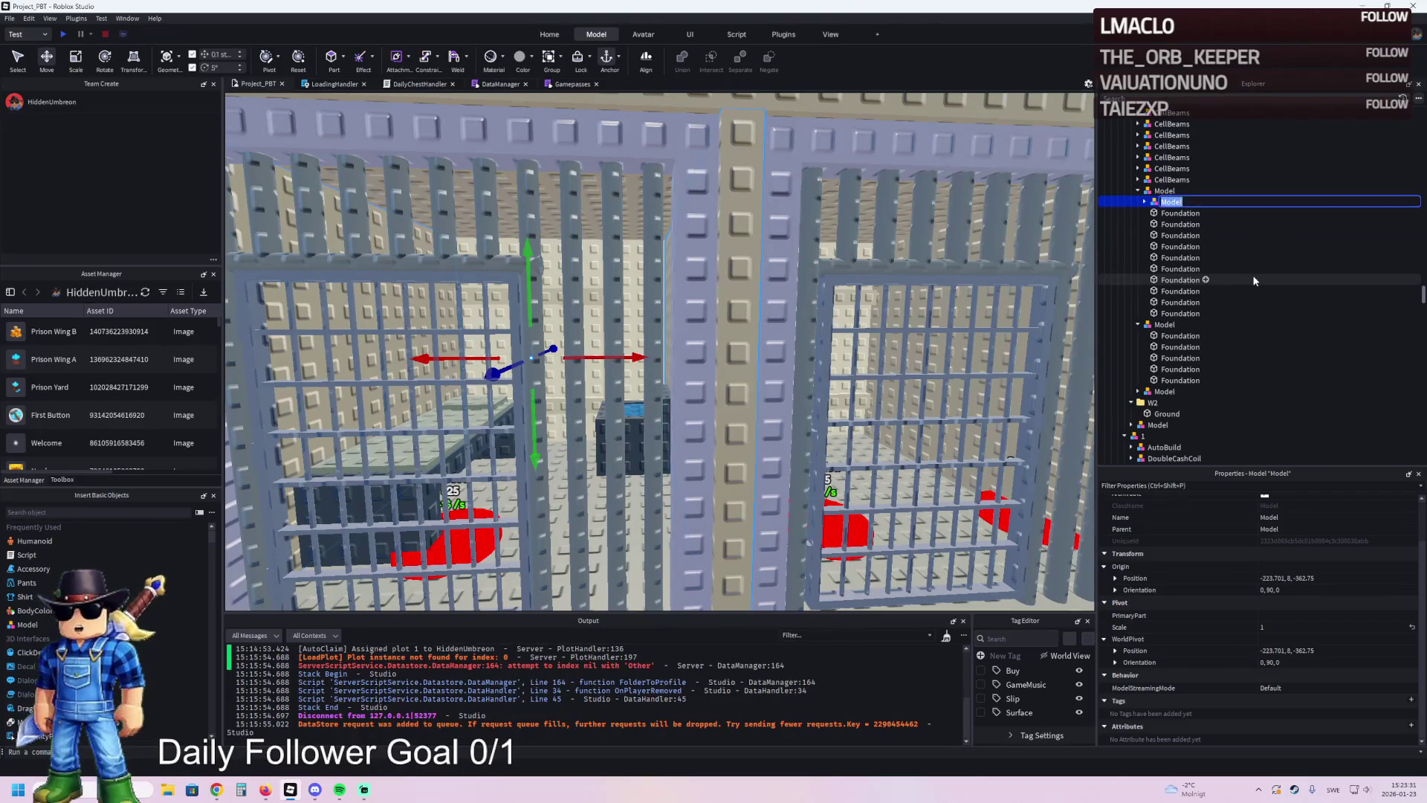
text(CW1)
key(Return)
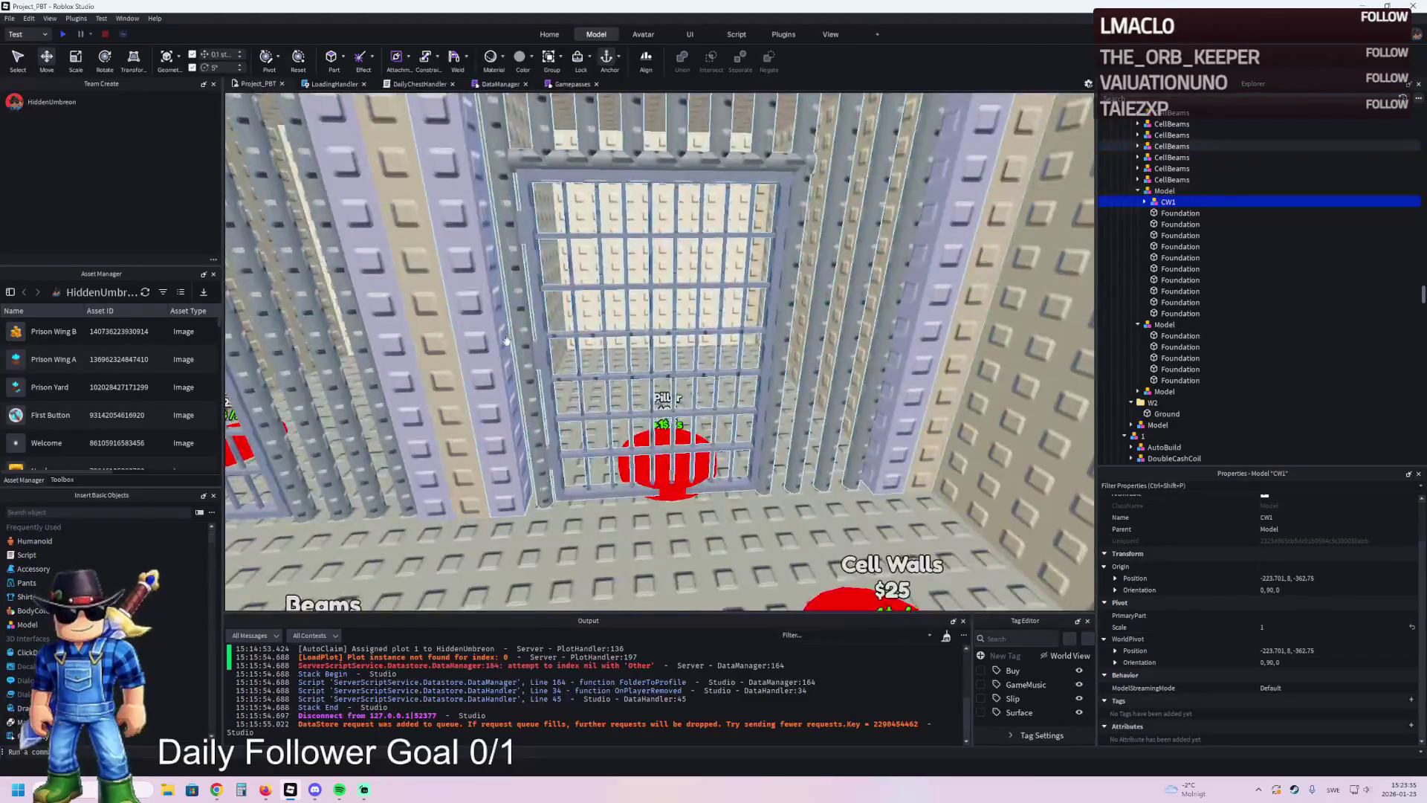
- Group the next cell's two pillars into a model named CW2
click(505, 351)
ctrl+click(974, 324)
key(ctrl+g)
key(F2)
text(CW2)
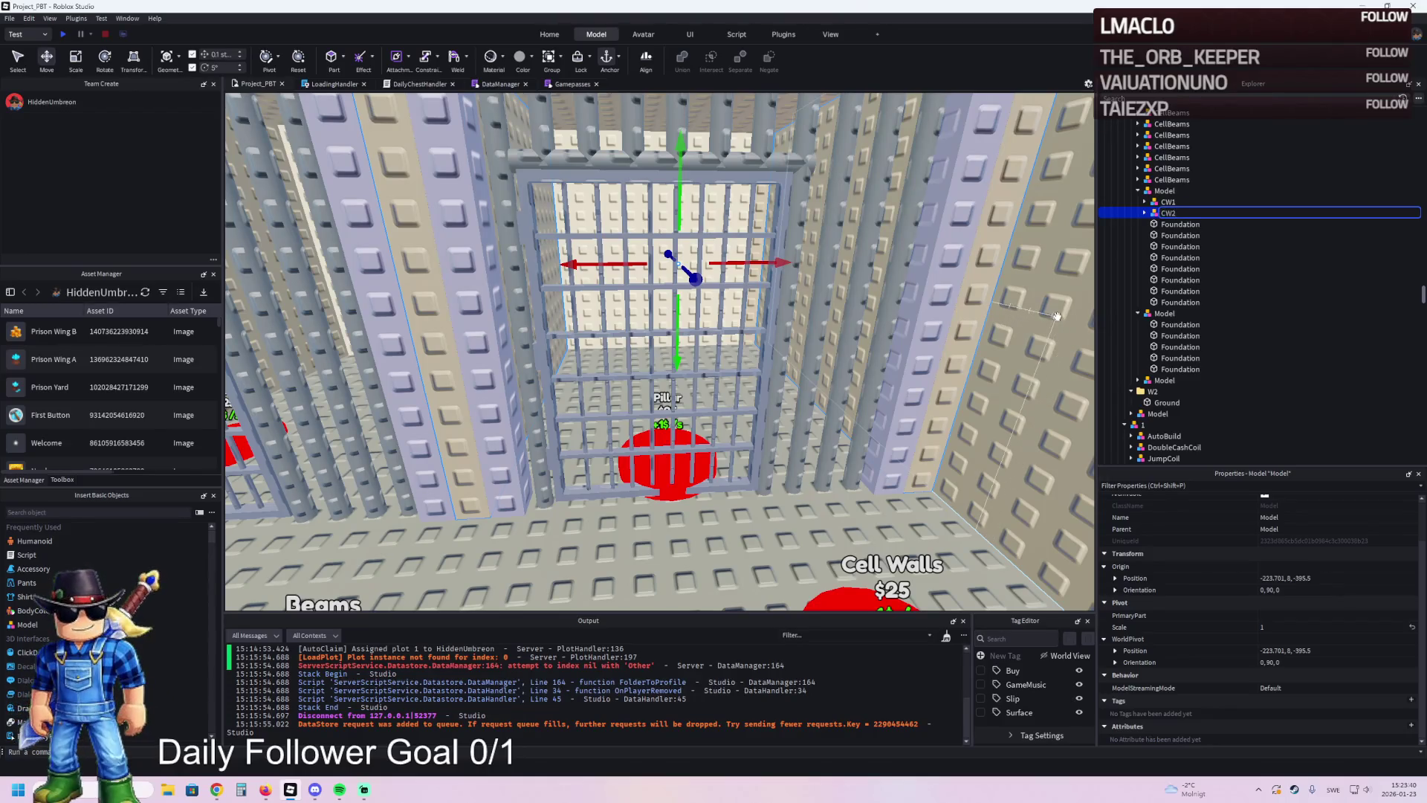
key(Return)
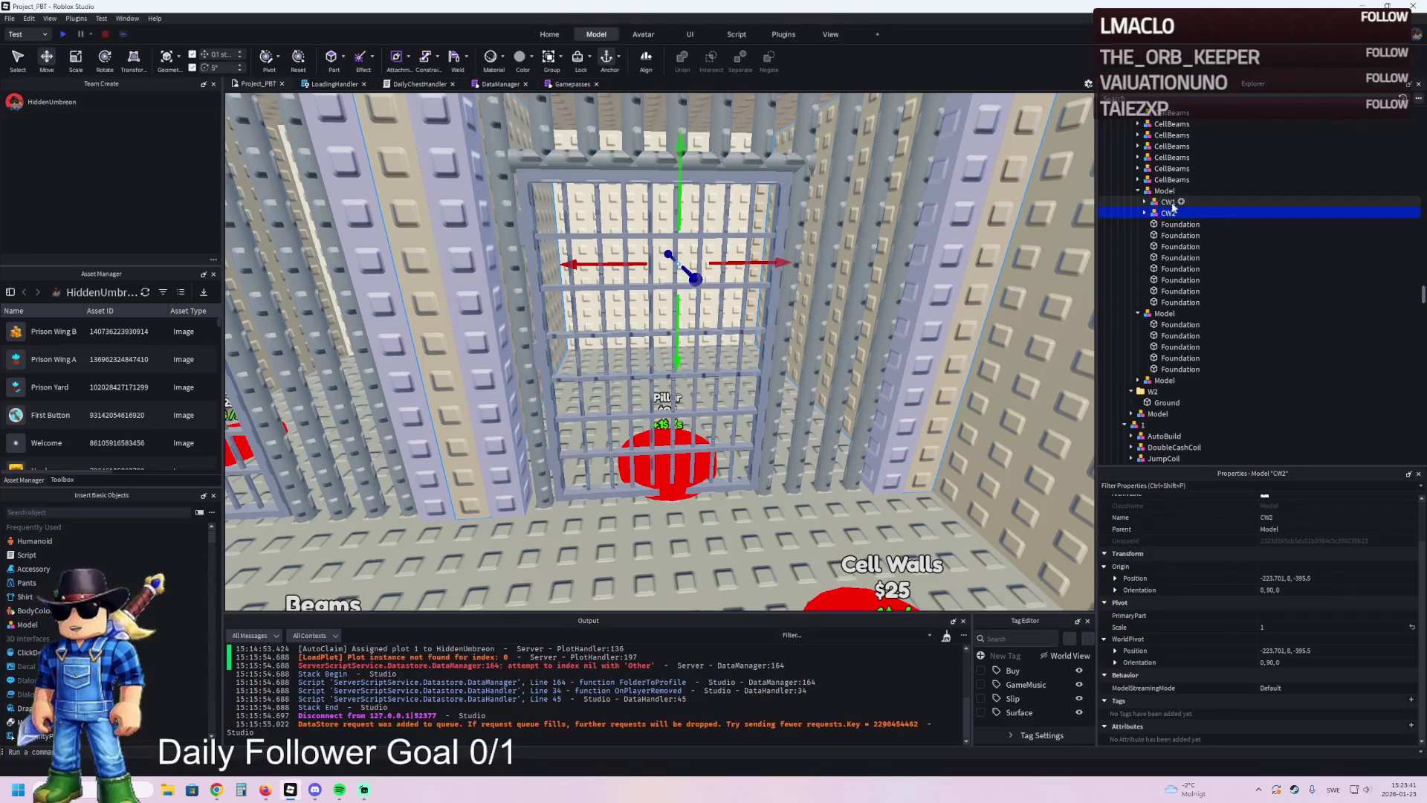
- Select the CW1 and CW2 models together in Explorer
key(f)
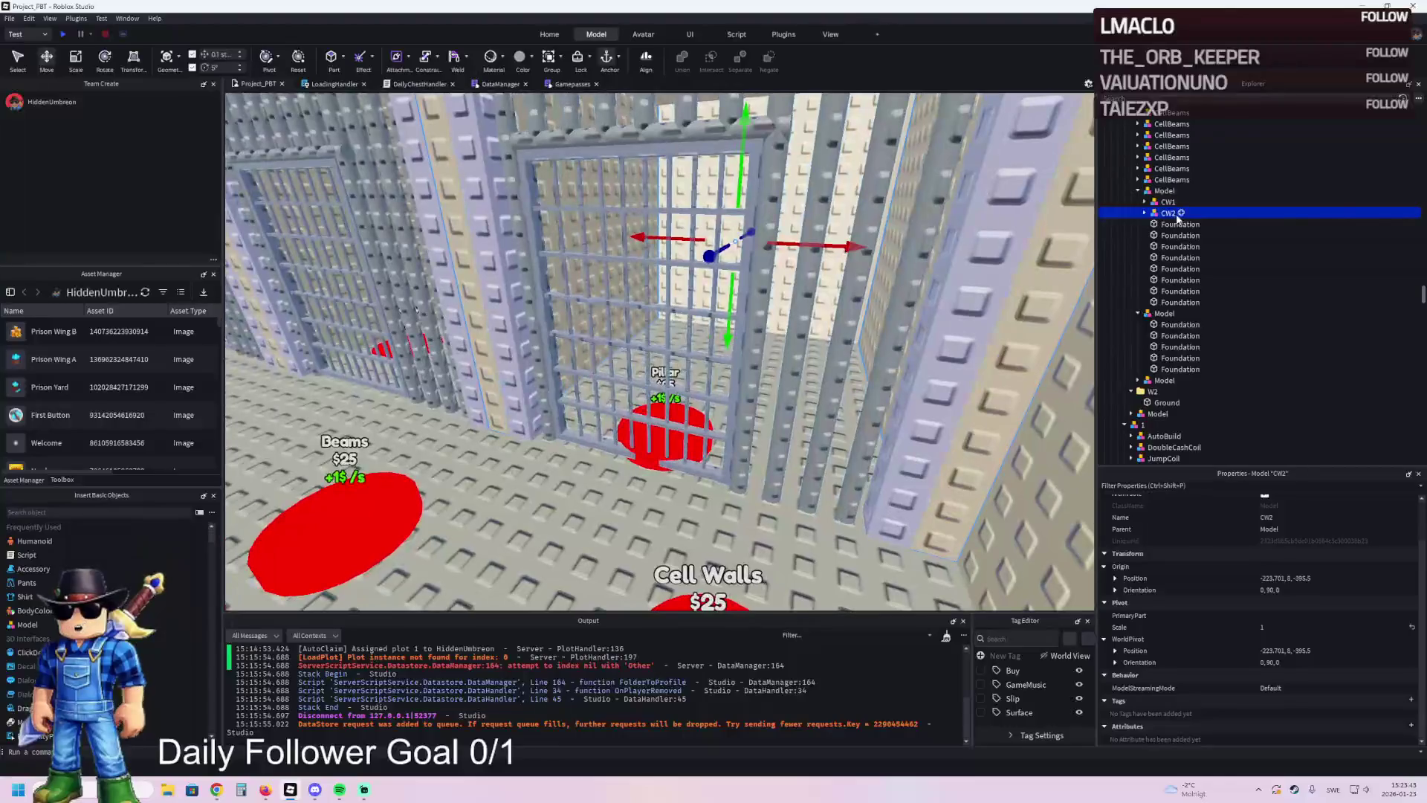
ctrl+click(1166, 202)
key(f)
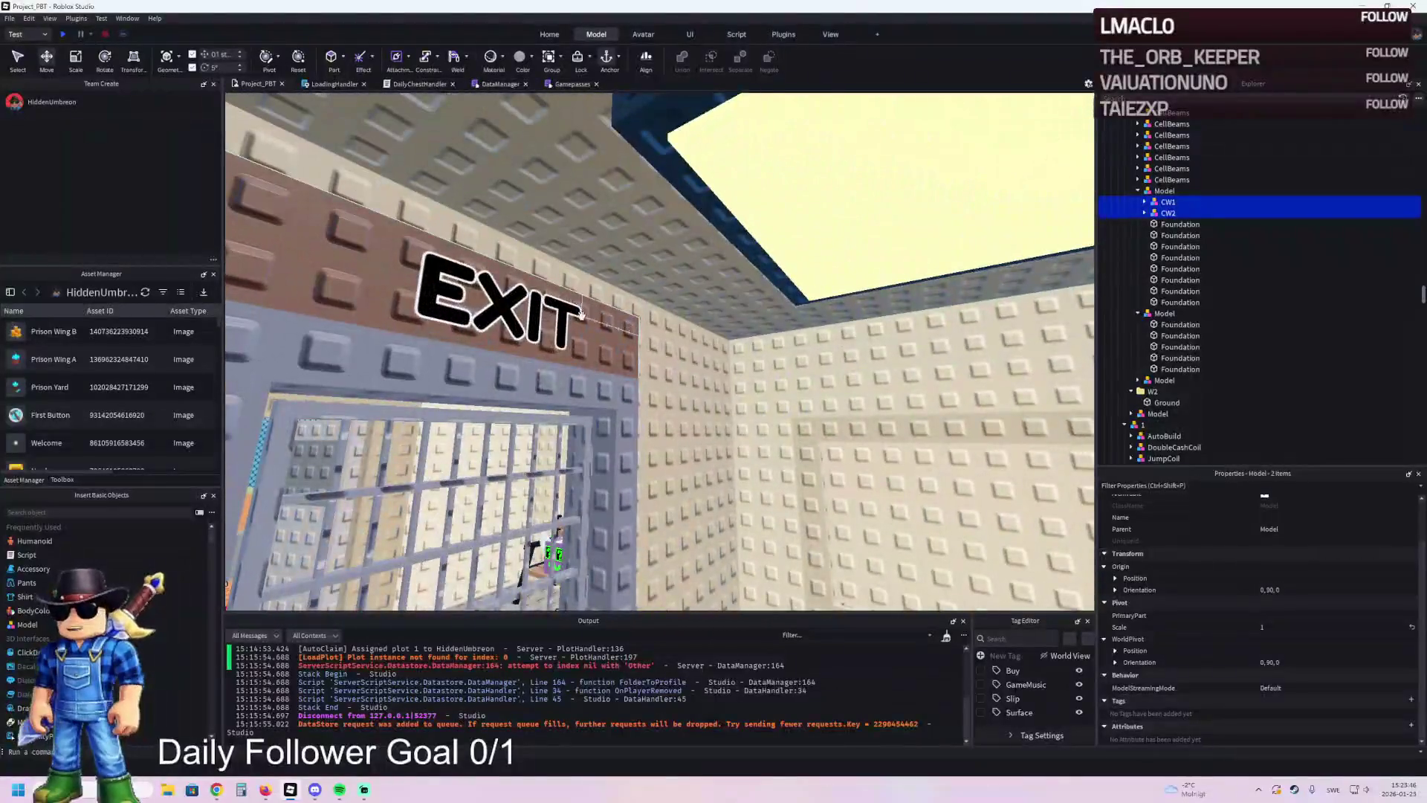
scroll(1166, 202, down, 10)
ctrl+click(1158, 203)
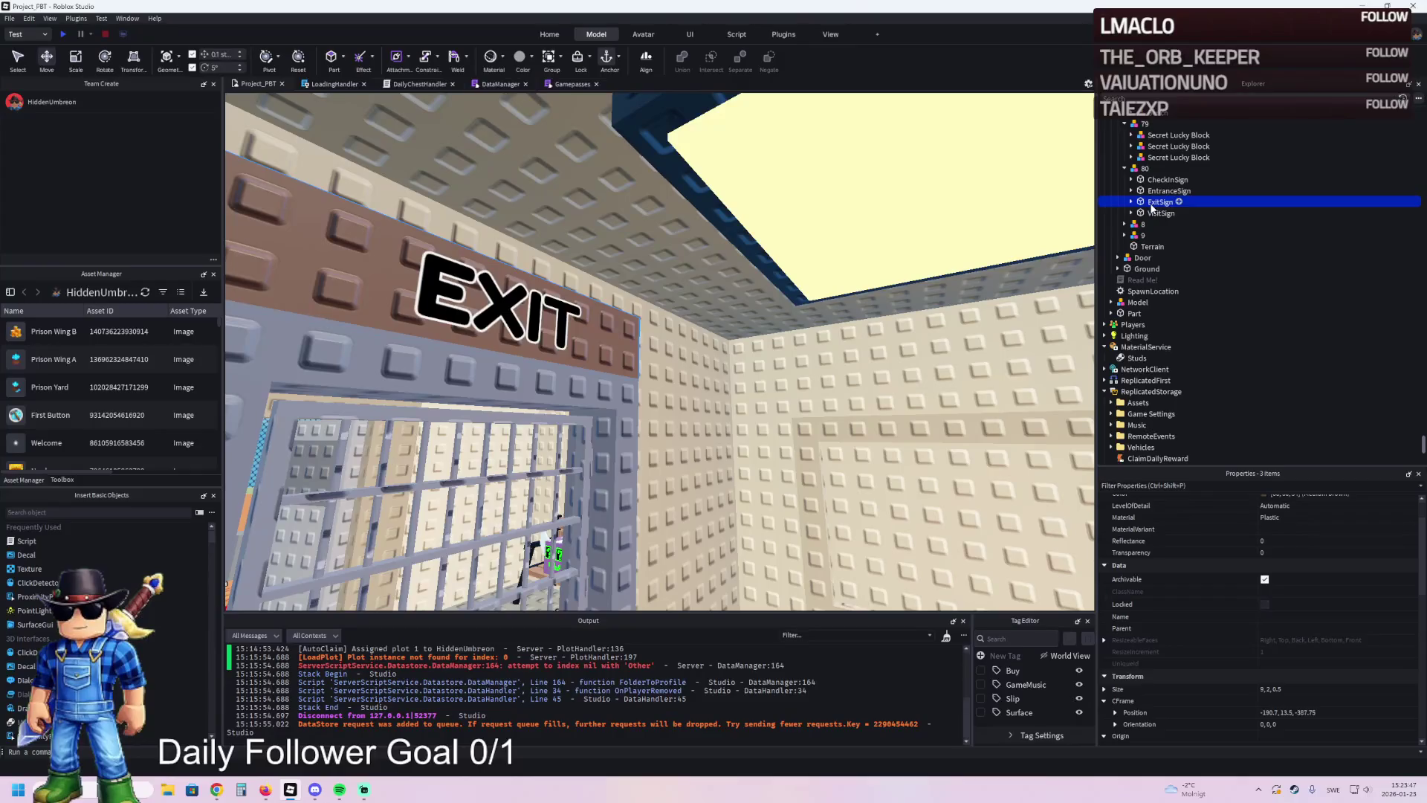
- Group CW1 and CW2 into a model named 81 and duplicate it as 82
drag(1145, 172, 1145, 172)
key(ctrl+g)
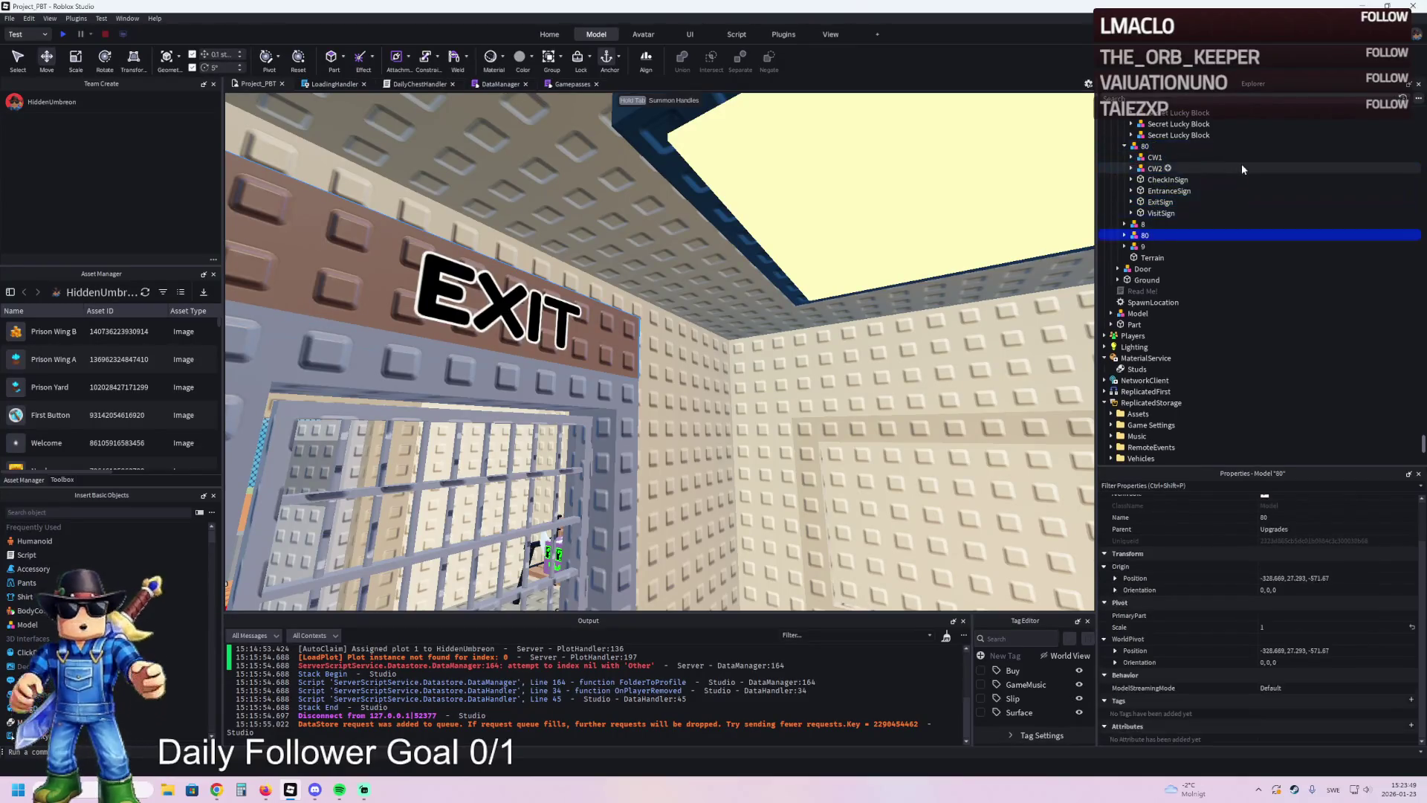
text(81)
key(Return)
key(ctrl+d)
key(F2)
text(82)
key(Return)
- Delete the four signs from model 81
double_click(1145, 235)
click(1149, 247)
click(1163, 268)
shift+click(1156, 301)
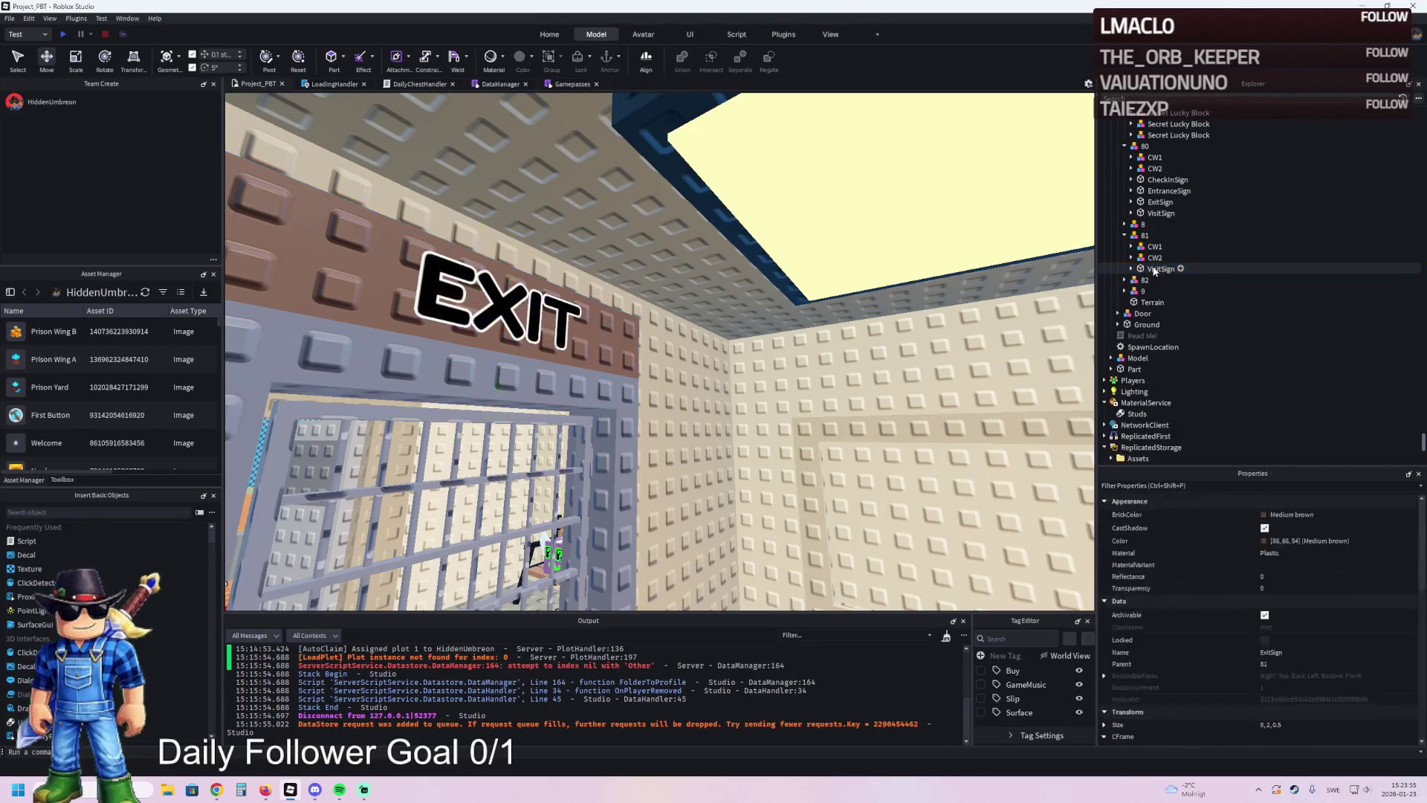
key(Delete)
- Delete the four signs from model 82
double_click(1144, 269)
click(1163, 302)
shift+click(1159, 313)
key(Delete)
click(1159, 301)
shift+click(1160, 313)
key(Delete)
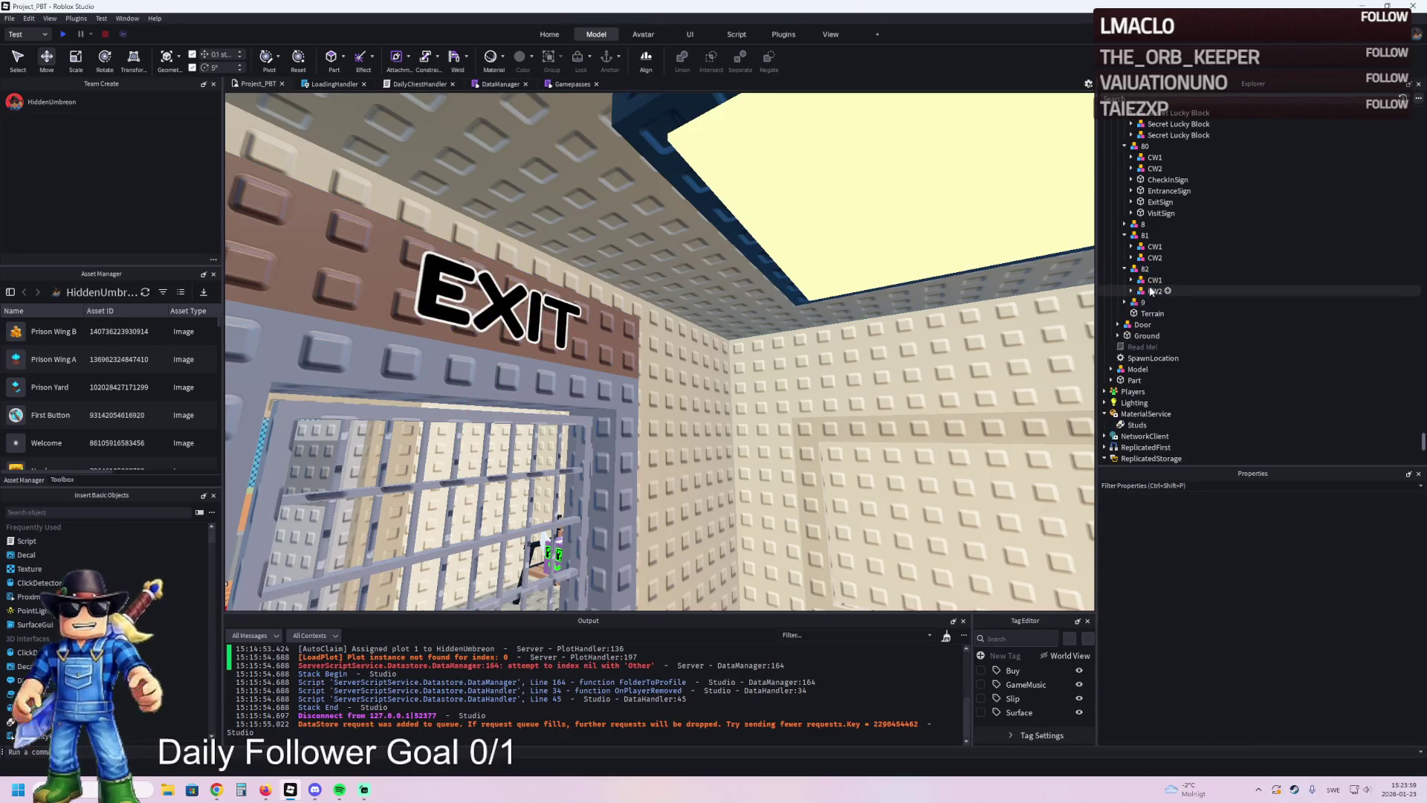
- Delete CW1 from both models 81 and 82, leaving only CW2
click(1154, 279)
key(Delete)
click(1154, 246)
key(Delete)
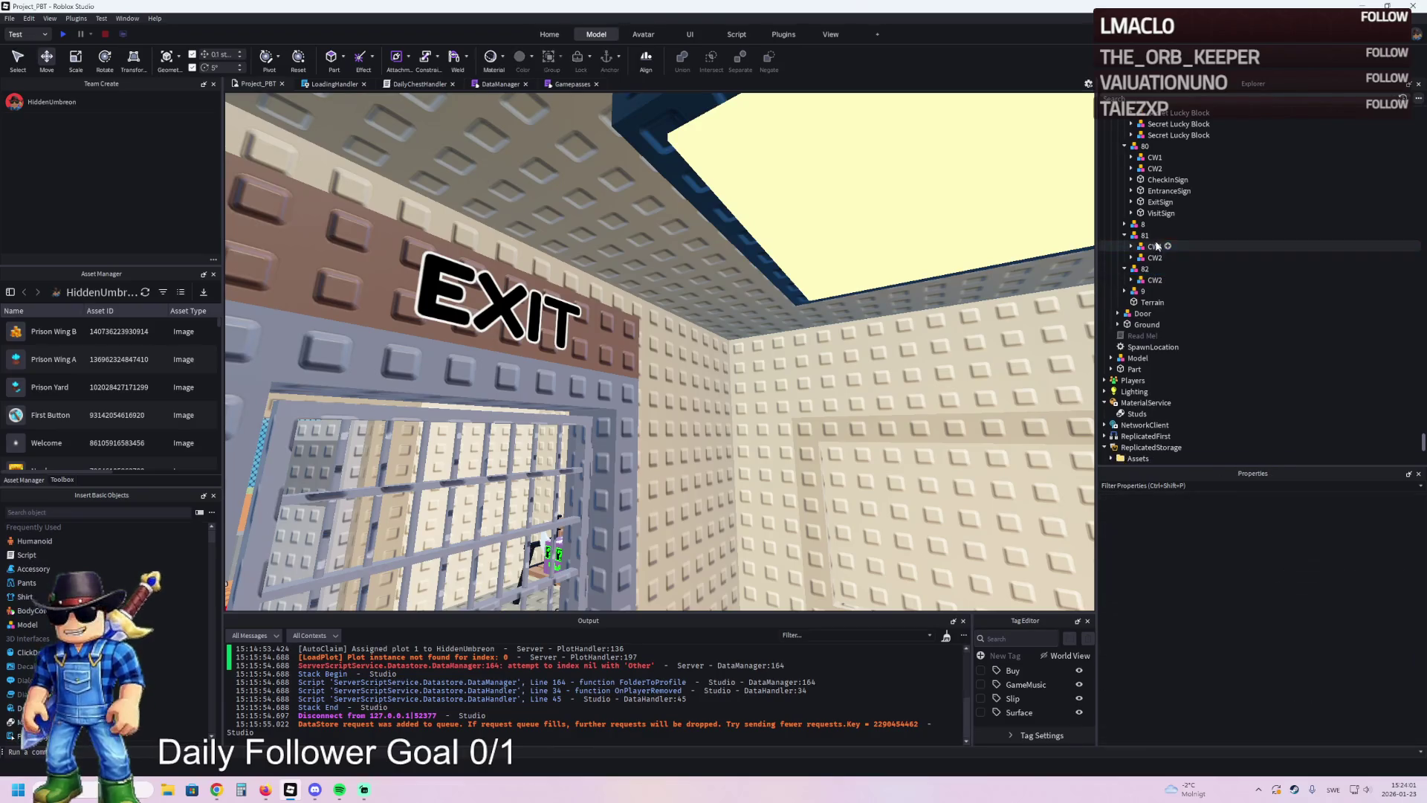
- Return the view to the plot and select Metal Gate button part 81
key(w)
key(w)
key(w)
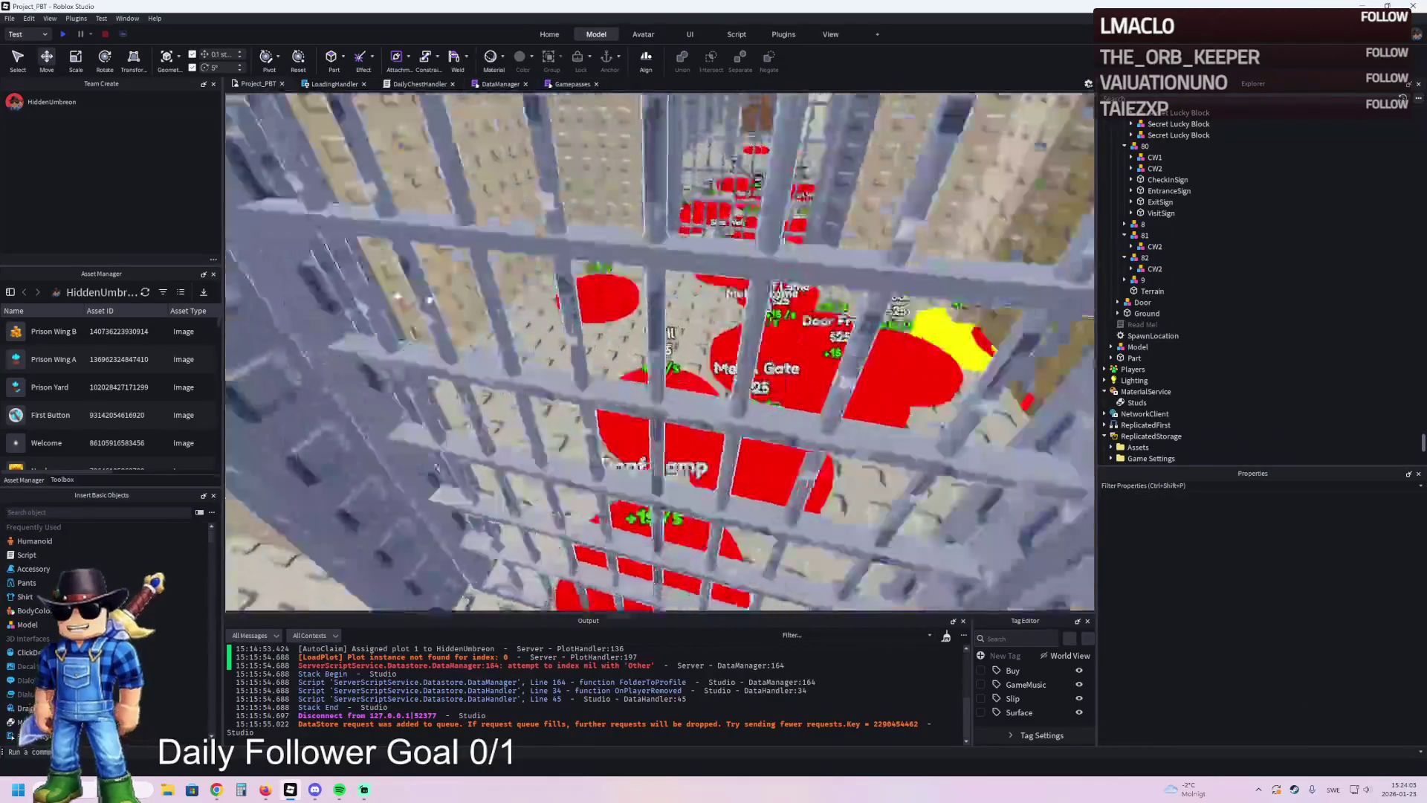
key(s)
key(s)
key(s)
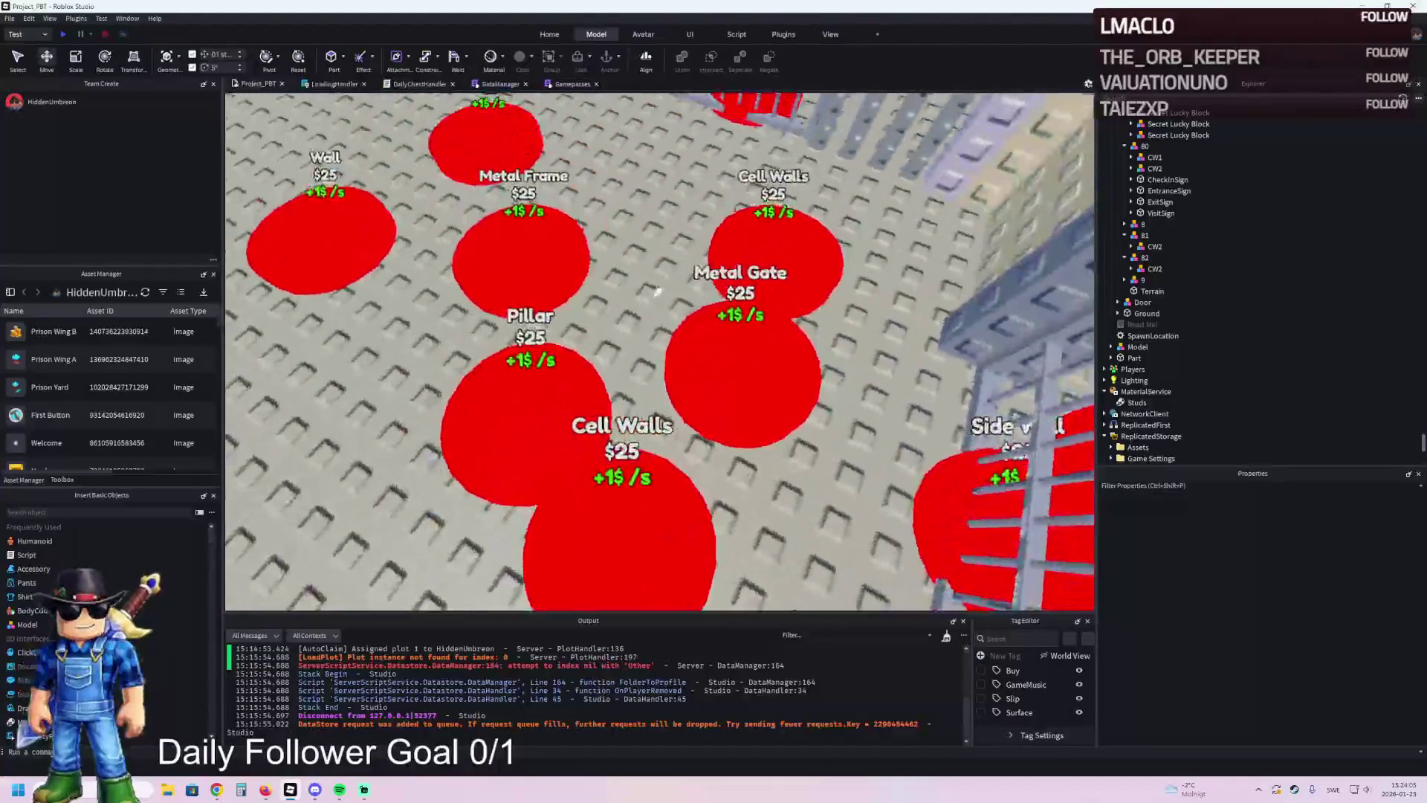
click(668, 418)
- Inspect button 82's unlock value, then duplicate button 82 and name the copy 83
key(s)
key(s)
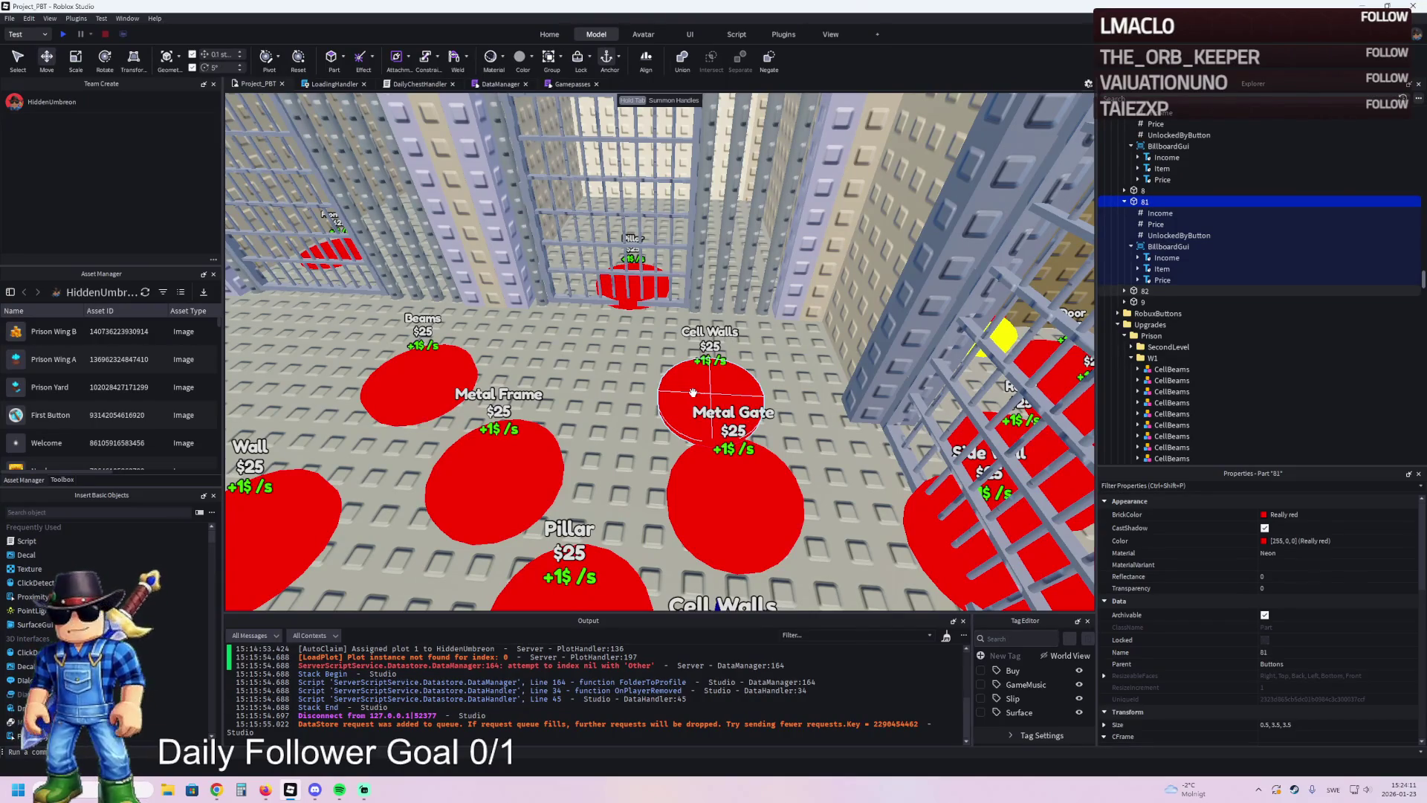
key(s)
key(s)
key(s)
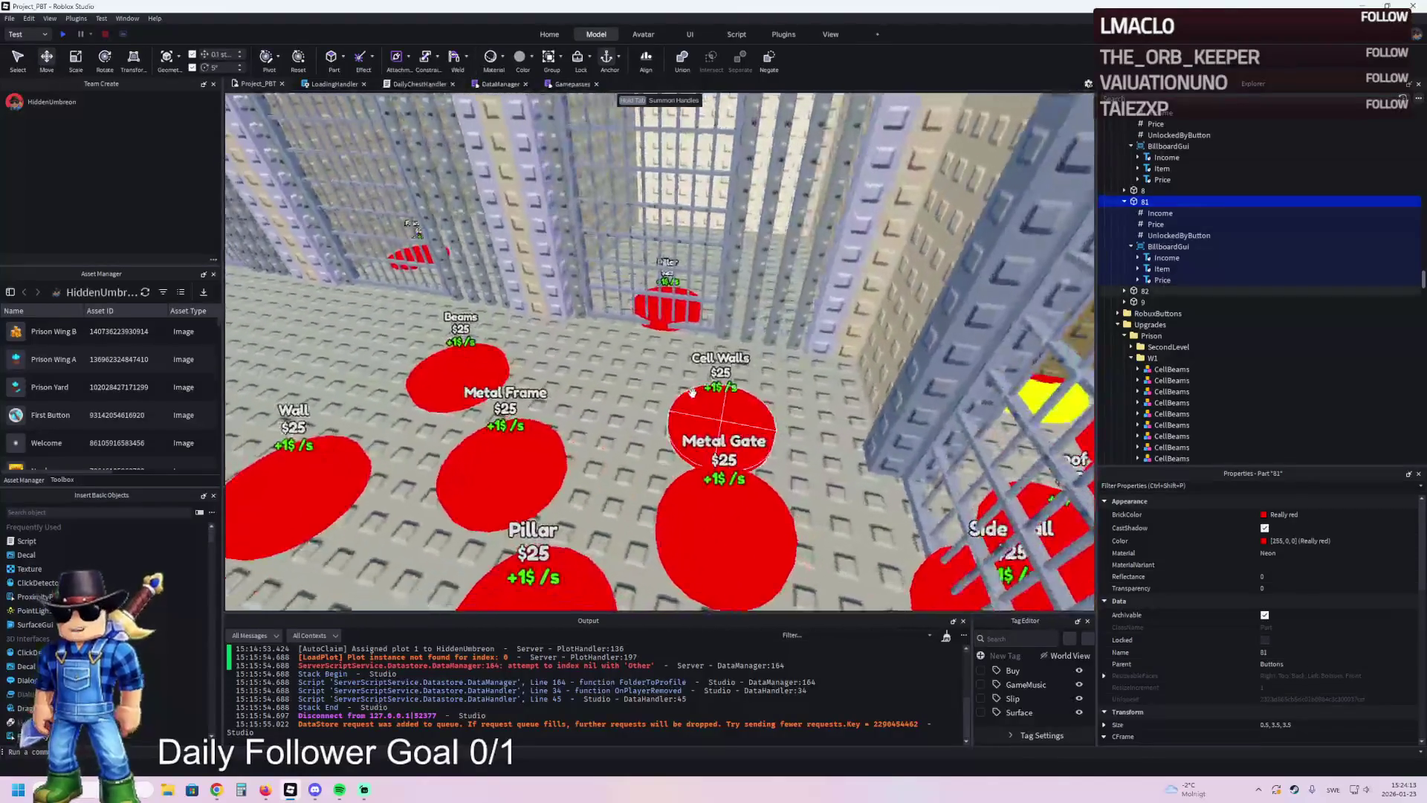
click(692, 392)
click(1123, 291)
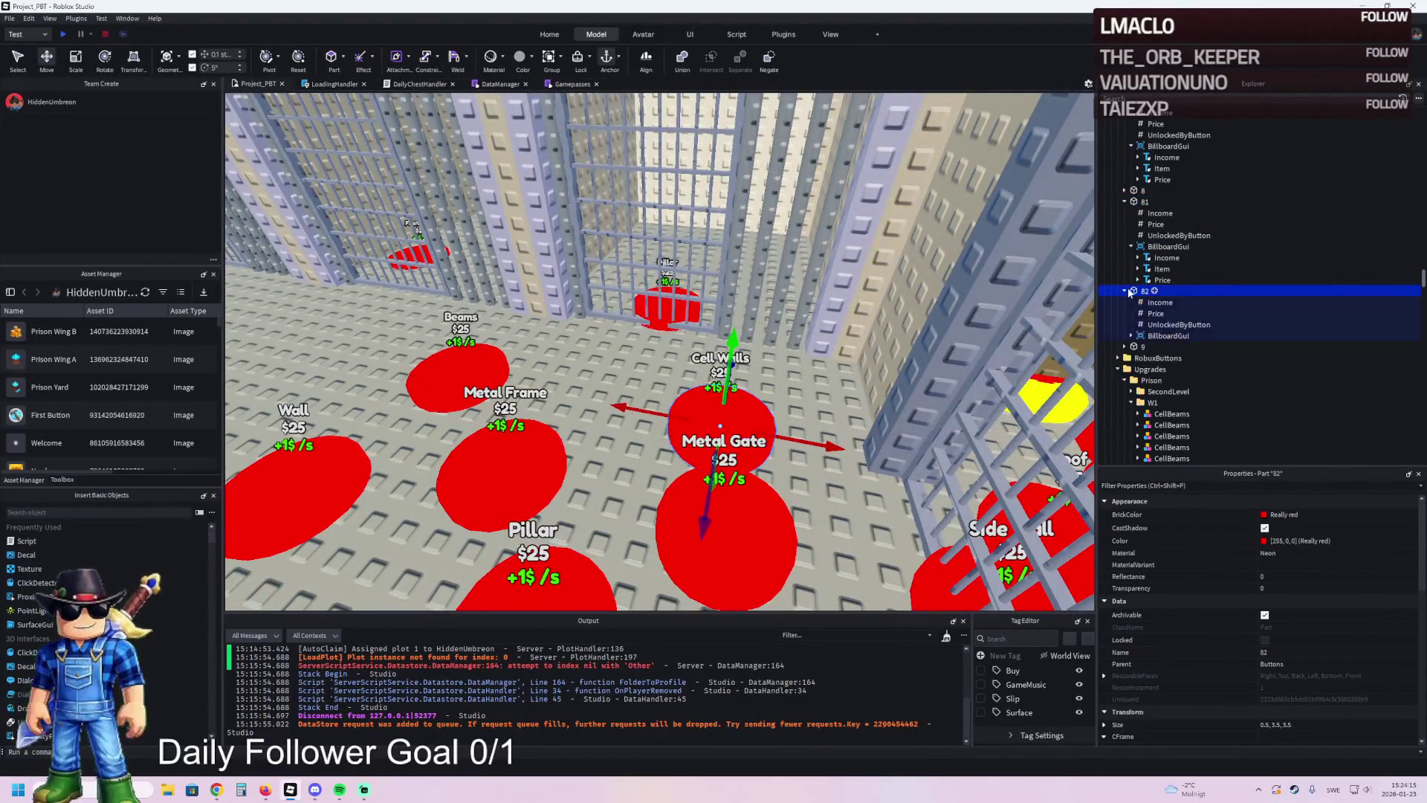
click(1179, 324)
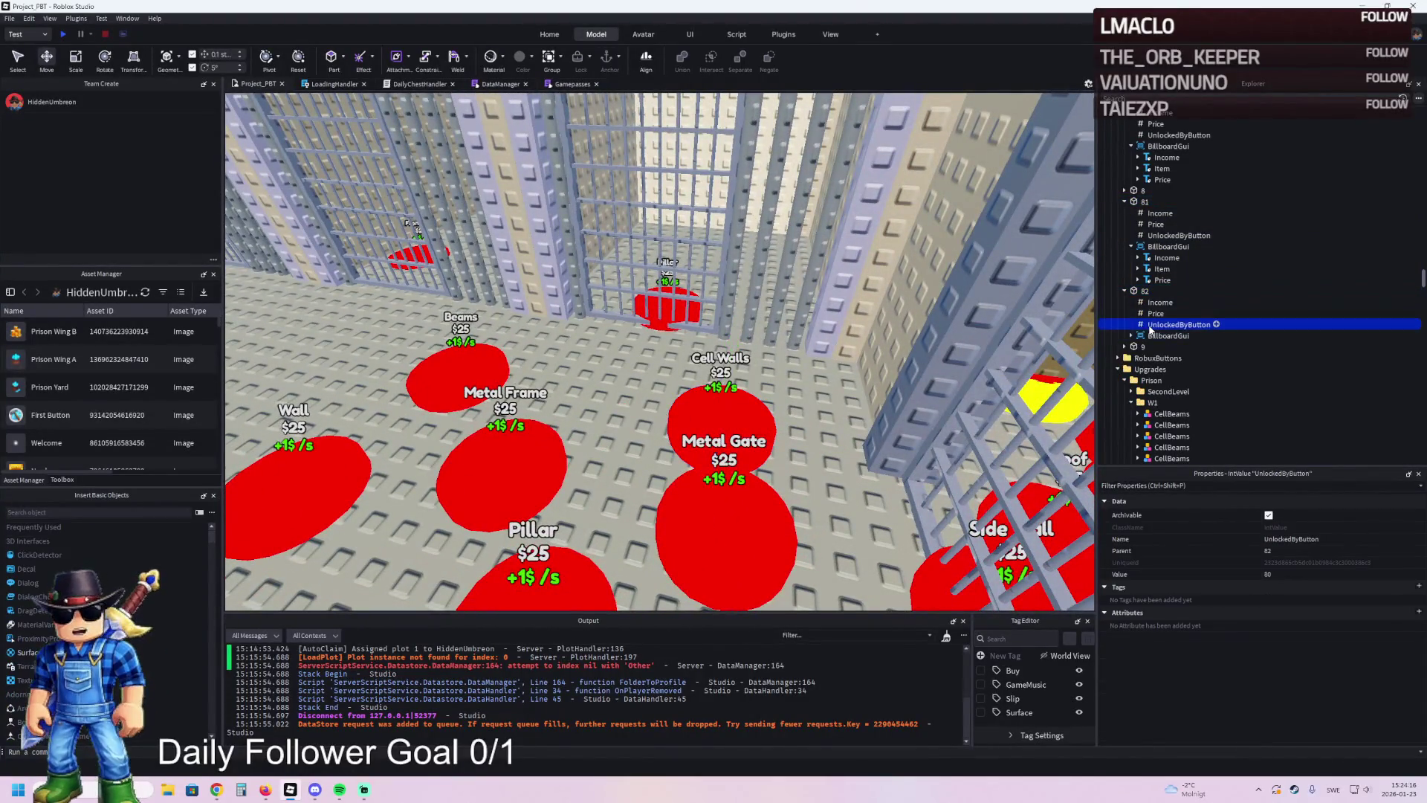
click(1126, 290)
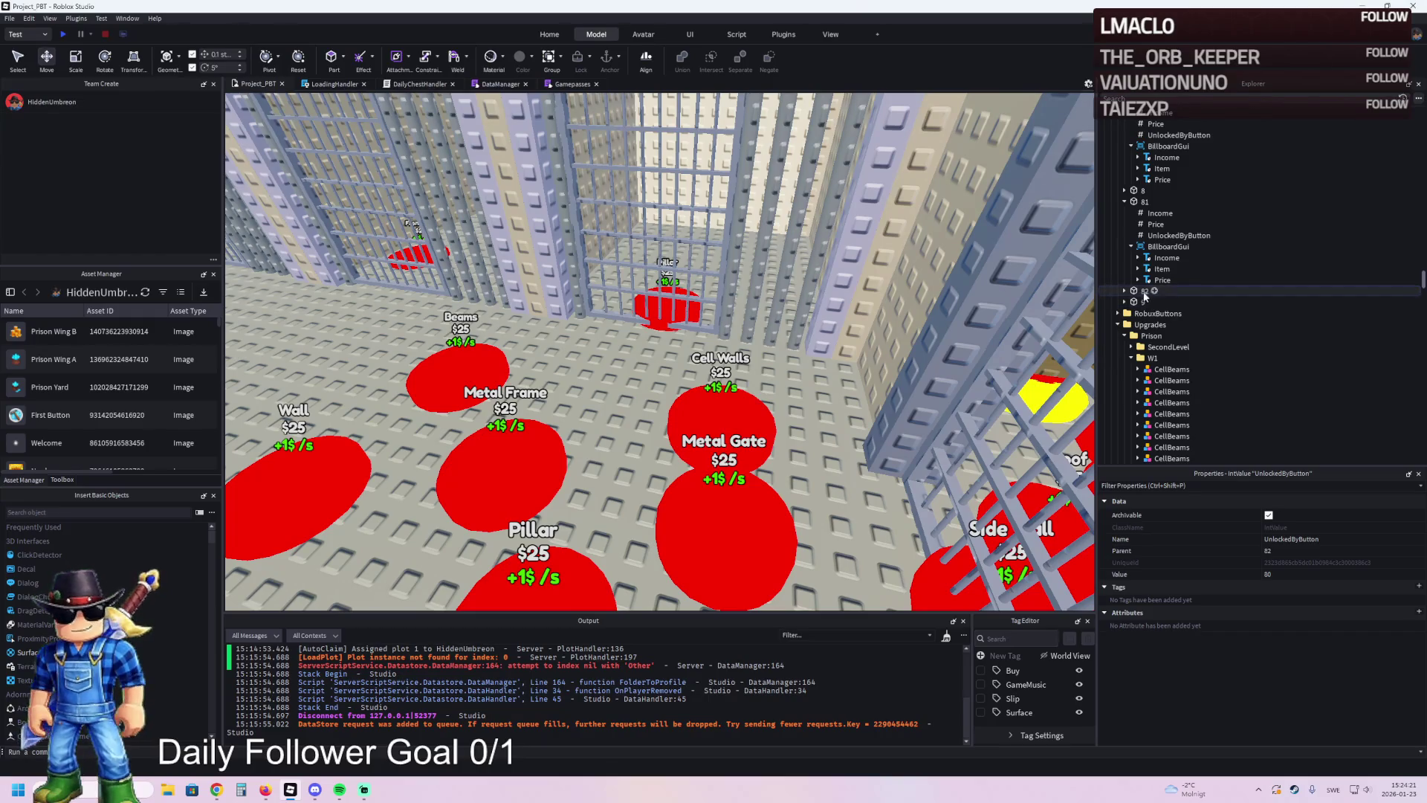
double_click(1144, 292)
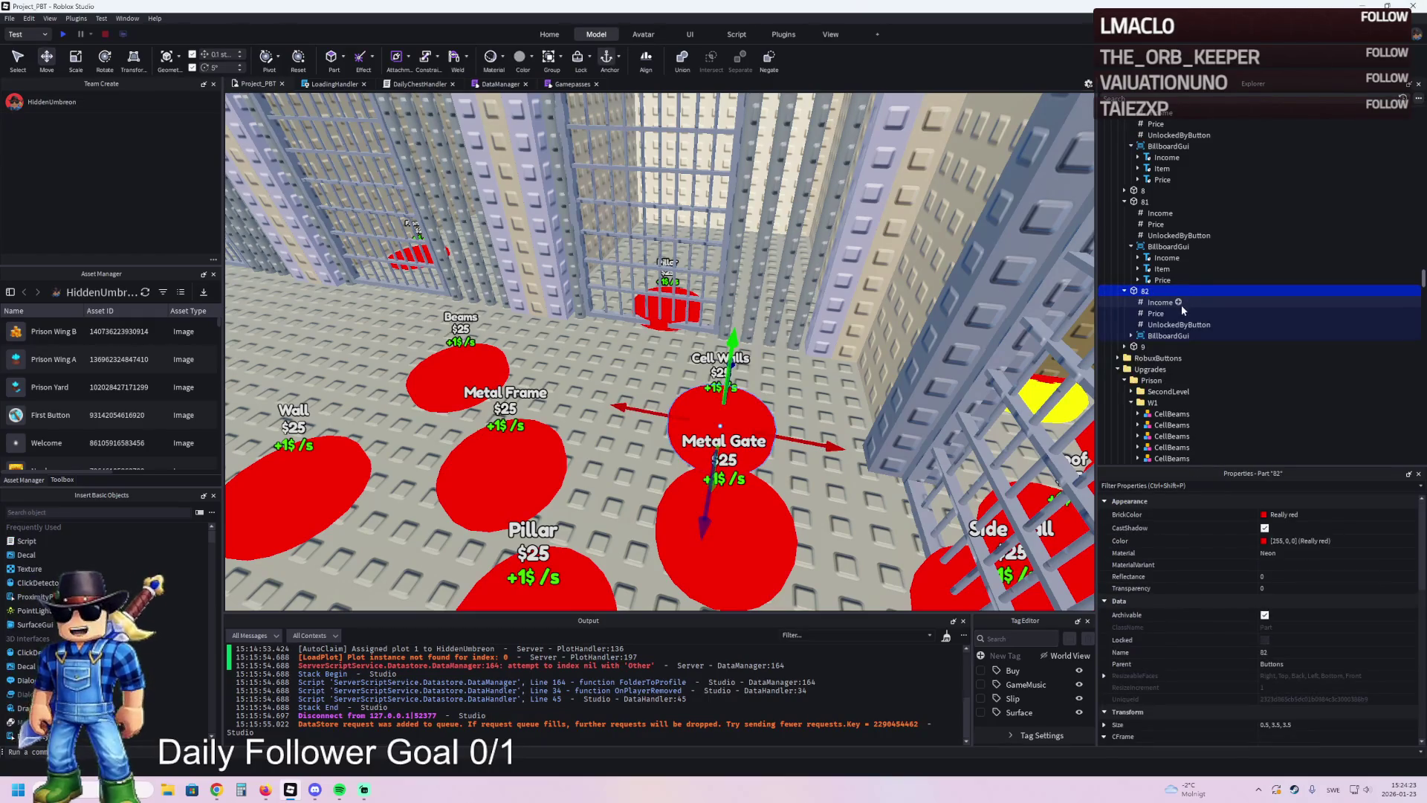
key(Left)
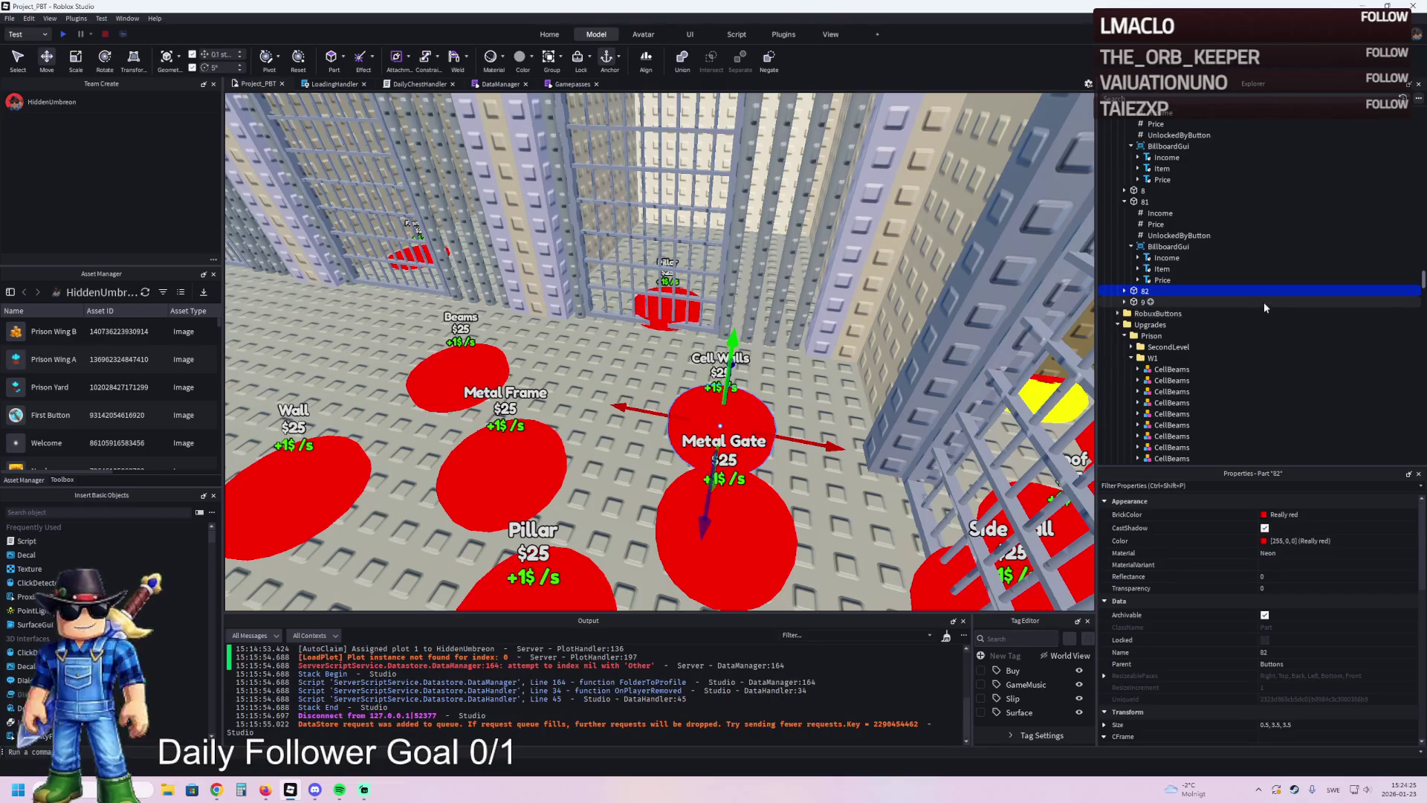
key(ctrl+d)
key(F2)
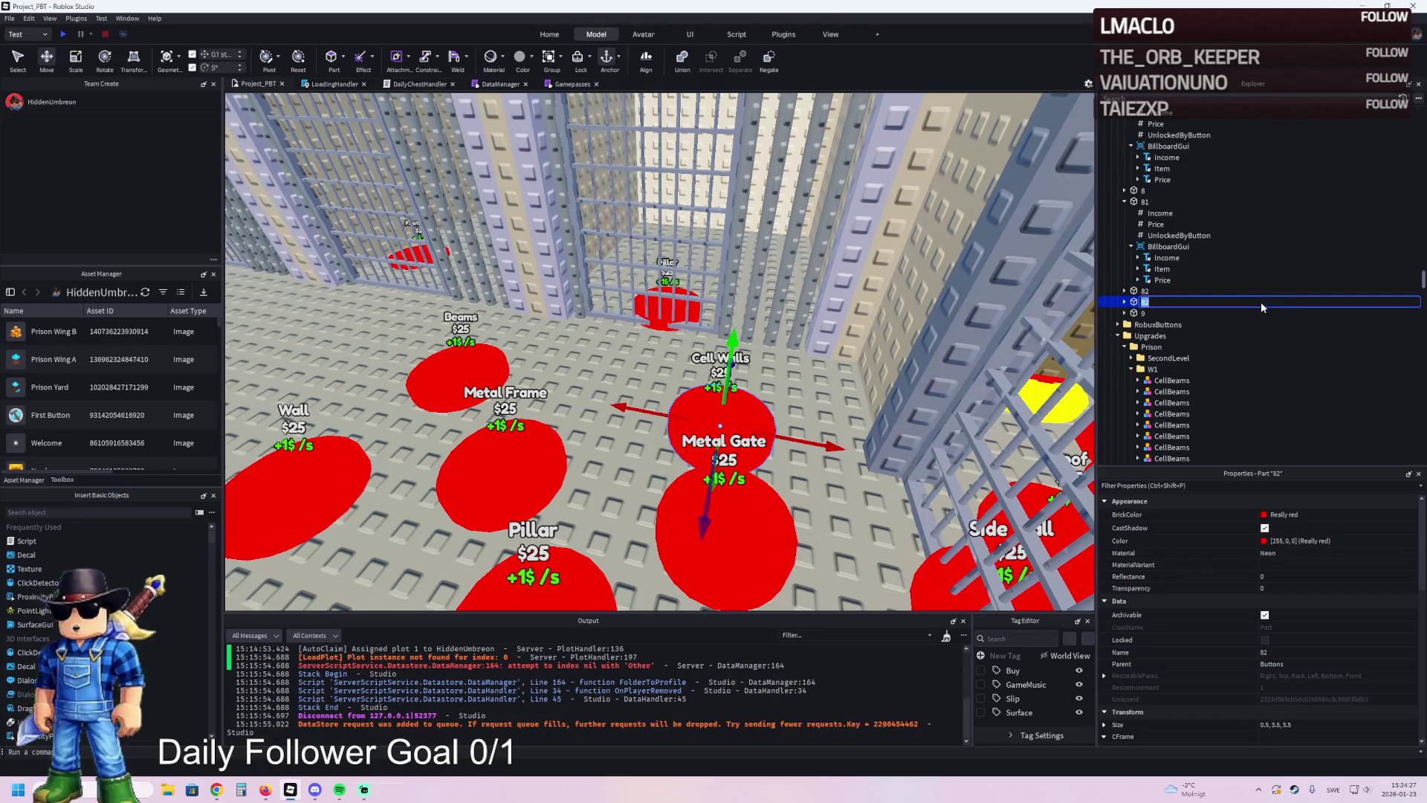
text(83)
key(Return)
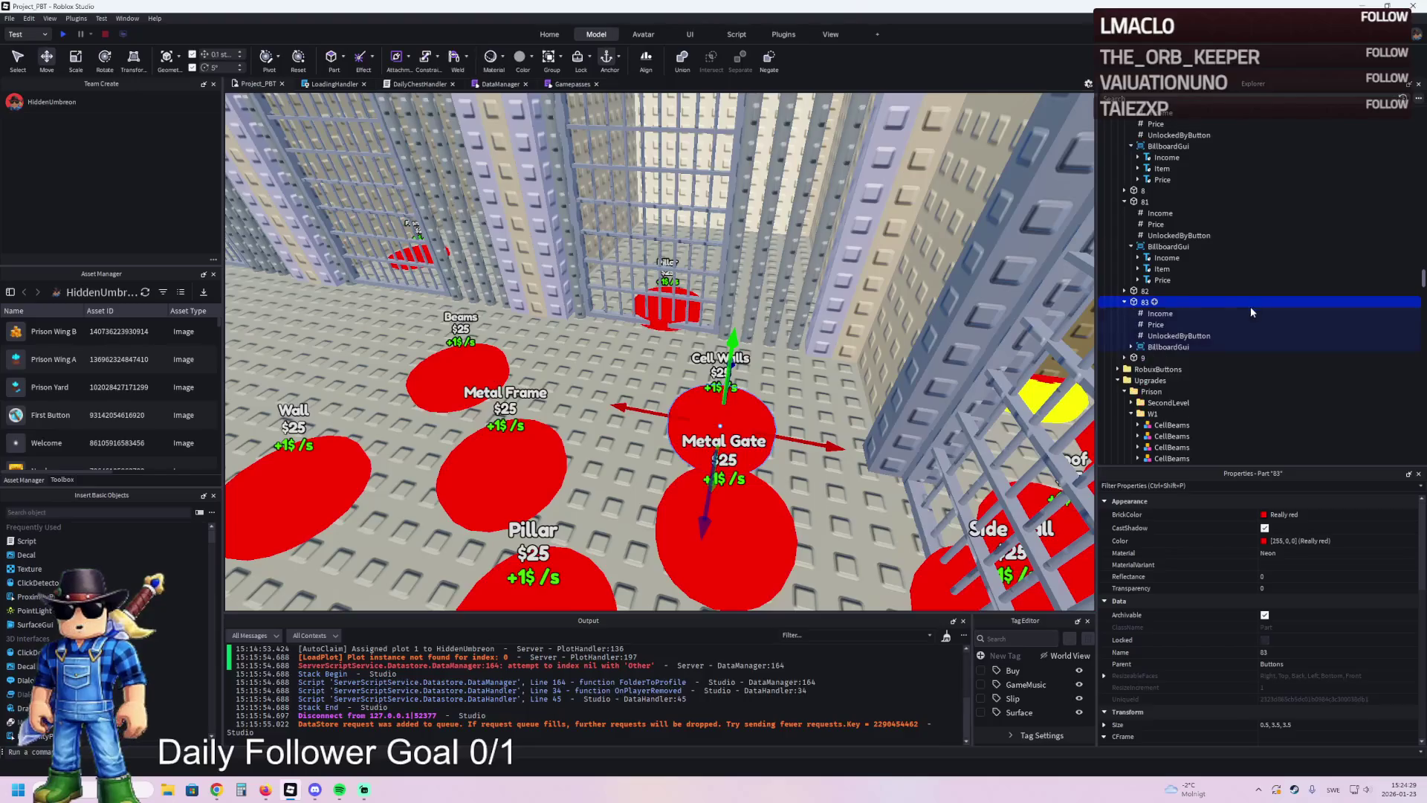
- Add a Folder named UnlockedByButton under 83 and move the IntValue into it
click(1124, 302)
click(1157, 301)
text(folder)
click(500, 275)
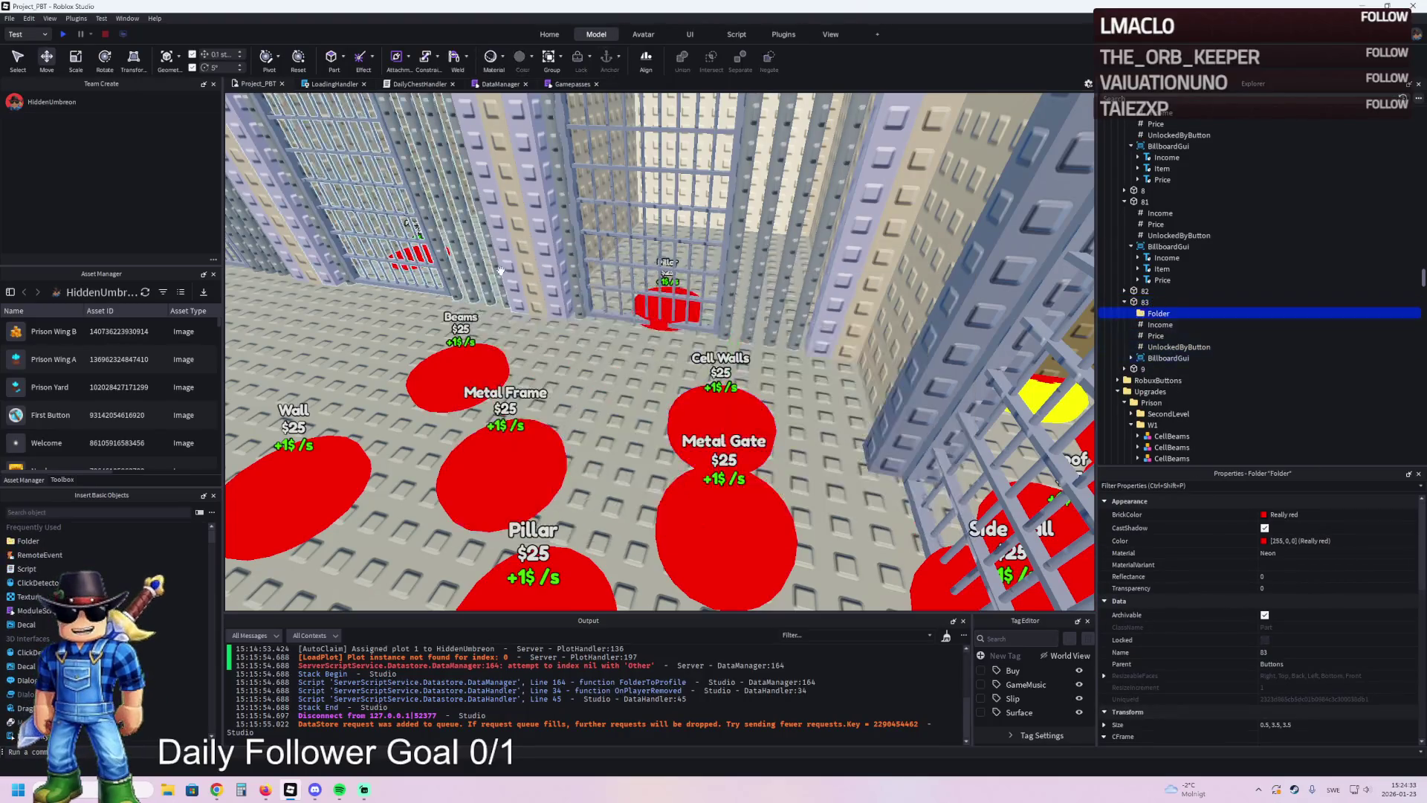
click(1179, 346)
click(1178, 346)
key(ctrl+c)
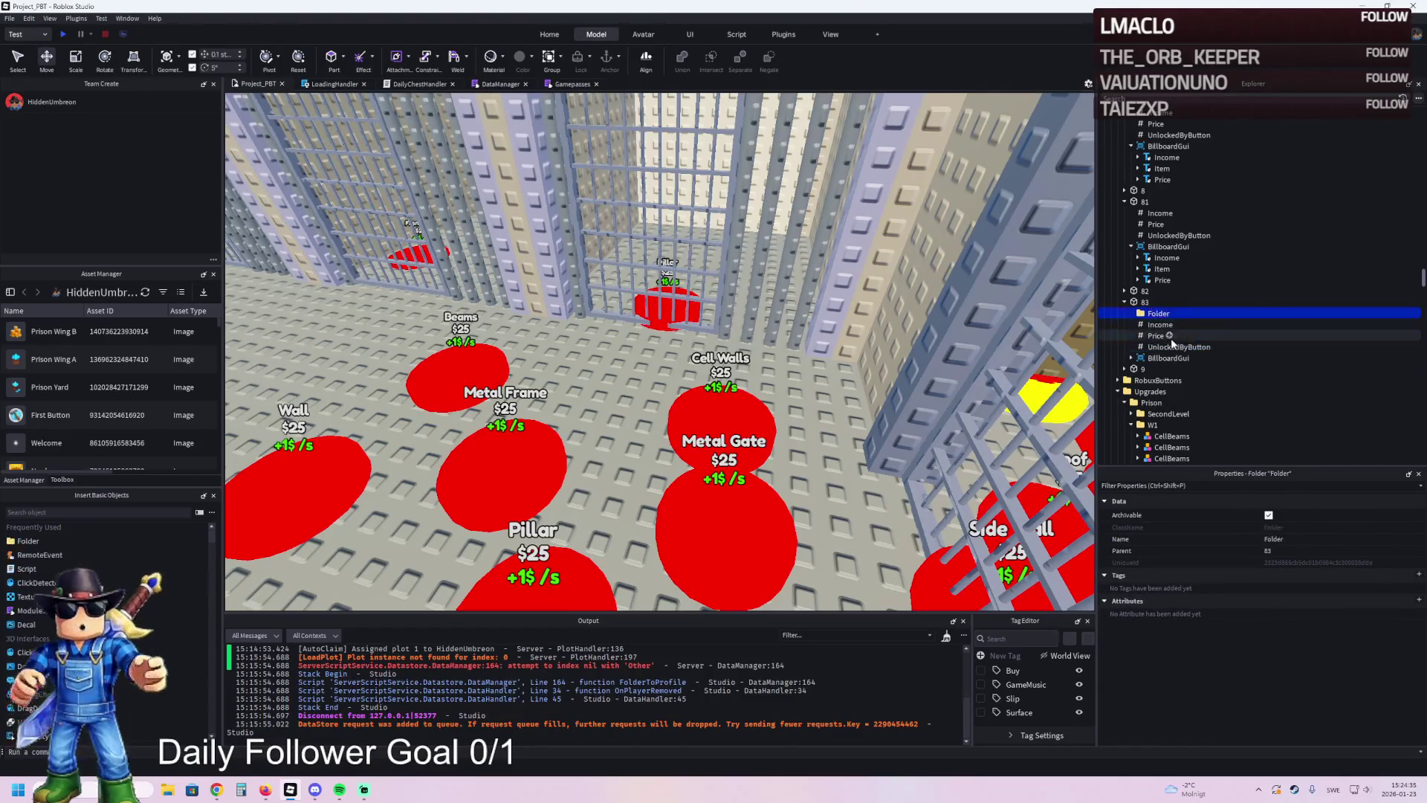
click(1156, 313)
key(F2)
key(ctrl+v)
key(Return)
click(1172, 349)
drag(1172, 349, 1179, 315)
- Rename the moved value to Value, set it to 81, and duplicate it
key(F2)
text(ue)
key(Return)
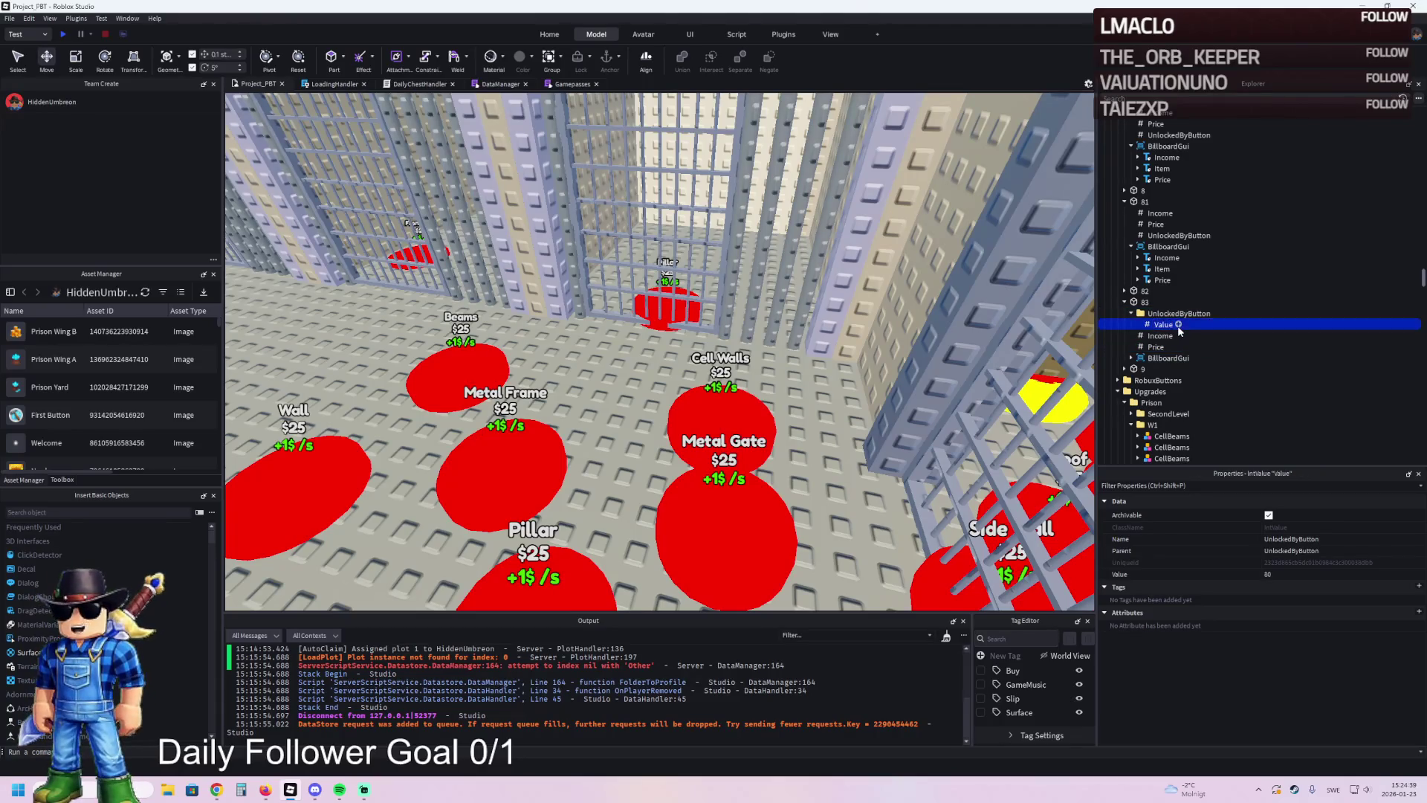
click(1313, 578)
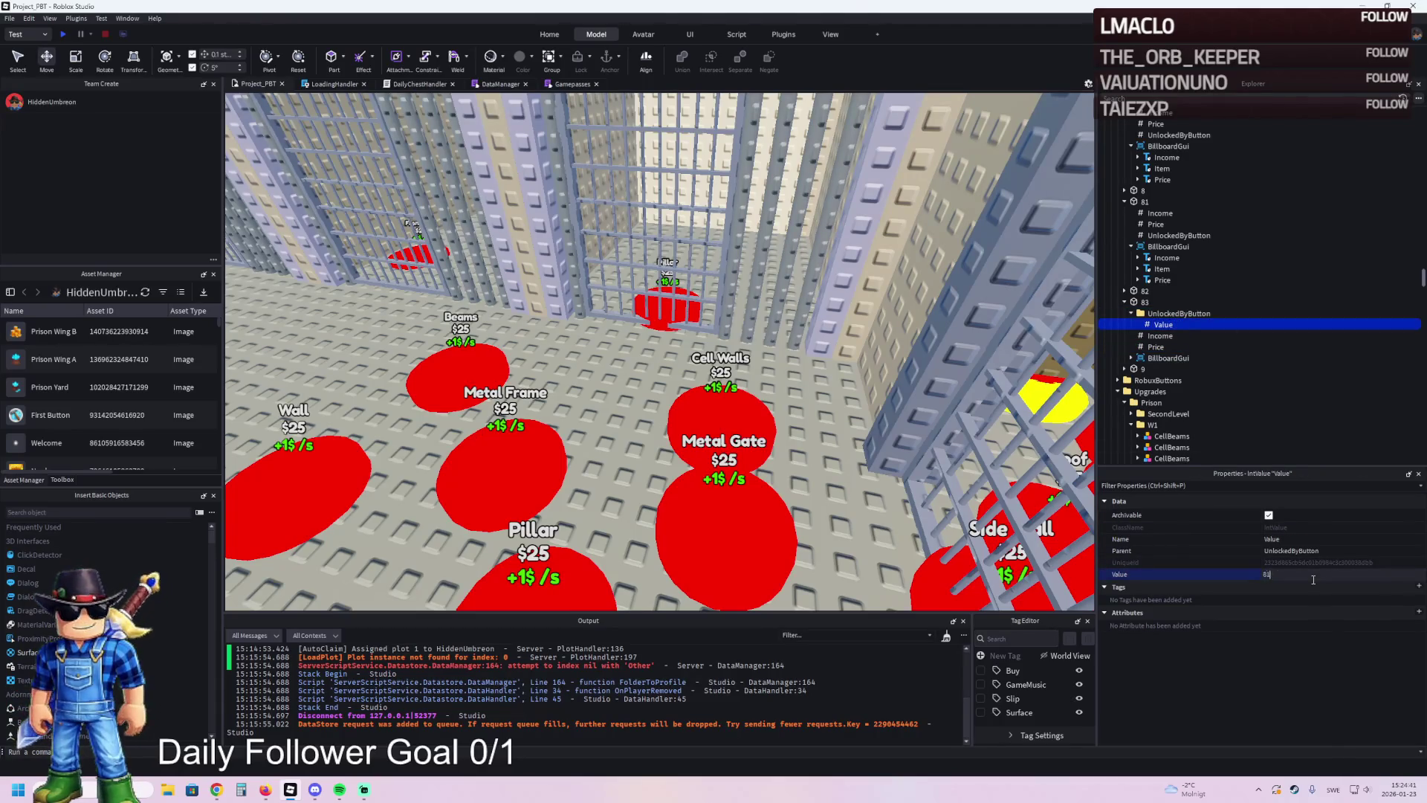
text(1)
key(Return)
key(ctrl+d)
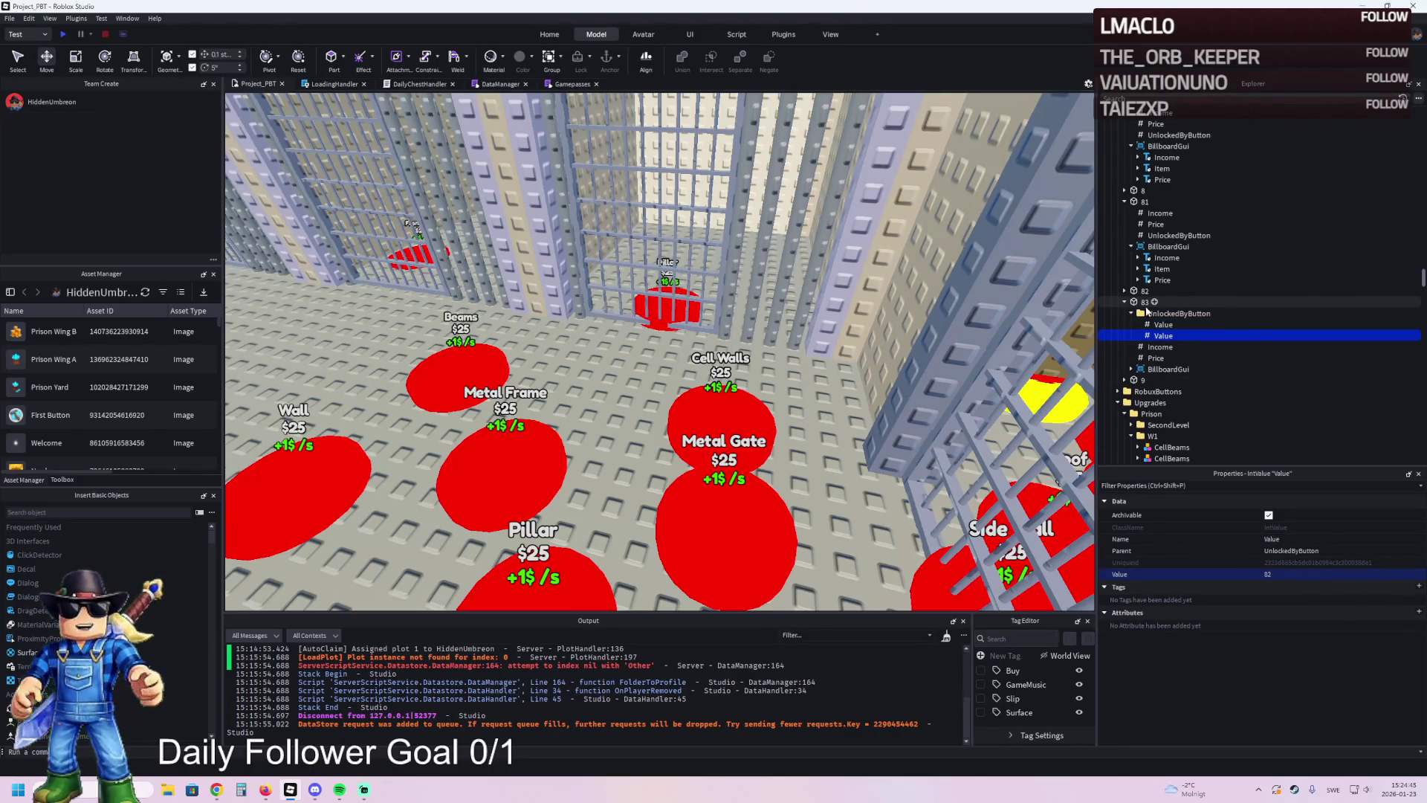
- Slide button 83 left into the button area
click(1145, 302)
key(f)
drag(802, 383, 757, 376)
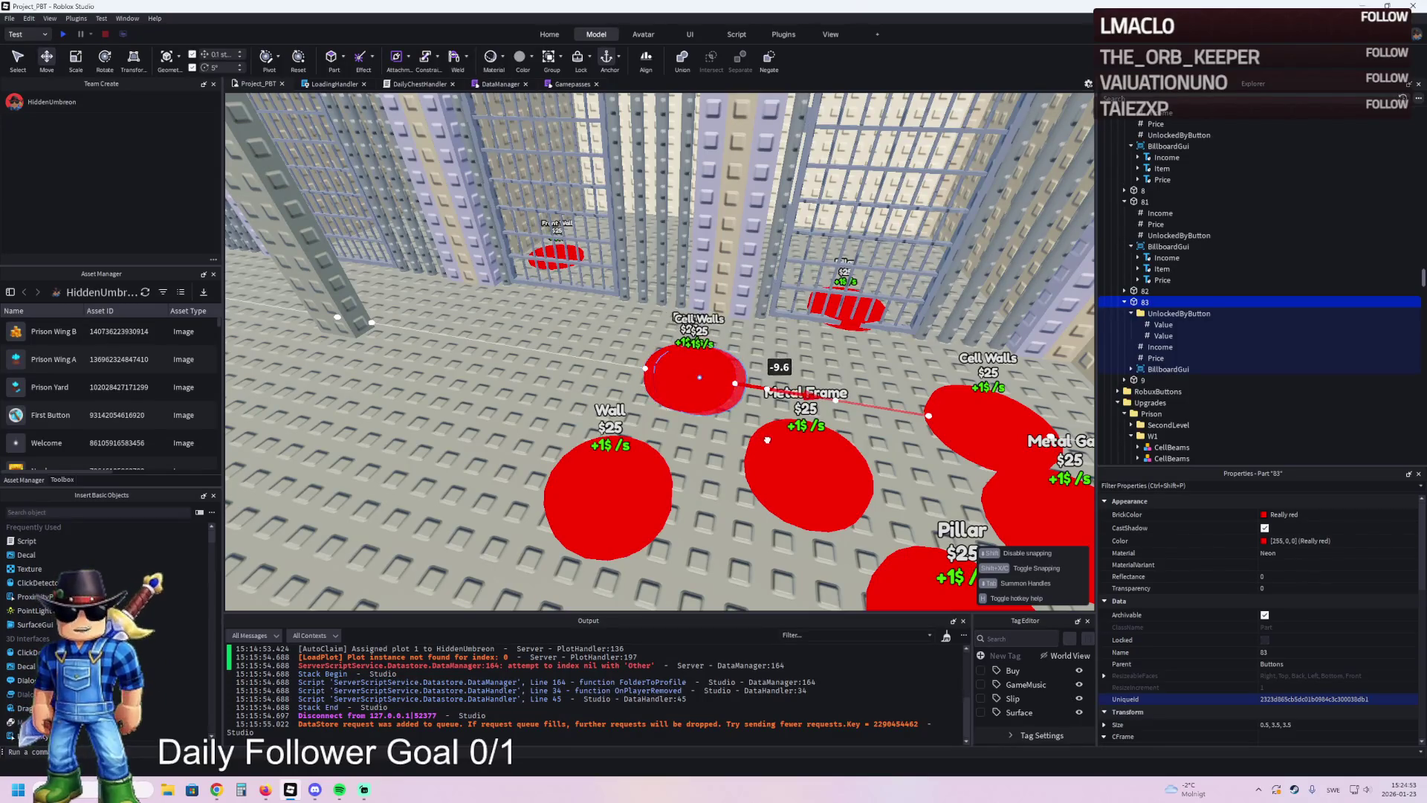
scroll(767, 440, down, 3)
key(a)
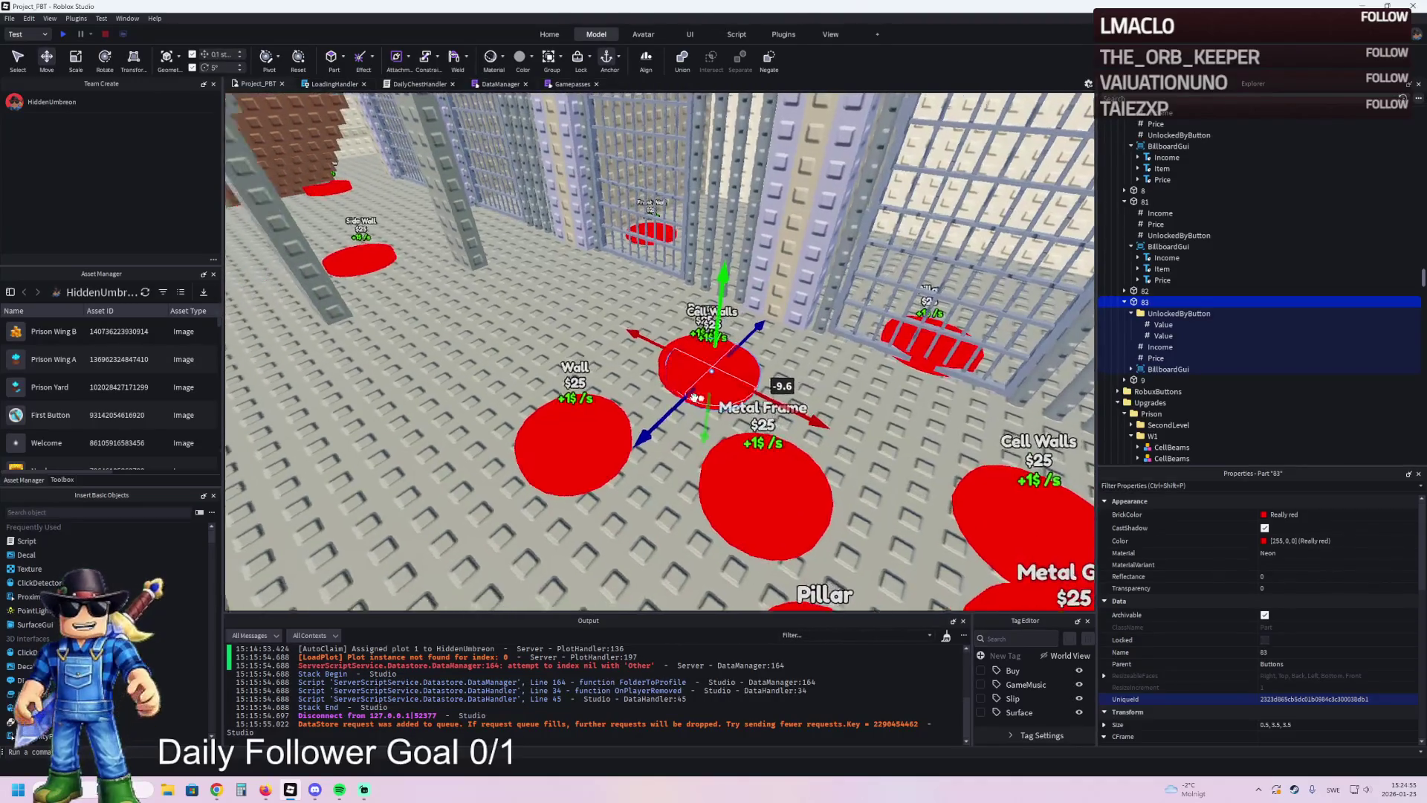
key(d)
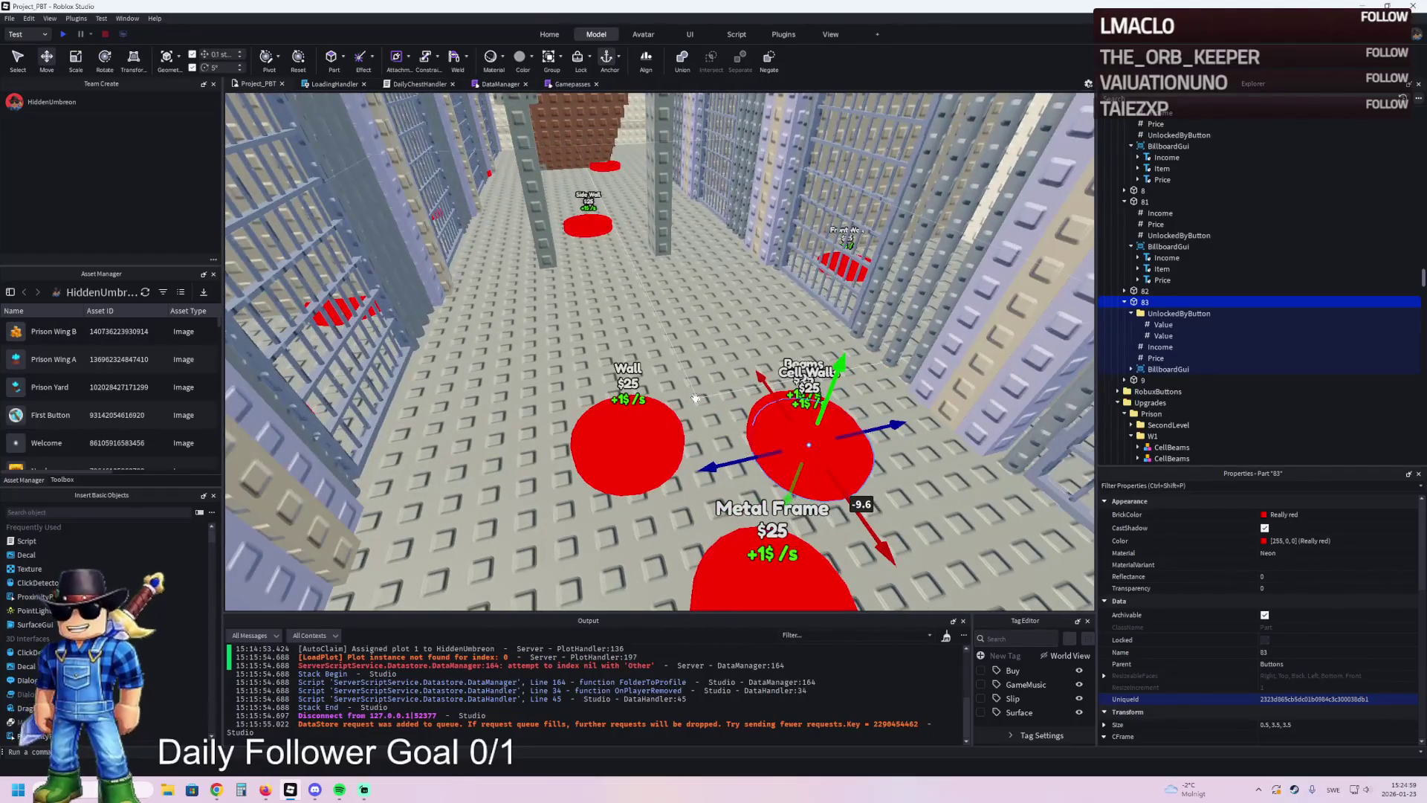
key(e)
key(q)
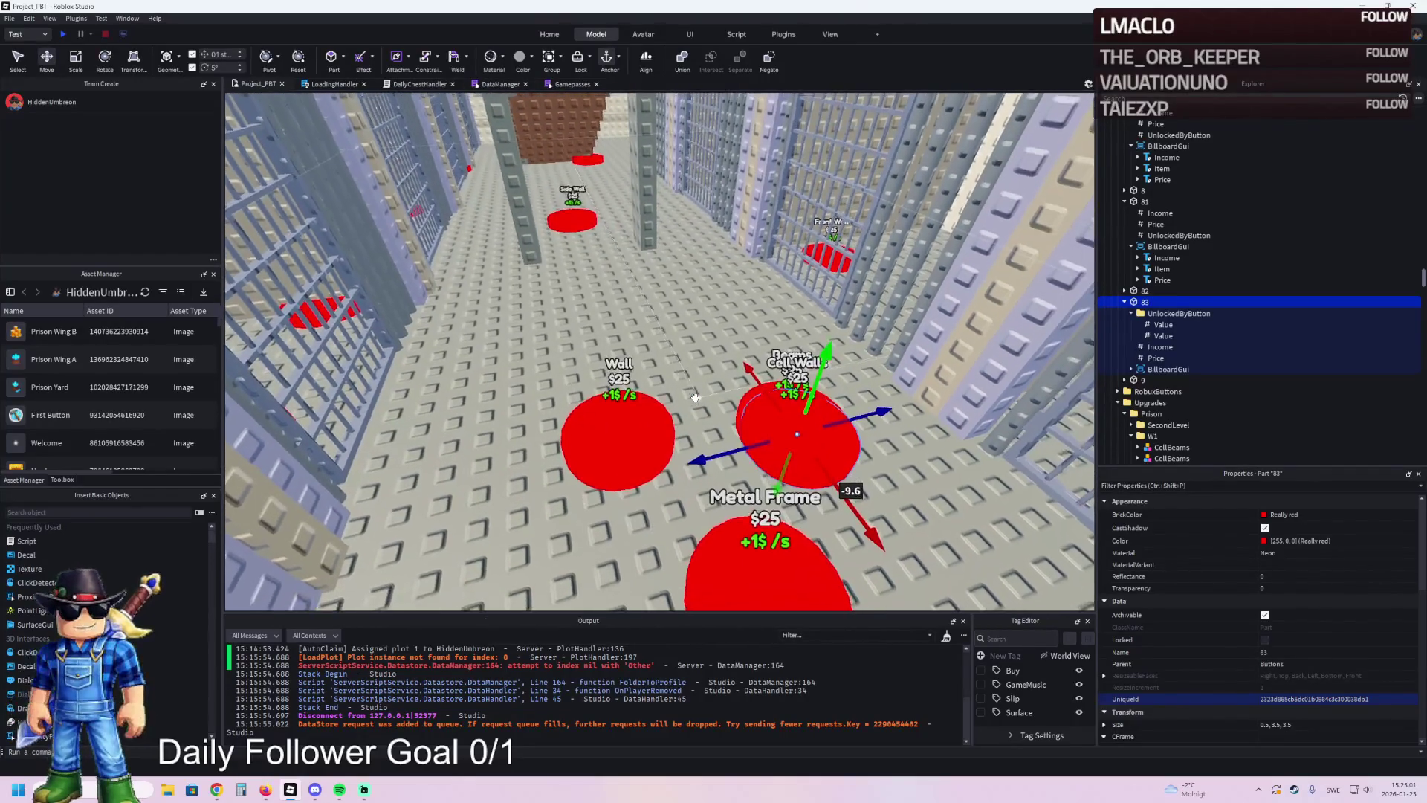
key(s)
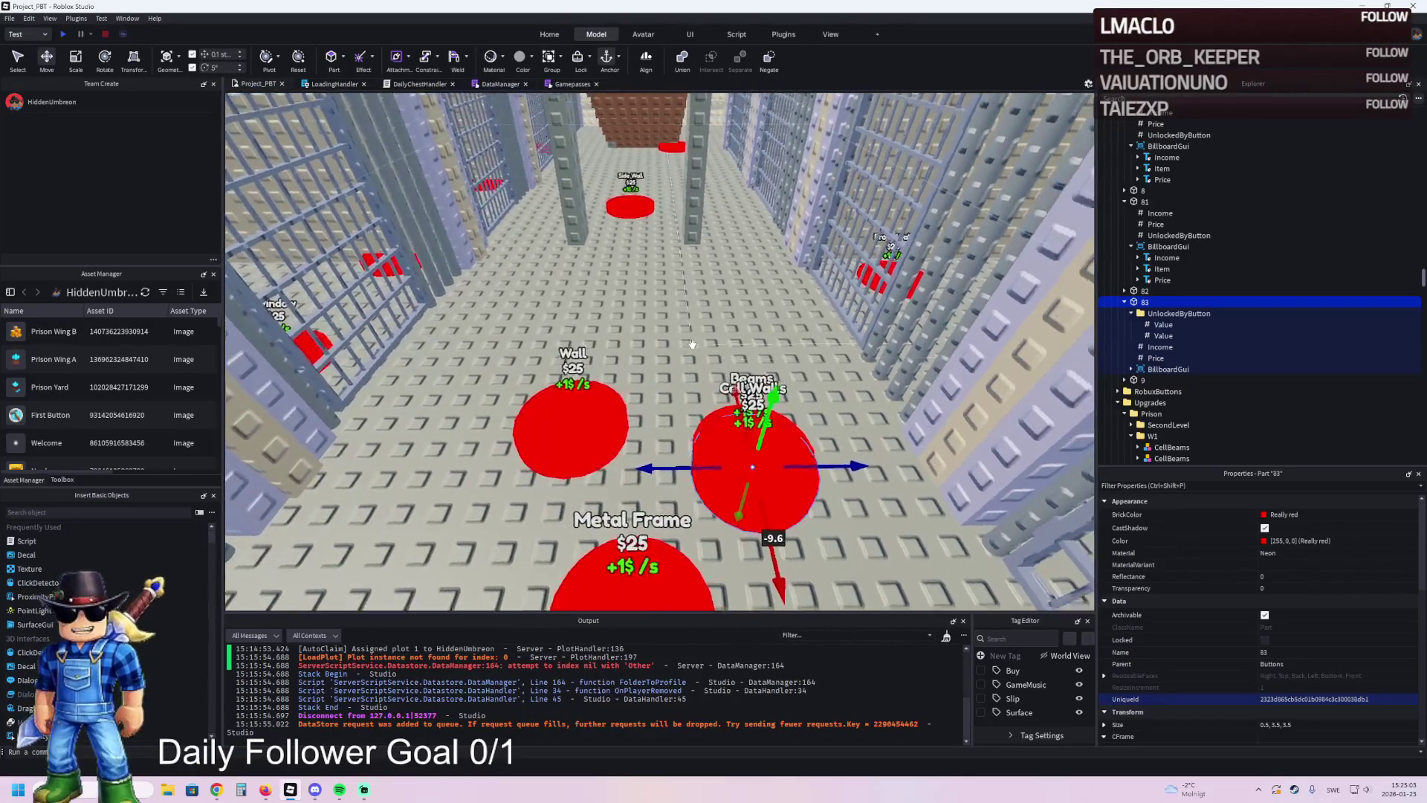
key(a)
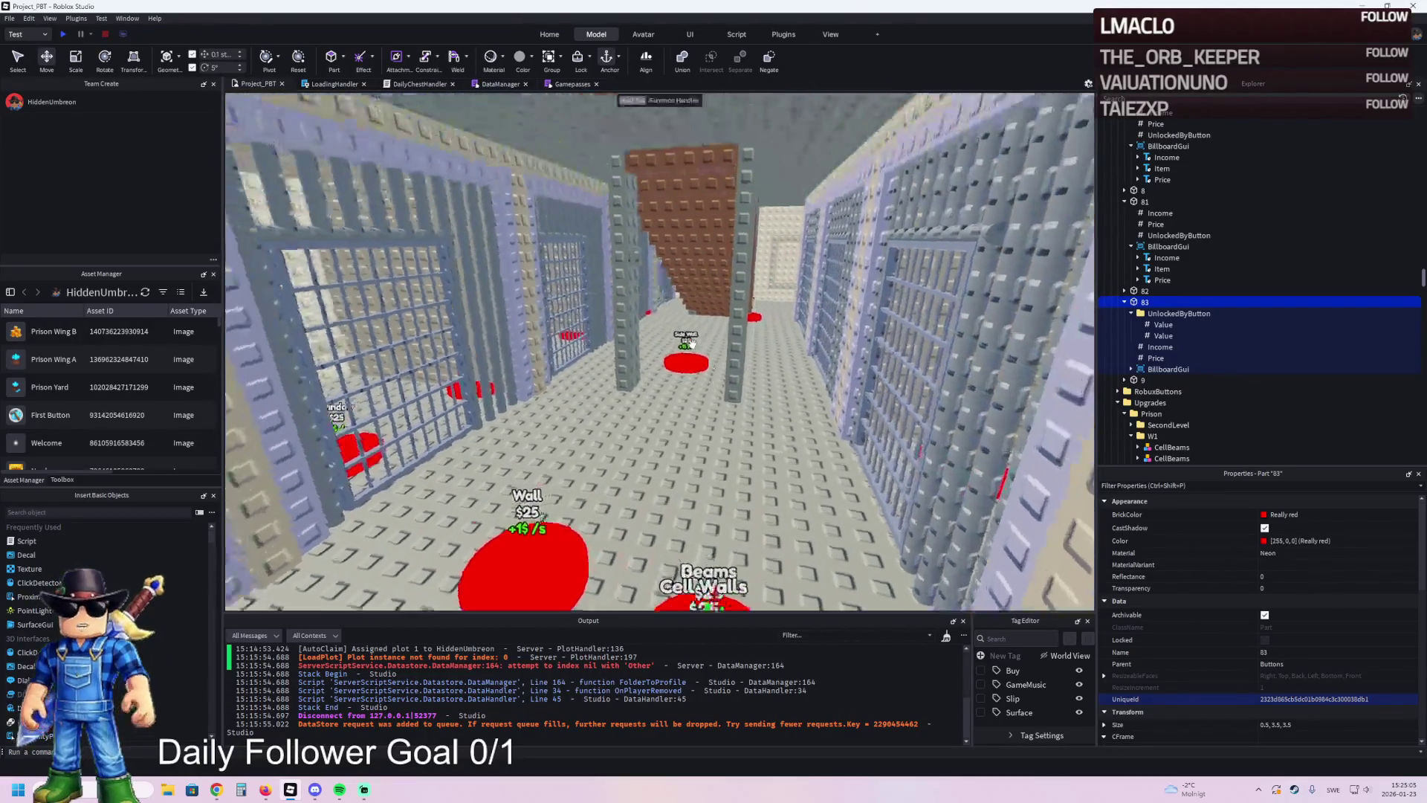
key(a)
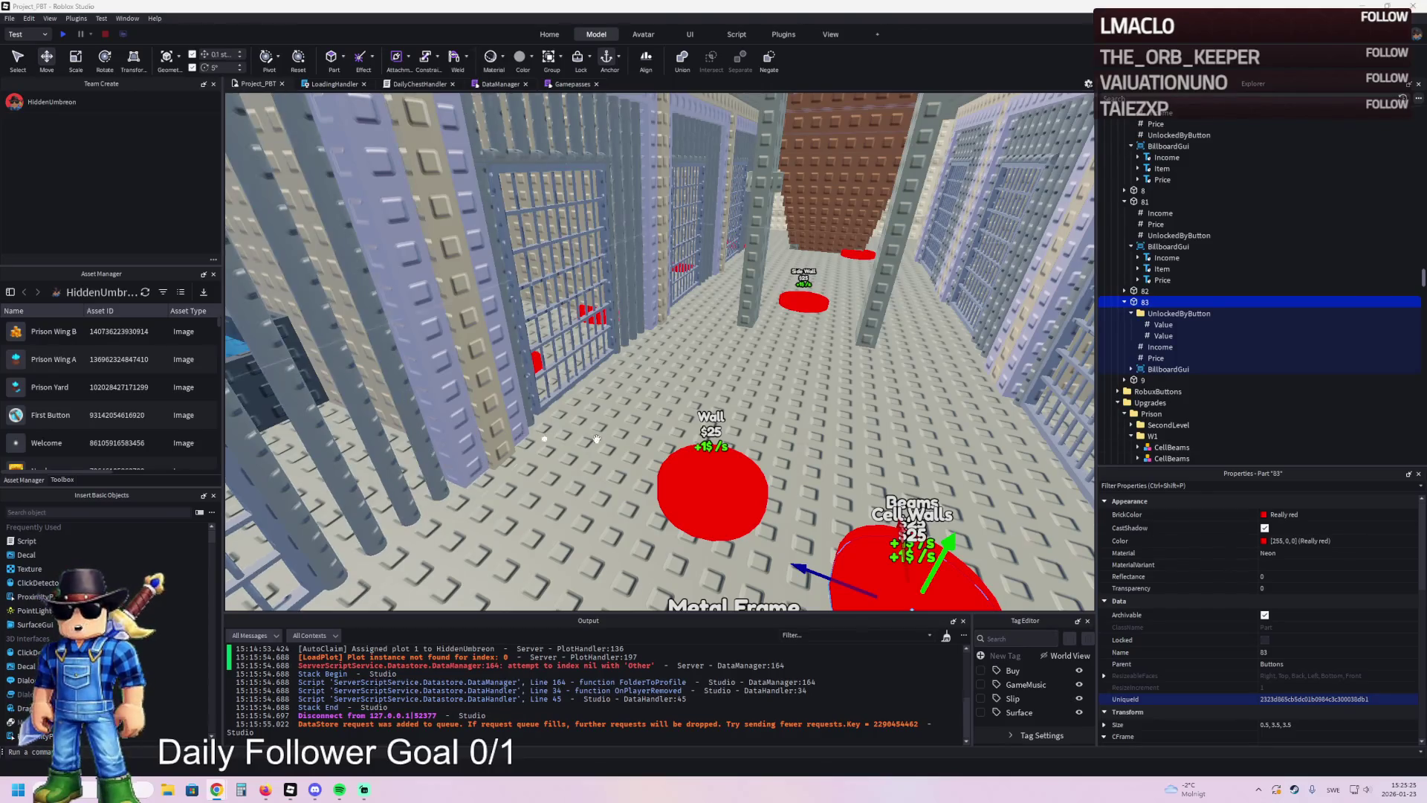
scroll(609, 438, up, 5)
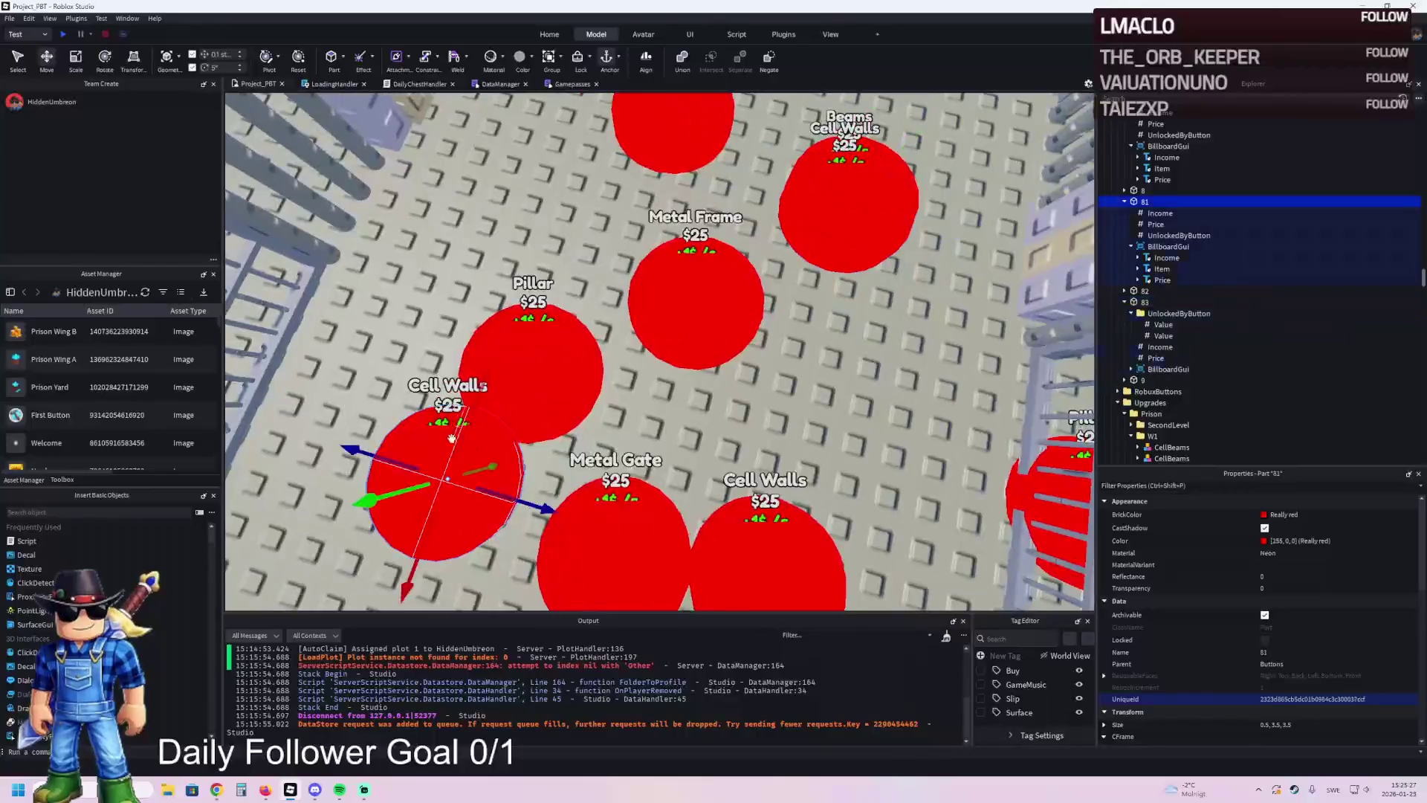
- Multi-select the Price values under buttons 81 and 82 and enter 4400
click(1144, 202)
ctrl+click(1127, 292)
click(1137, 290)
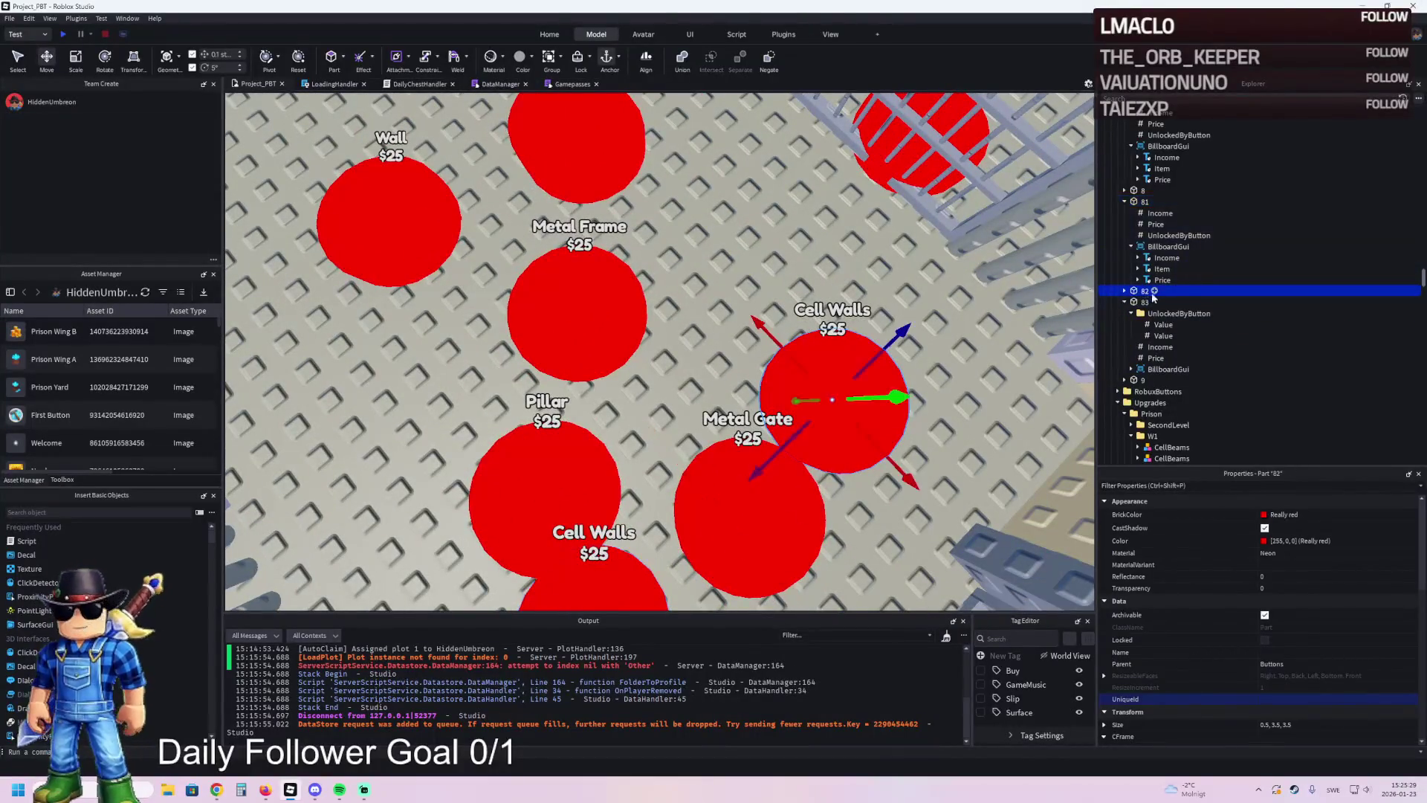
click(1124, 291)
click(1156, 312)
ctrl+click(1154, 224)
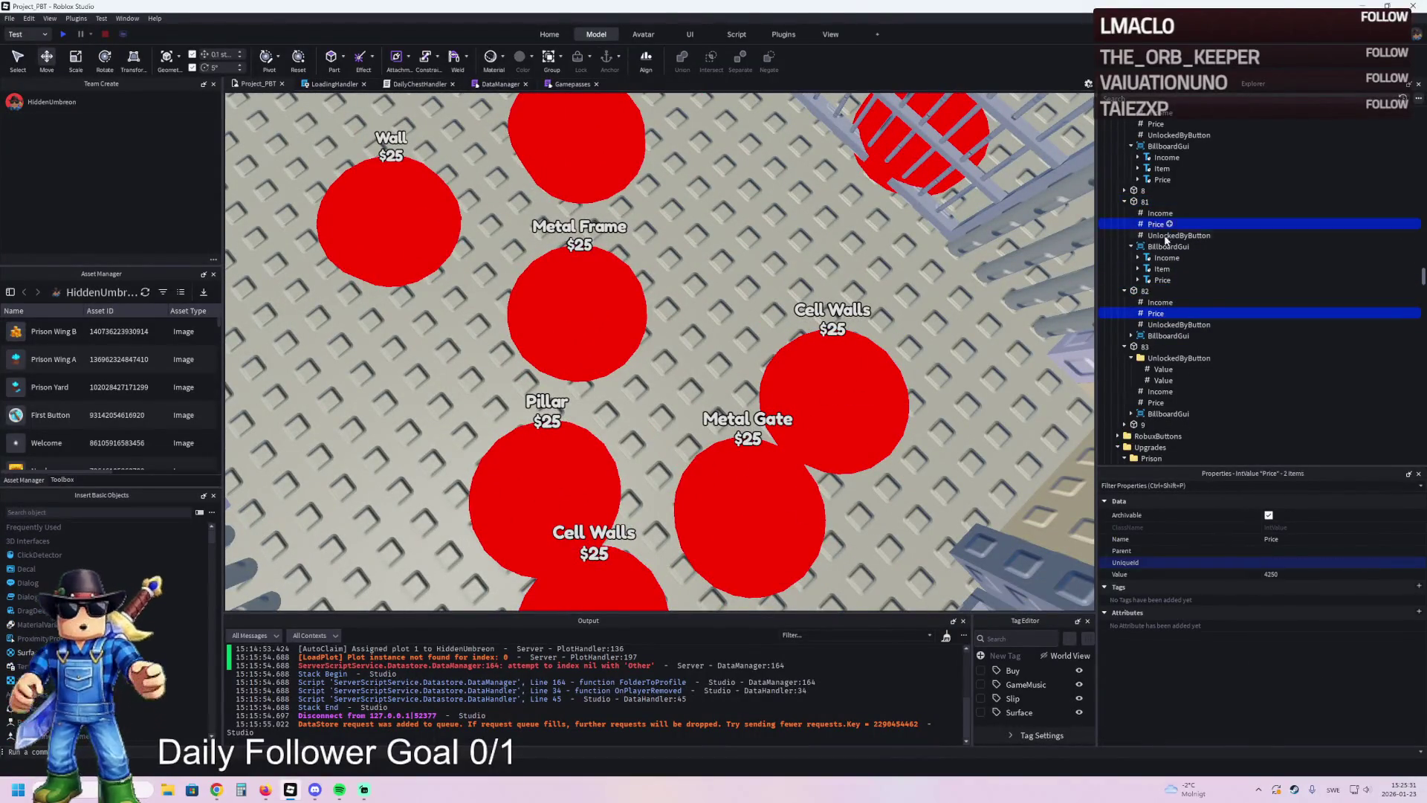
click(1359, 574)
text(4400)
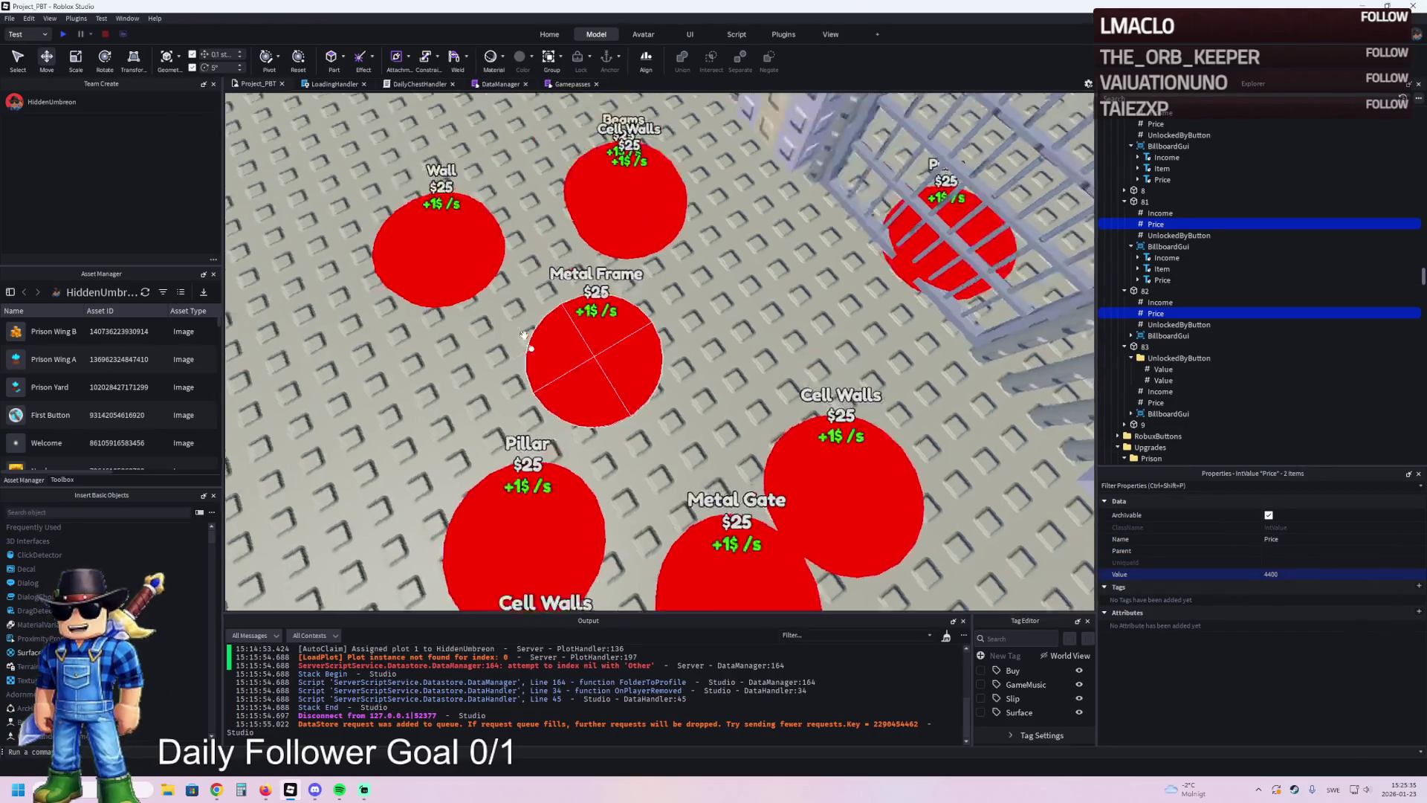
click(652, 326)
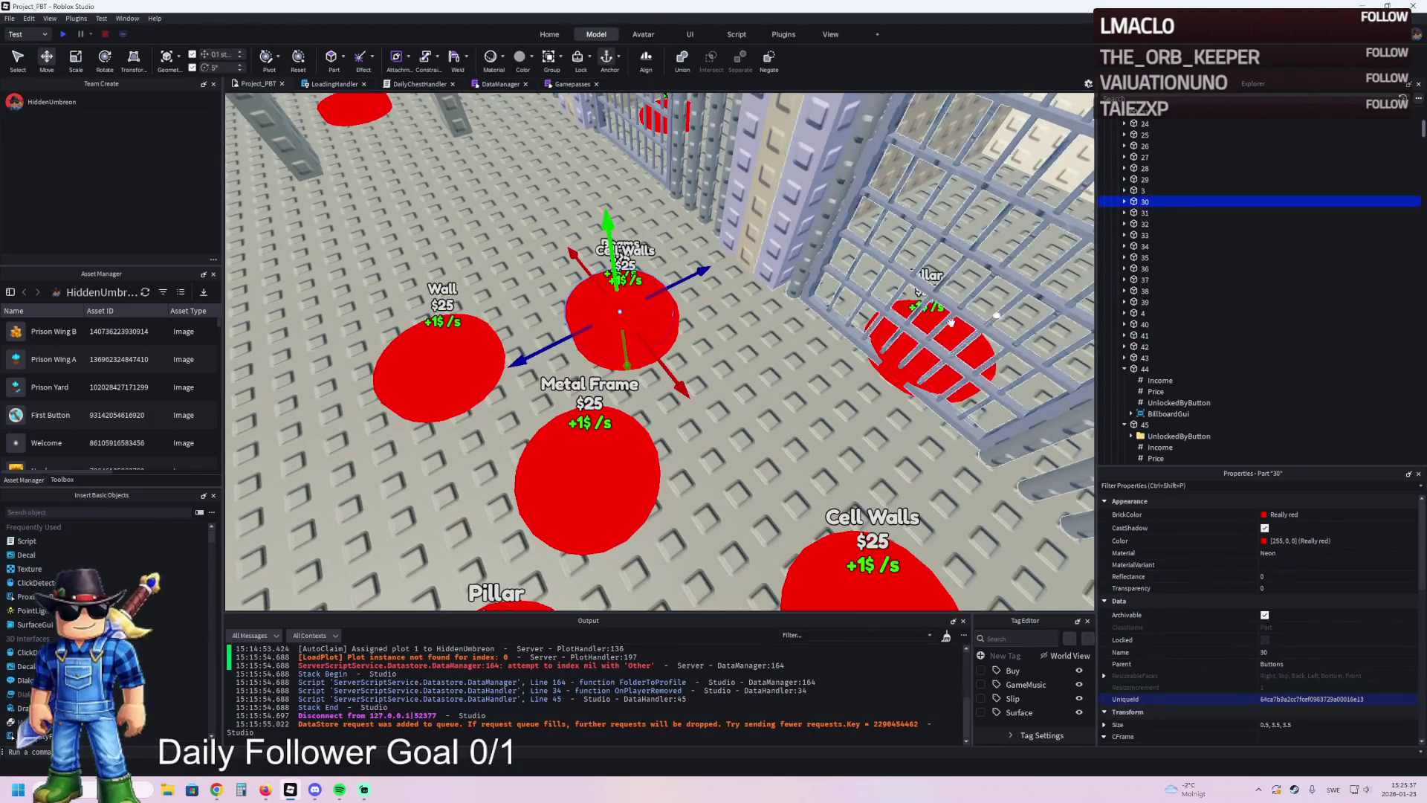
click(677, 344)
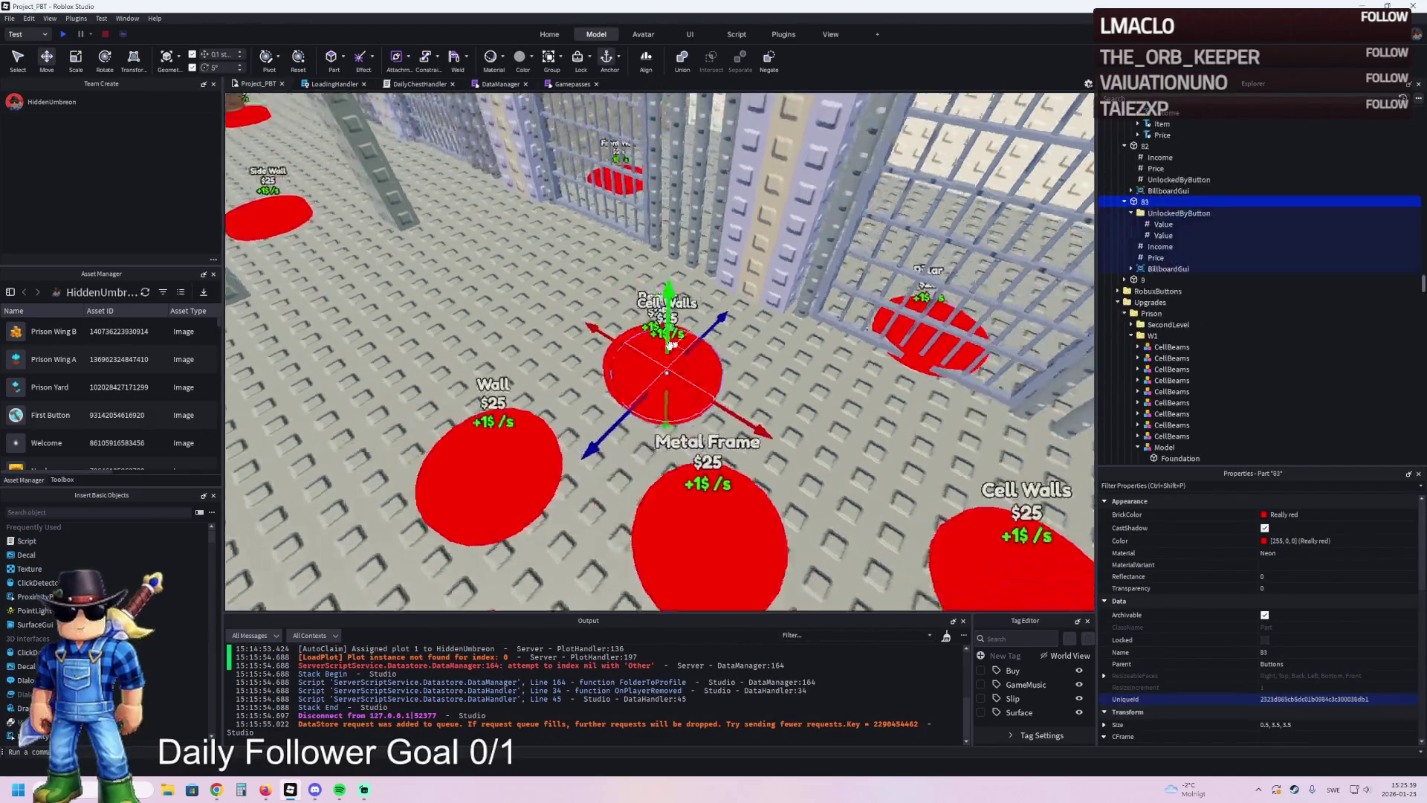
- Shift pad 83 along the row, then duplicate it and name the copy 84
drag(714, 347, 567, 335)
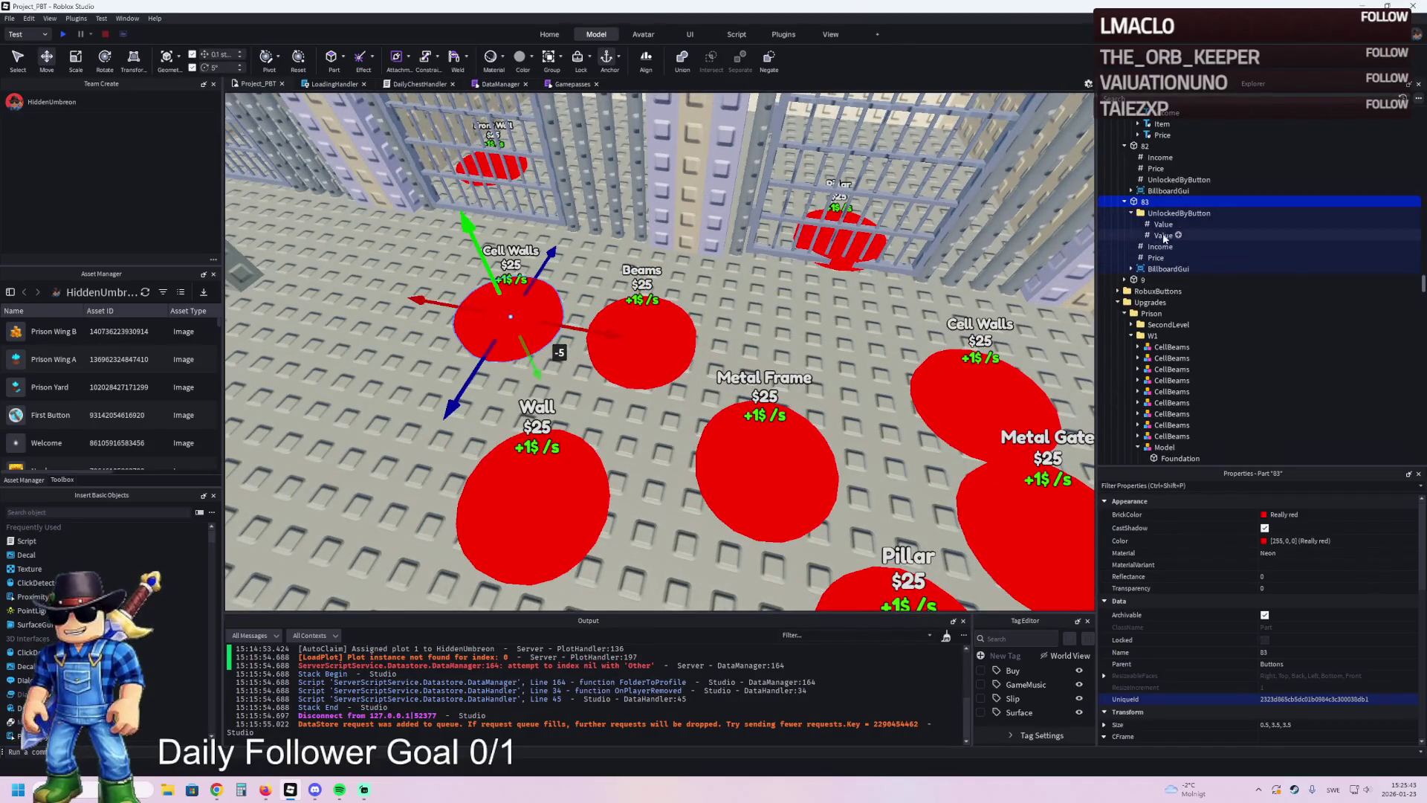
key(ctrl+d)
text(4)
key(Return)
key(a)
- Drag pad 84 into place beside the other button pads
mouse_move(775, 254)
mouse_down()
mouse_move(714, 247)
mouse_move(639, 265)
mouse_up()
scroll(639, 266, up, 5)
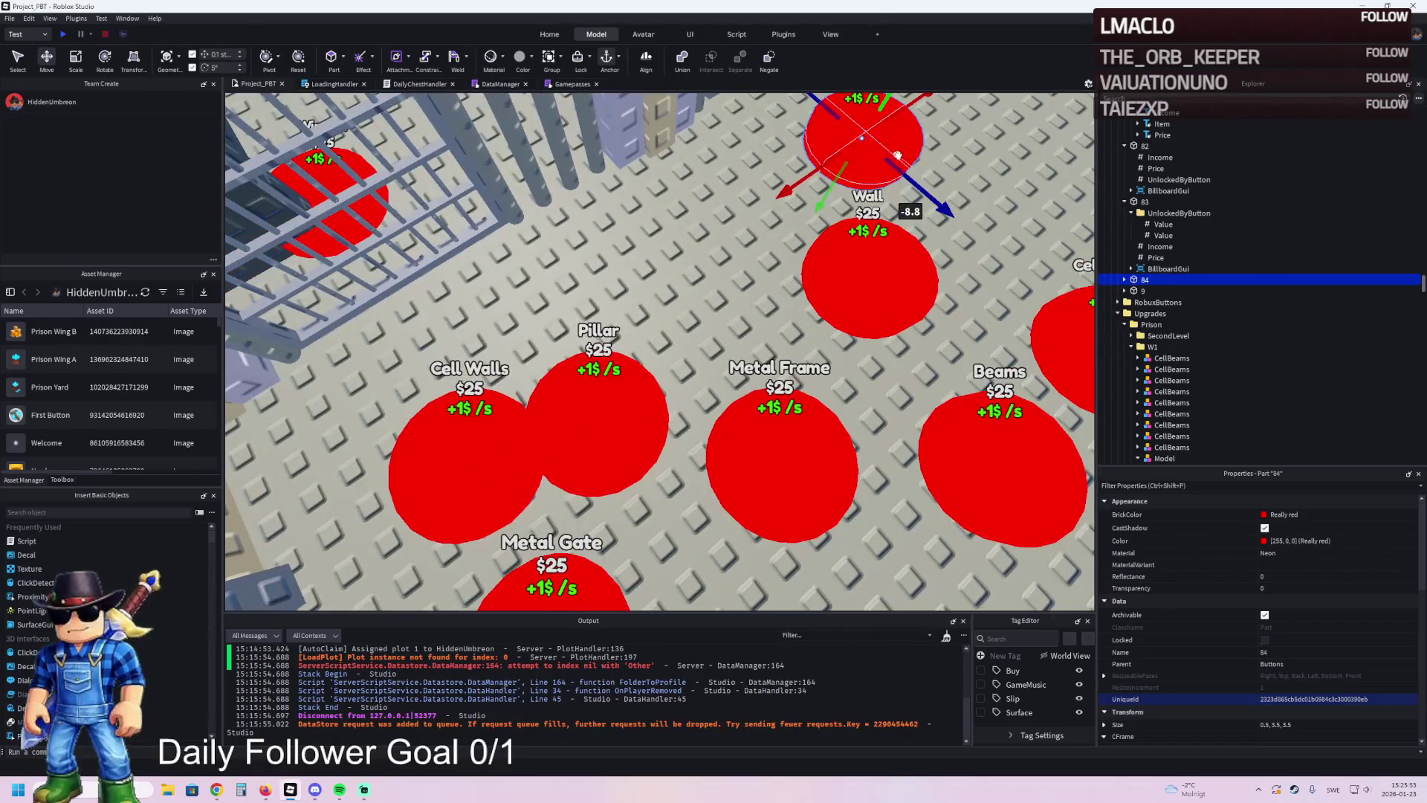
drag(910, 178, 926, 194)
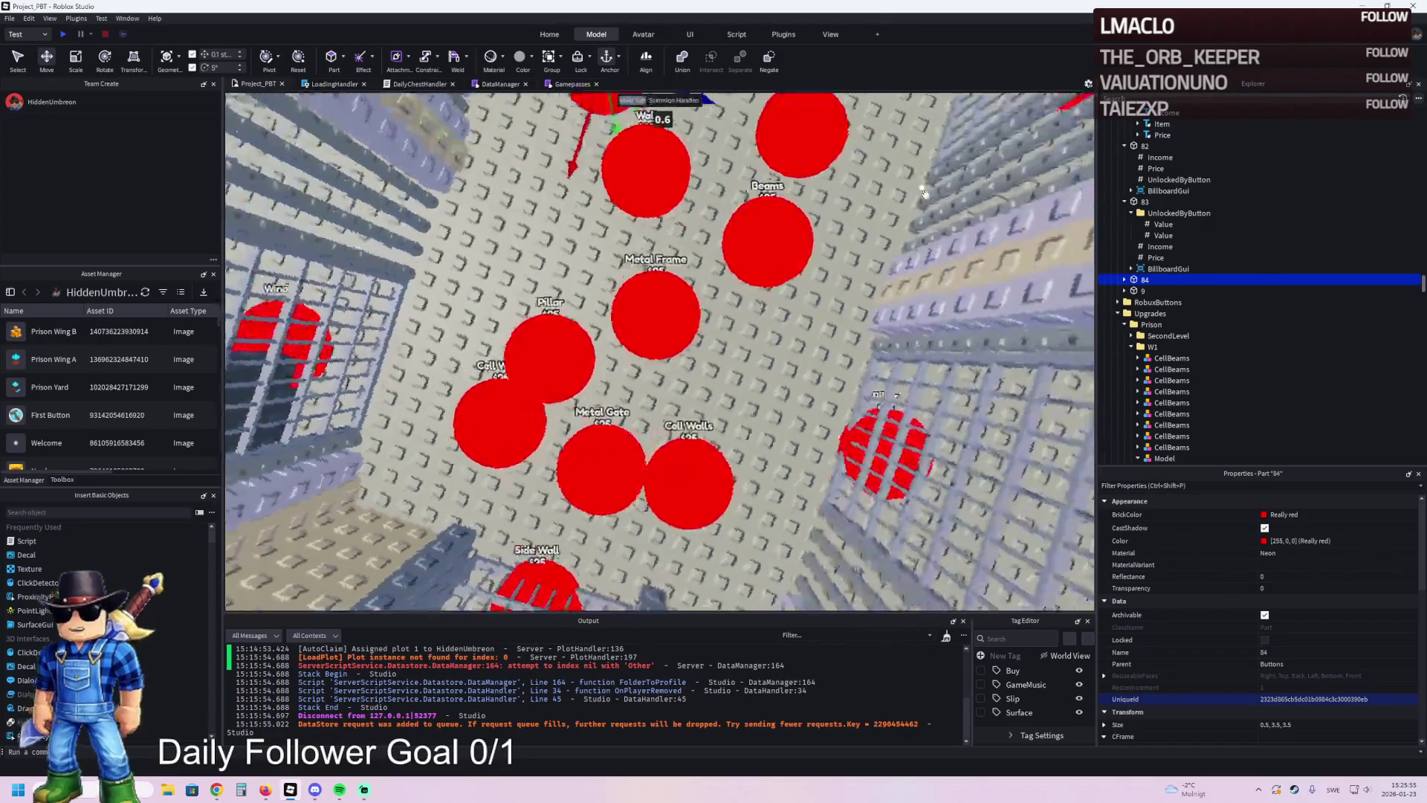
scroll(925, 194, up, 5)
scroll(836, 208, down, 5)
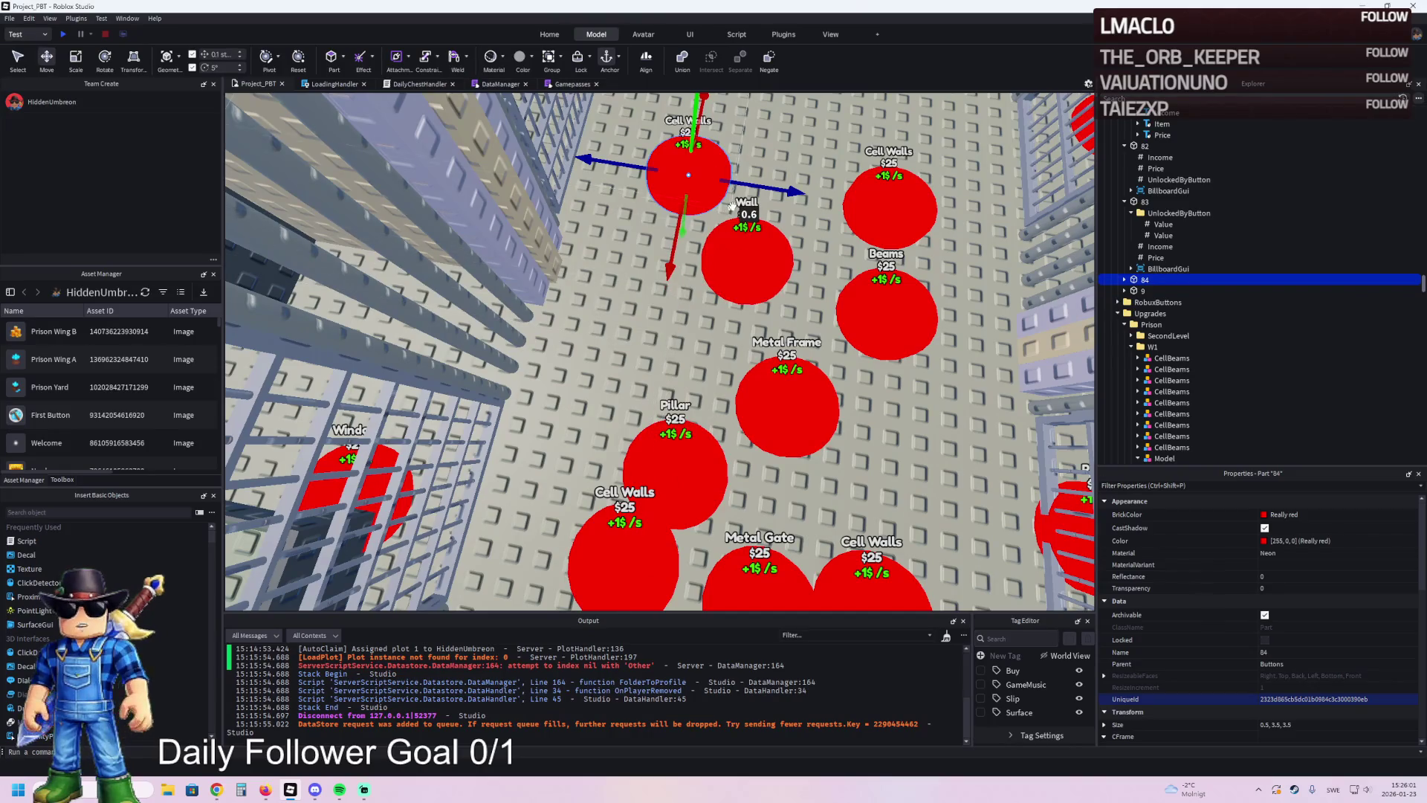
drag(740, 193, 751, 194)
key(f)
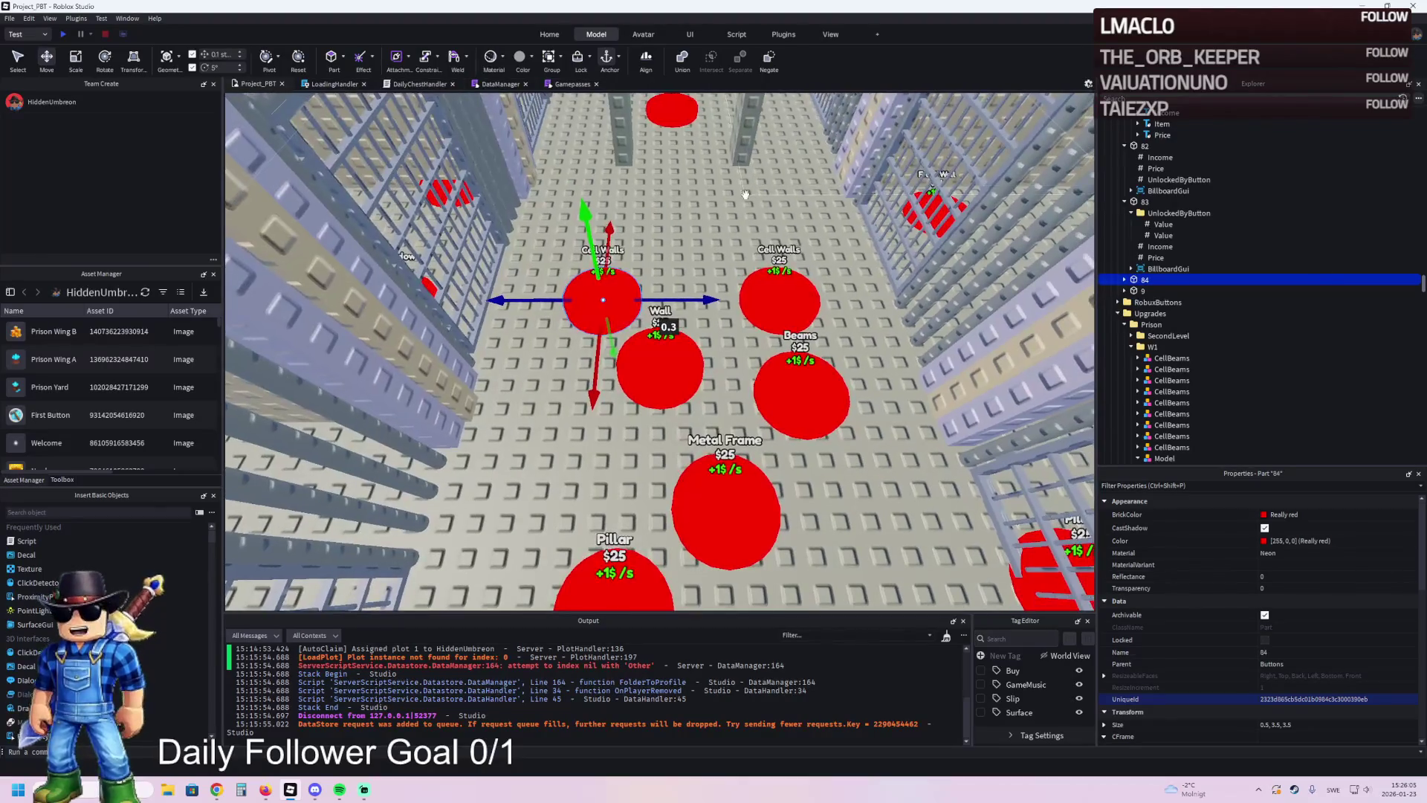
click(1124, 279)
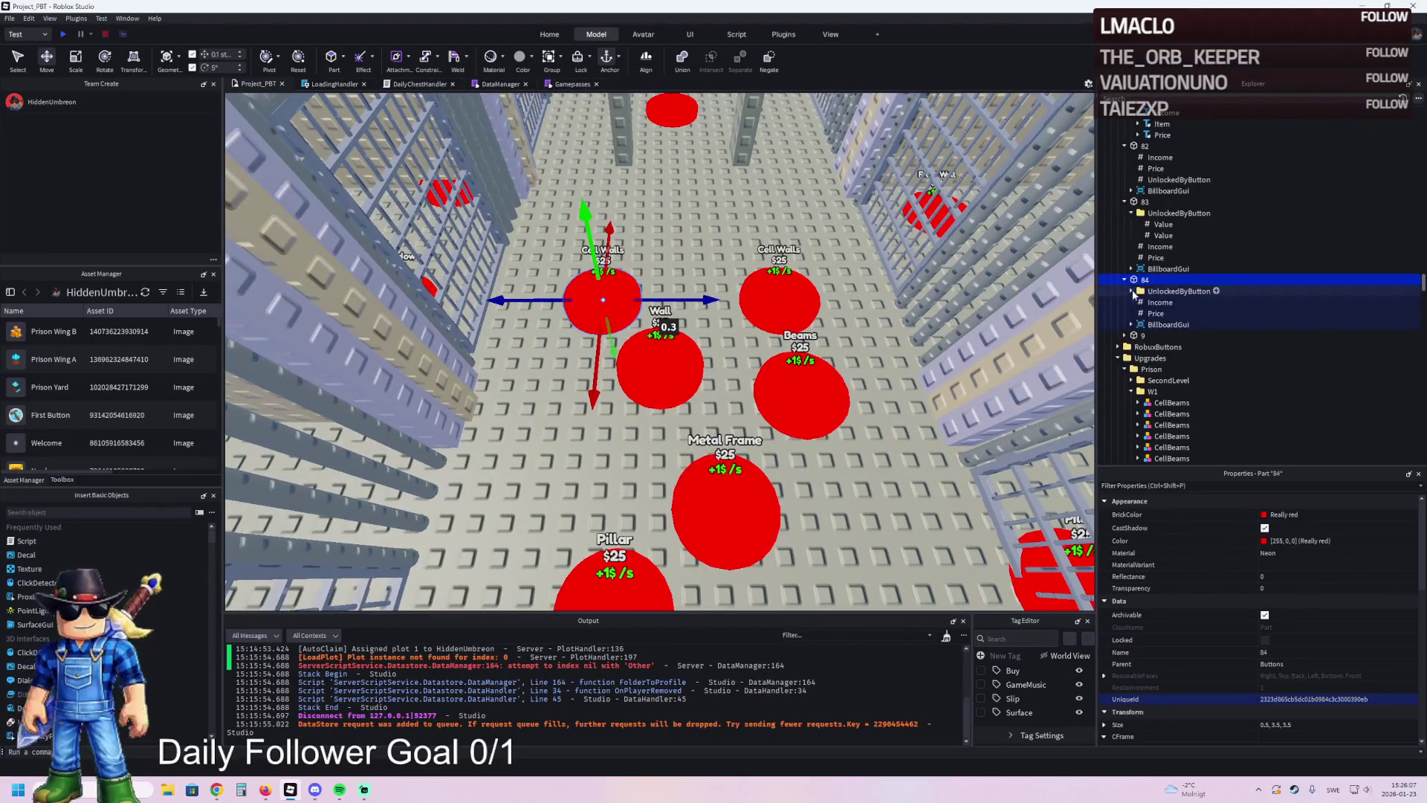
- Give the Price values of pads 83 and 84 the same value
click(1156, 313)
key(alt+Tab)
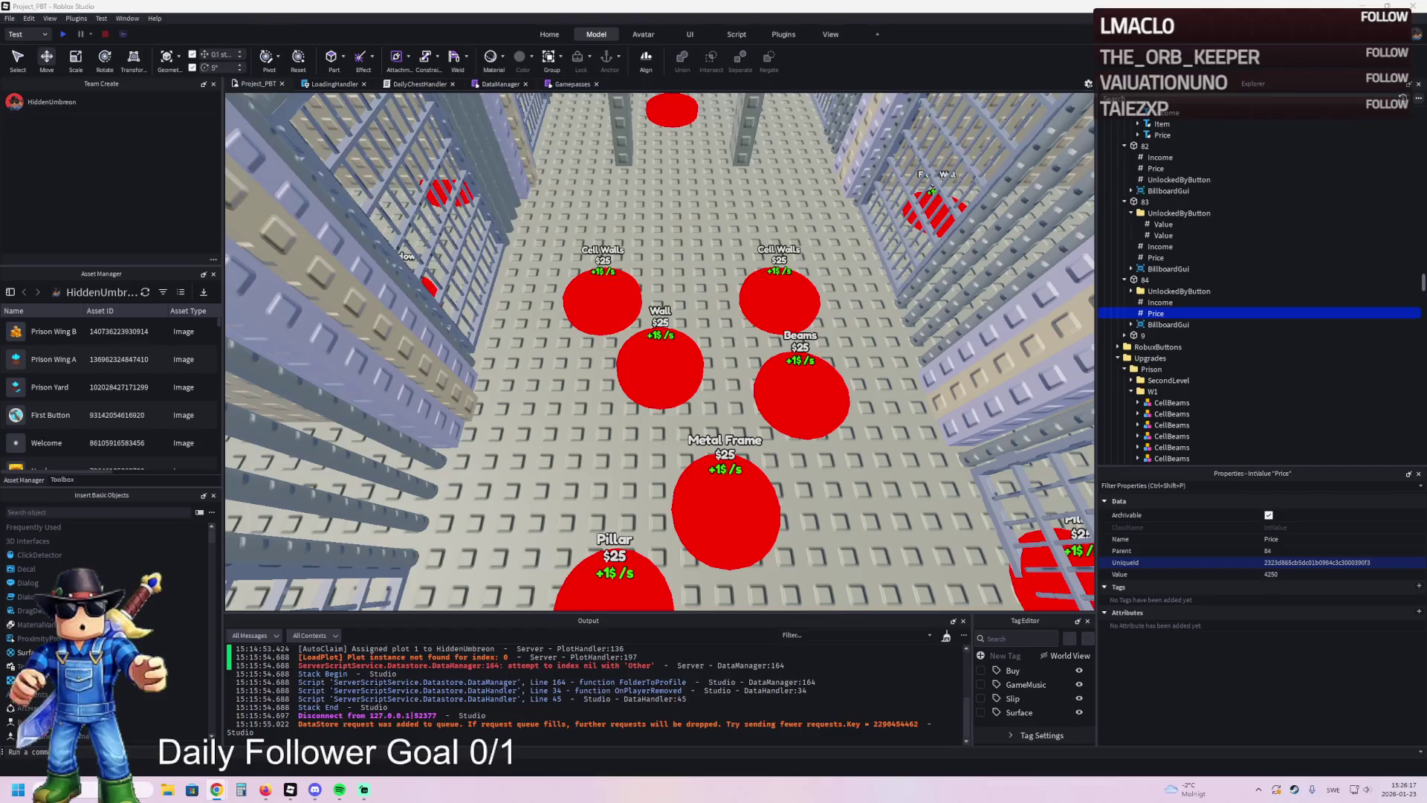
click(1165, 279)
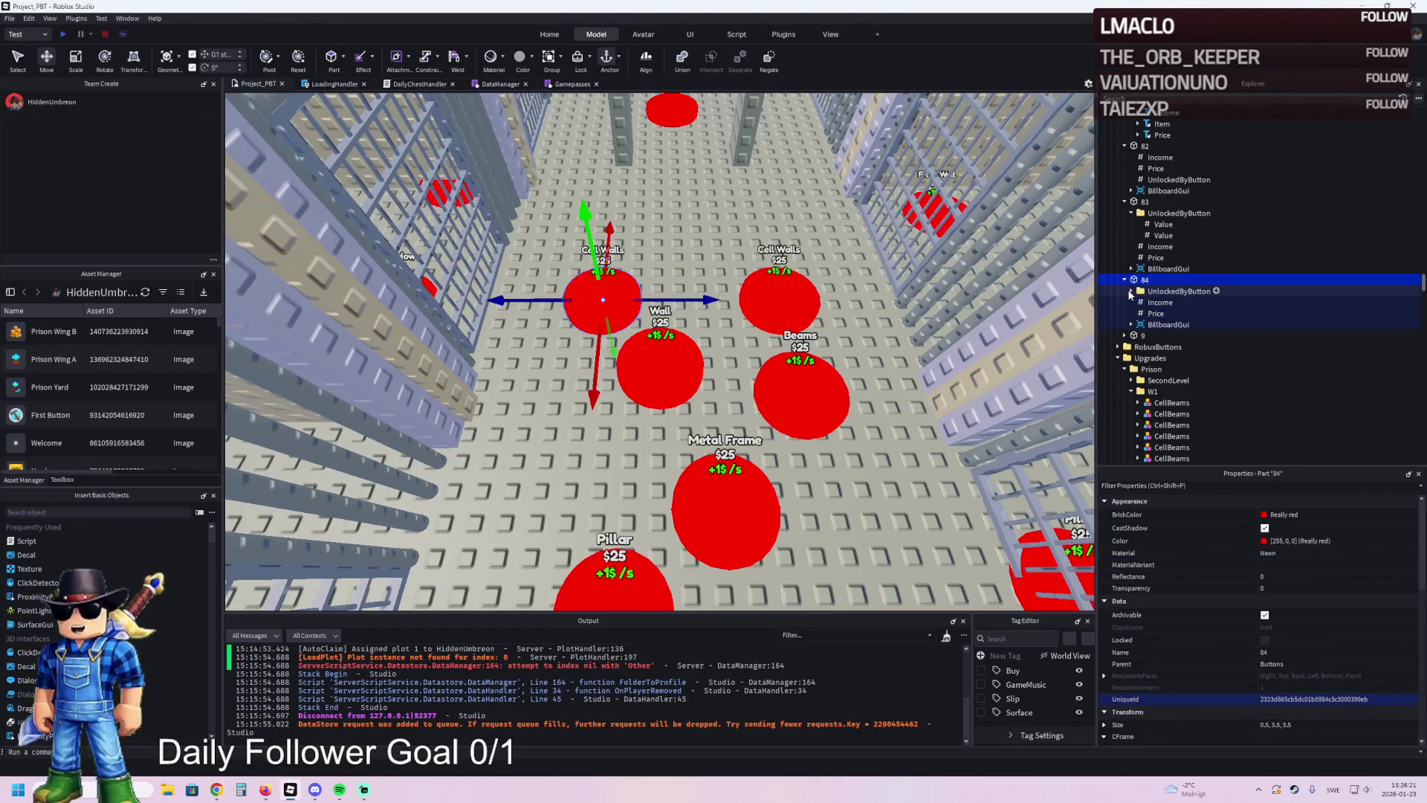
click(1160, 314)
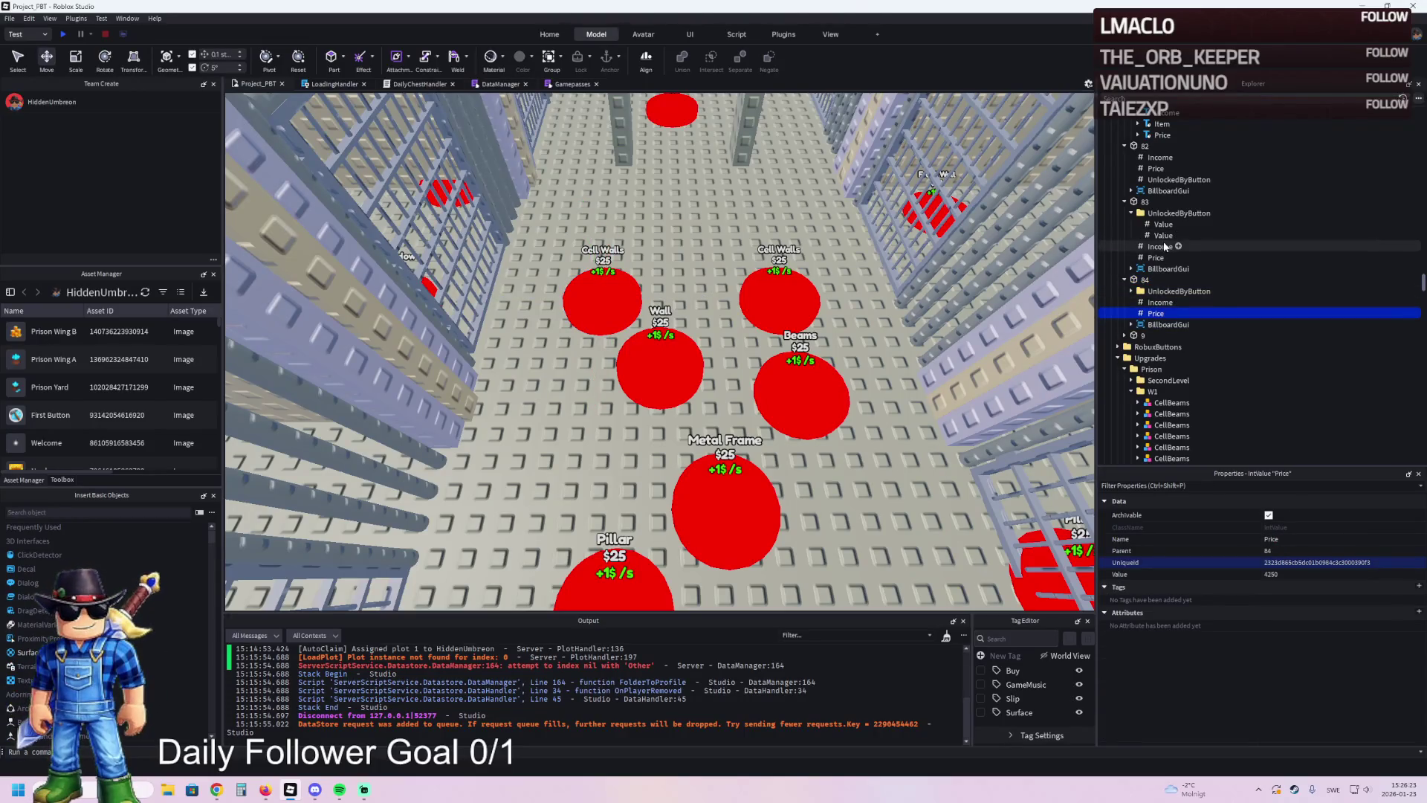
ctrl+click(1155, 258)
click(1322, 578)
key(Return)
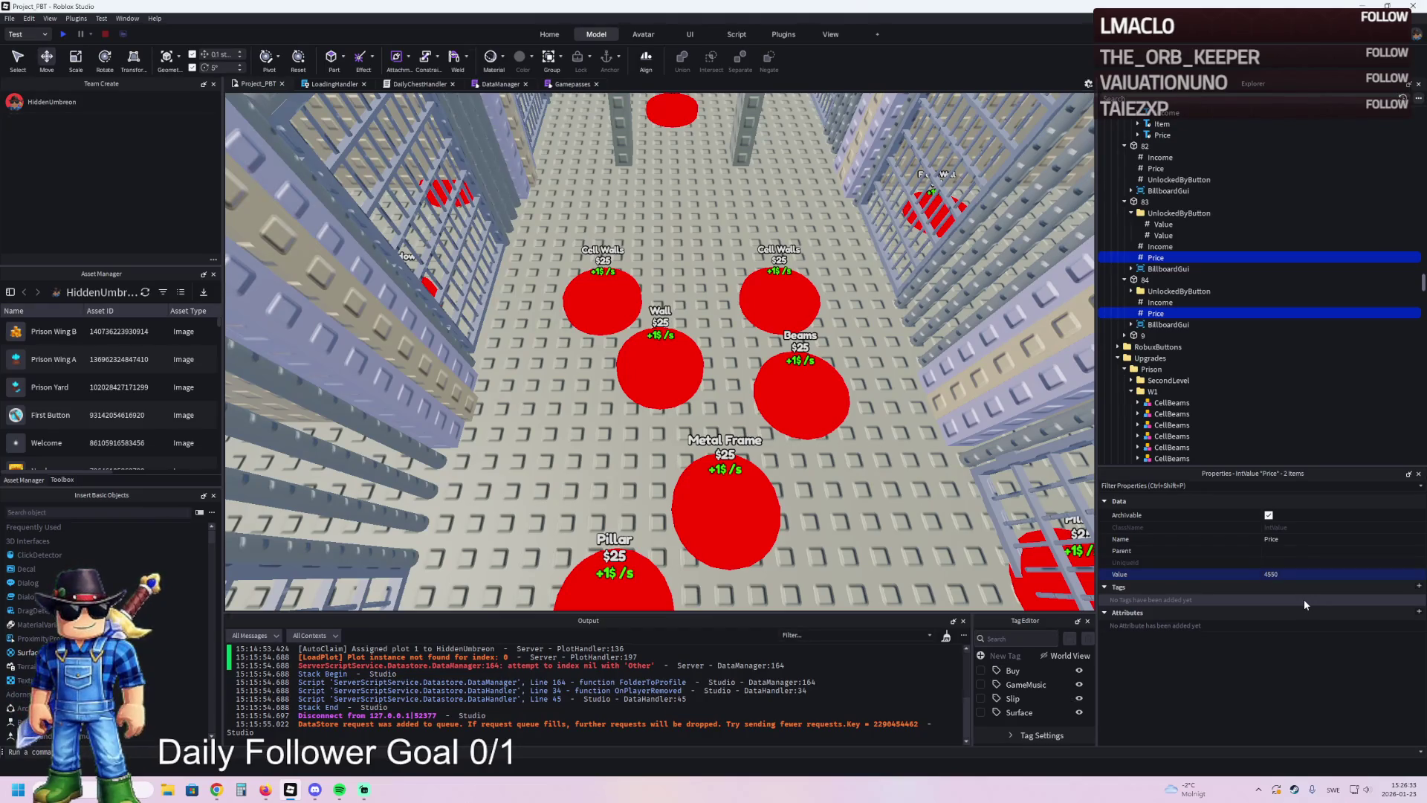
scroll(1189, 260, up, 3)
click(1154, 262)
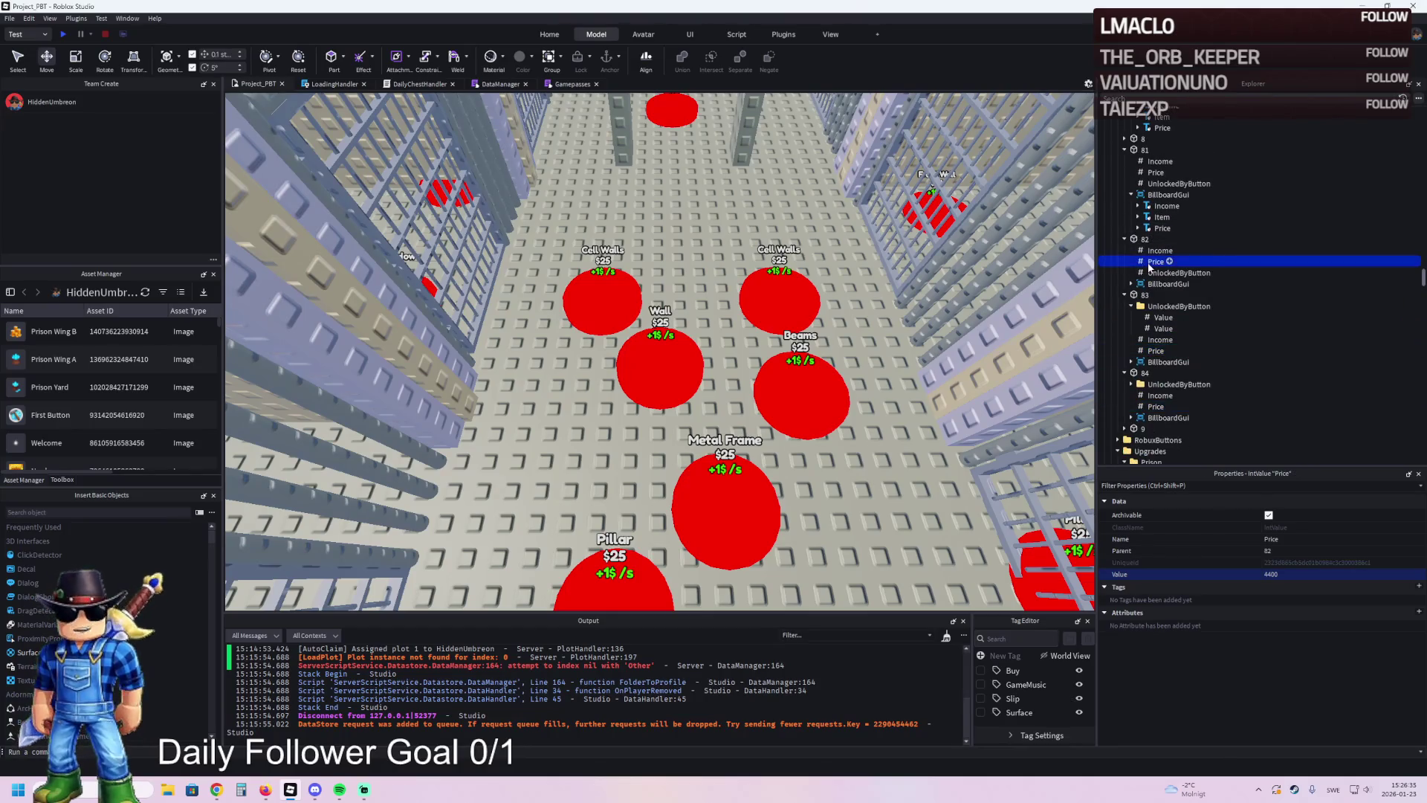
- Set both of pad 83's UnlockedByButton Values to 81
click(1162, 317)
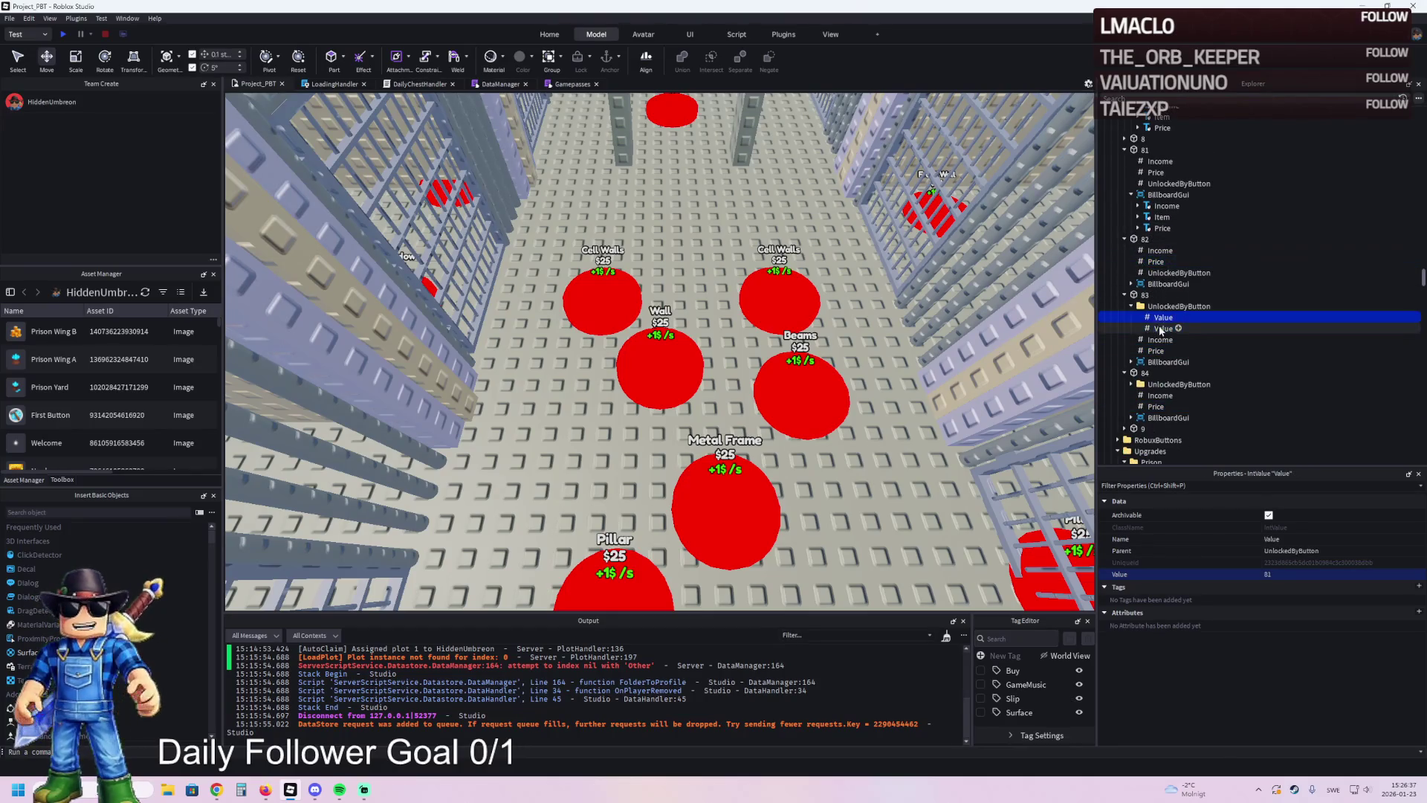
click(1306, 576)
key(BackSpace)
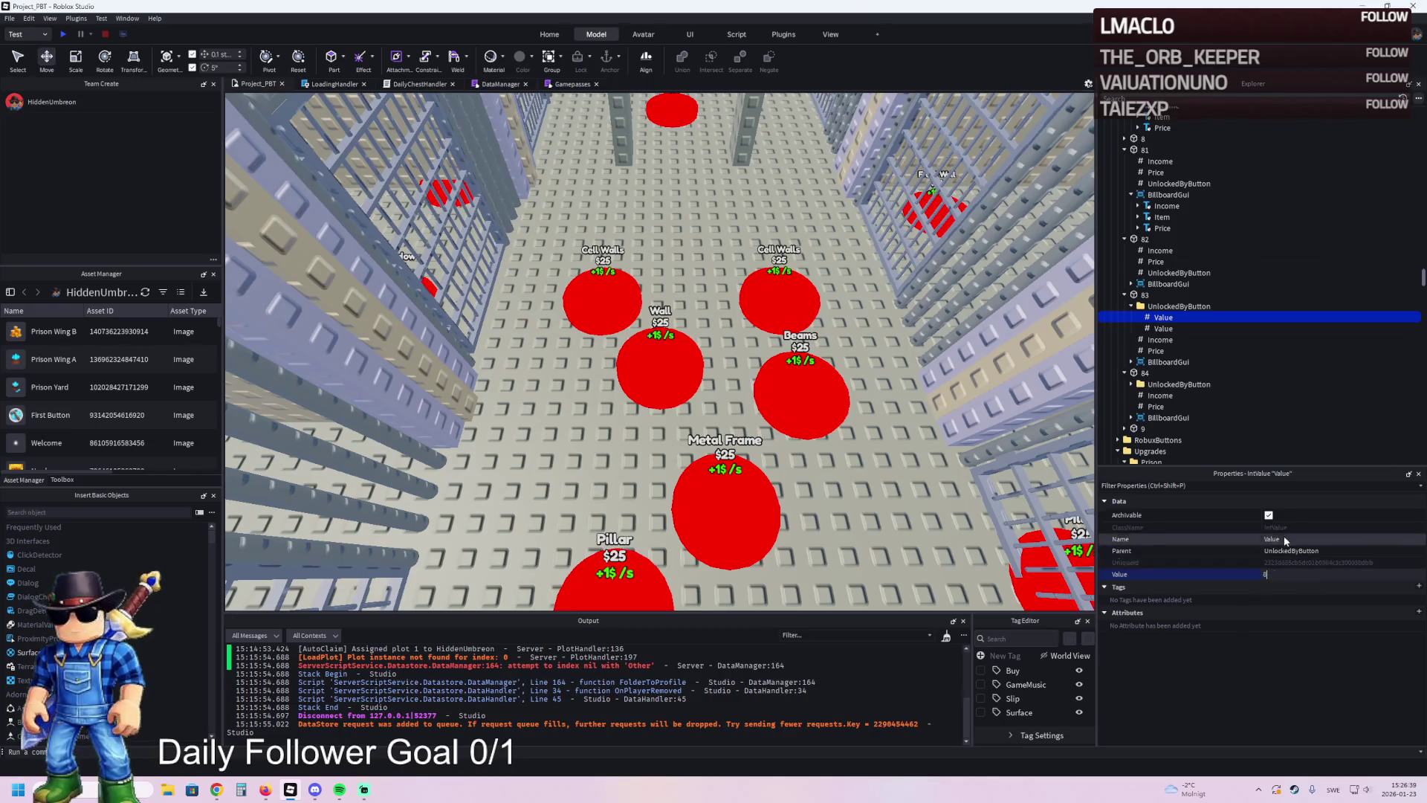
text(2)
click(1163, 329)
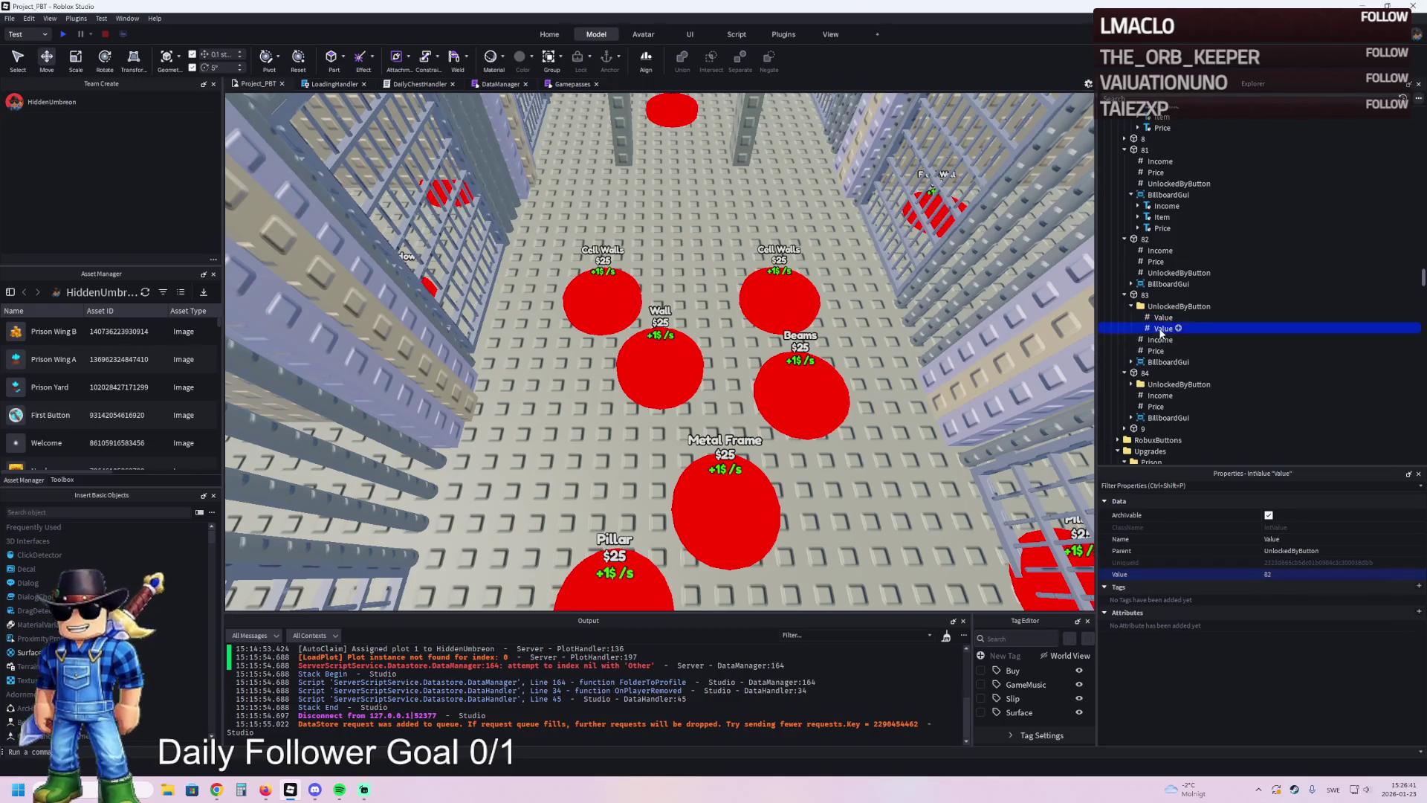
click(1293, 572)
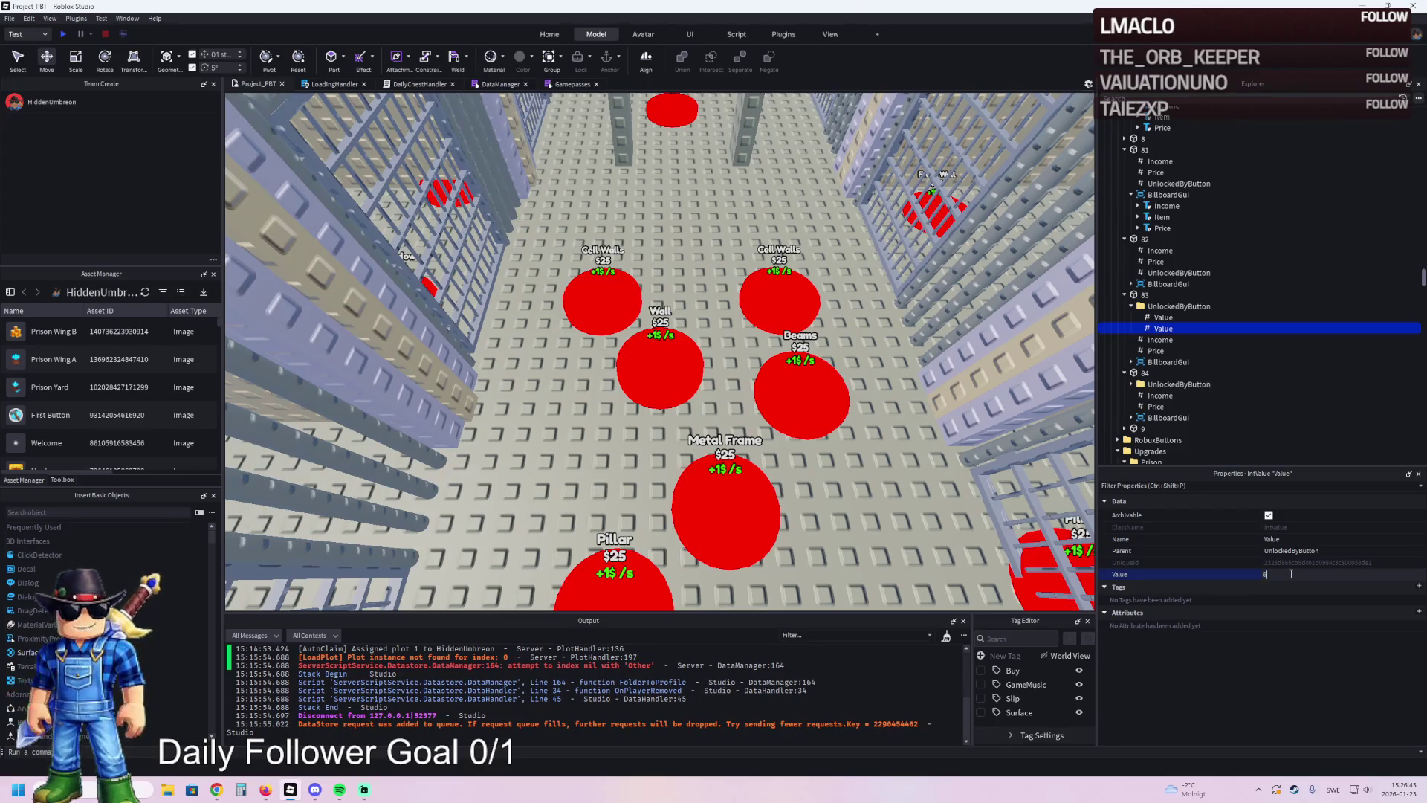
text(1)
key(Return)
- Review pad 84's unlock Values, then collapse pads 83 and 84 in Explorer
click(1132, 385)
click(1163, 396)
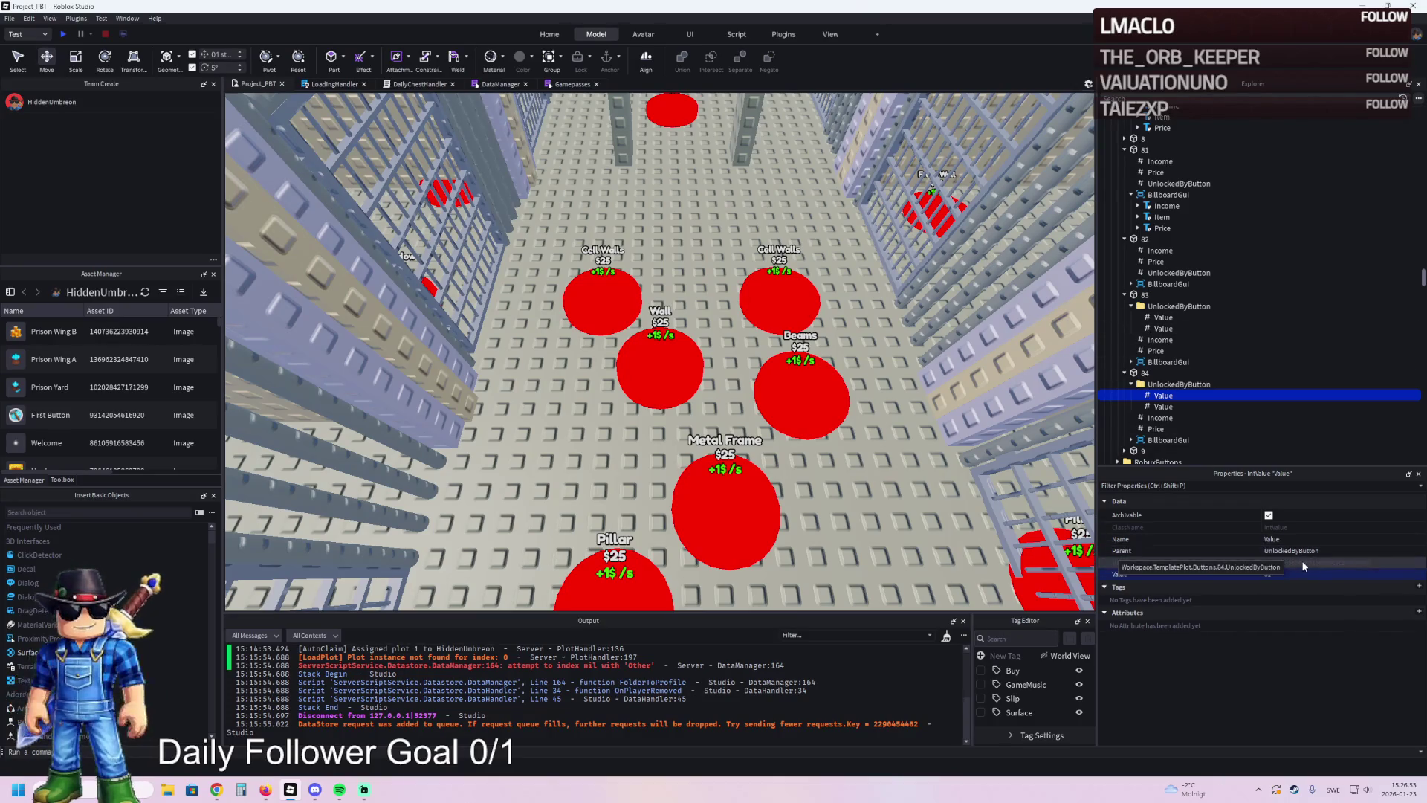
scroll(816, 518, up, 5)
scroll(816, 518, up, 2)
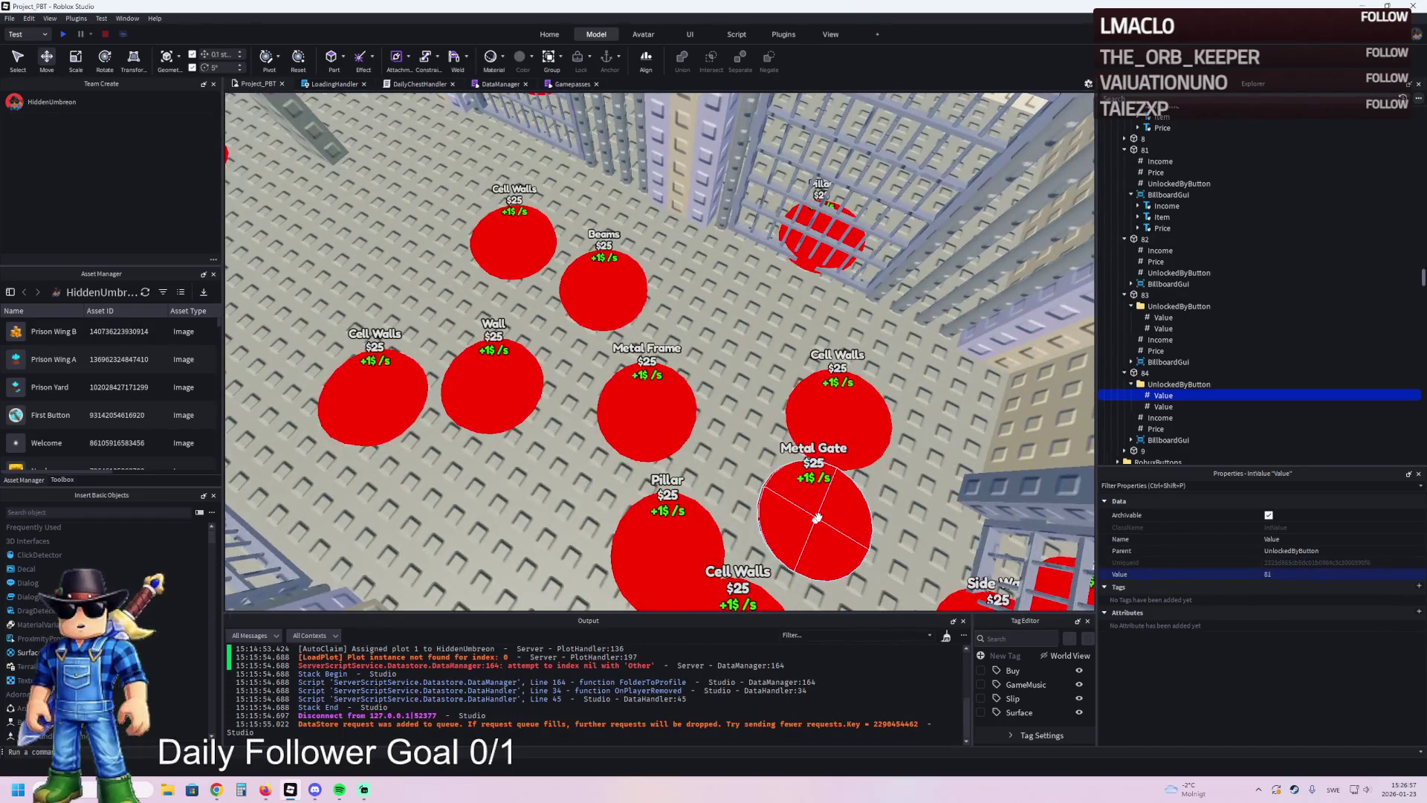
click(569, 240)
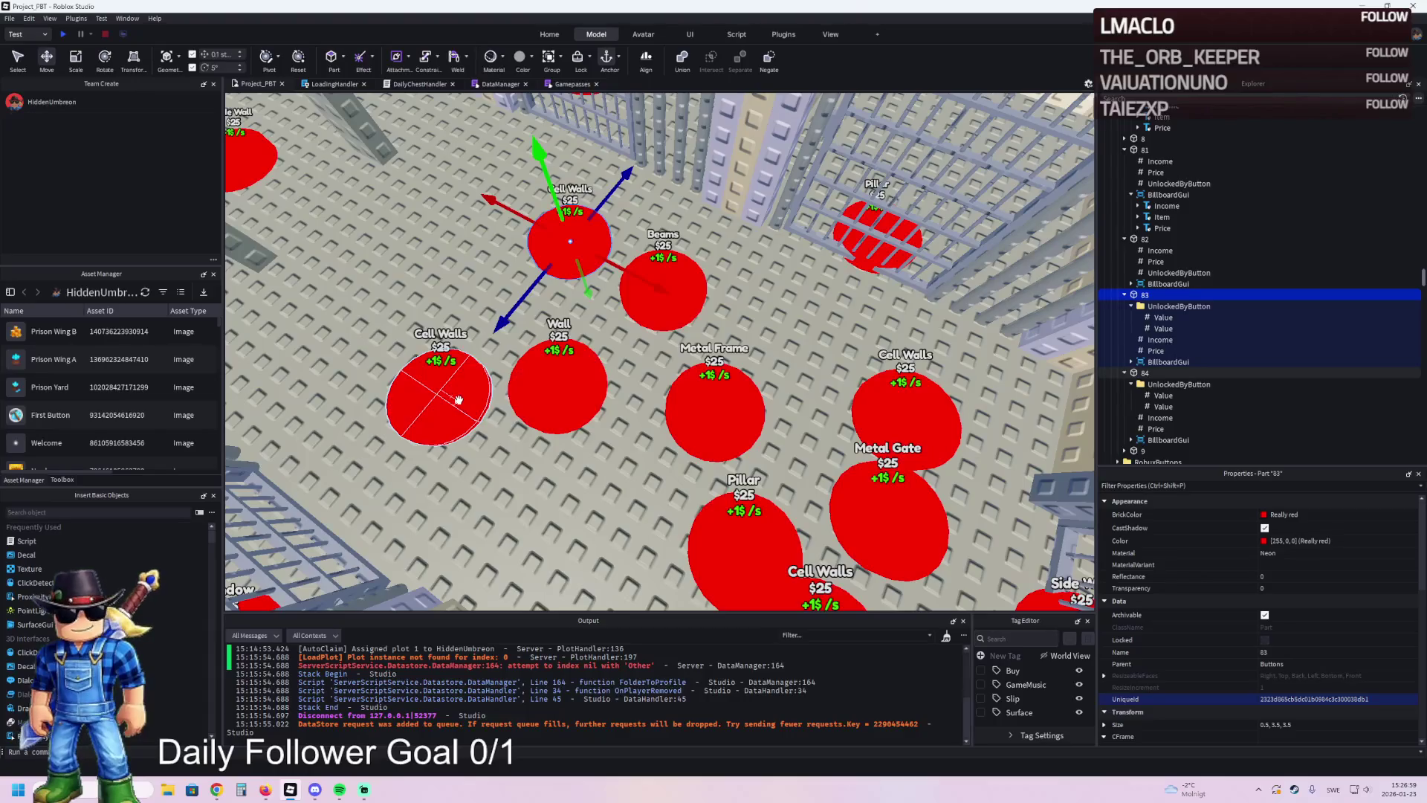
click(1148, 239)
click(561, 243)
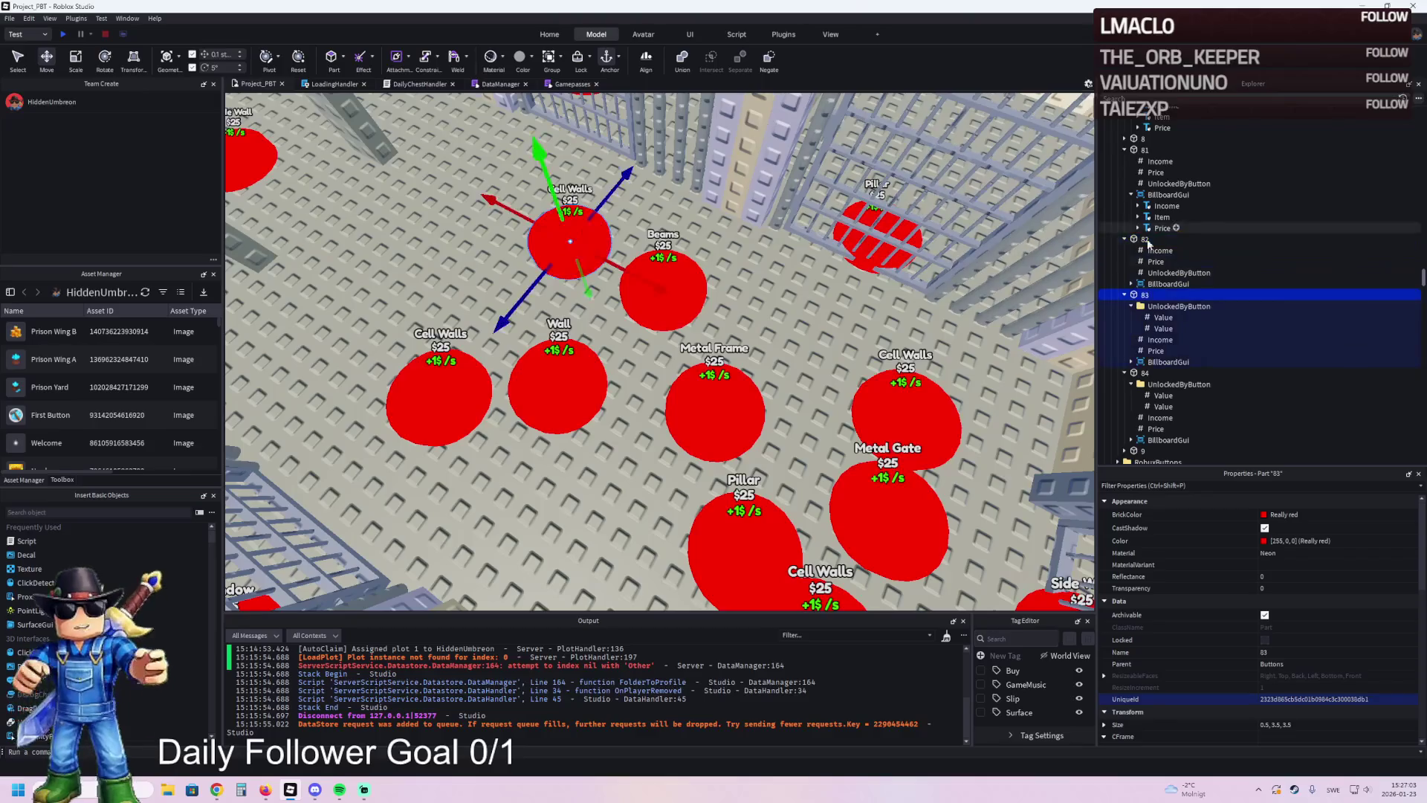
click(1163, 327)
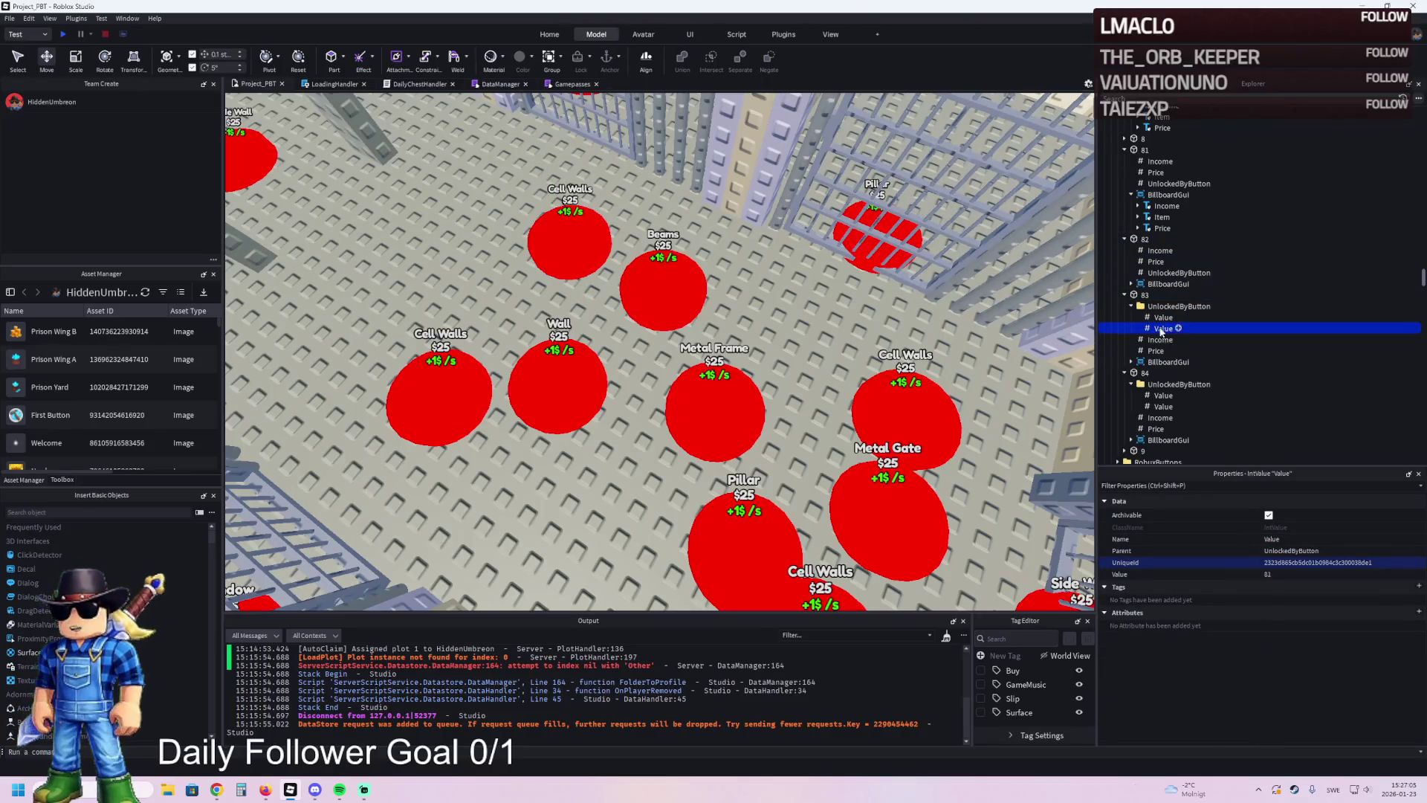
click(1163, 394)
click(1163, 406)
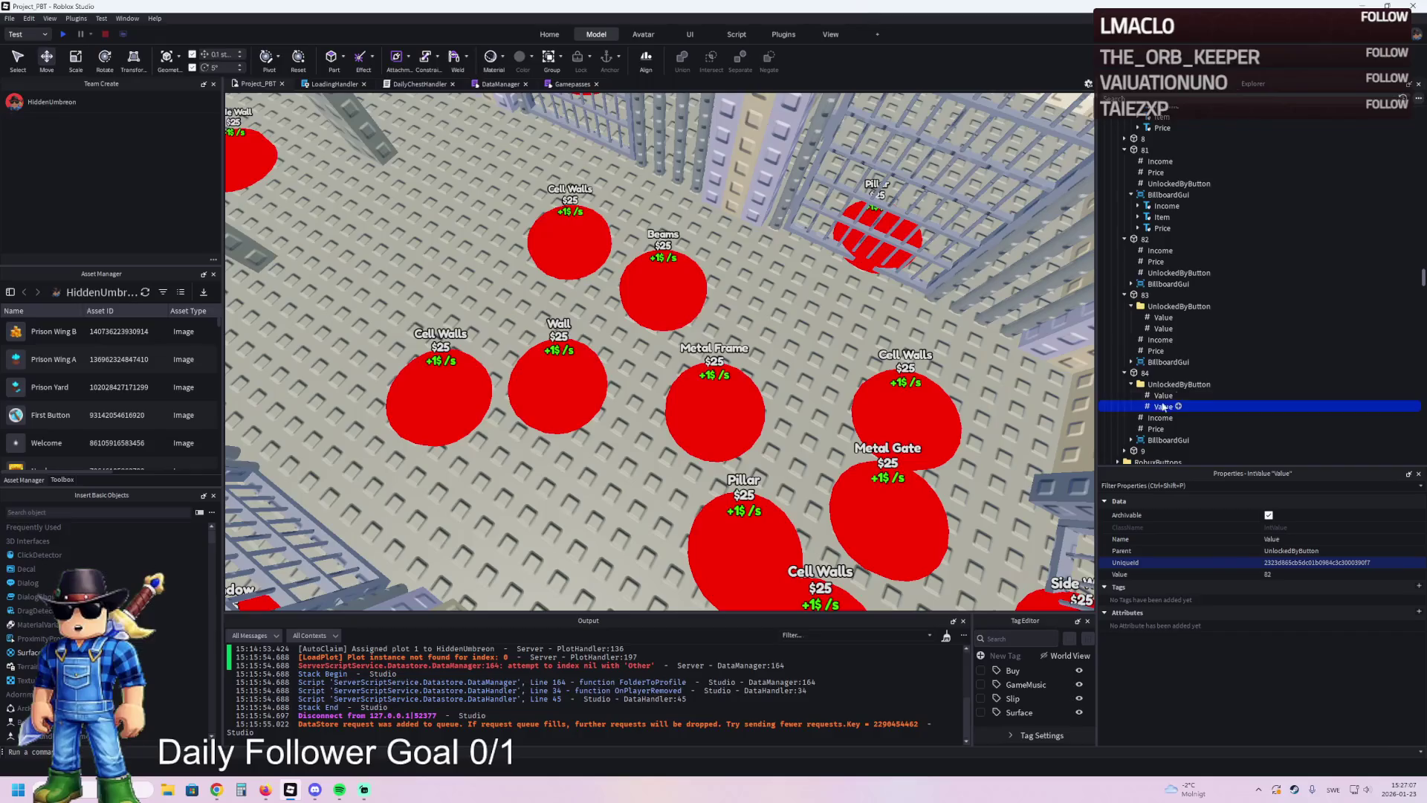
click(1126, 373)
click(1125, 295)
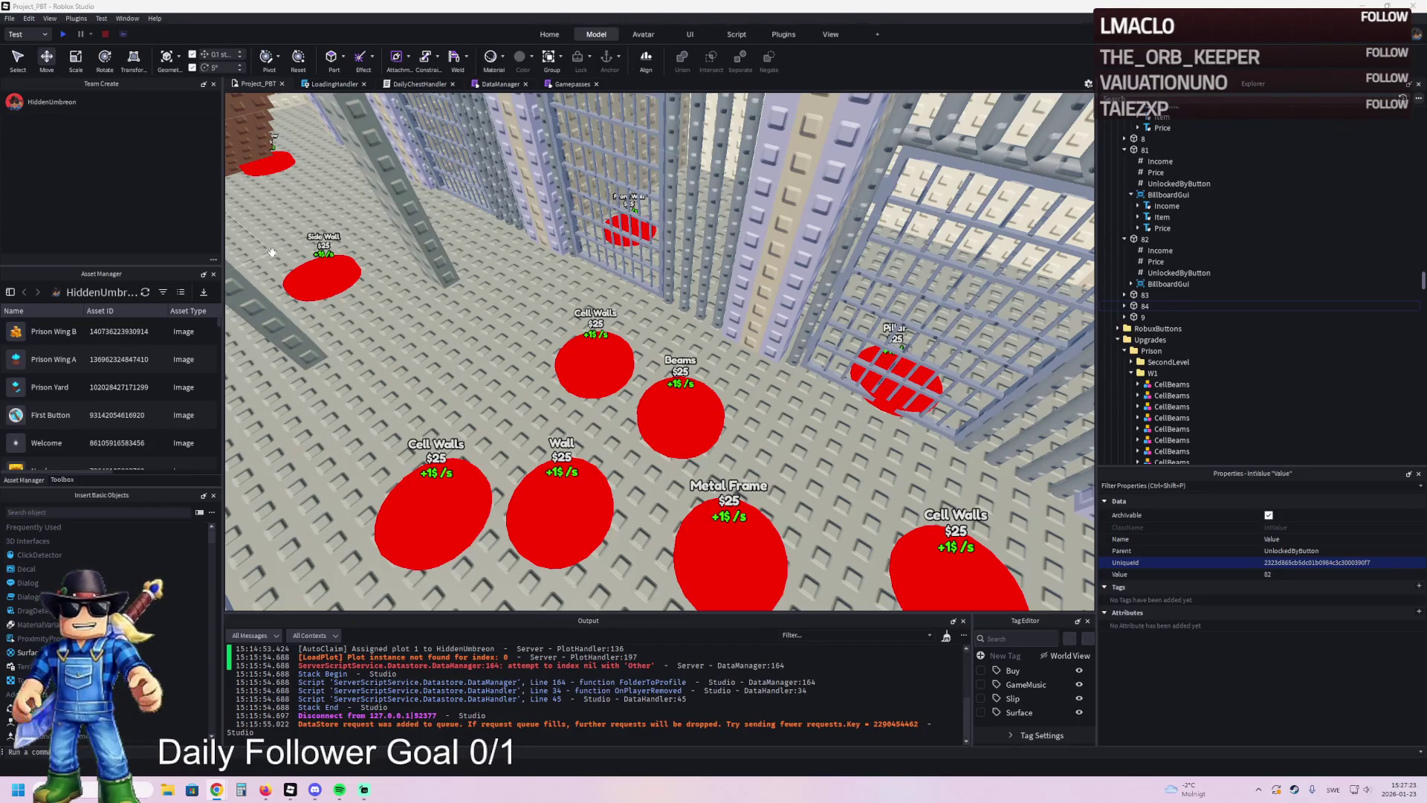
- Expand the billboards of pads 83 and 84 in Explorer
scroll(272, 252, up, 2)
click(1145, 295)
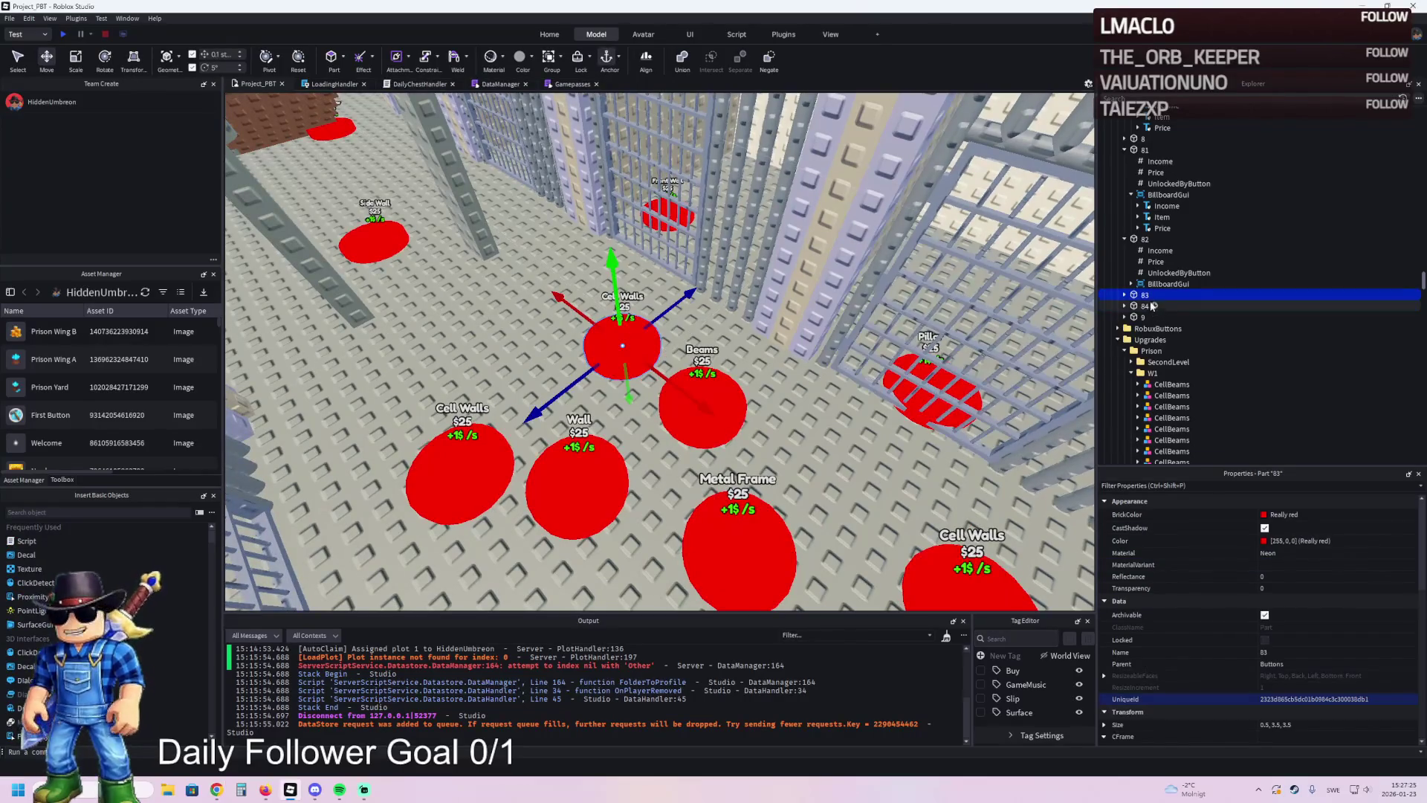
click(1124, 295)
click(1148, 361)
click(1131, 361)
click(1144, 406)
click(1124, 406)
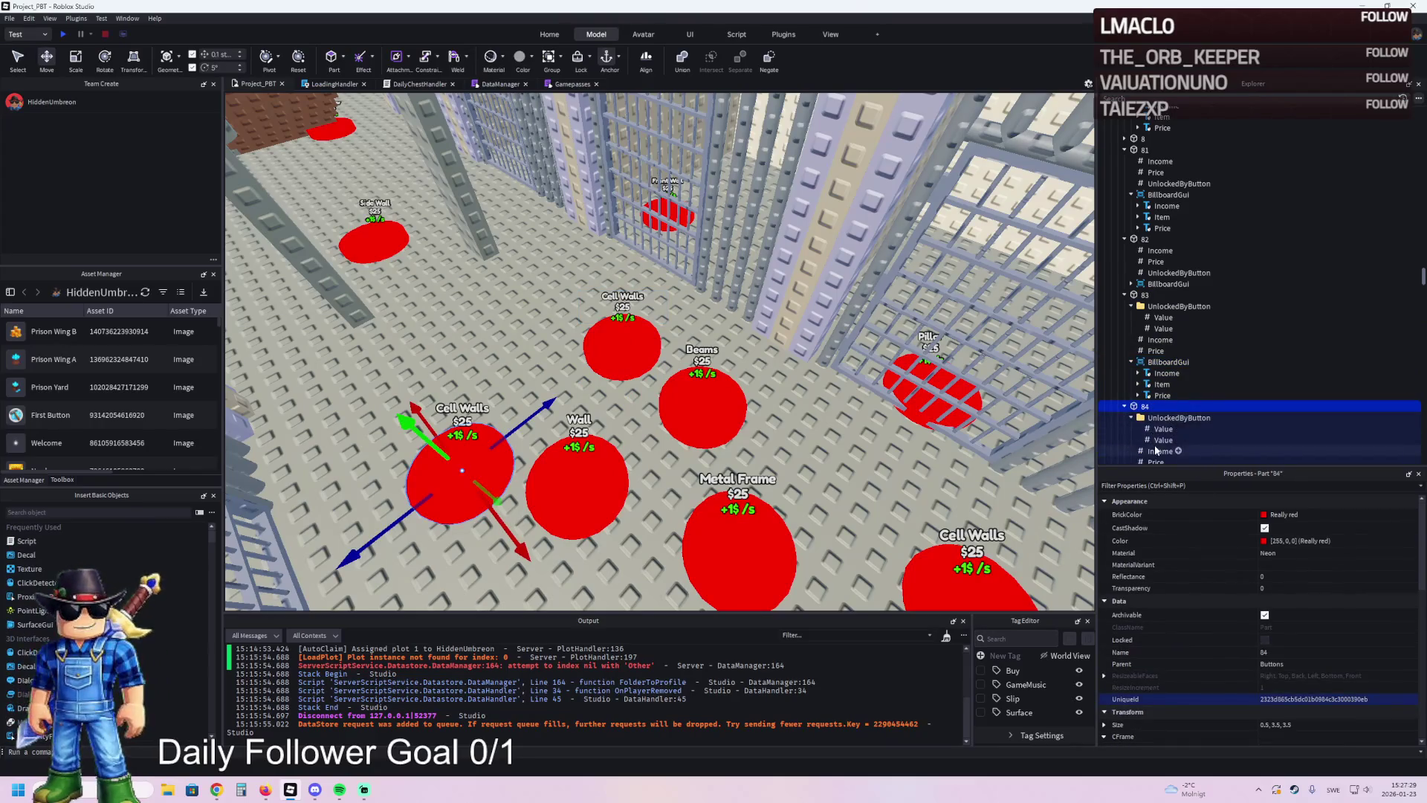
scroll(1156, 449, down, 1)
click(1154, 442)
scroll(1154, 444, down, 1)
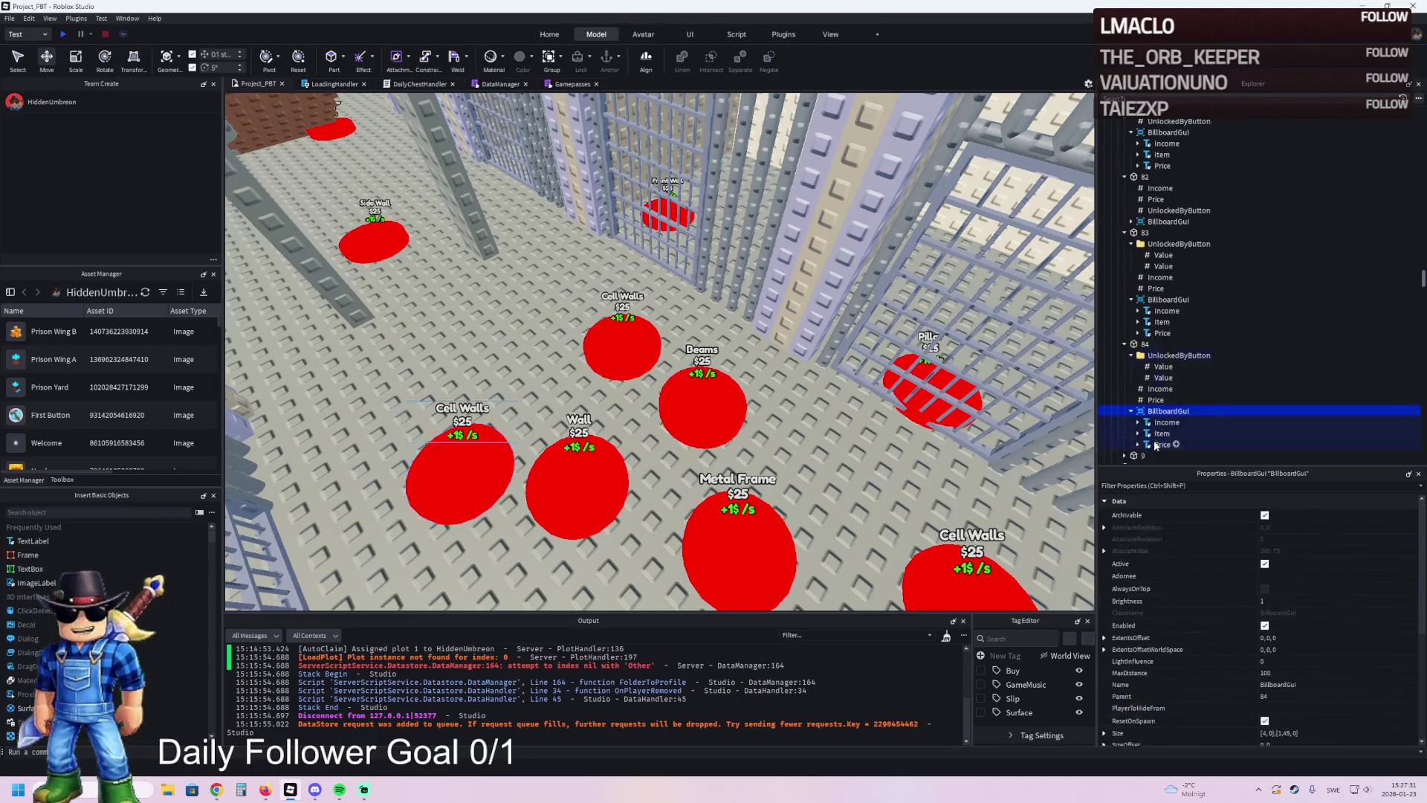
- Set the Text of both billboards' Item labels to 'Cell Wall'
click(1161, 330)
scroll(1161, 331, down, 2)
ctrl+click(1161, 371)
scroll(1330, 639, down, 5)
click(1341, 620)
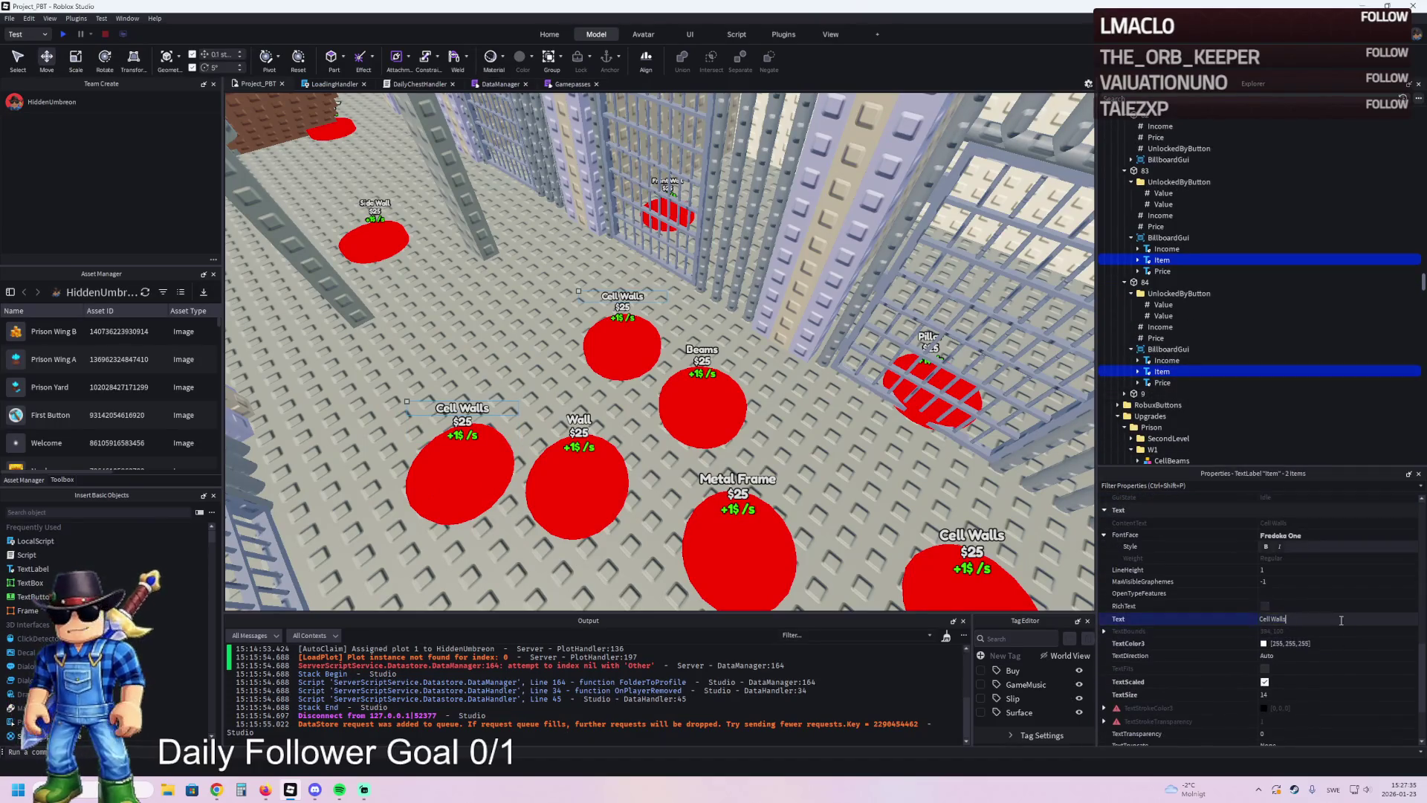
key(Return)
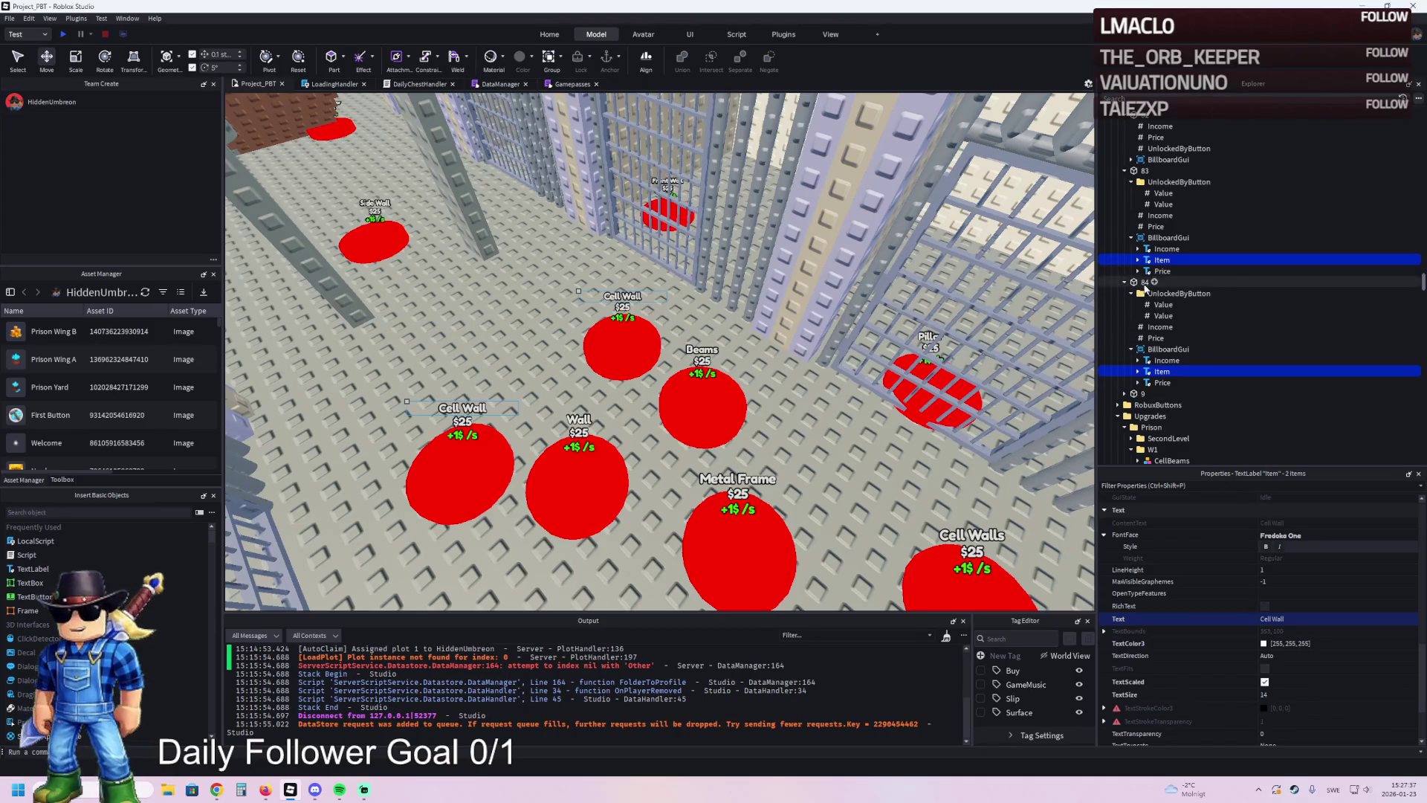
- Duplicate pads 83 and 84 together
click(1144, 283)
ctrl+click(1144, 170)
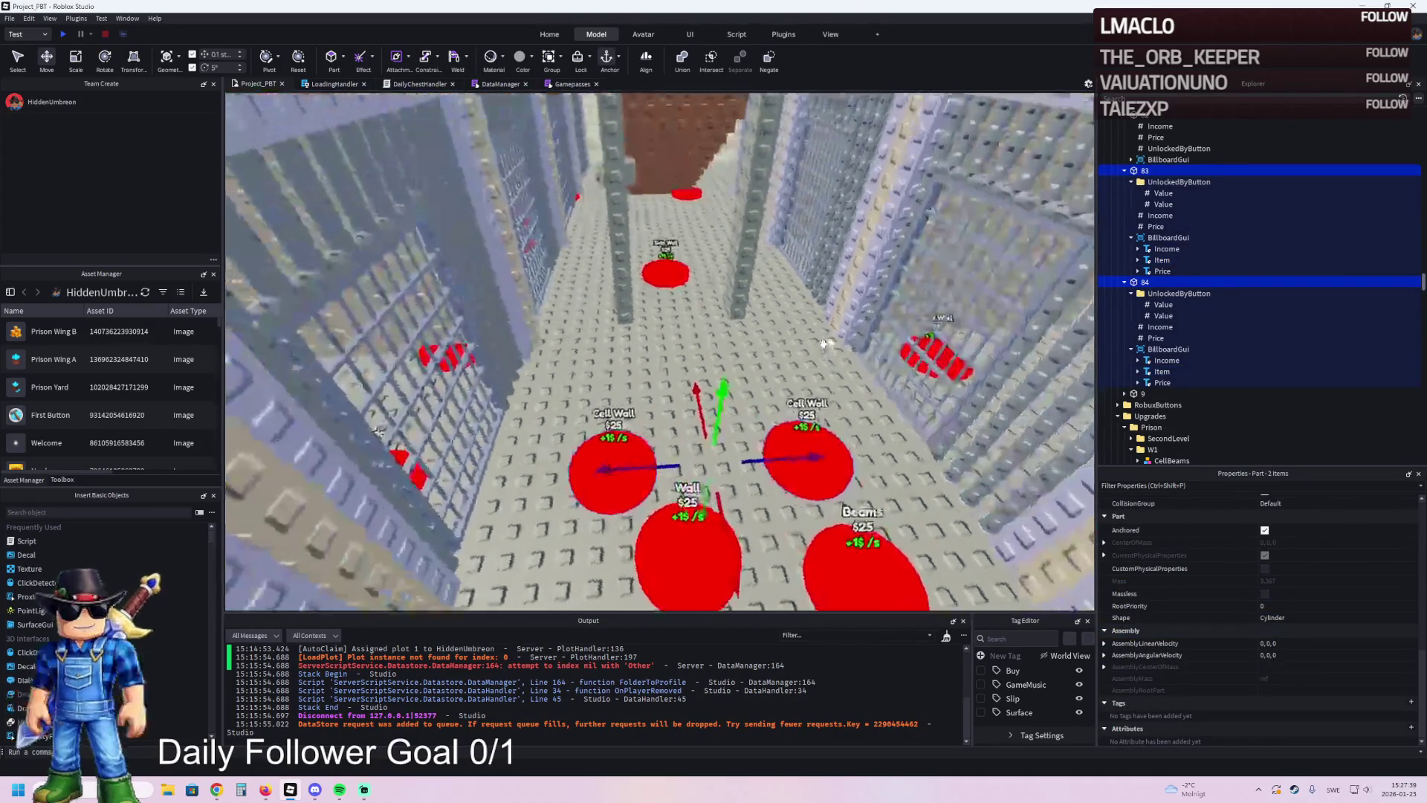
key(ctrl+d)
- Move the duplicated pads back along the cells and name them 86 and 85
drag(718, 513, 710, 359)
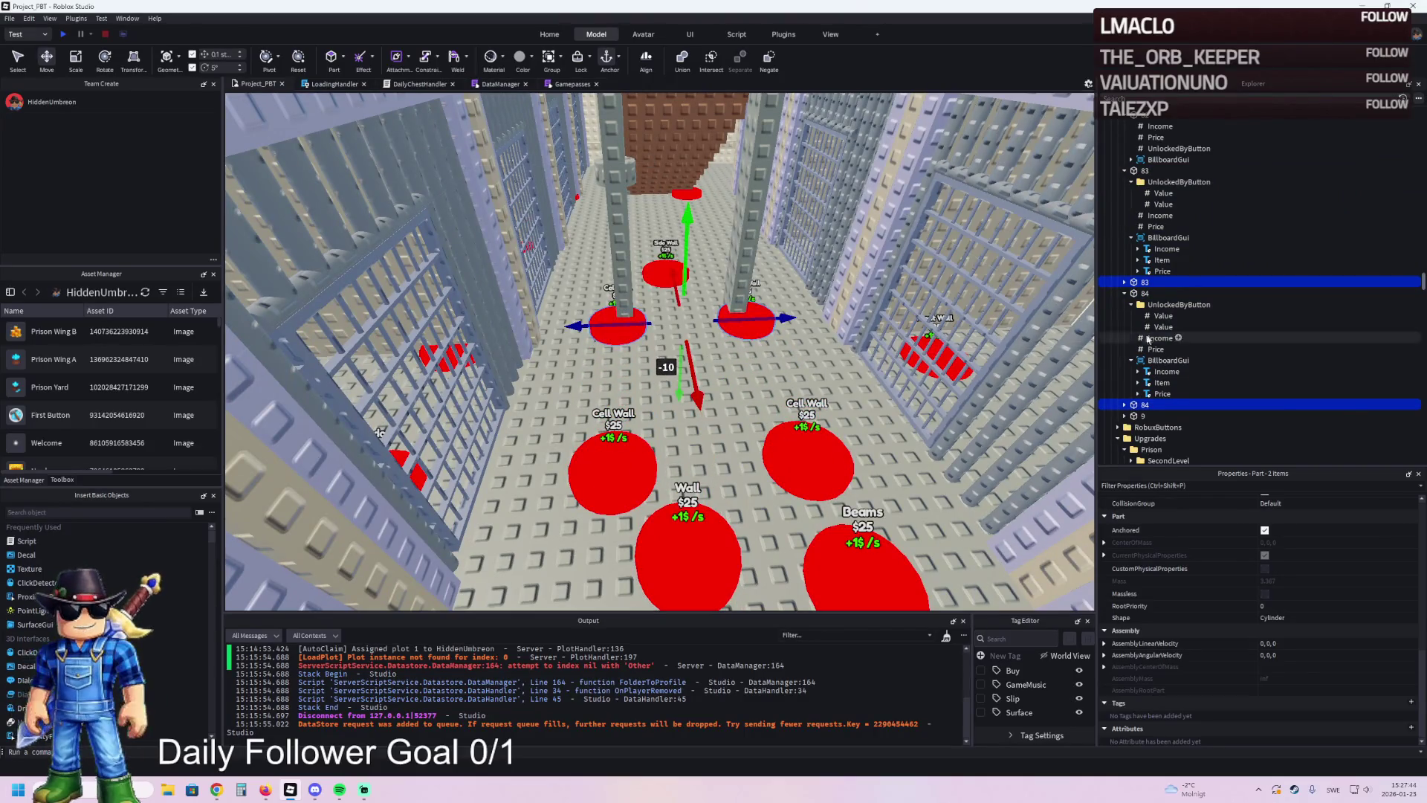
double_click(1195, 281)
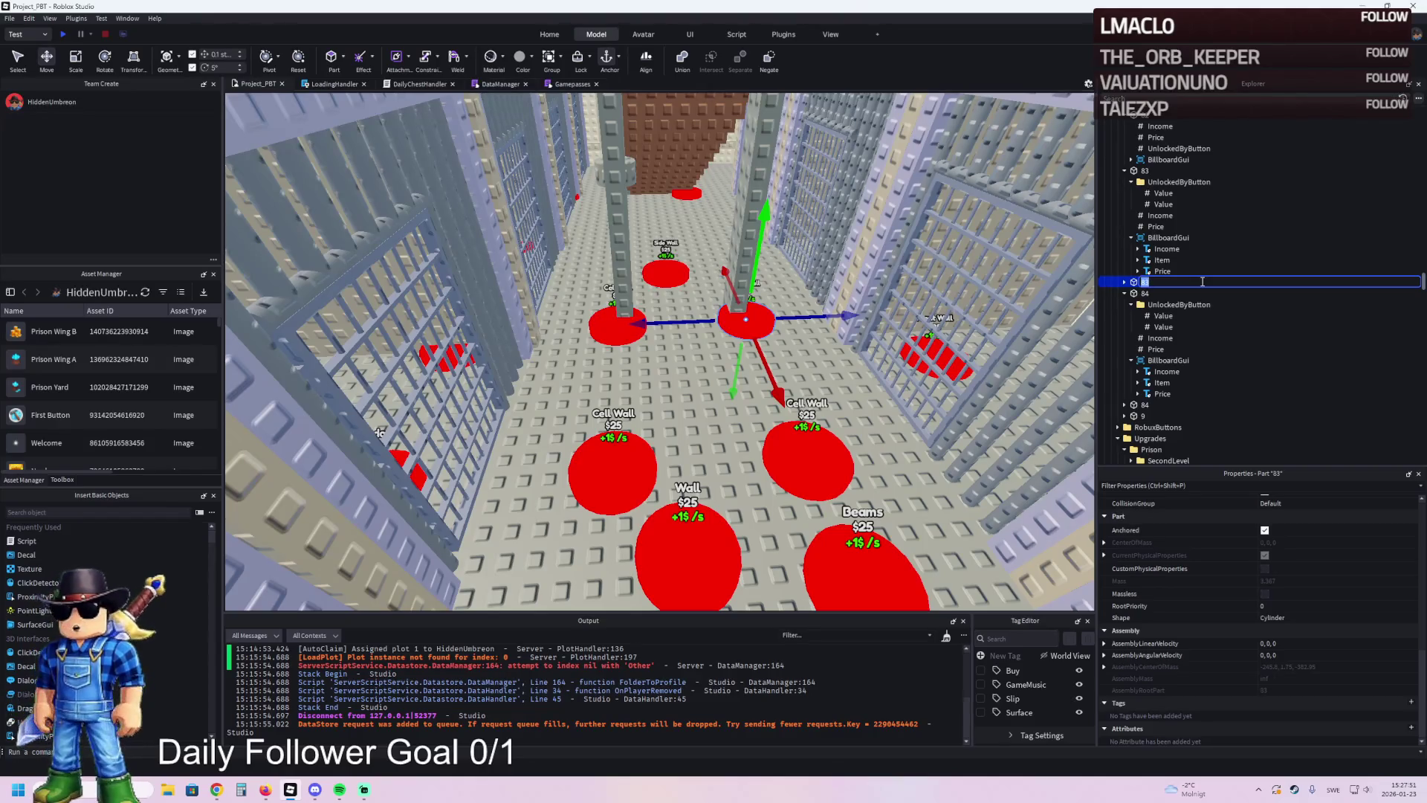
text(6)
key(Return)
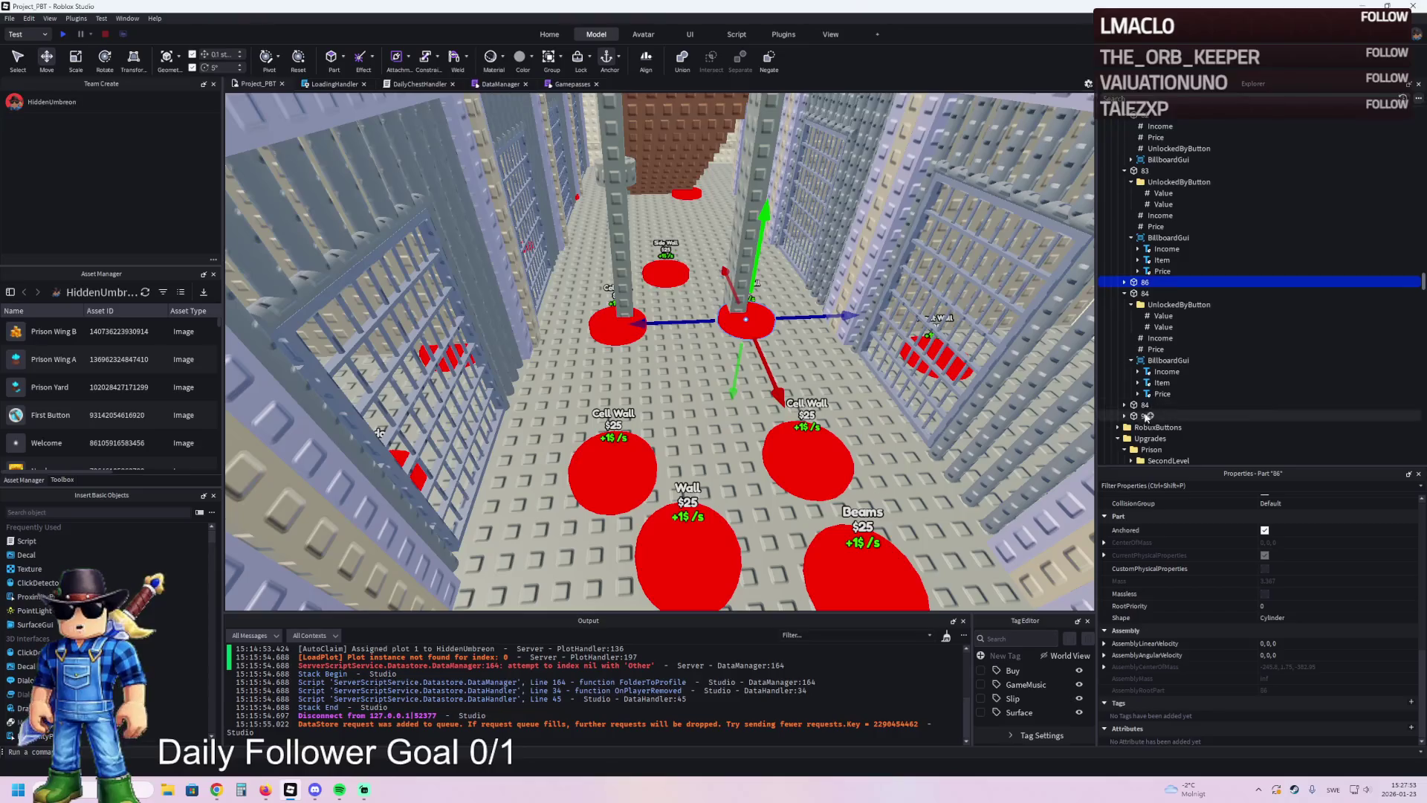
click(1146, 405)
double_click(1149, 406)
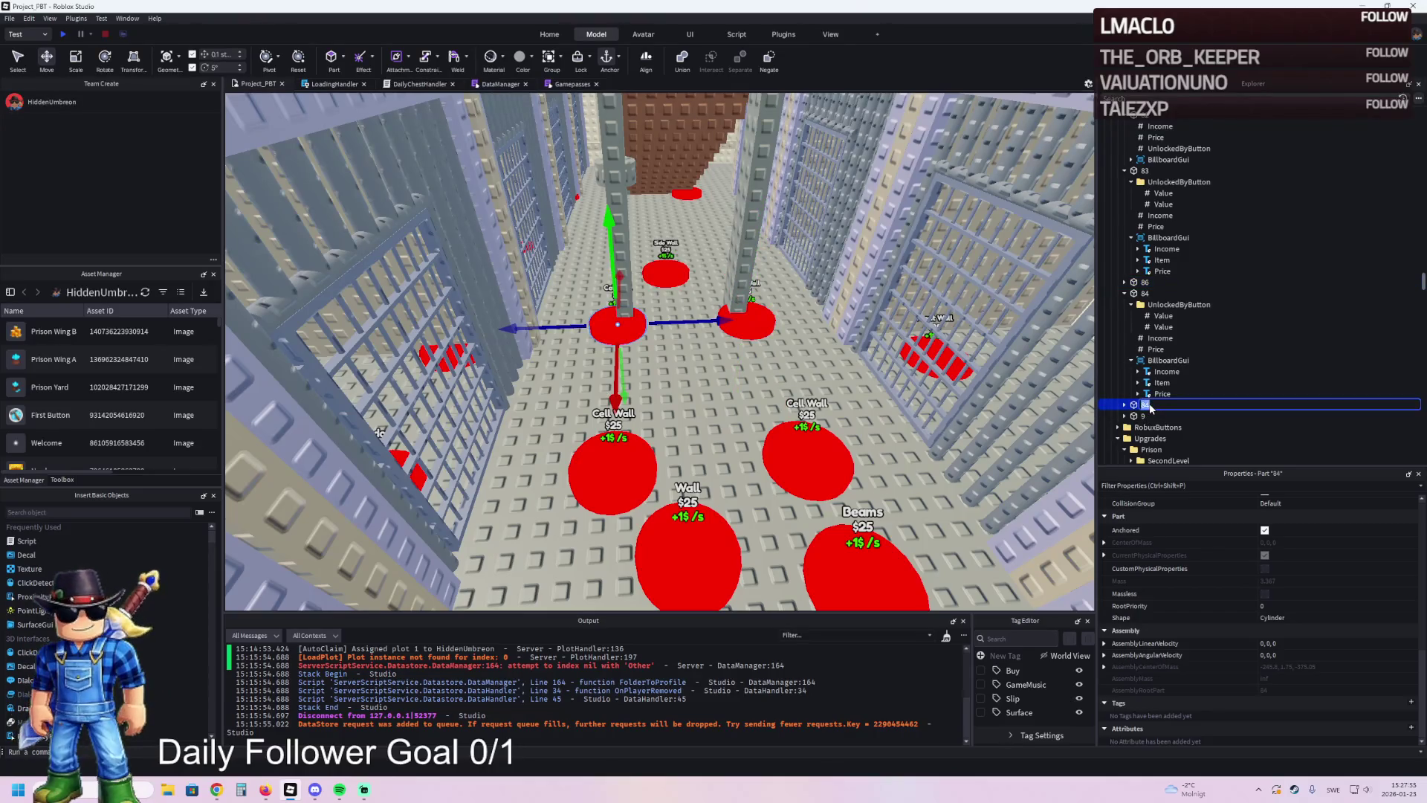
key(Return)
- Set button 85's second UnlockedByButton Value to 84
click(1124, 293)
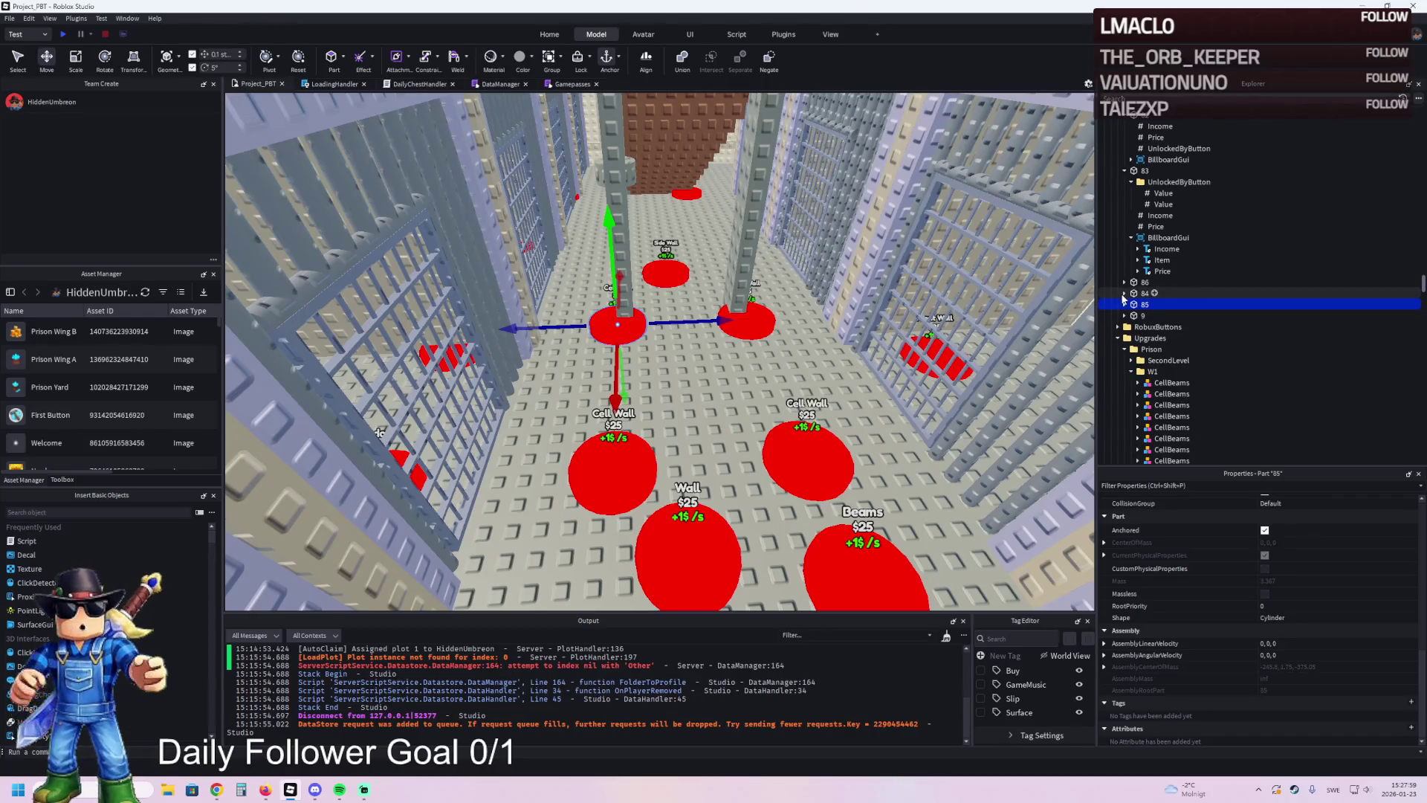
click(1125, 304)
click(1125, 282)
click(1131, 292)
click(1163, 304)
ctrl+click(1163, 393)
click(1295, 573)
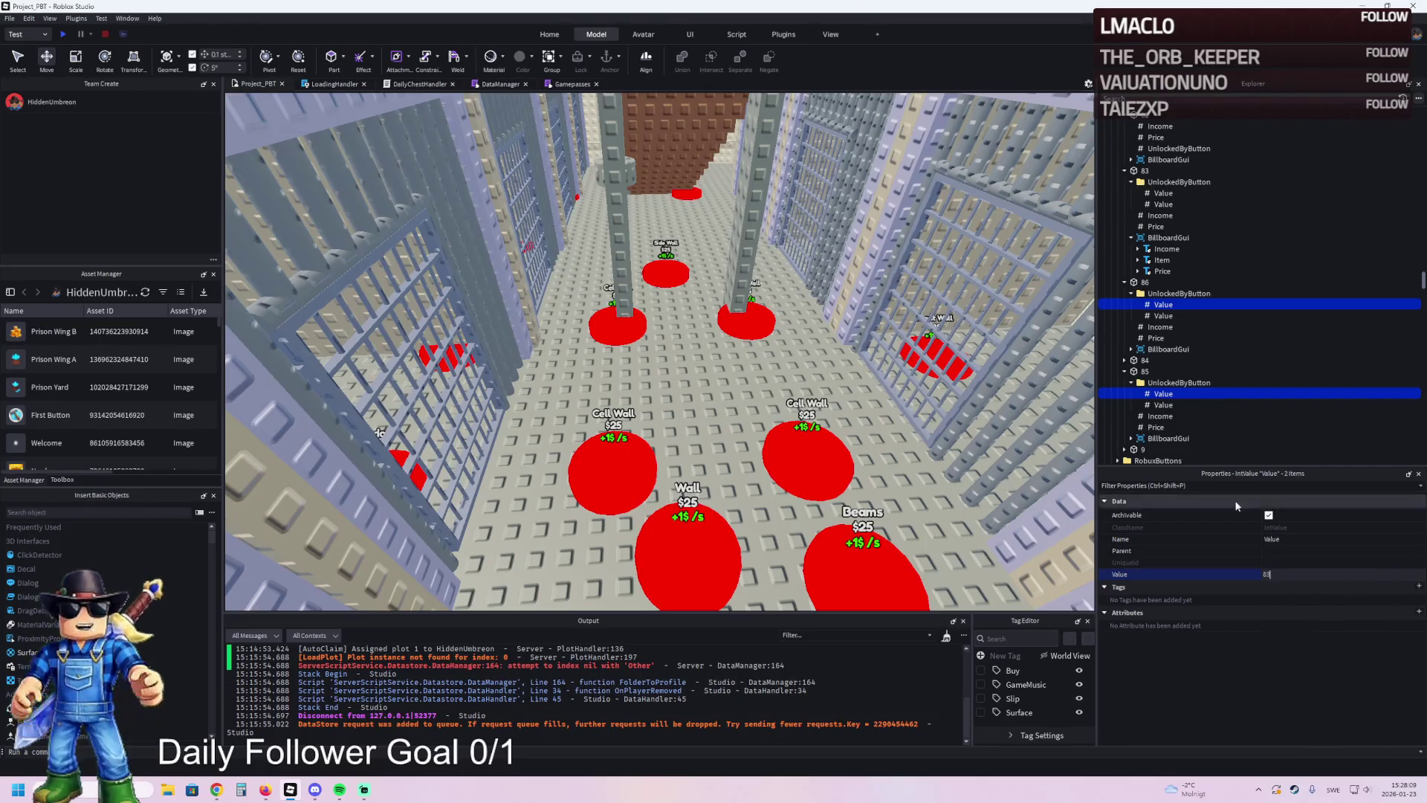
click(1163, 405)
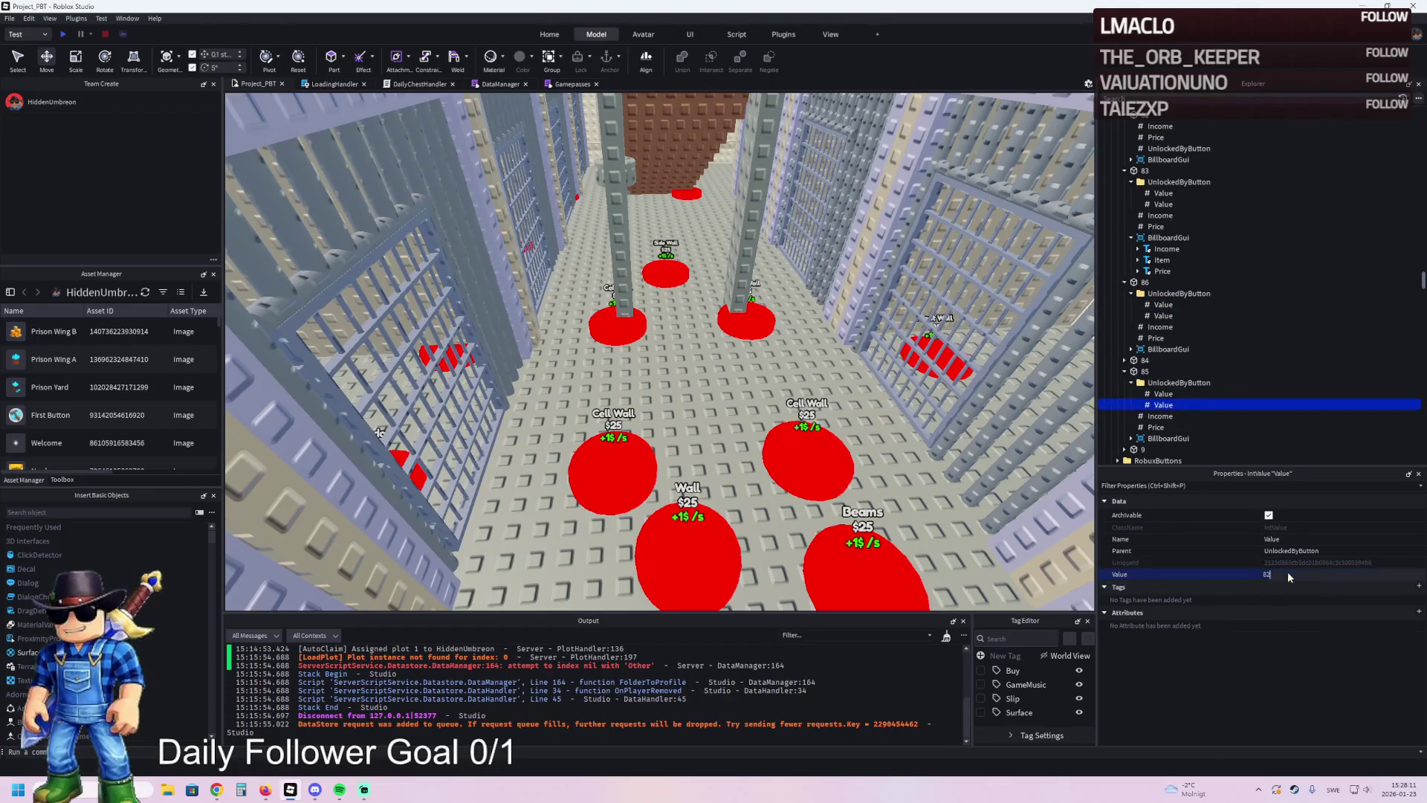
key(BackSpace)
key(Return)
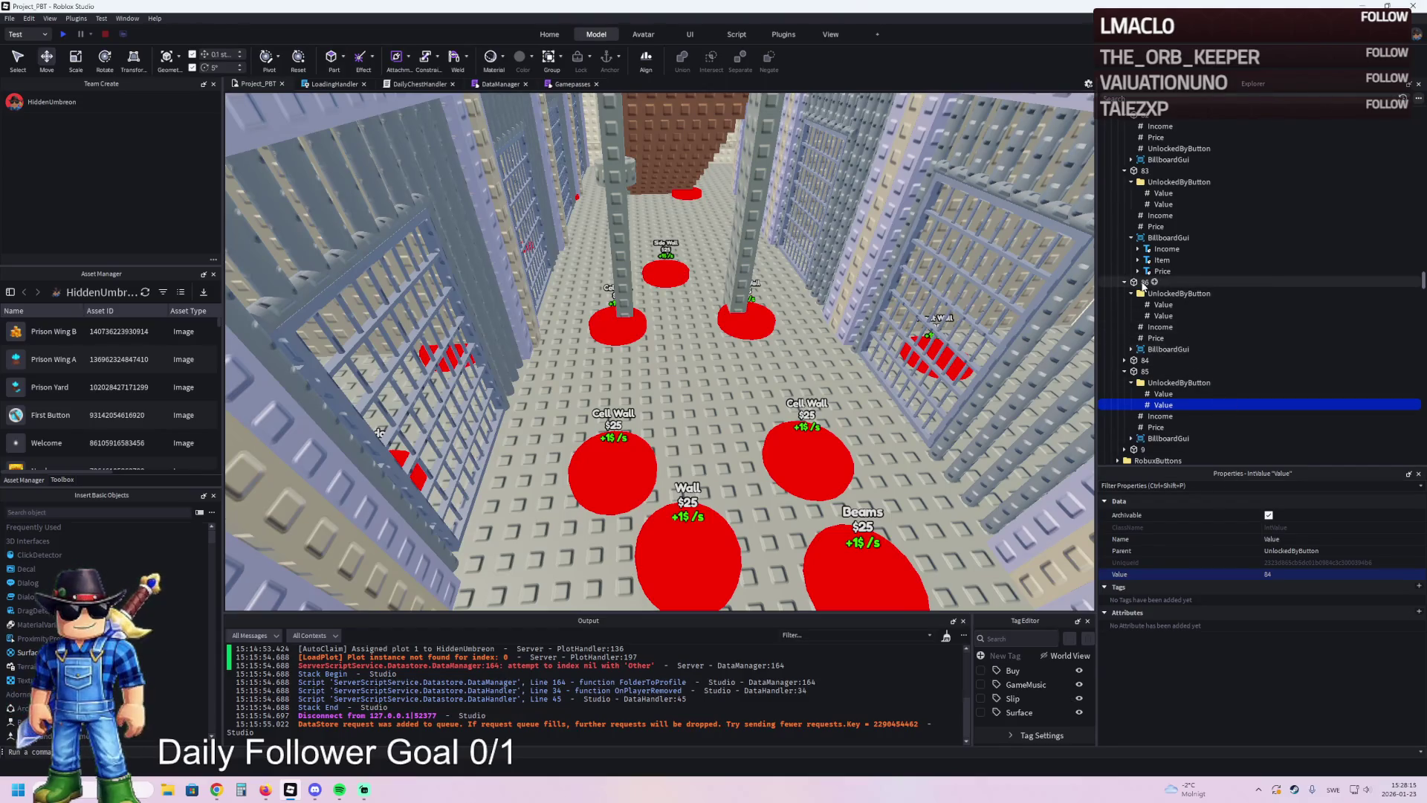
- Select two cell wall sections and move them within the Explorer hierarchy
click(618, 326)
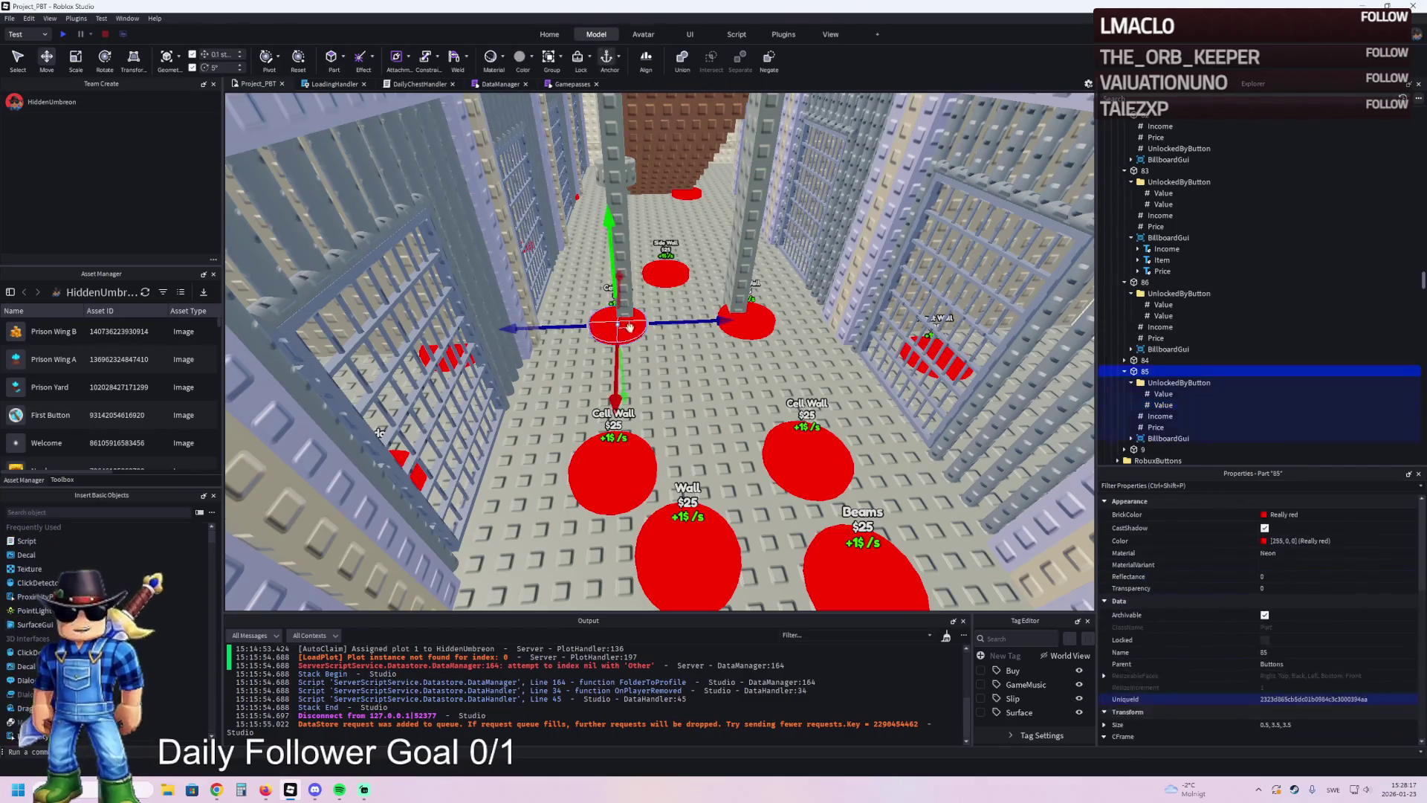
click(768, 318)
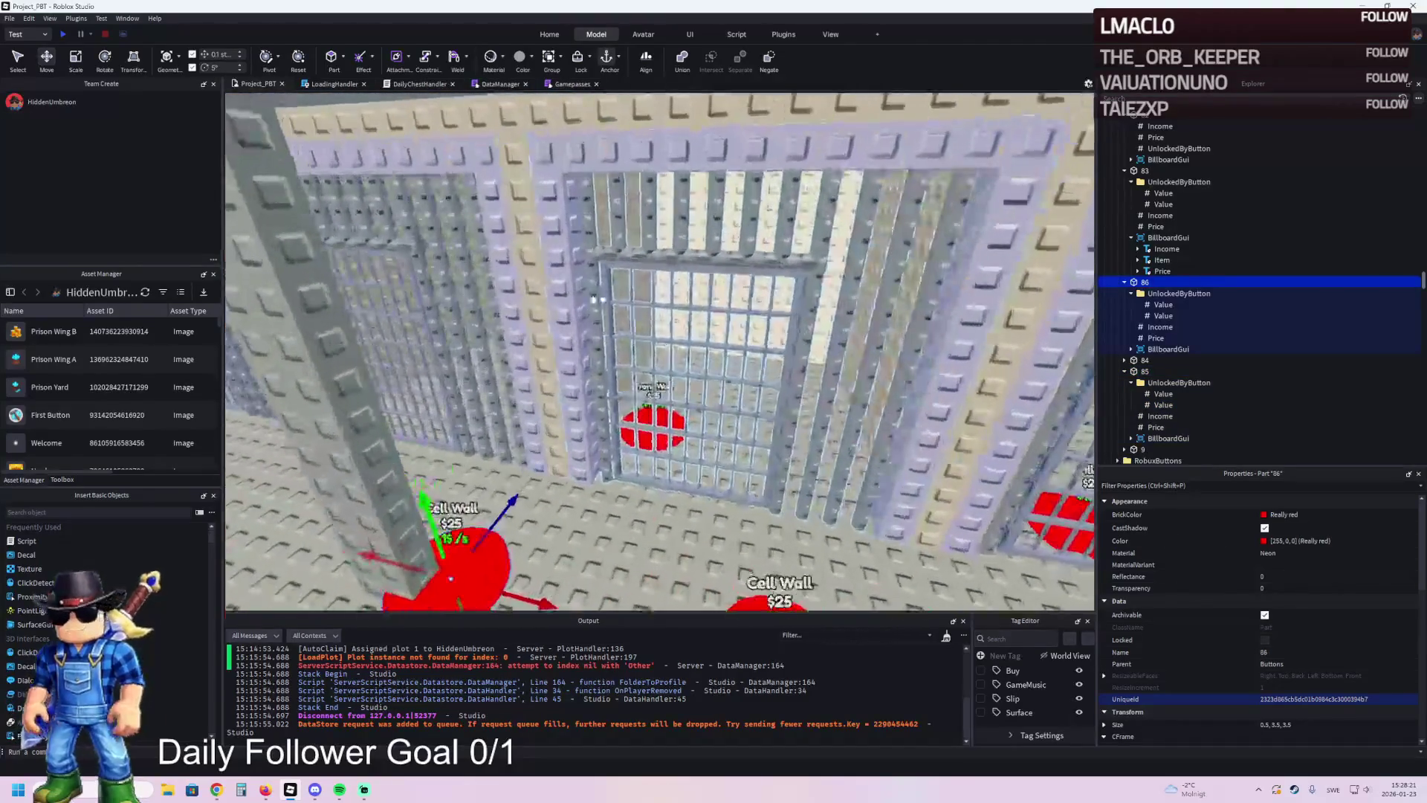
click(548, 321)
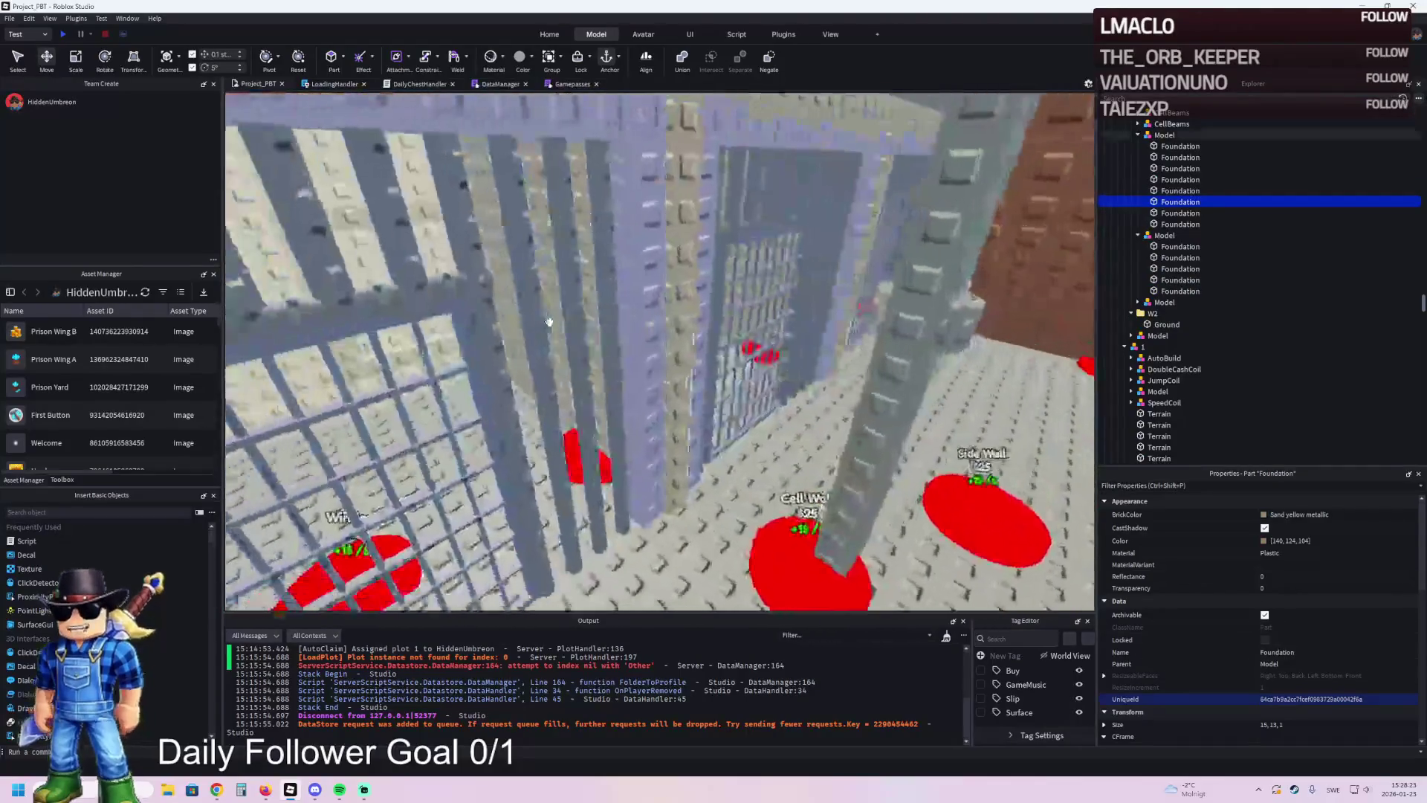
ctrl+click(563, 317)
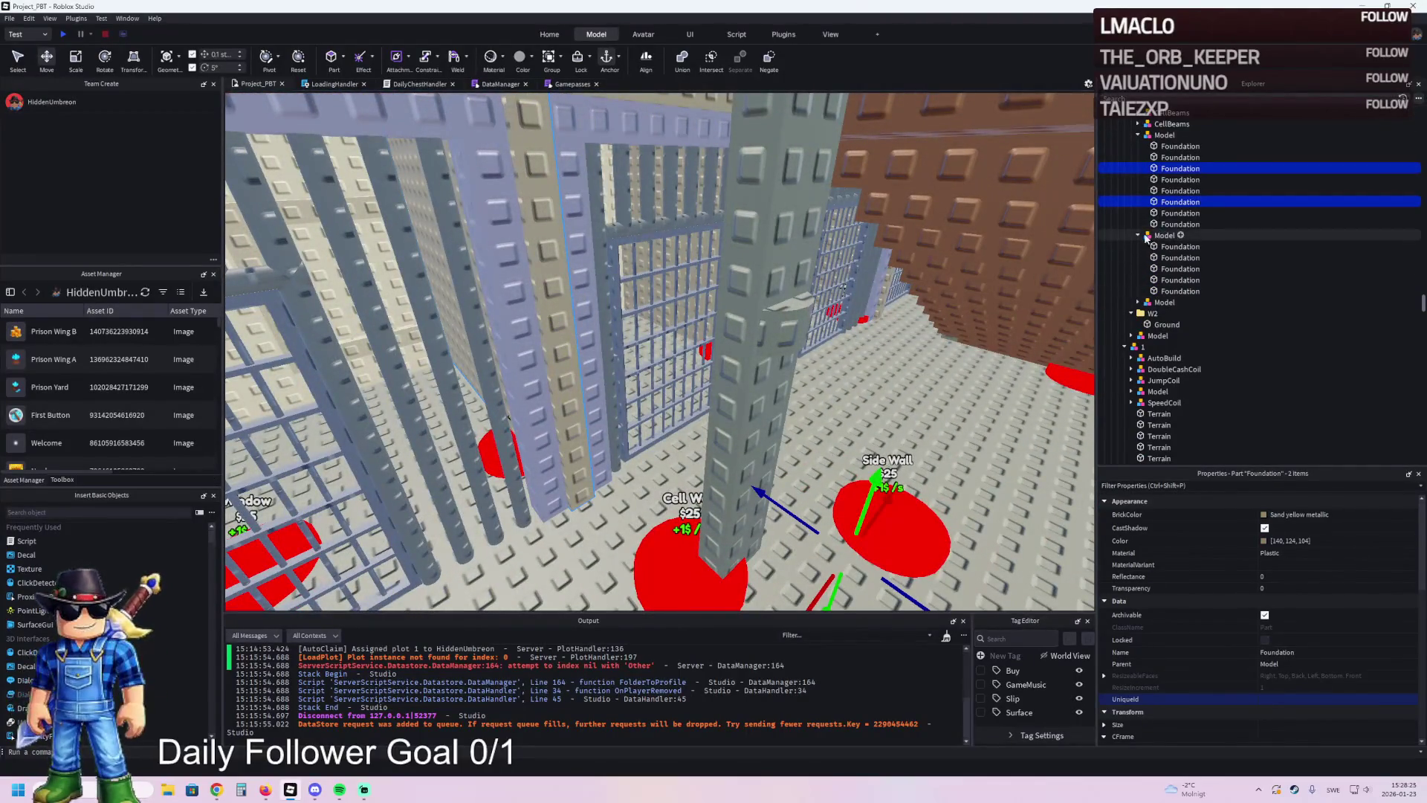
key(ctrl+g)
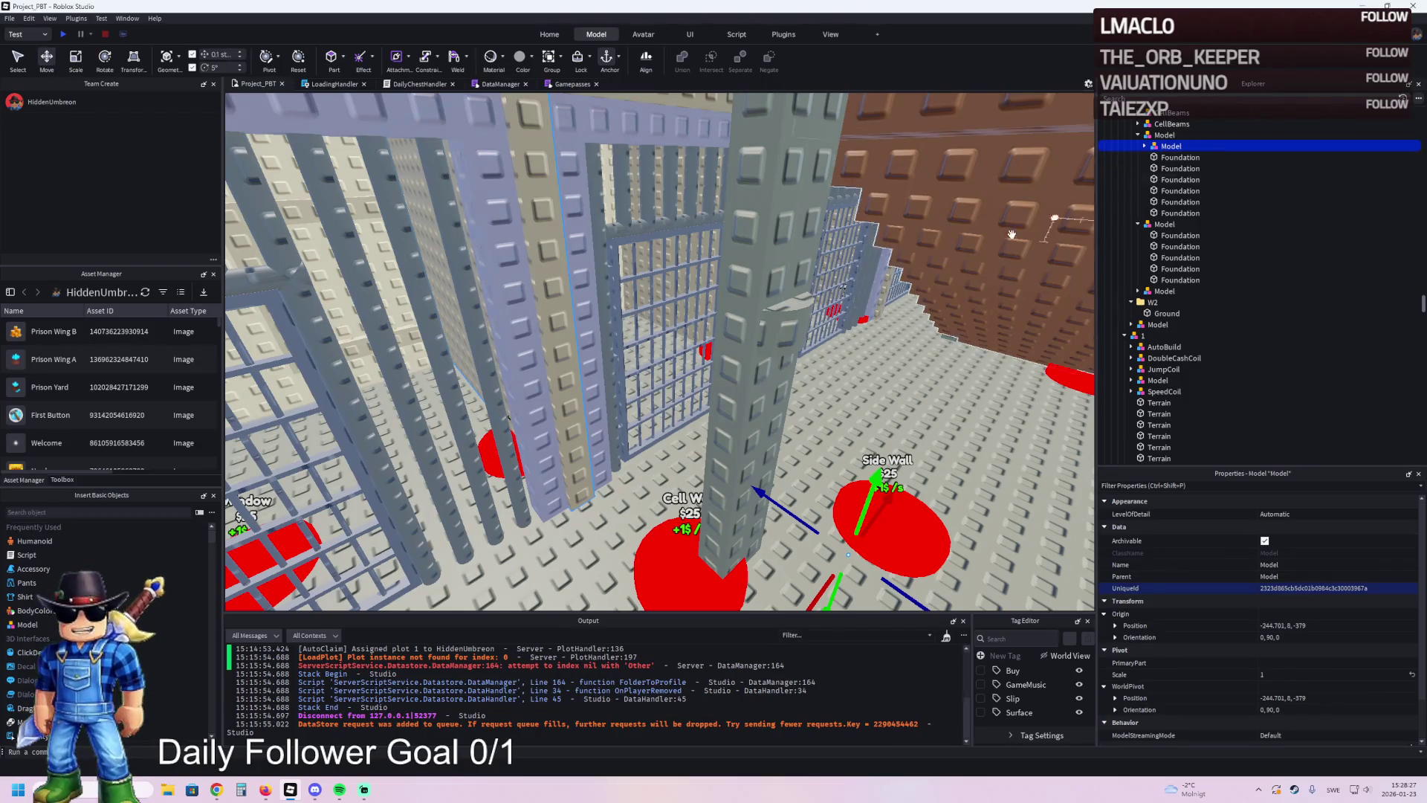
key(f)
key(ctrl+z)
drag(1170, 202, 1162, 183)
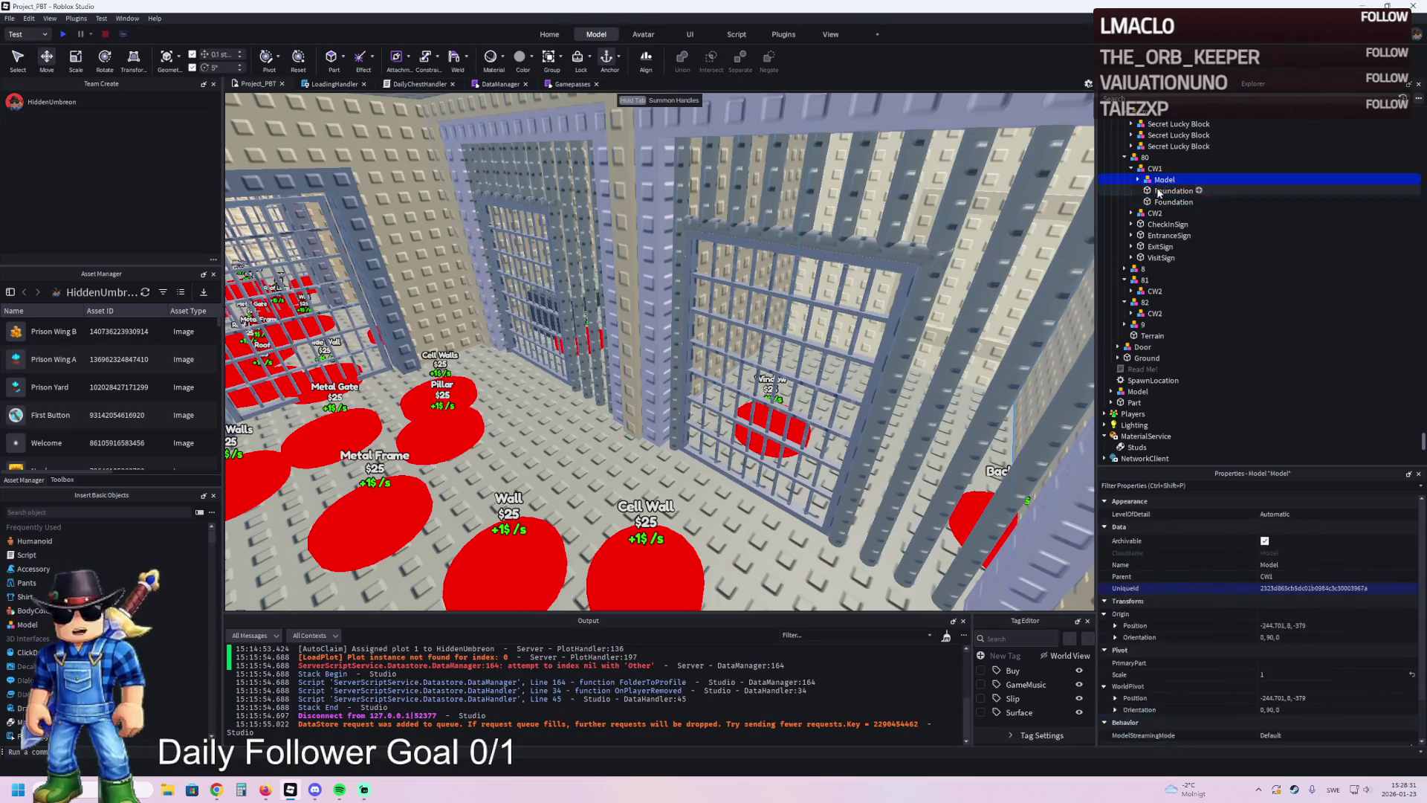
- Collapse models 81 and 82, then duplicate 82 as a new model named 83
click(1129, 281)
click(1125, 291)
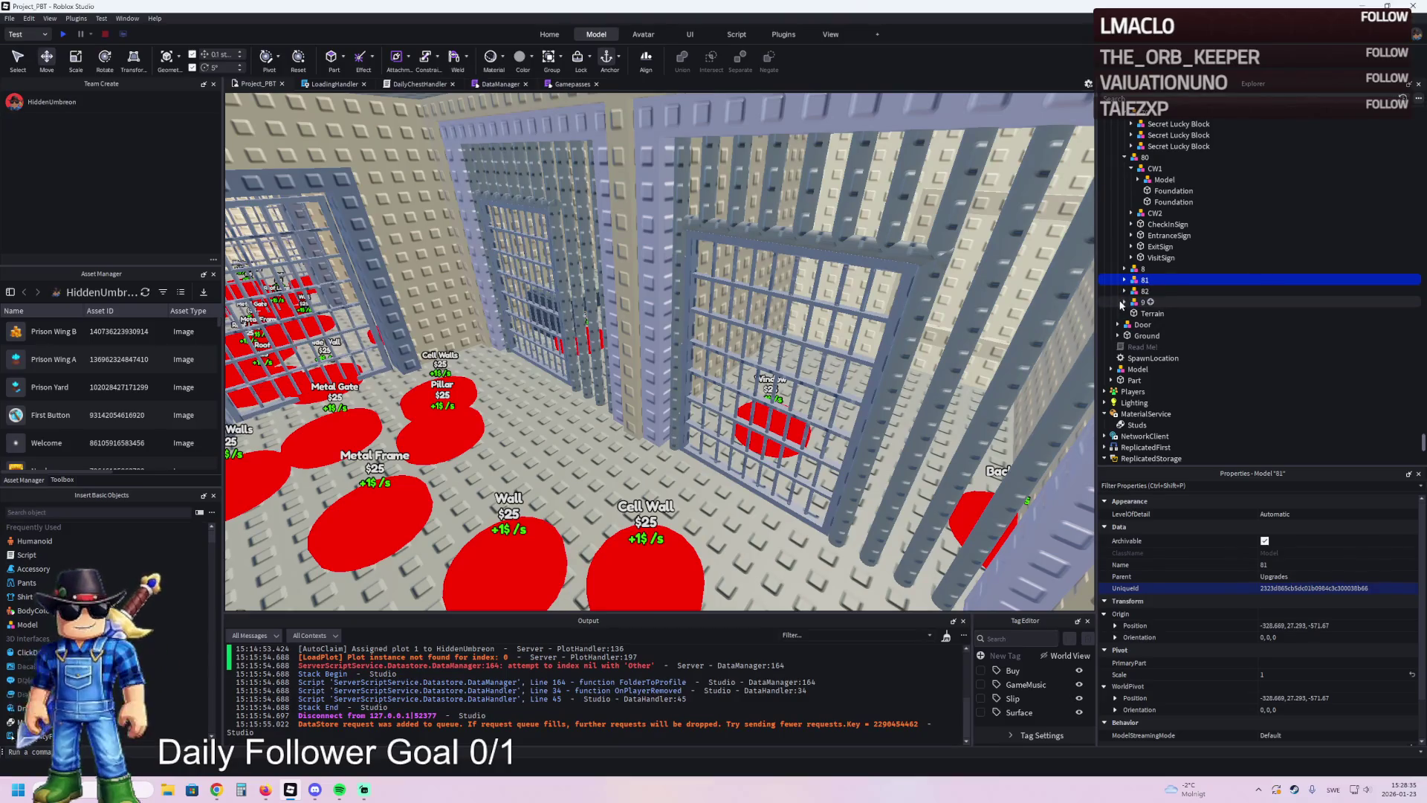
key(ctrl+d)
click(1310, 306)
key(BackSpace)
text(3)
key(Return)
click(1238, 313)
click(1232, 300)
- Duplicate model 83 three more times, naming the copies 84, 85 and 86
key(ctrl+d)
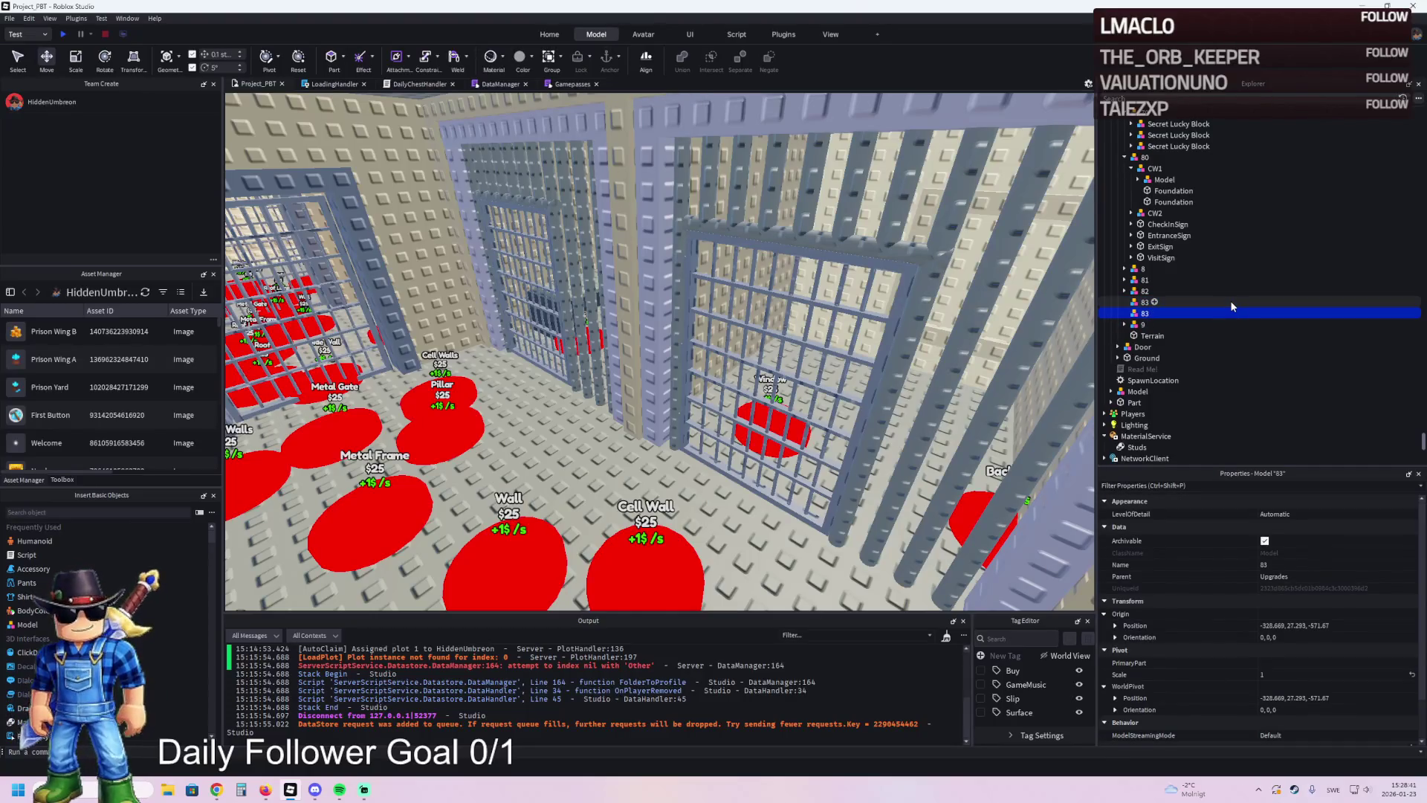
key(F2)
key(BackSpace)
text(4)
key(Return)
key(ctrl+d)
key(F2)
key(Return)
key(ctrl+d)
key(F2)
key(BackSpace)
text(6)
key(Return)
- Move the wall model into upgrade 83 and the cell gate wall section into 84
click(1164, 179)
key(f)
key(w)
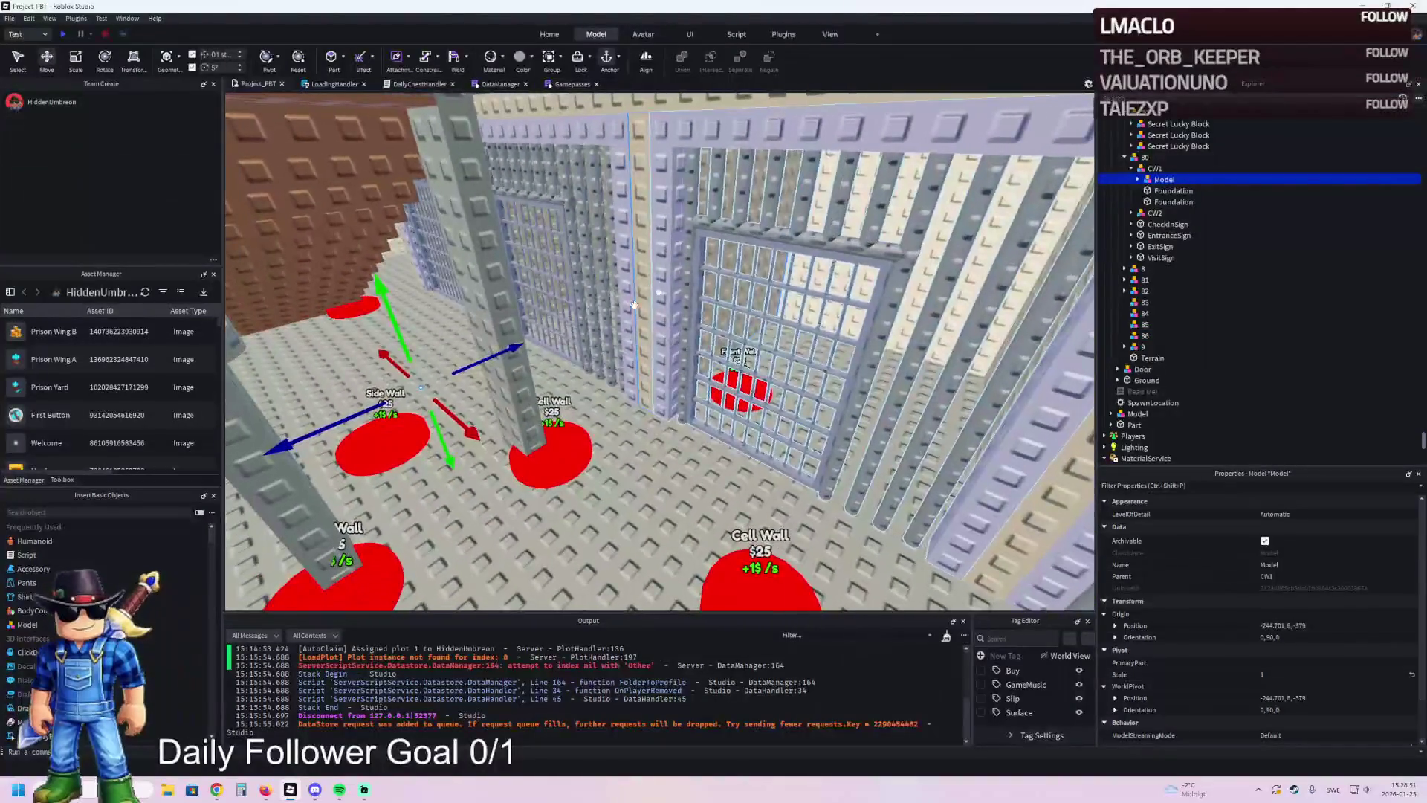
drag(1164, 180, 1148, 301)
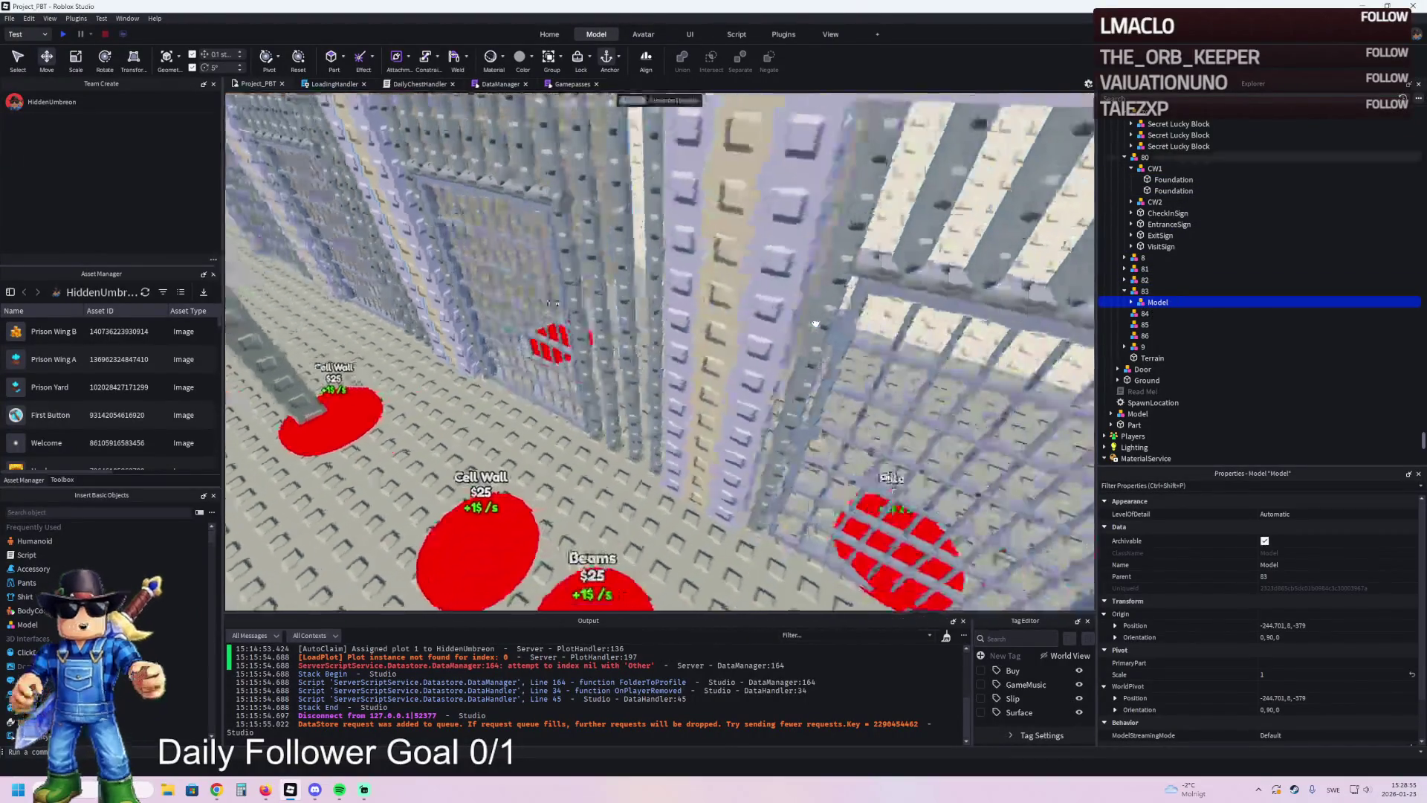
click(661, 431)
key(s)
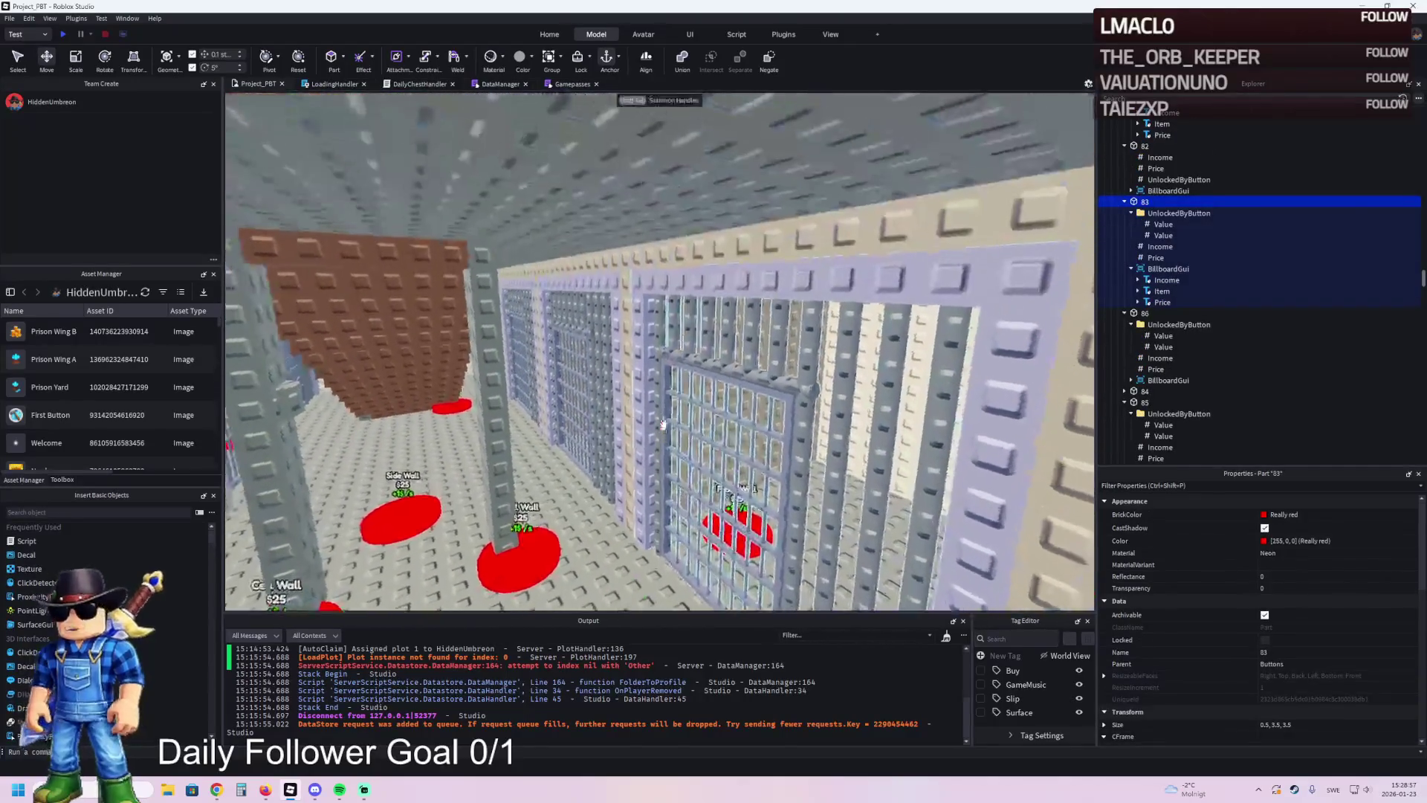
click(626, 347)
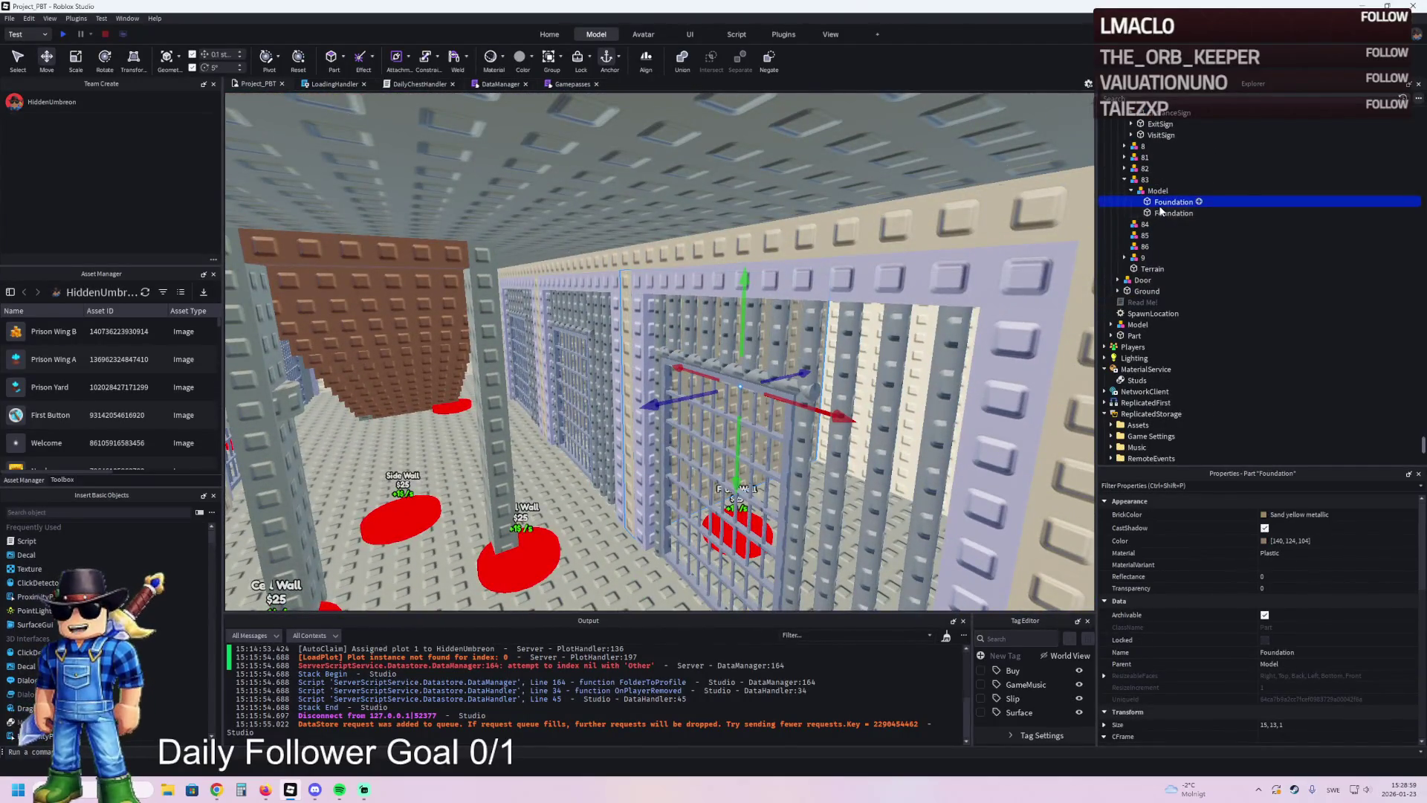
drag(1164, 204, 1144, 223)
key(w)
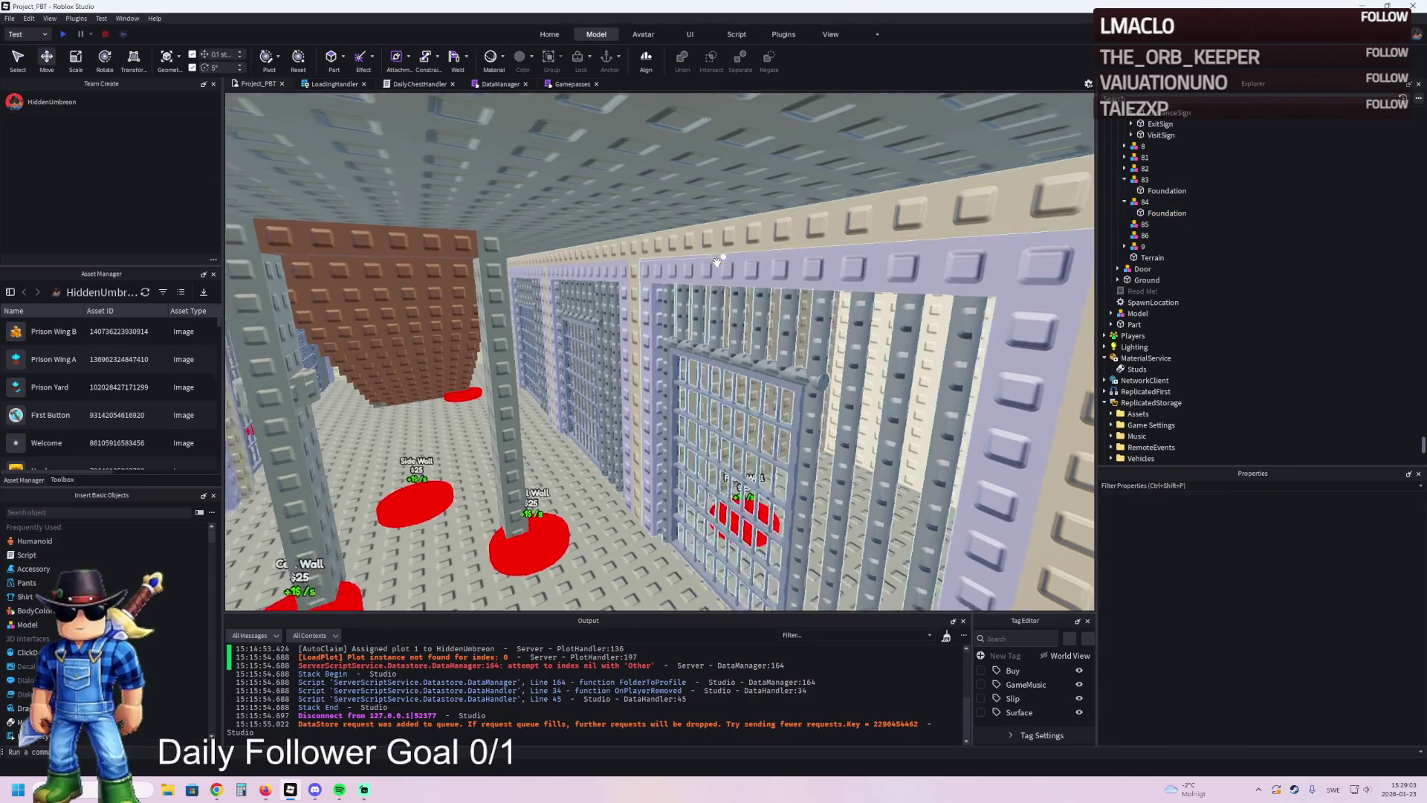
- Put three wall sections in model 84, then move one each into models 85 and 86
click(604, 261)
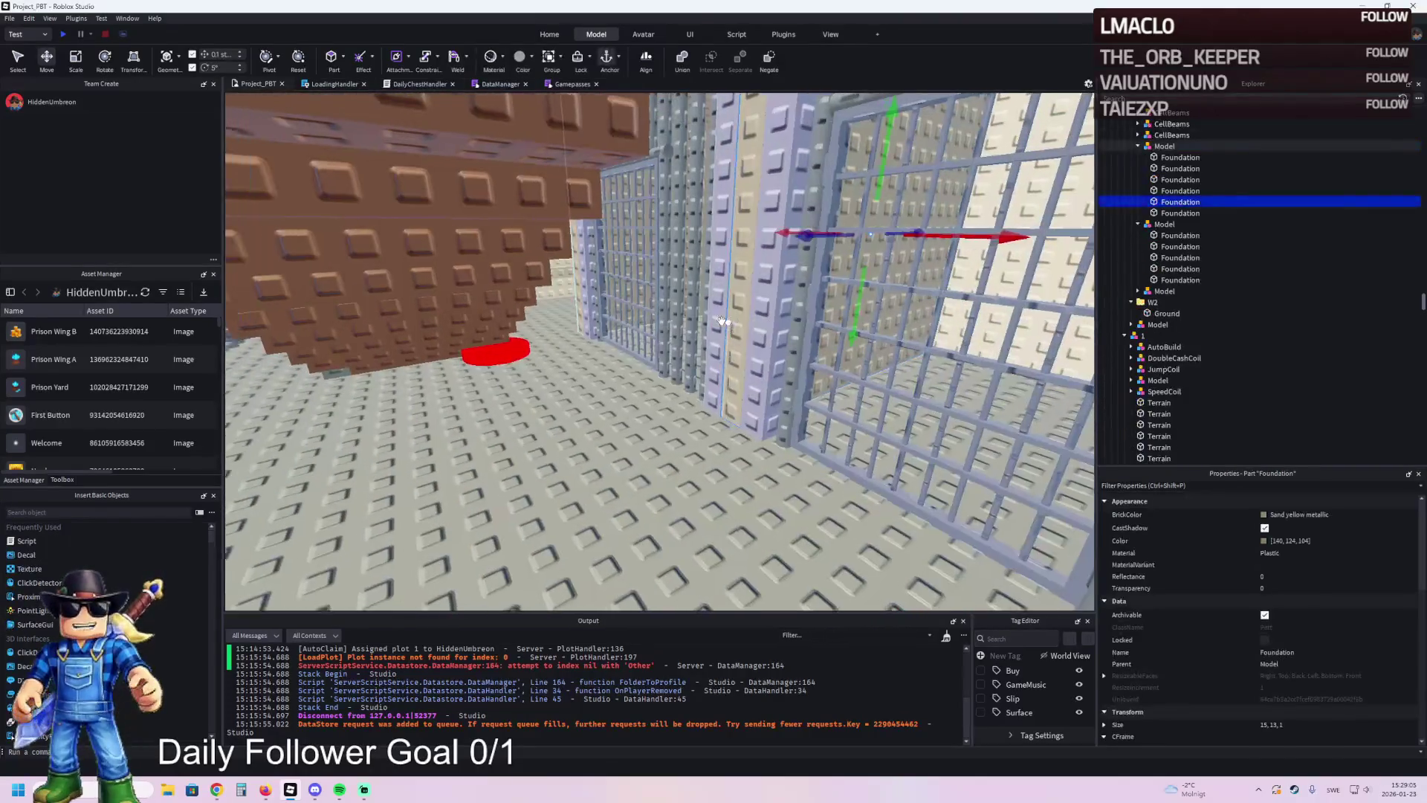
ctrl+click(645, 303)
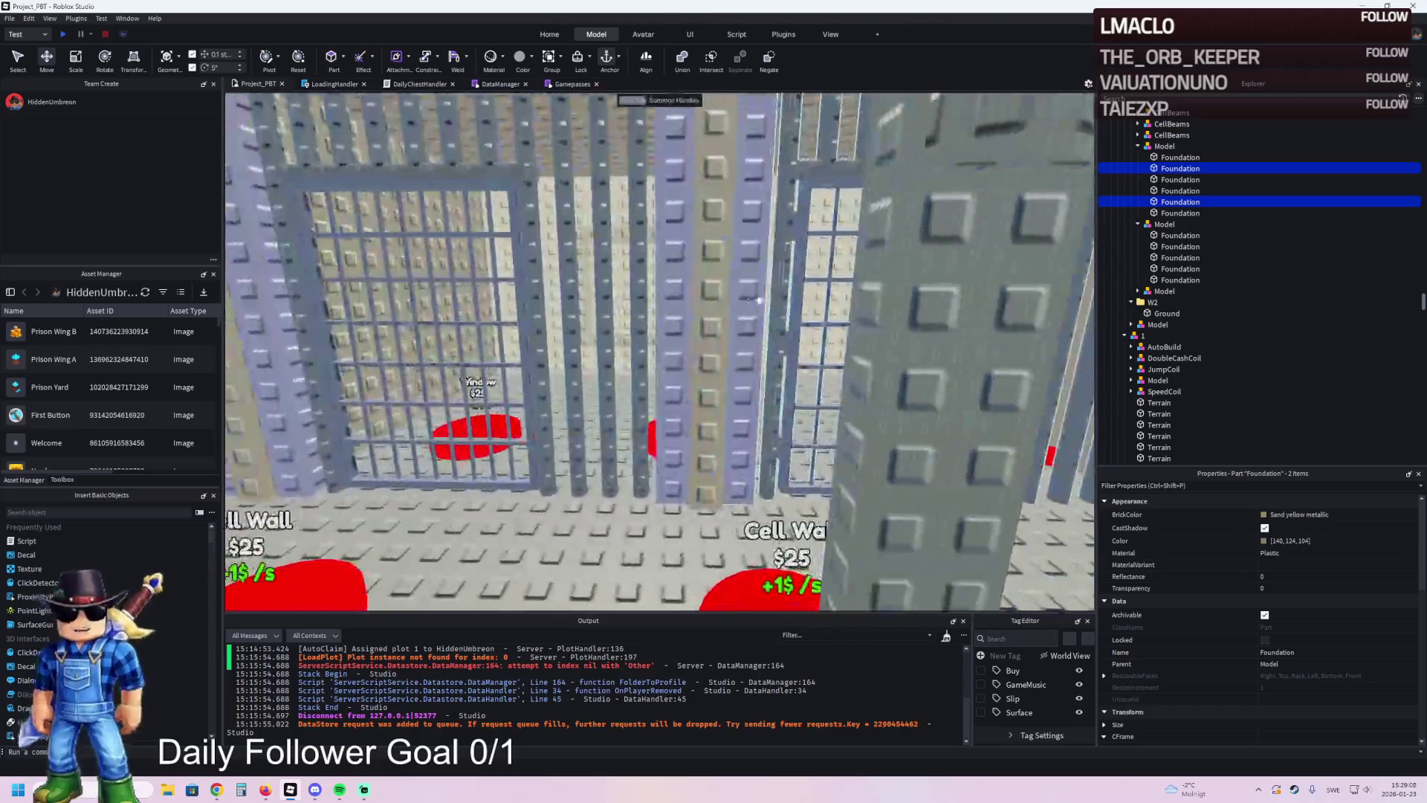
ctrl+click(713, 297)
mouse_move(1163, 208)
mouse_down()
mouse_move(1152, 199)
mouse_move(1189, 208)
mouse_up()
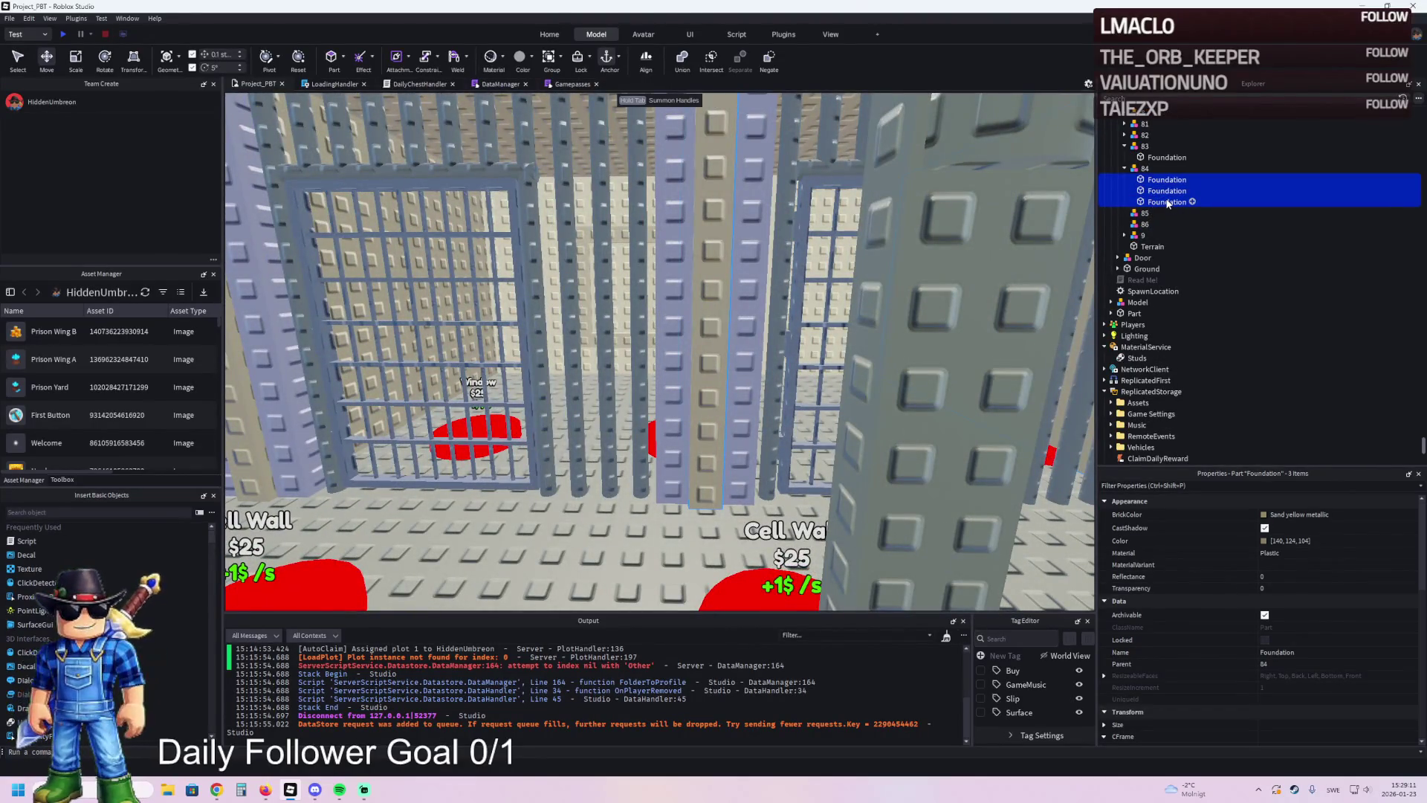
click(1166, 203)
key(f)
click(1161, 204)
drag(1158, 212, 1156, 214)
click(1165, 191)
key(f)
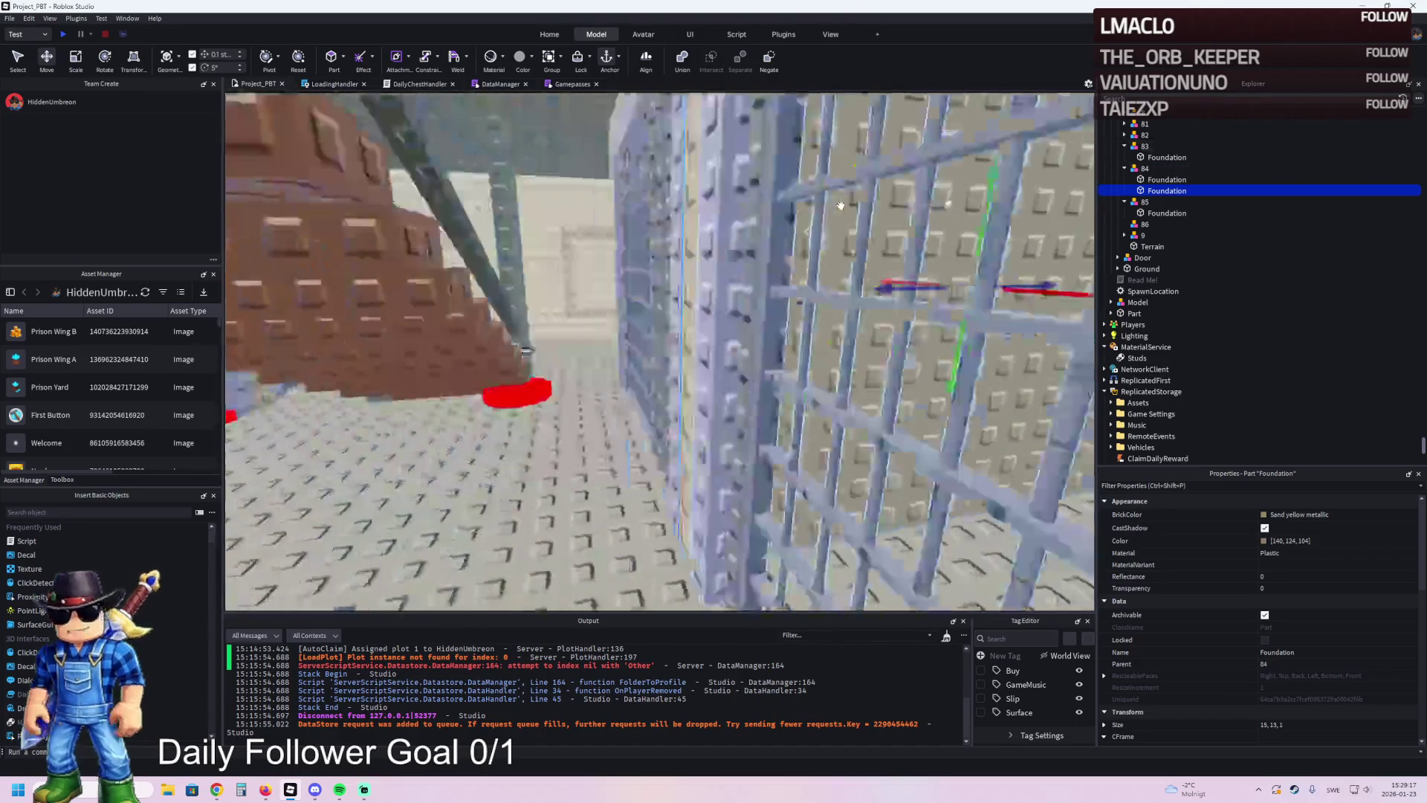
drag(1158, 194, 1162, 224)
key(f)
scroll(628, 262, down, 5)
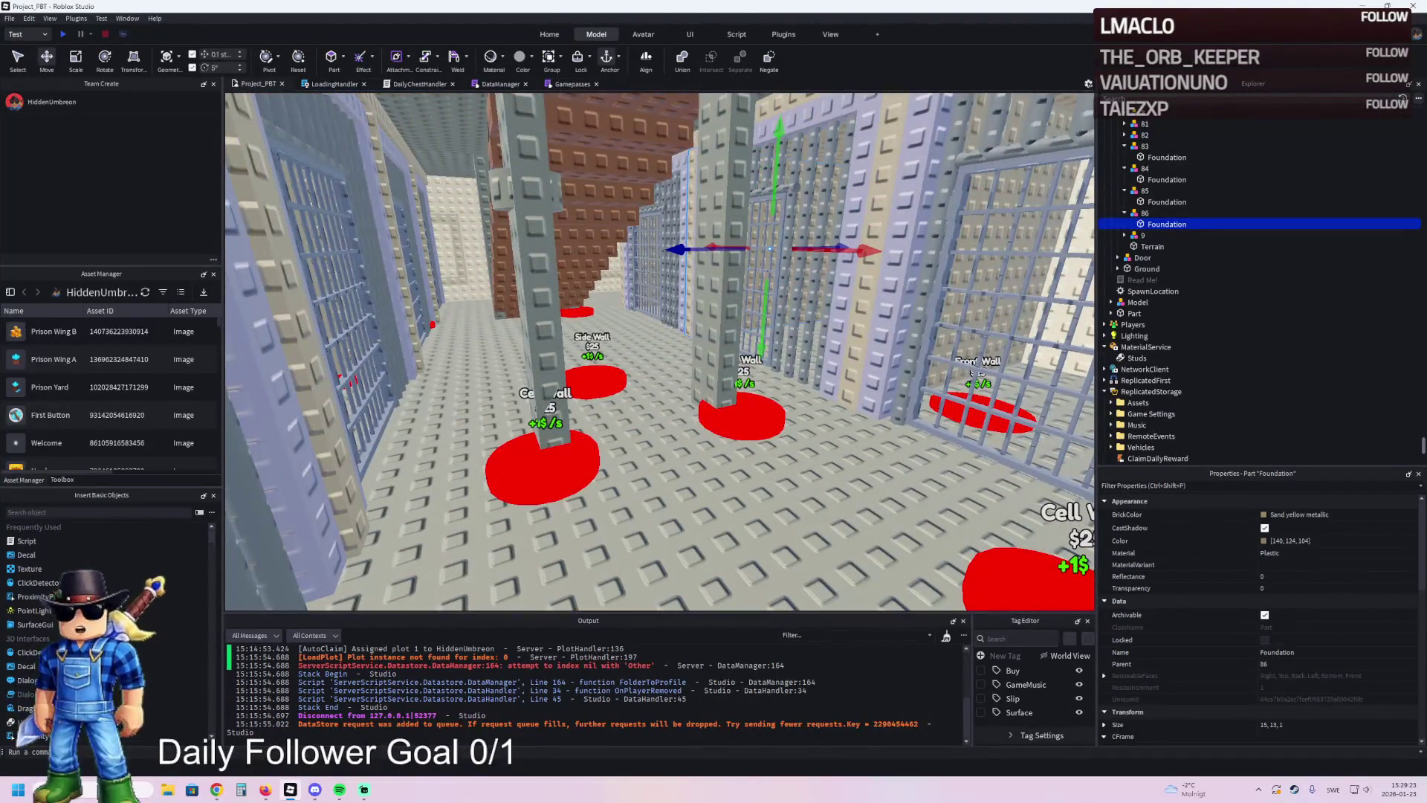
key(alt+Tab)
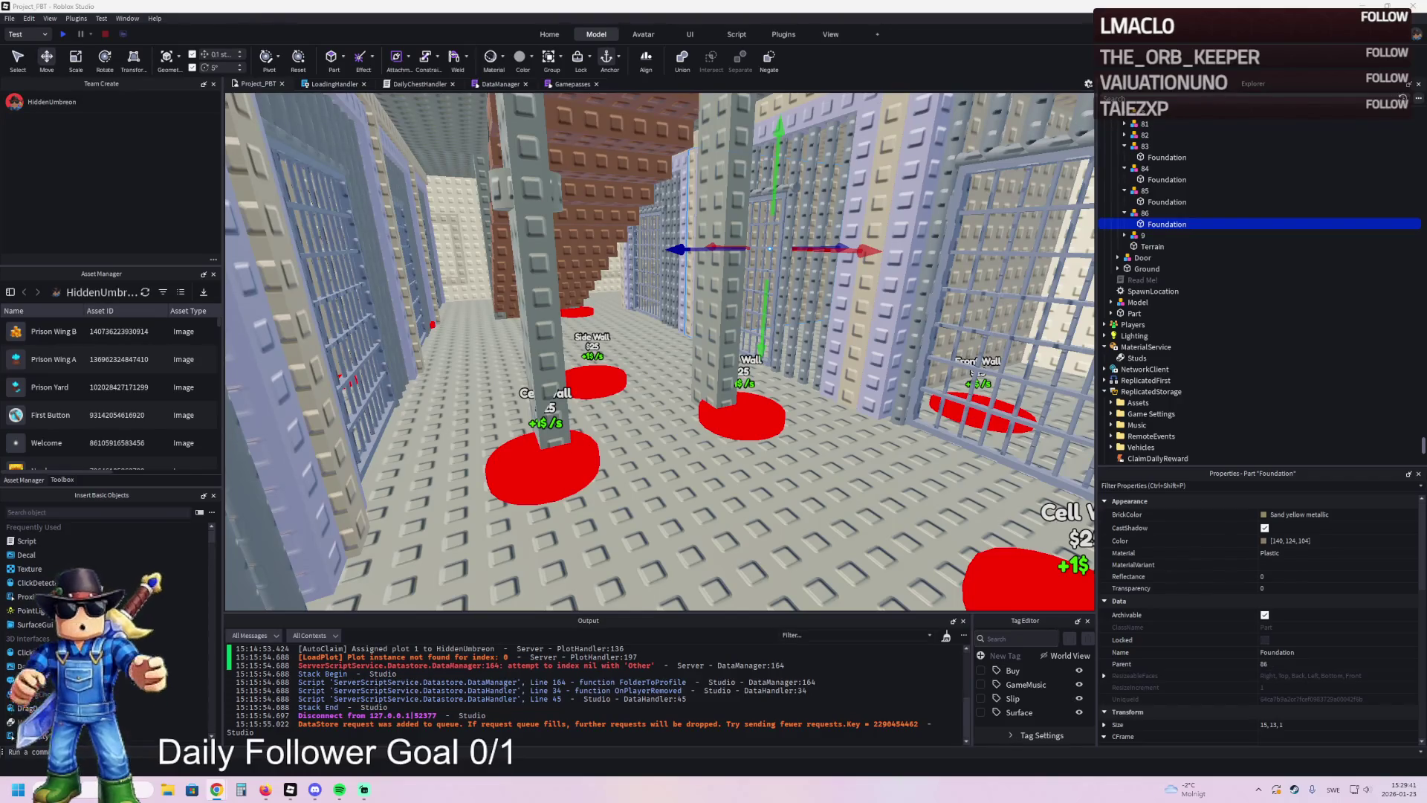
- Select the Price values of buttons 86 and 83 together and set both to 4800
click(1156, 214)
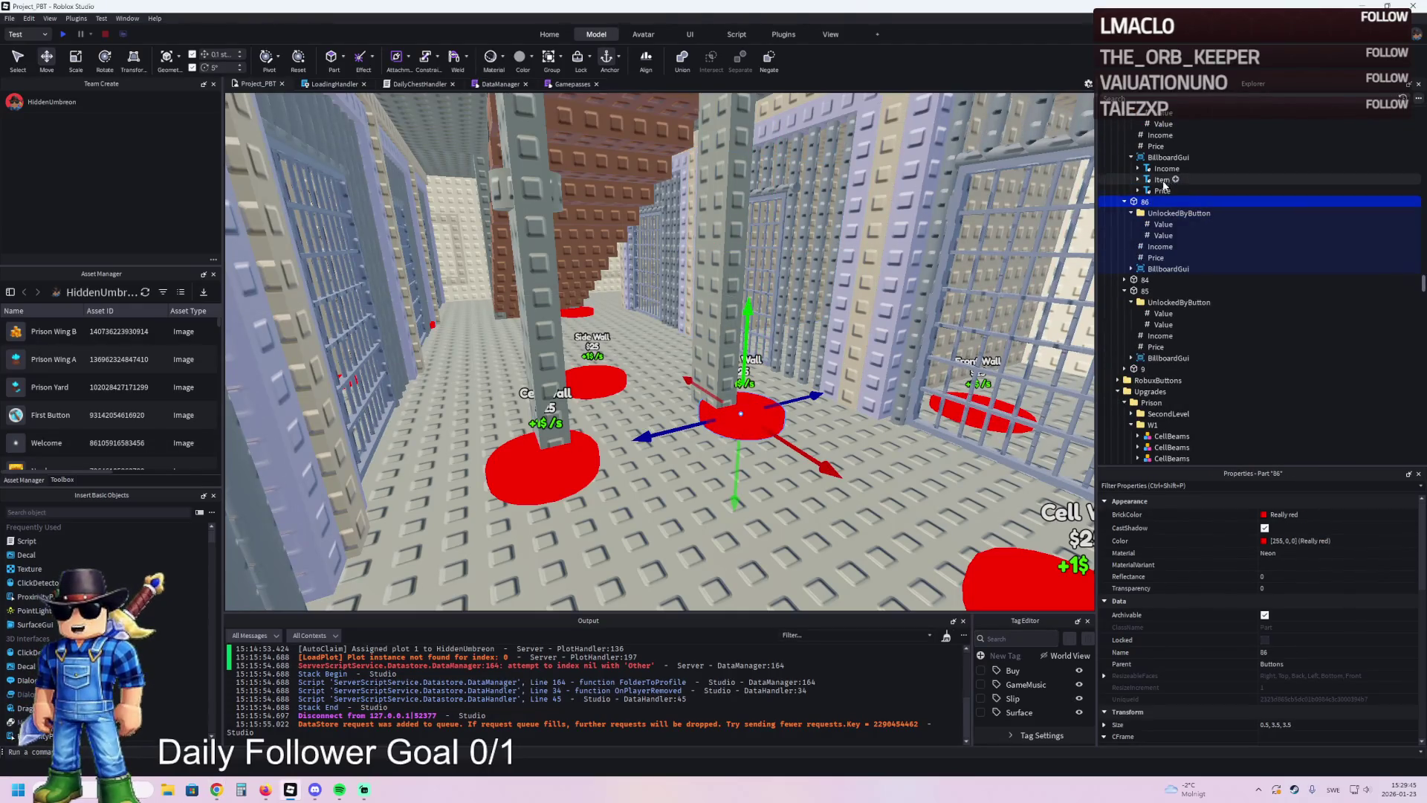
click(1156, 257)
scroll(1158, 253, up, 2)
ctrl+click(1156, 208)
click(1309, 573)
text(4800)
key(Return)
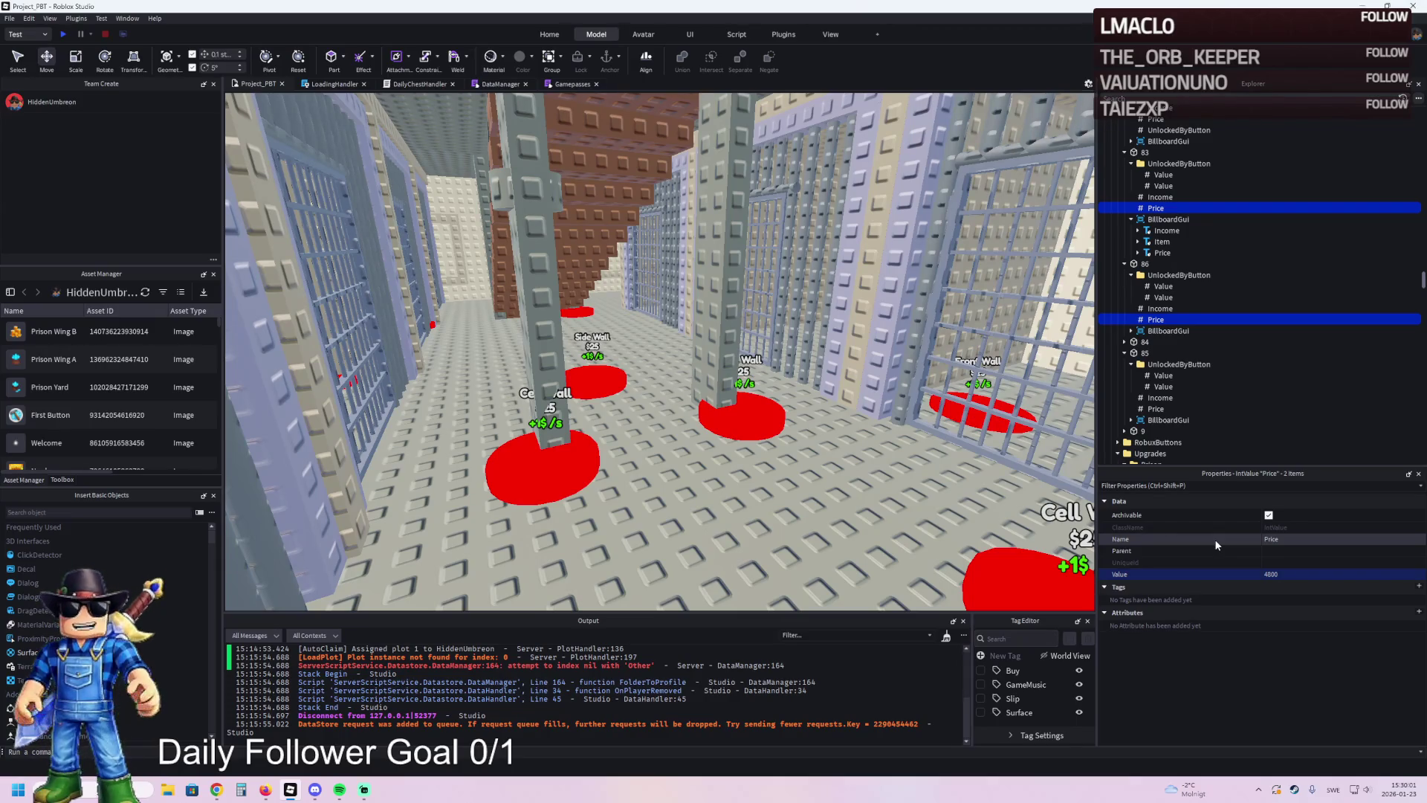
key(w)
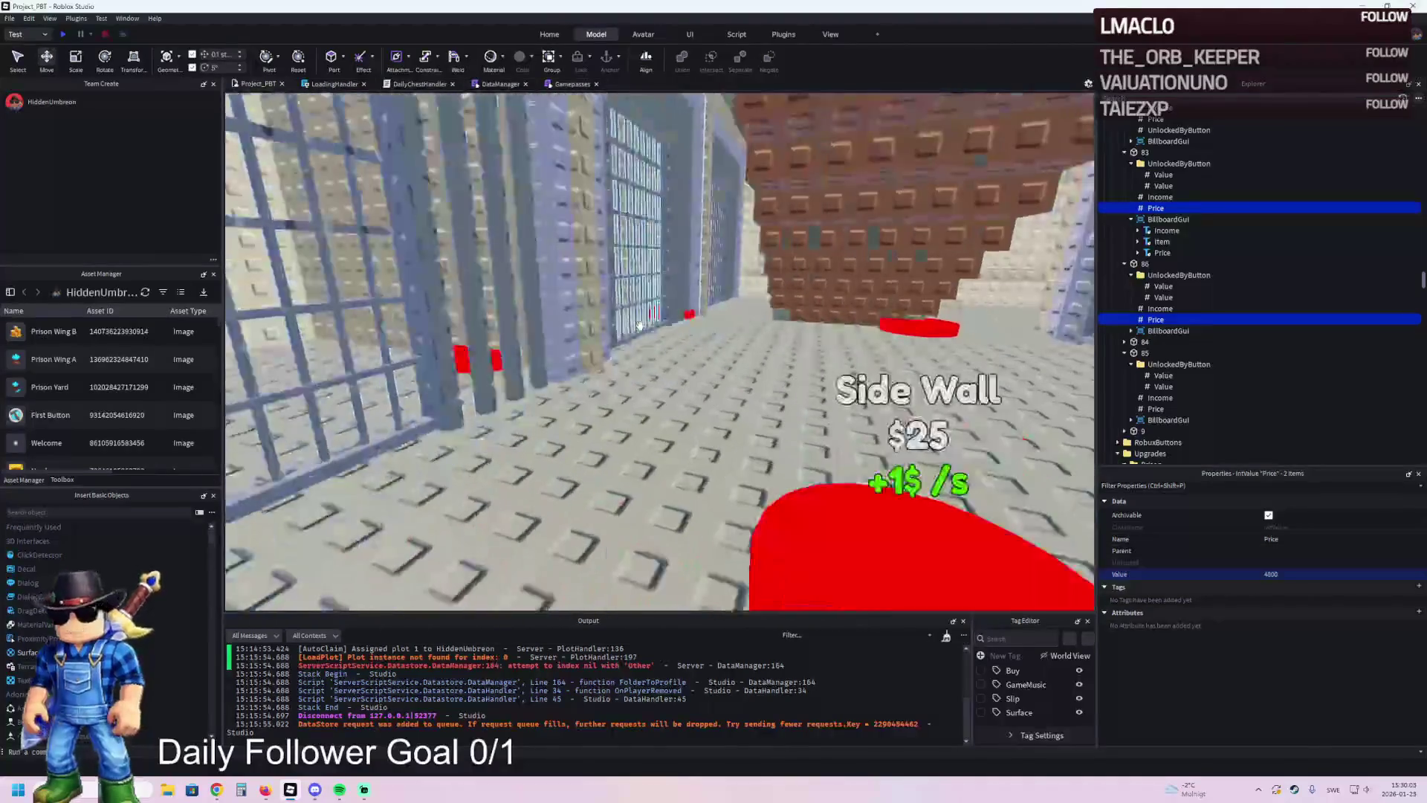
- Duplicate button part 86 and drag the copy onto the floor just past the Side Wall pad
click(646, 311)
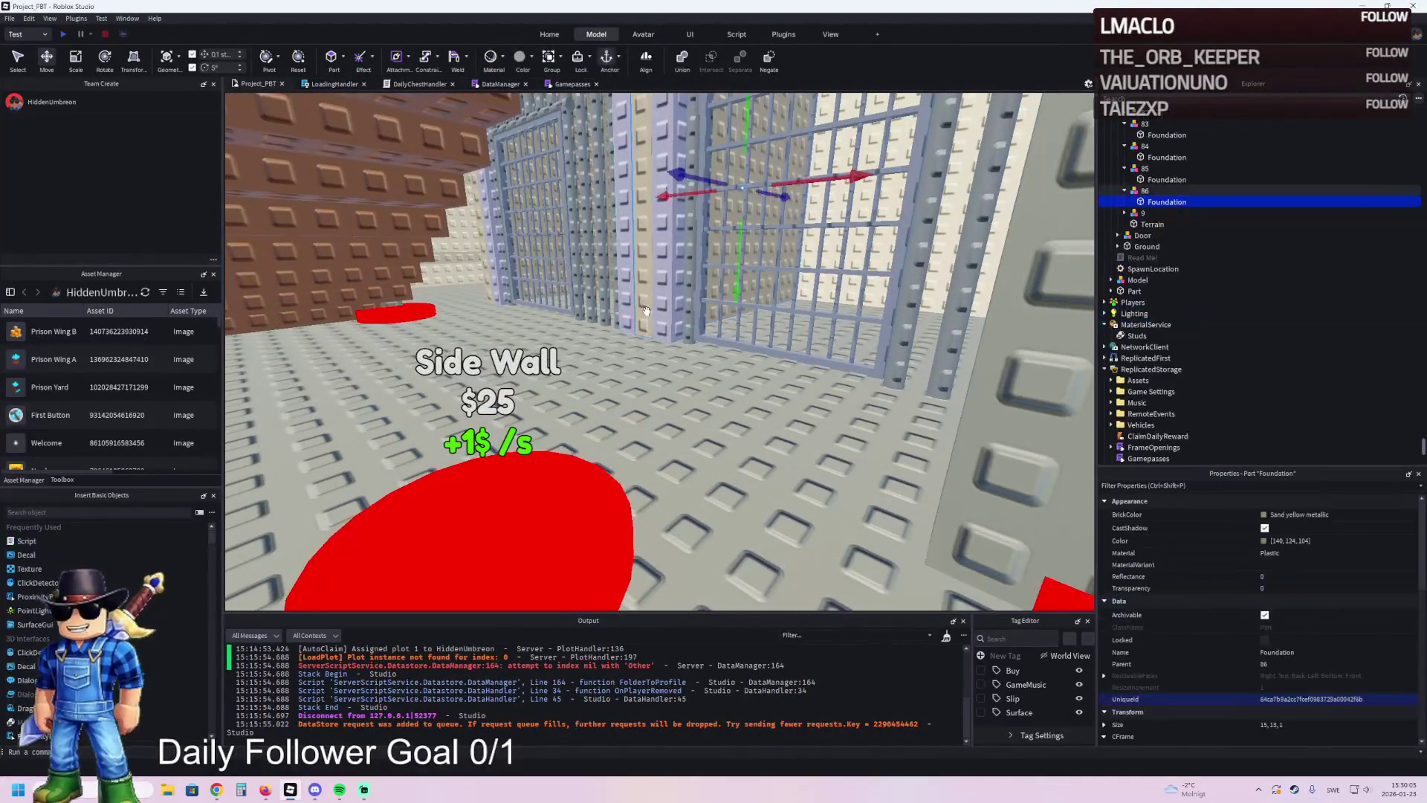
click(567, 289)
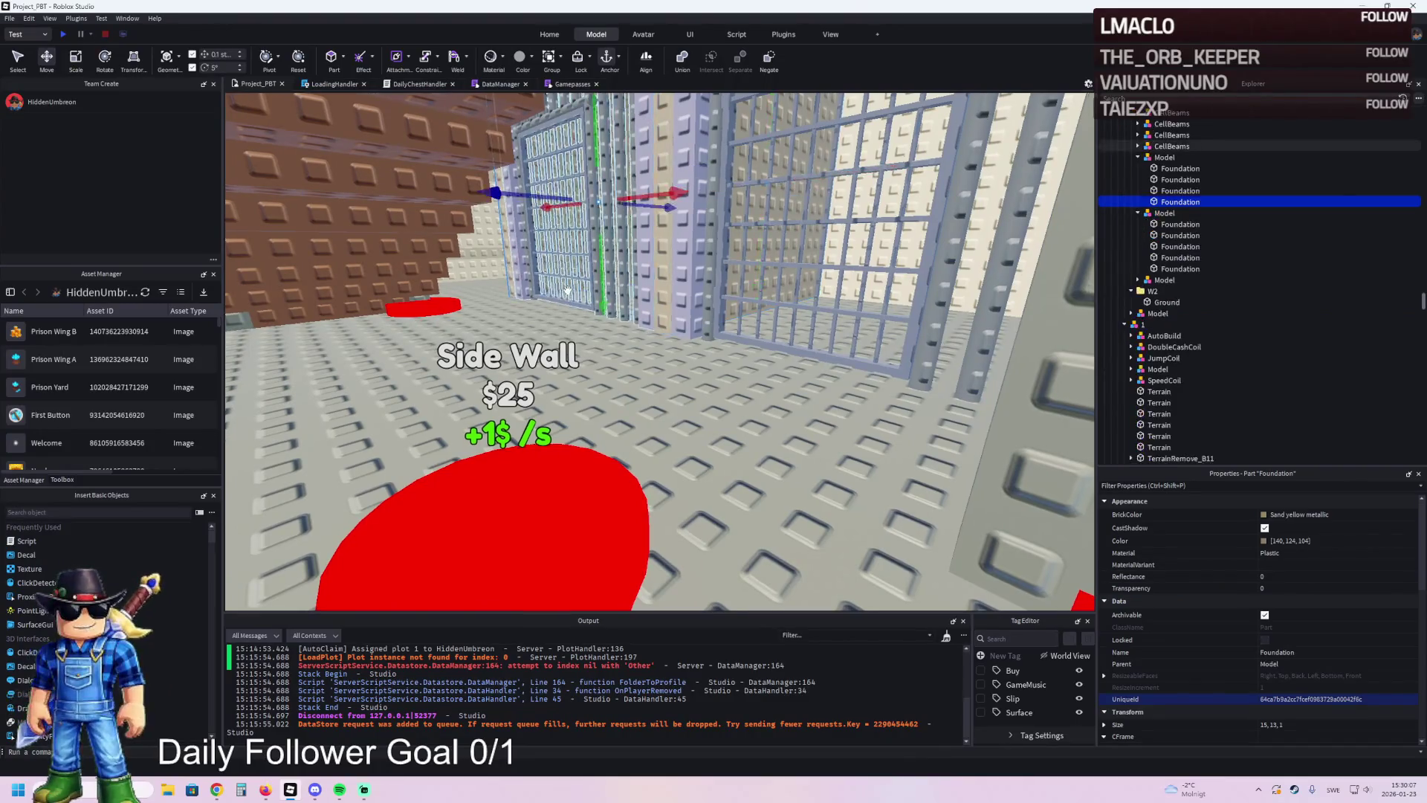
key(d)
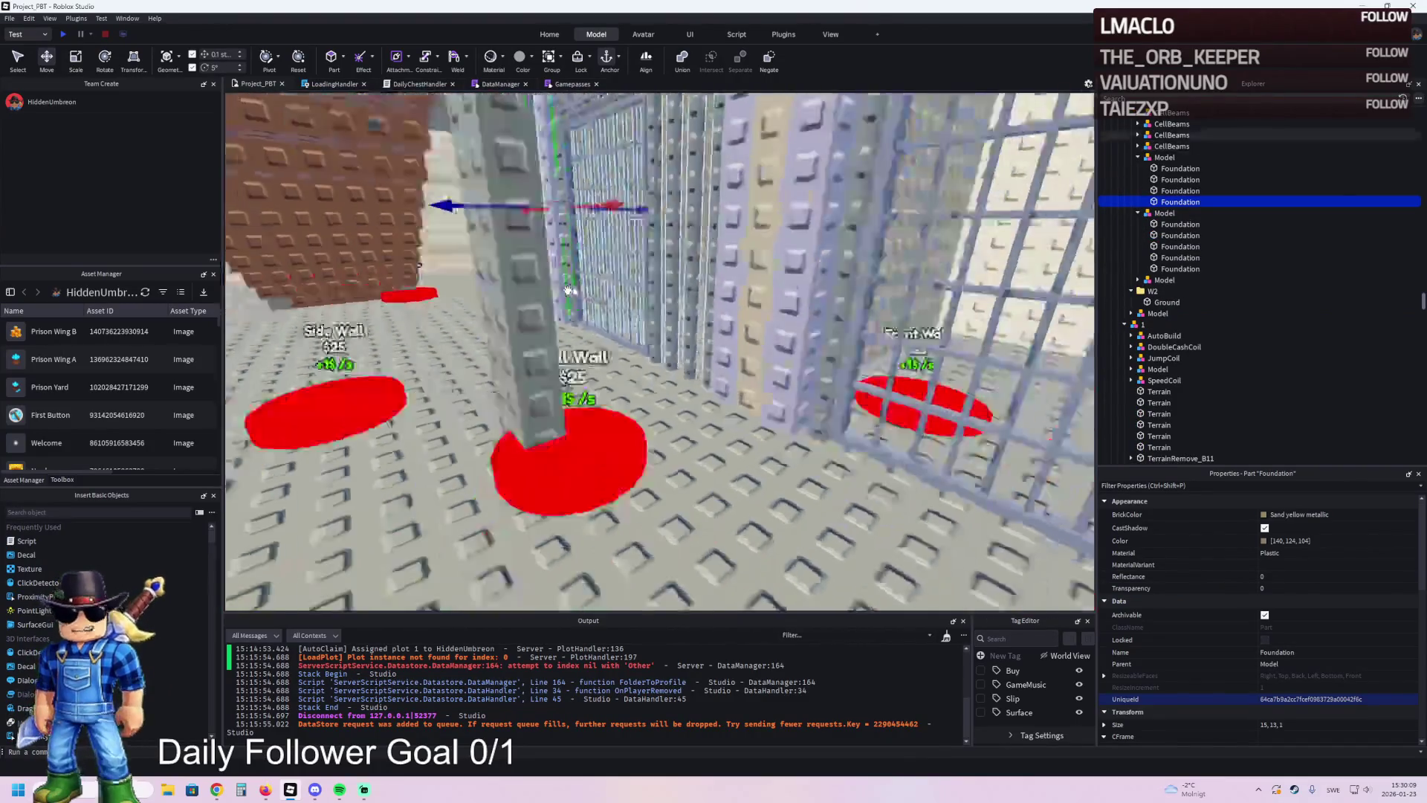
click(614, 425)
key(a)
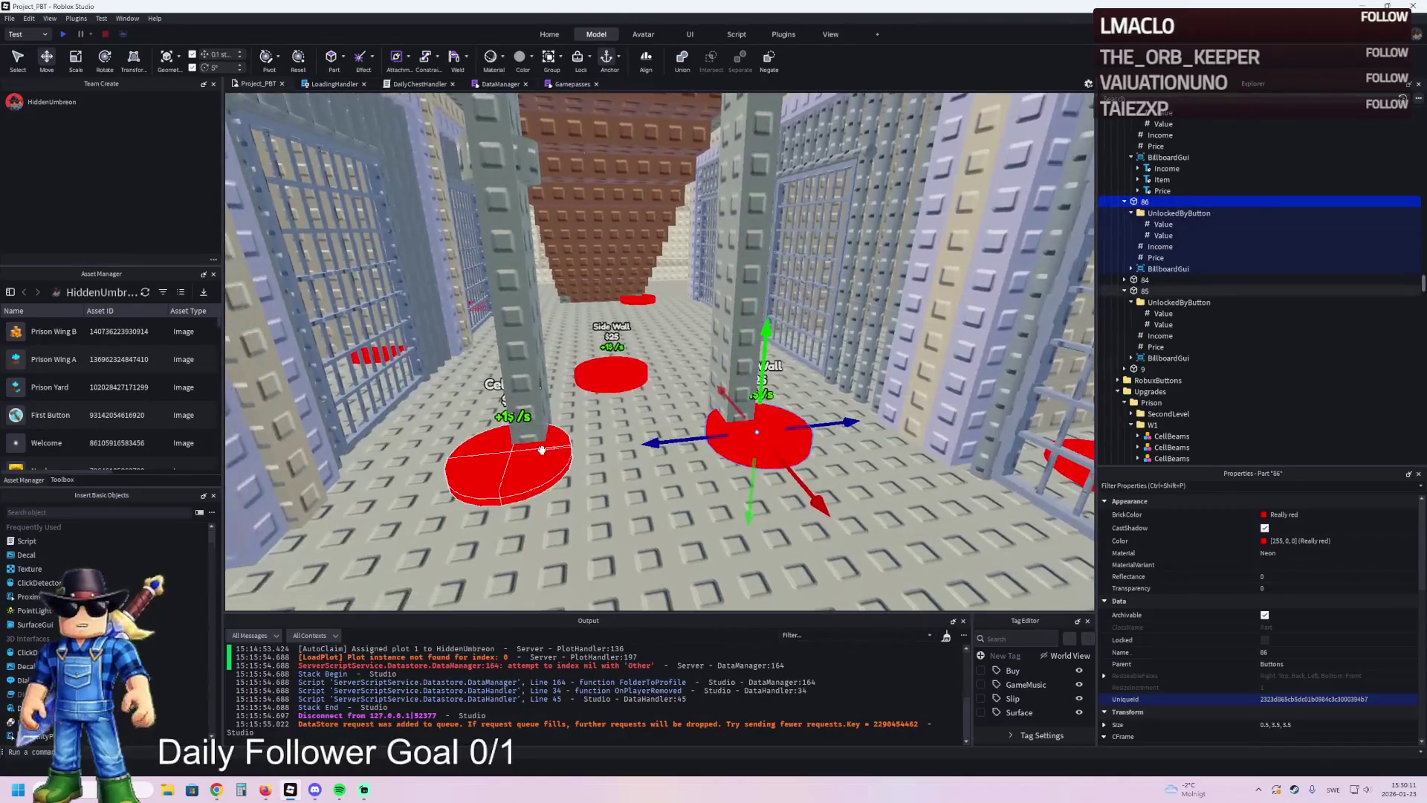
key(d)
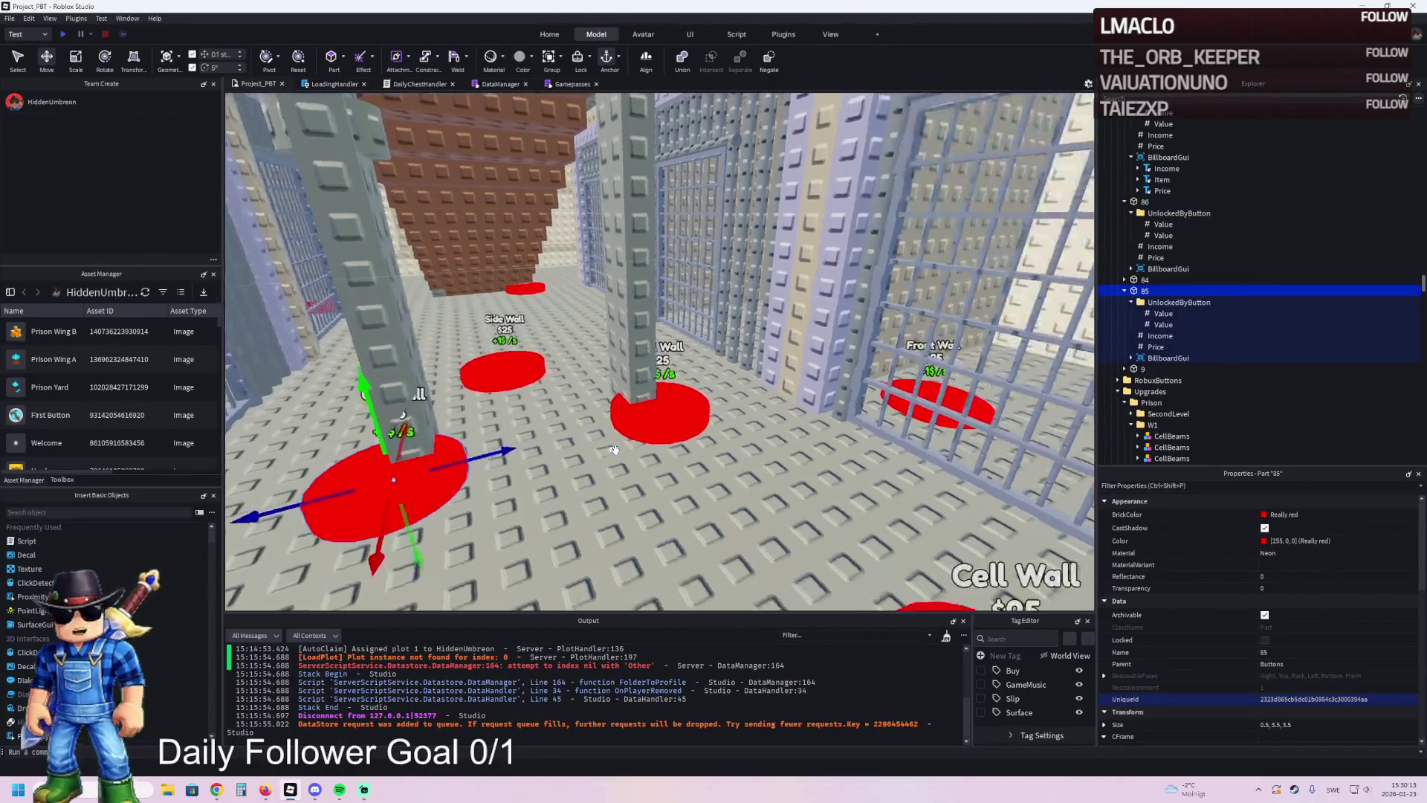
key(w)
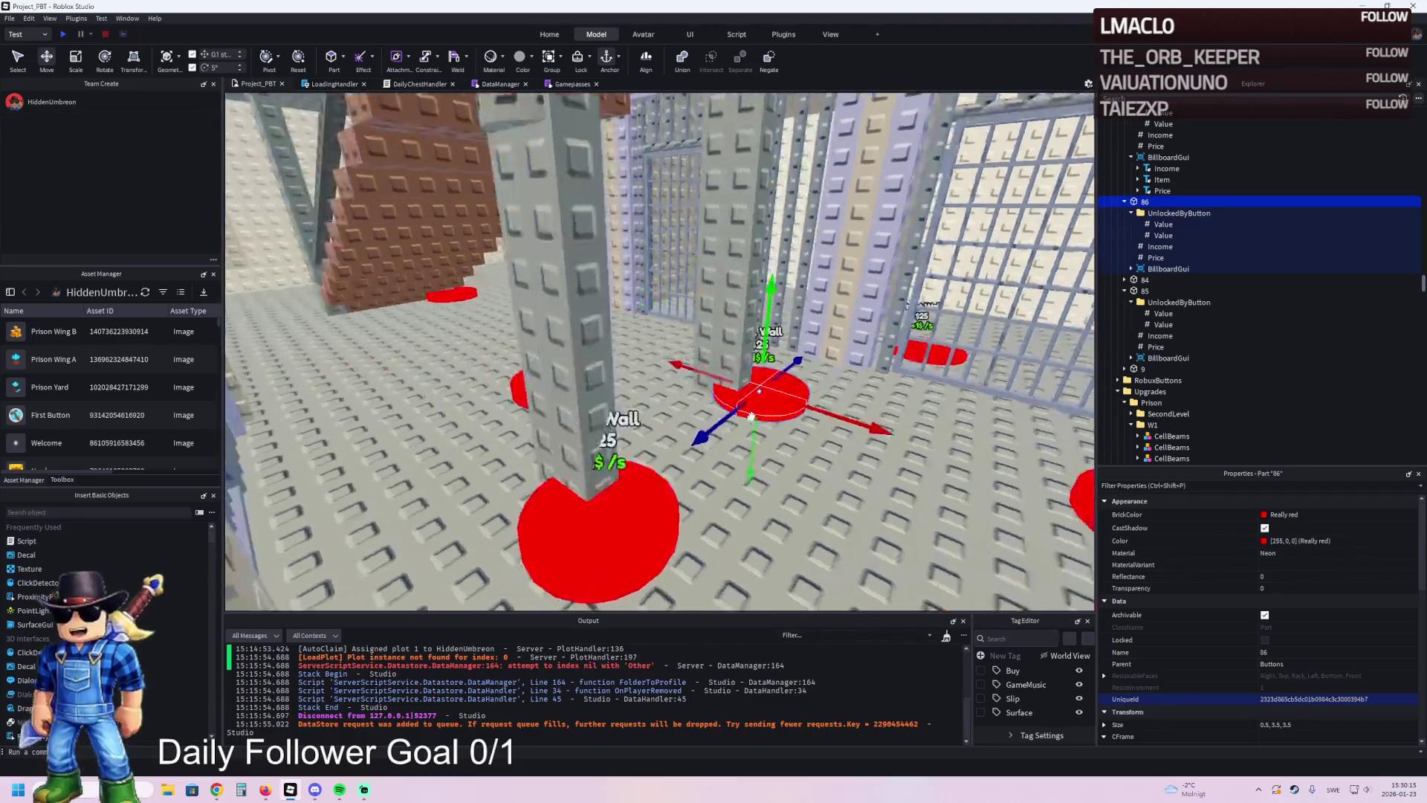
key(ctrl+d)
mouse_move(669, 401)
mouse_down()
mouse_move(816, 420)
mouse_move(654, 435)
mouse_move(681, 439)
mouse_up()
double_click(1241, 370)
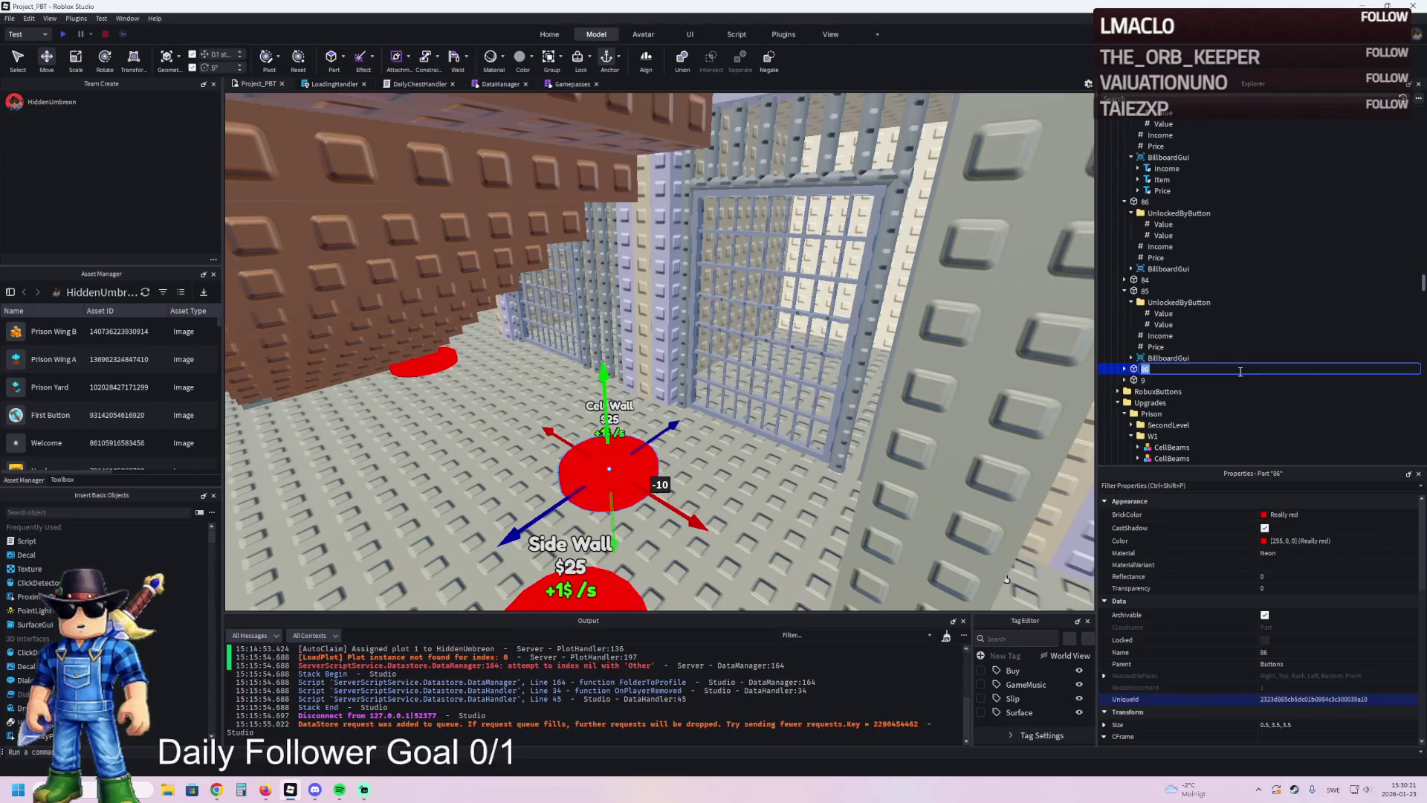
- Rename the copied button to 87 and expand its UnlockedByButton folder
text(7)
key(Return)
key(Right)
click(1178, 380)
key(Right)
- Set button 87's two unlock-requirement values to 85 and 86
click(1165, 390)
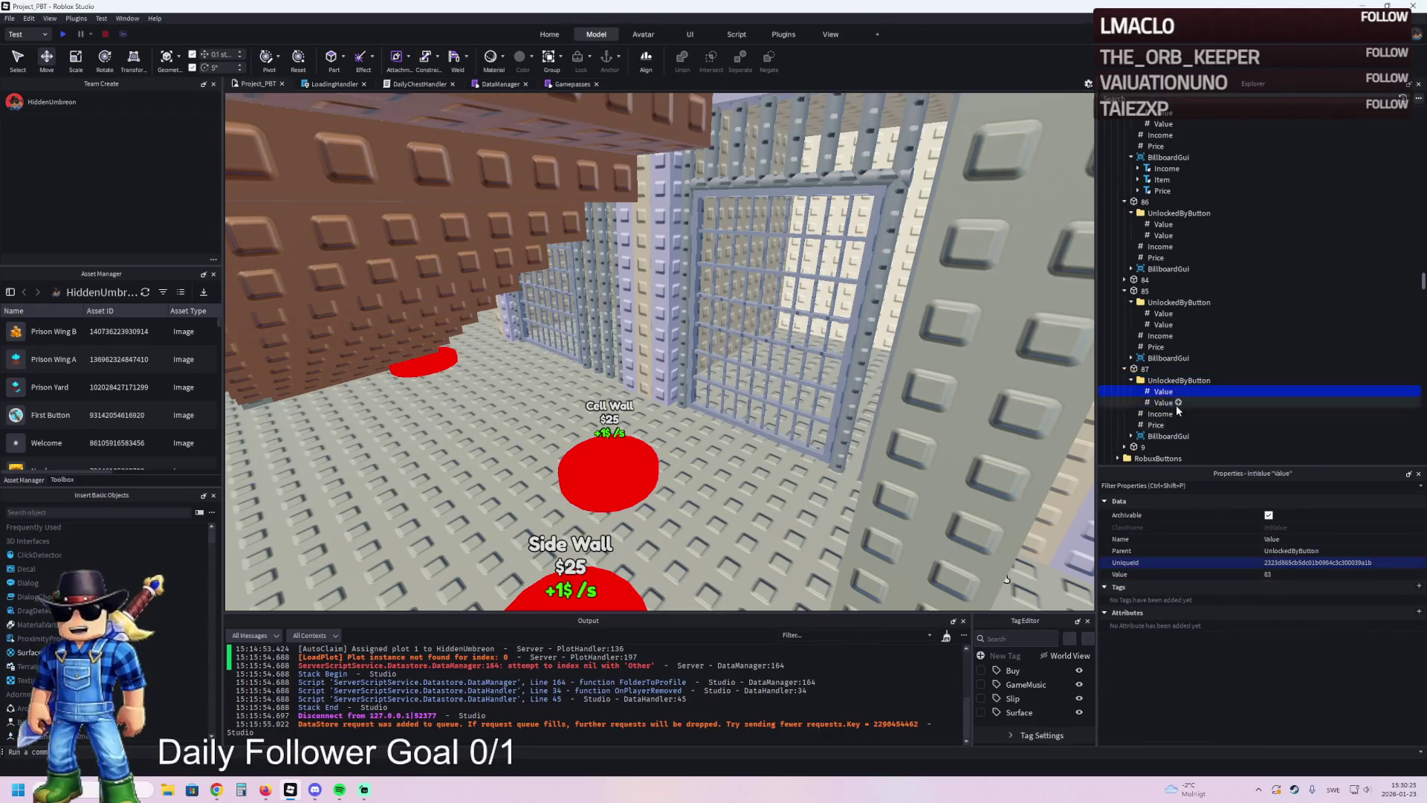
click(1283, 574)
text(5)
click(1162, 403)
click(1290, 575)
text(1)
text(6)
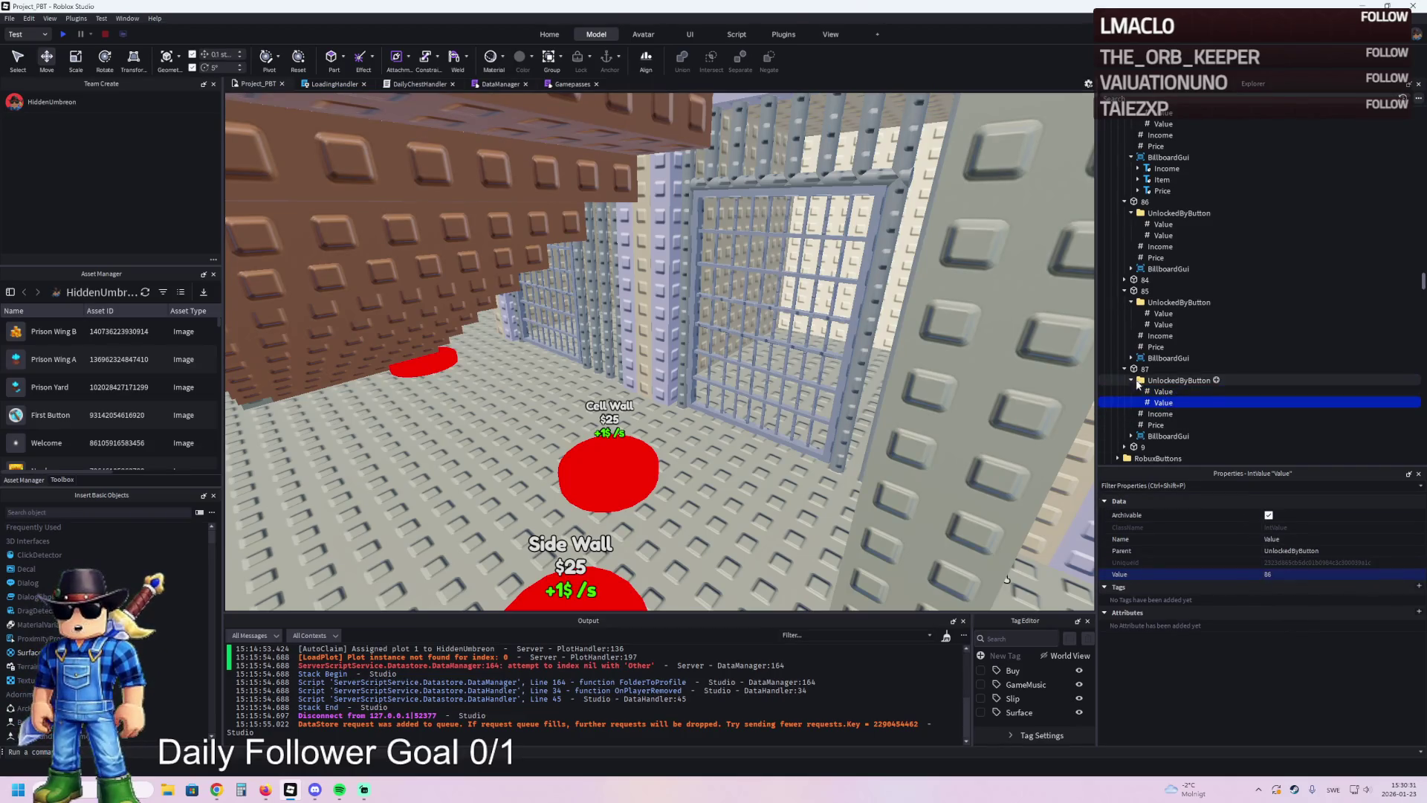
click(1138, 371)
key(f)
key(e)
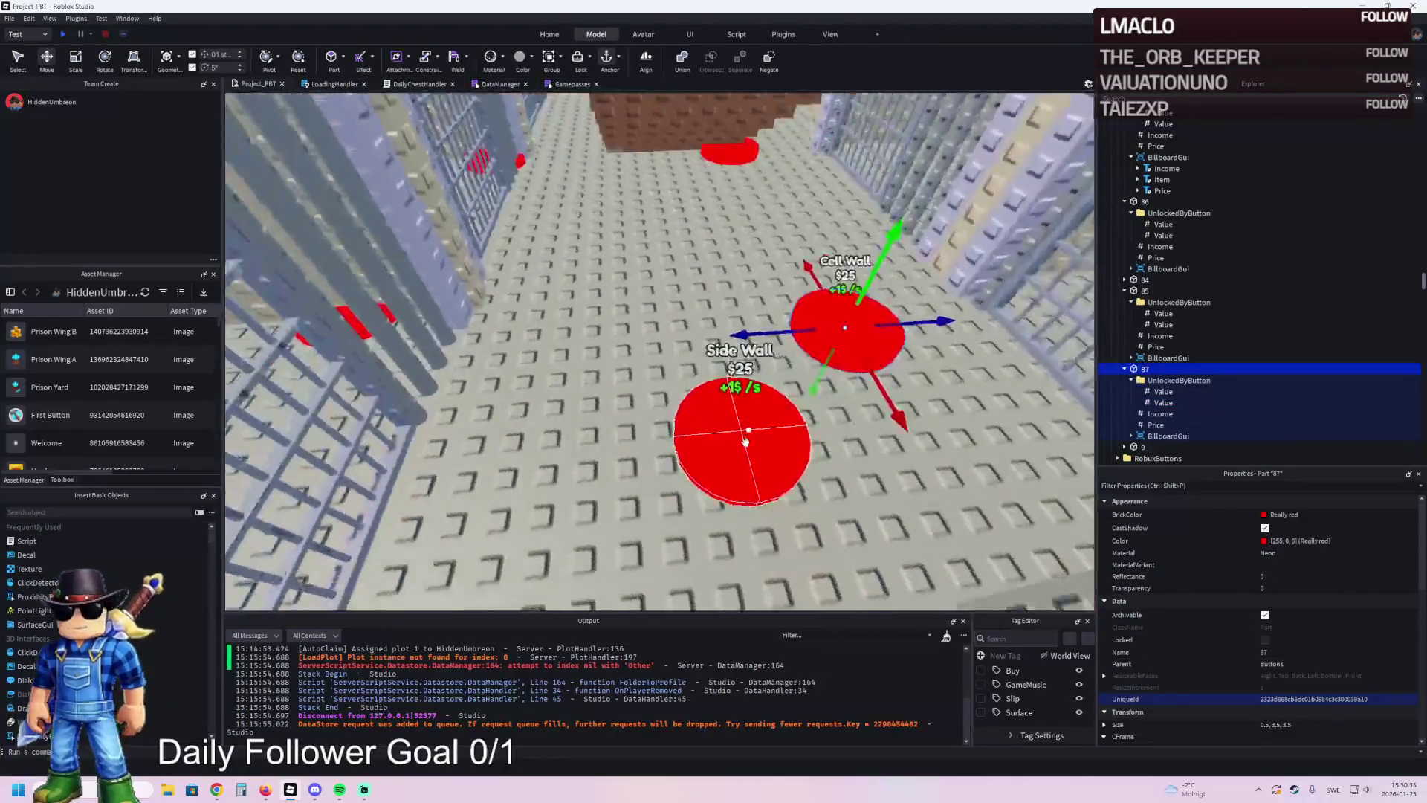
key(ctrl+d)
- Slide the duplicated pad beside button 87 and rename it 88
drag(691, 254, 603, 287)
key(f)
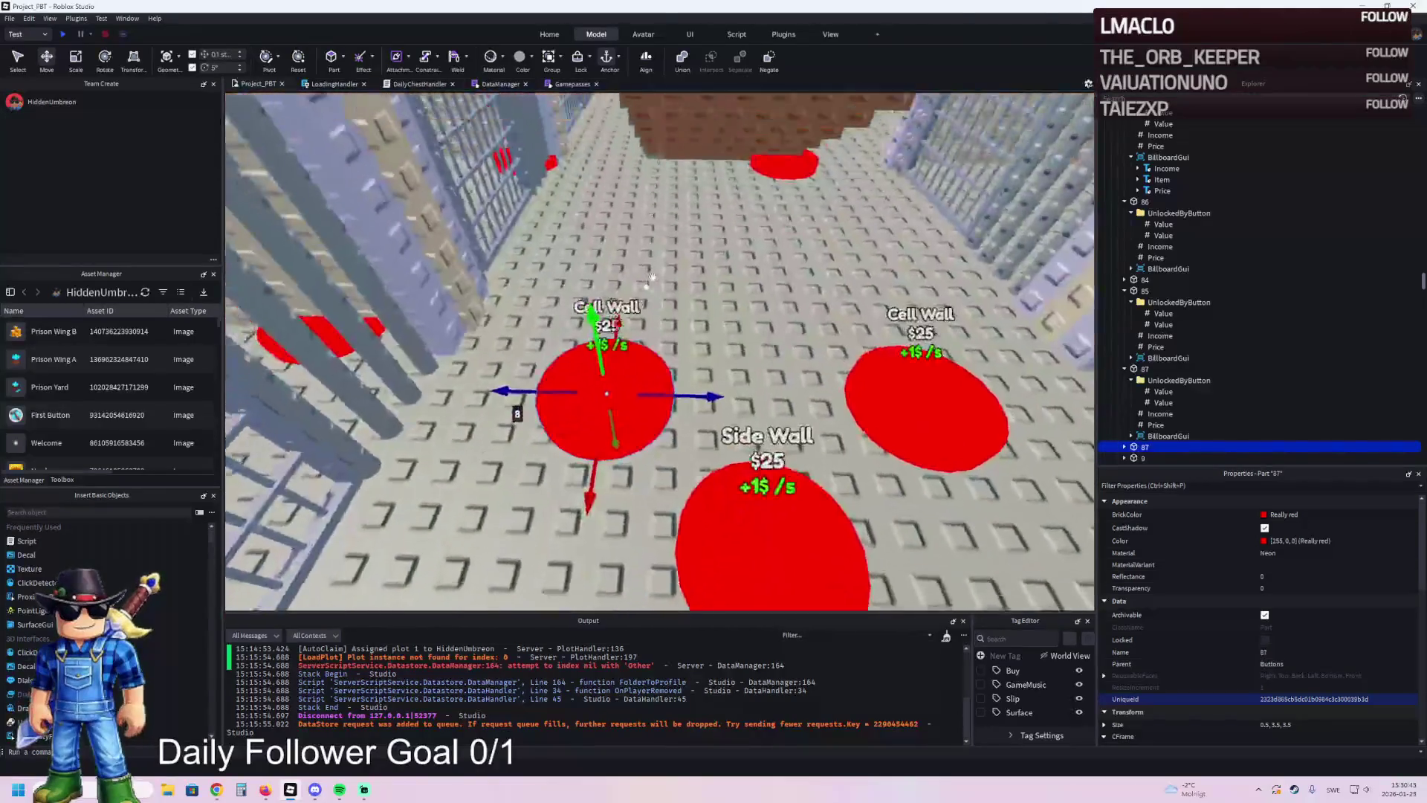
scroll(839, 368, up, 5)
scroll(835, 376, up, 1)
key(F2)
text(88)
key(Return)
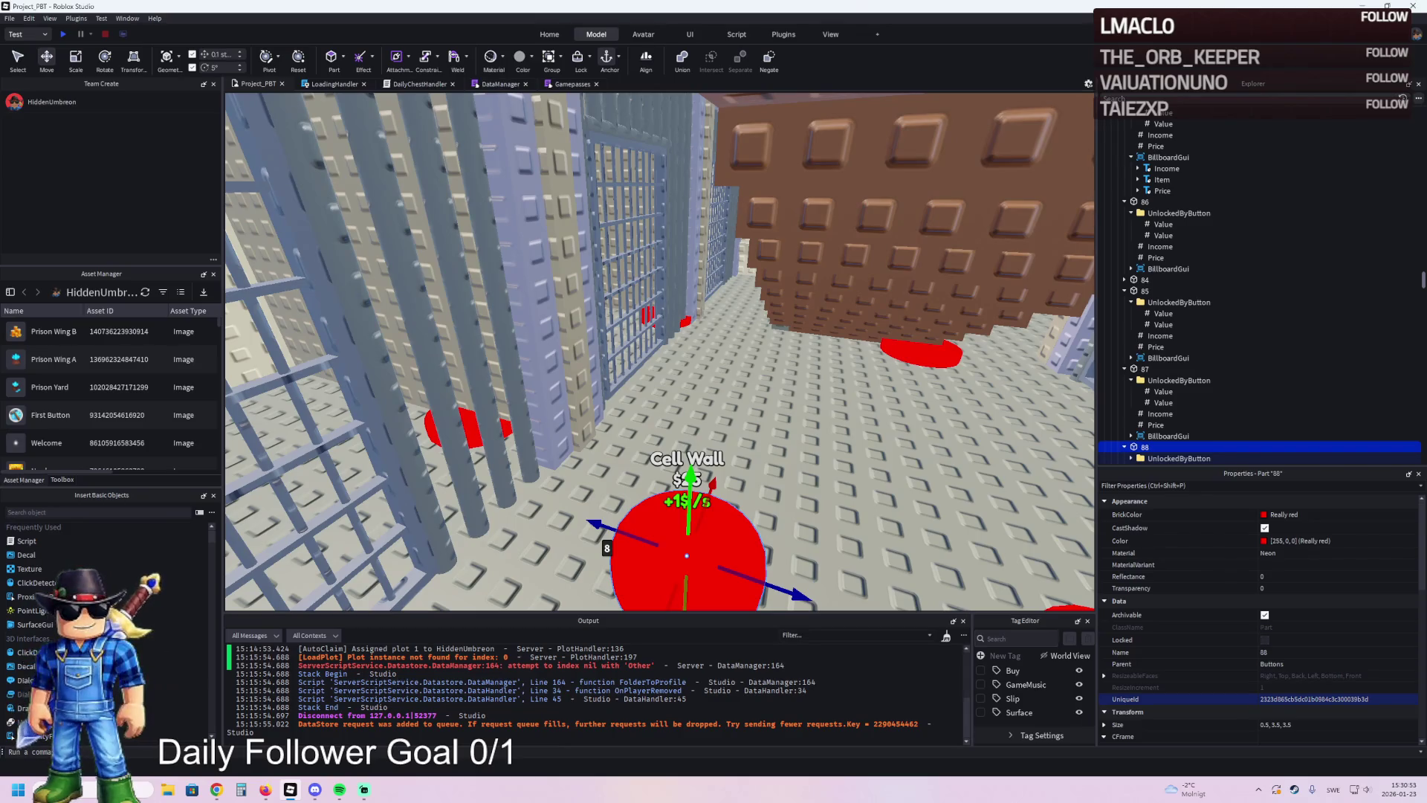
key(alt+Tab)
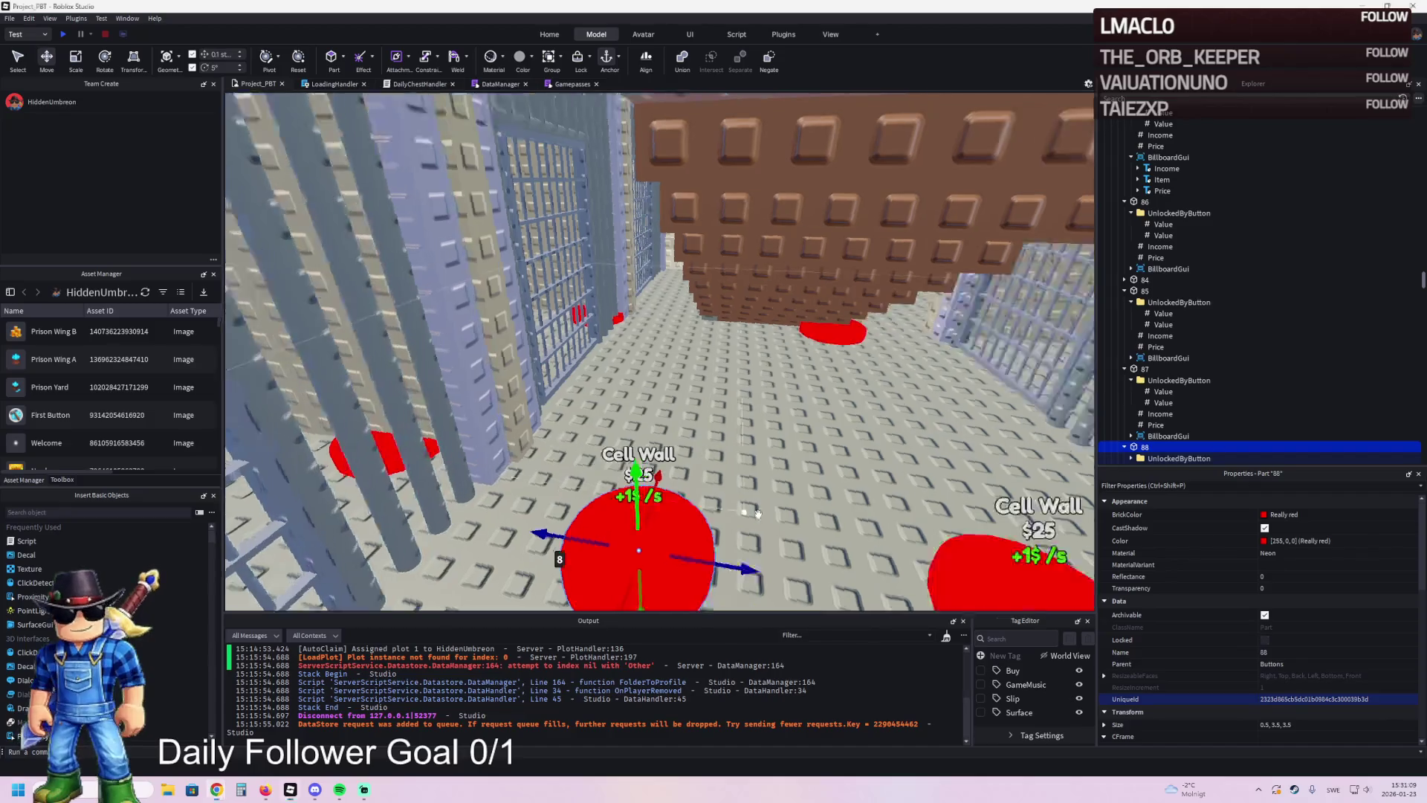
- Select the Price values of buttons 88 and 87 and set both to 5050
scroll(1212, 417, down, 3)
click(1155, 387)
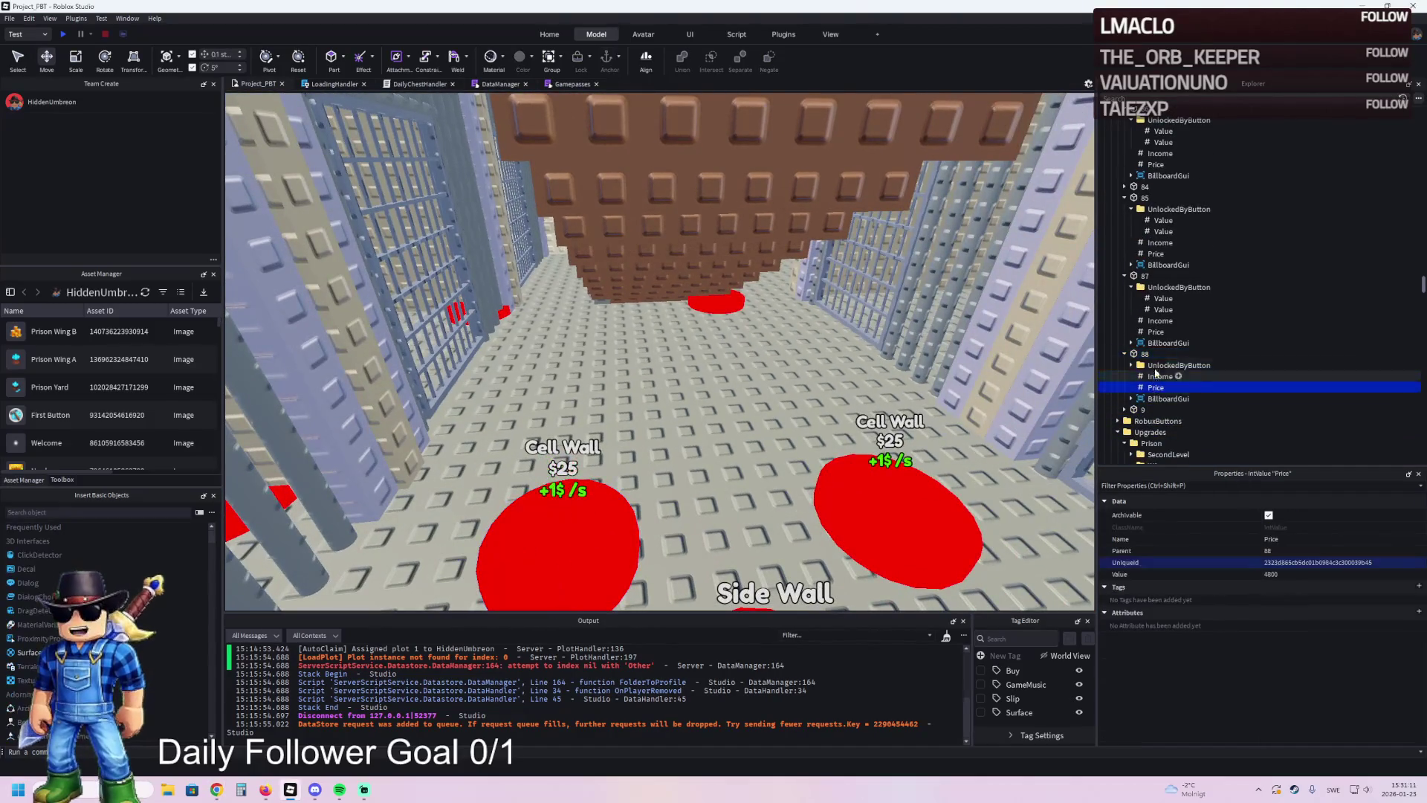
ctrl+click(1156, 332)
click(1313, 575)
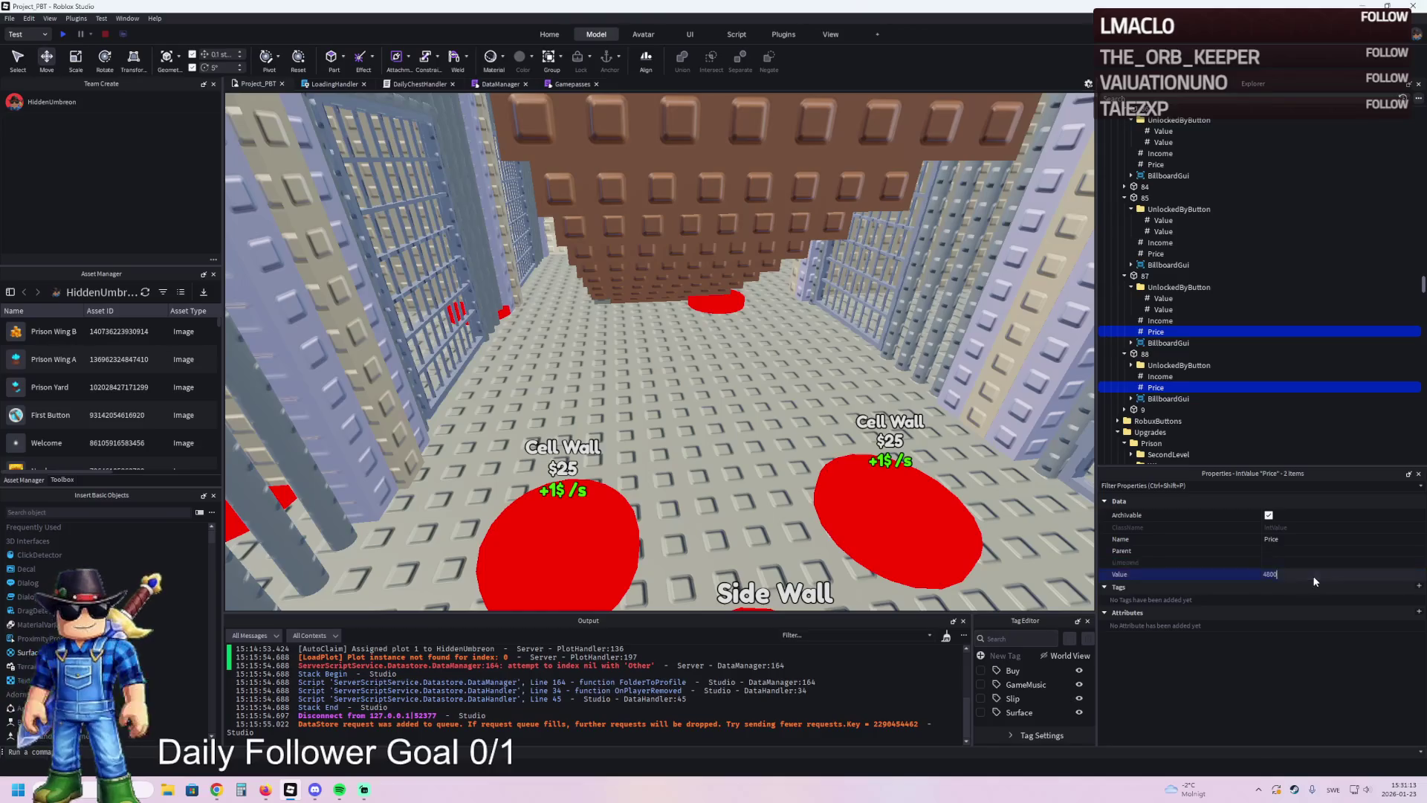
text(5000)
key(Return)
drag(826, 342, 494, 212)
click(494, 211)
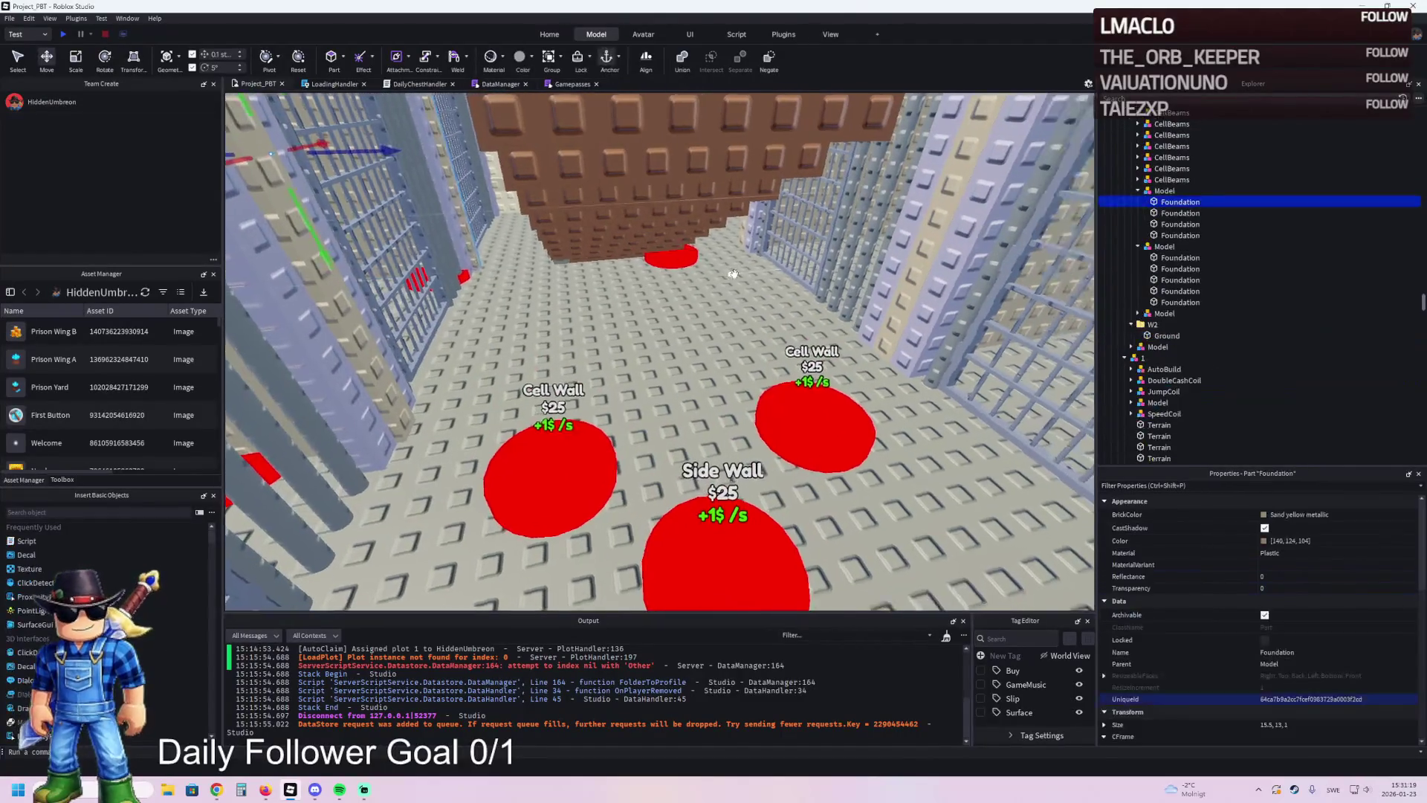
key(w)
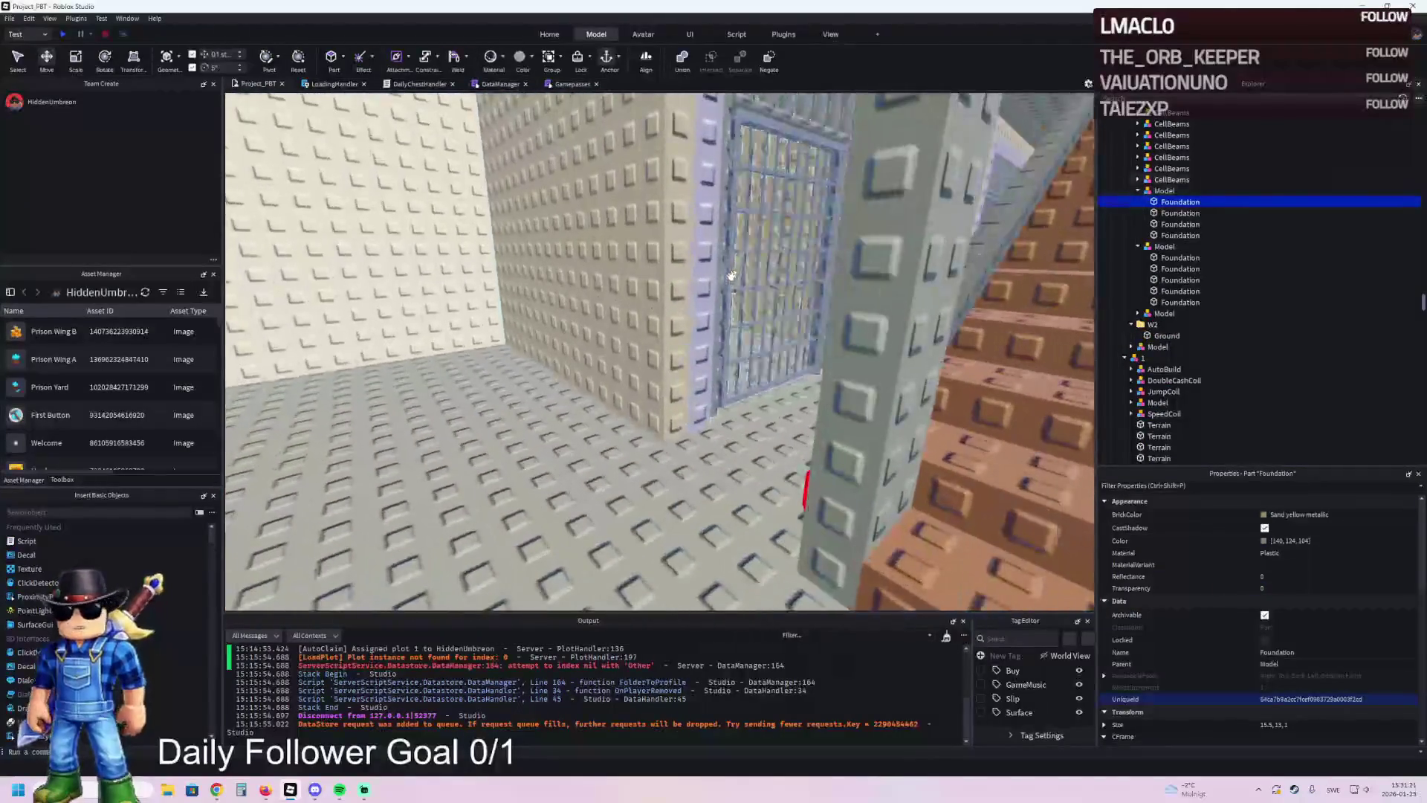
ctrl+click(695, 282)
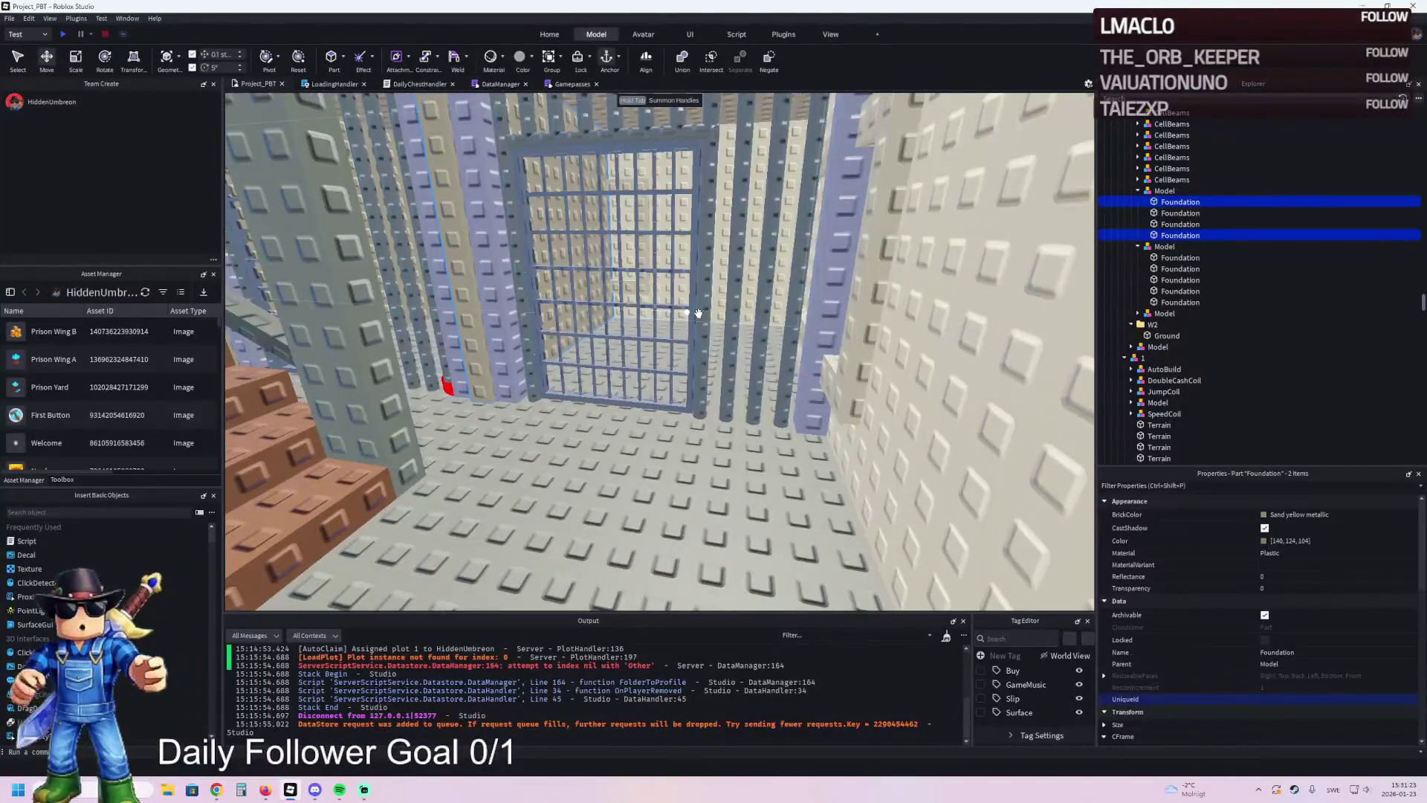
key(w)
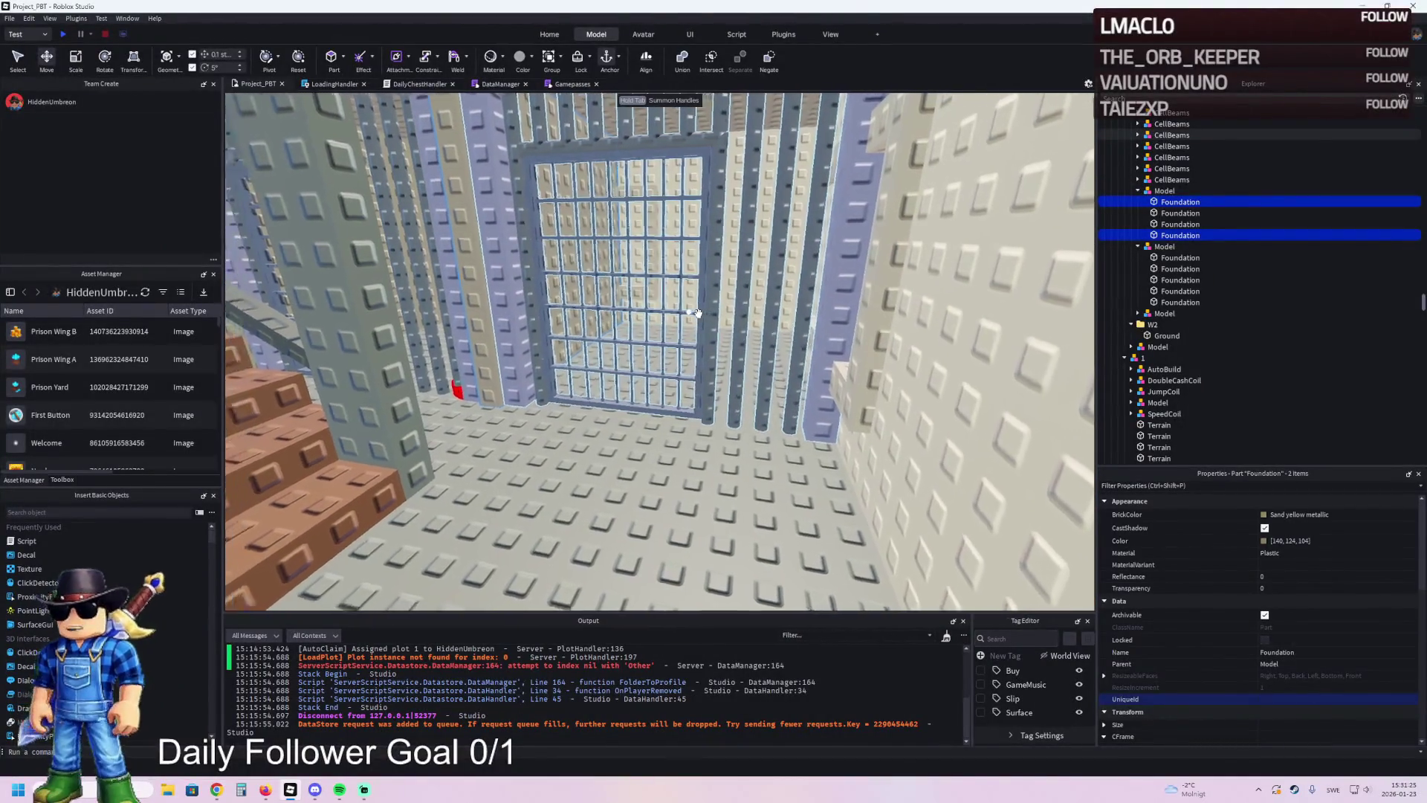
key(w)
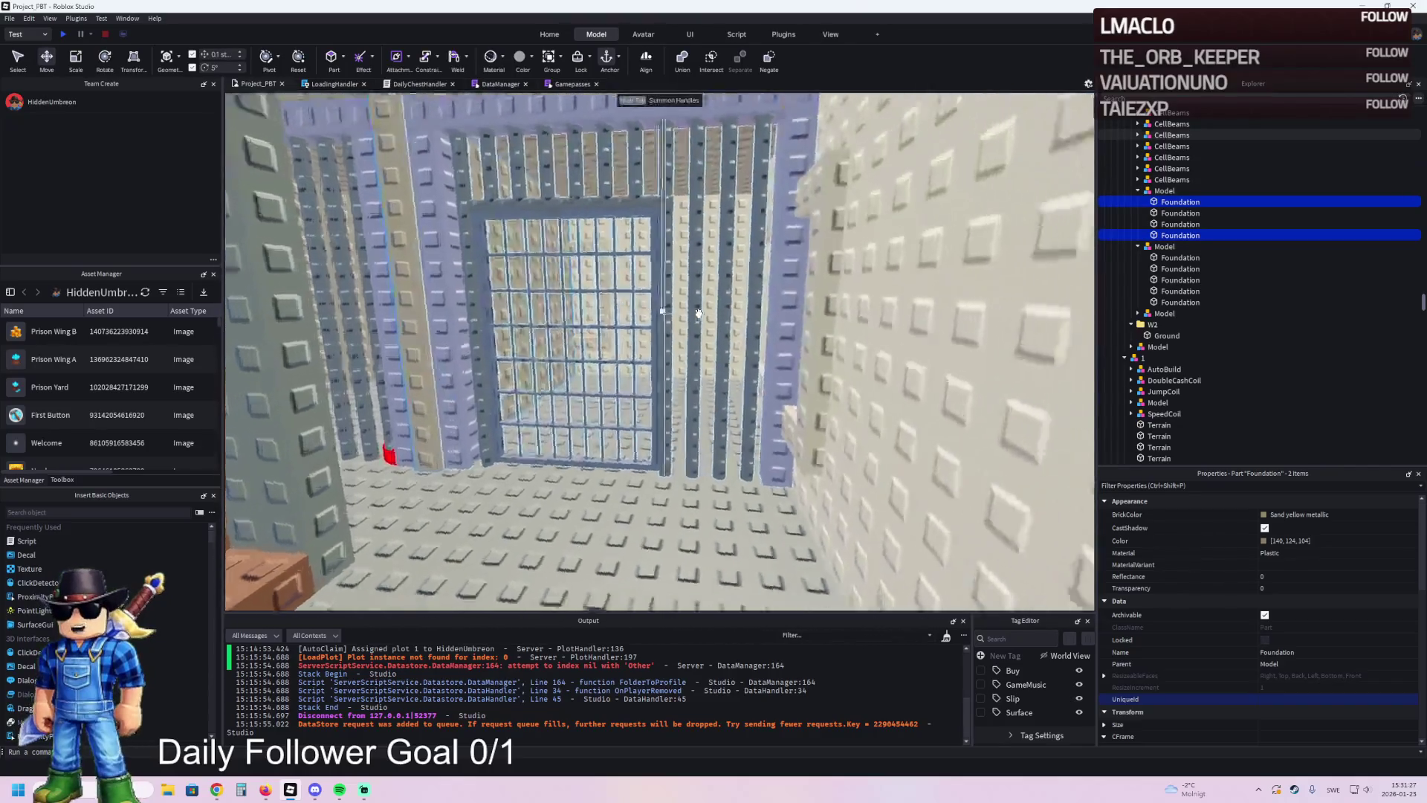
key(s)
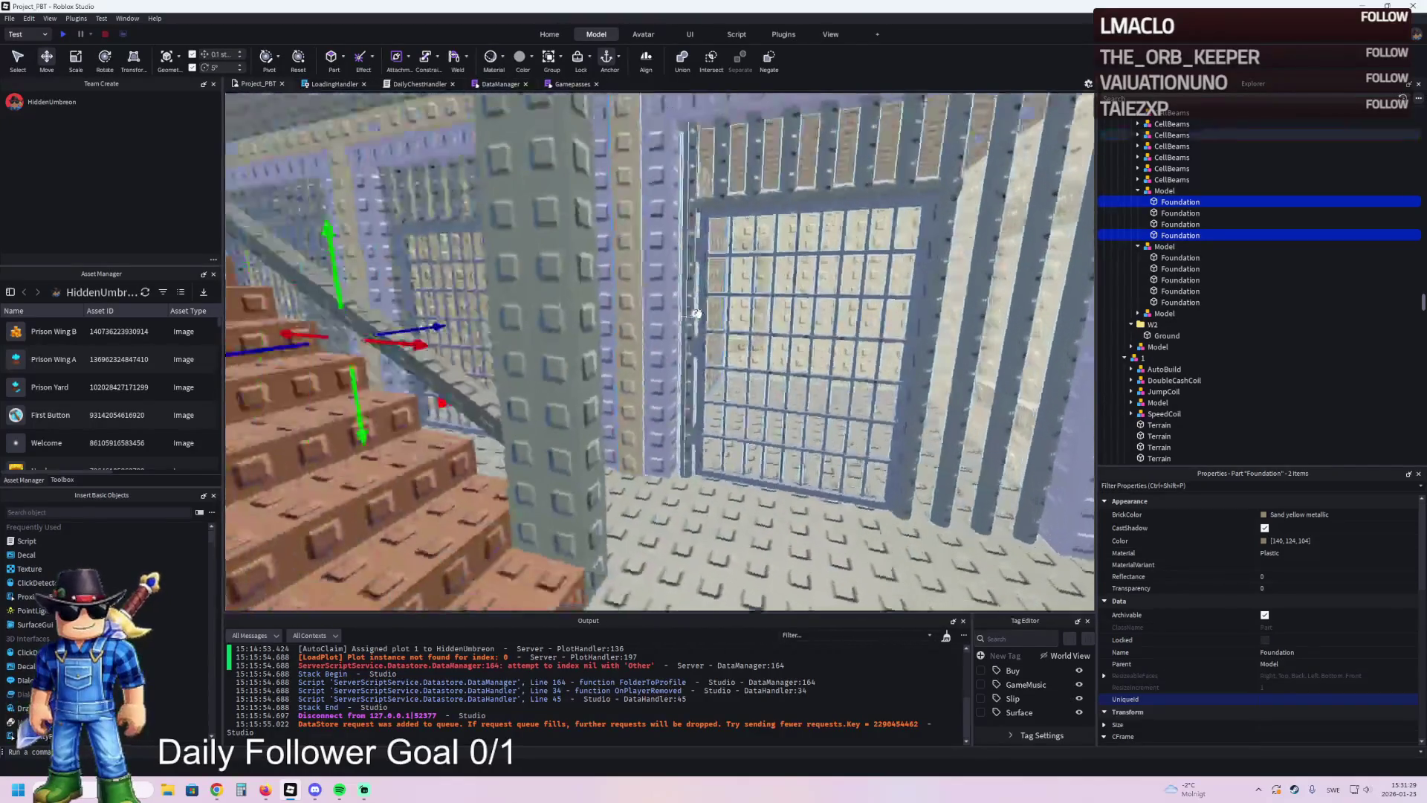
key(a)
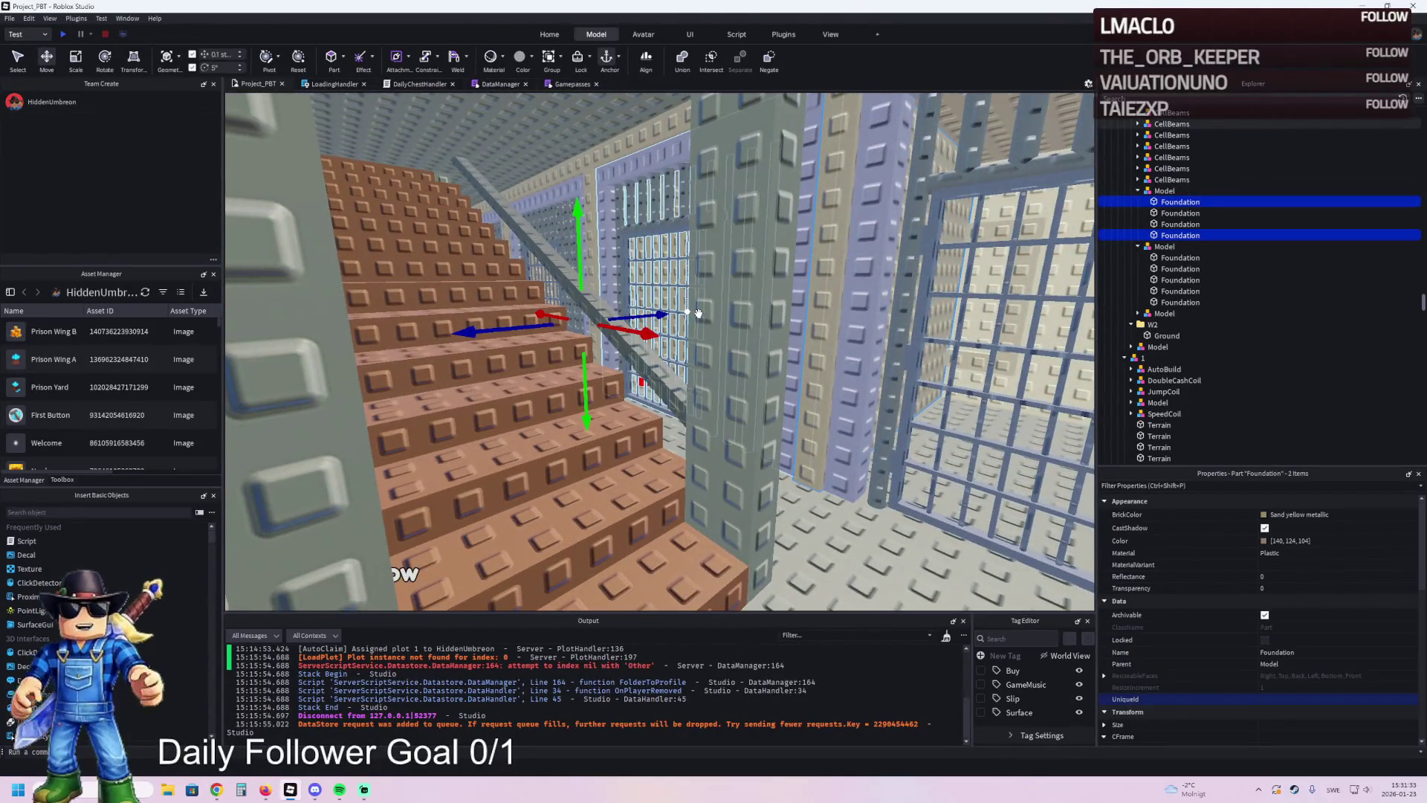
key(d)
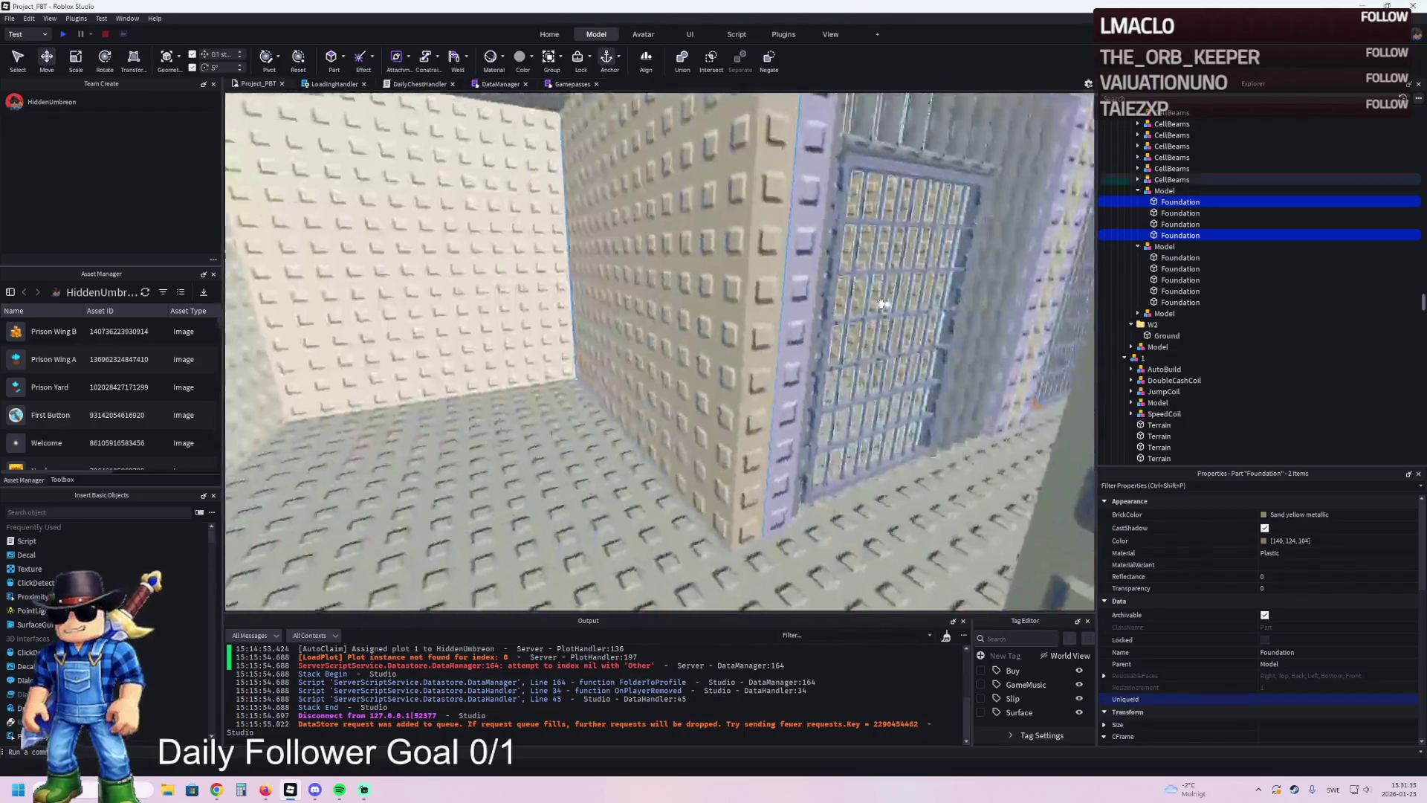
key(a)
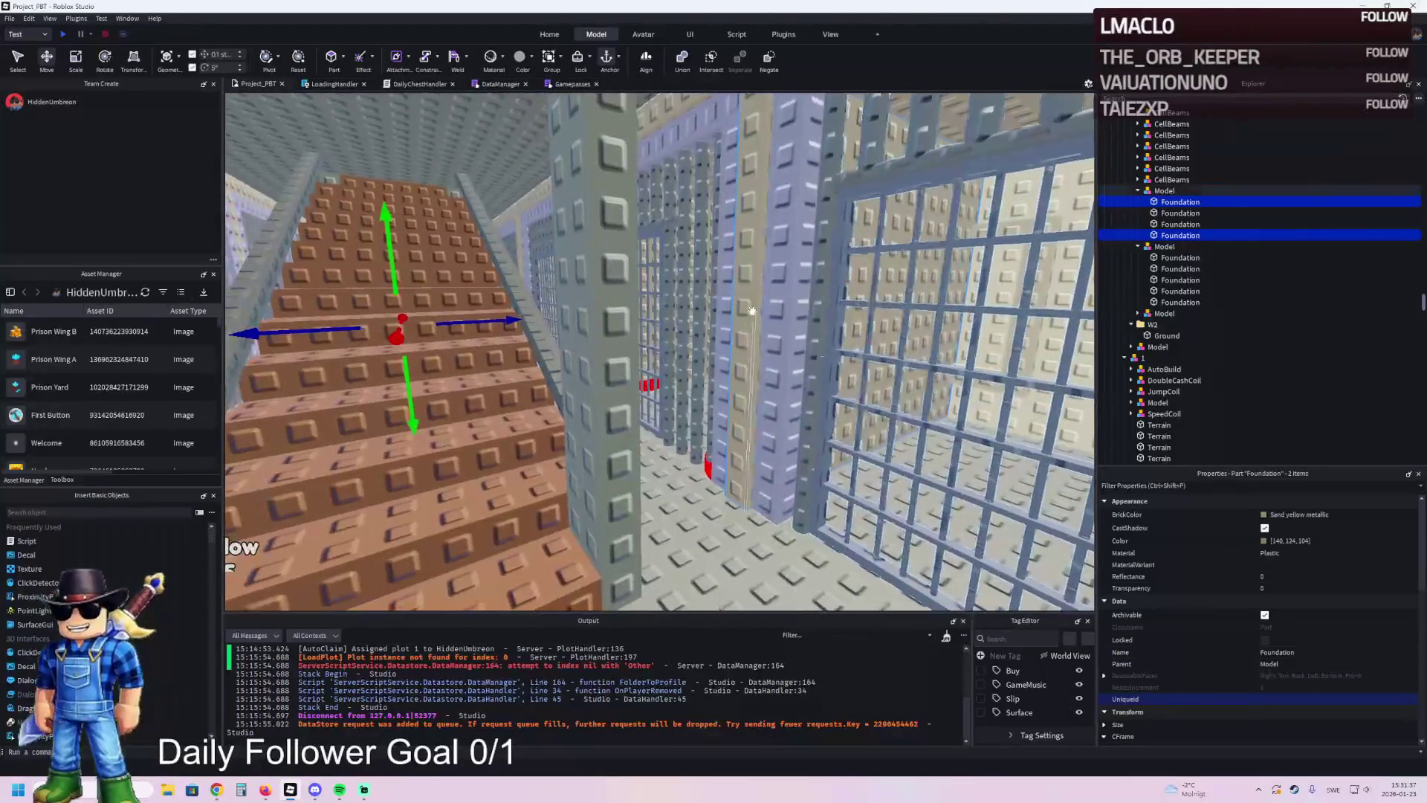
key(d)
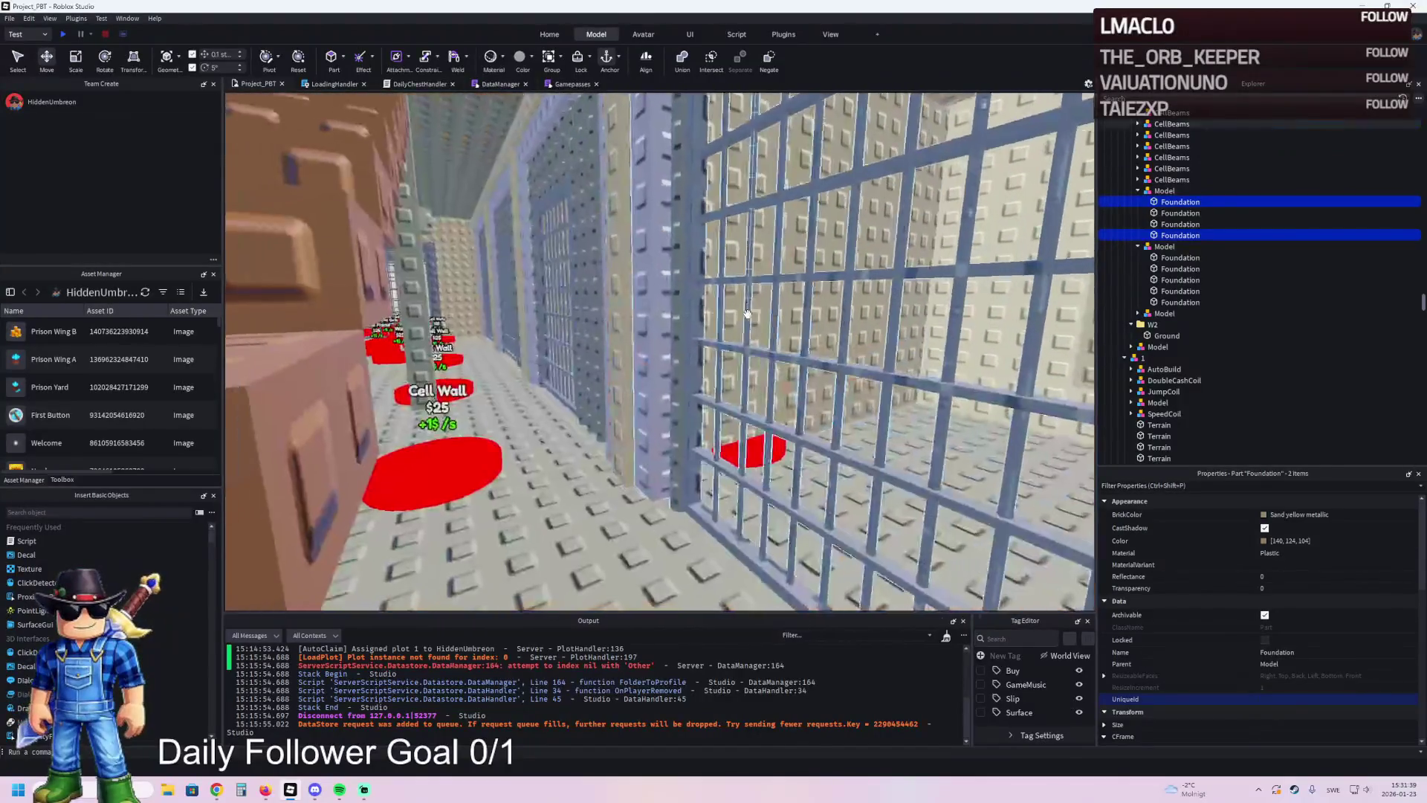
ctrl+click(878, 274)
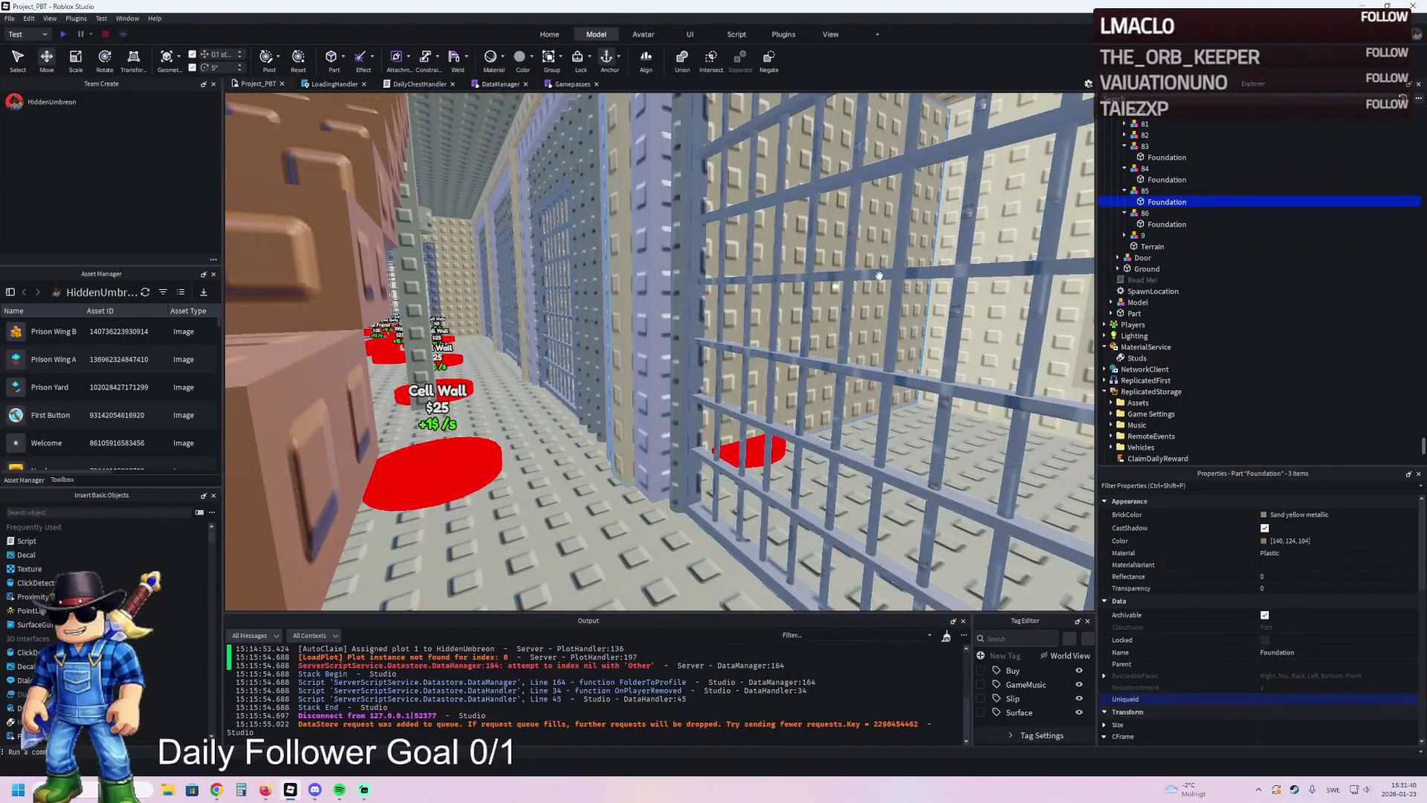
- Duplicate wall model 86 twice, creating models 87 and 88
click(1144, 214)
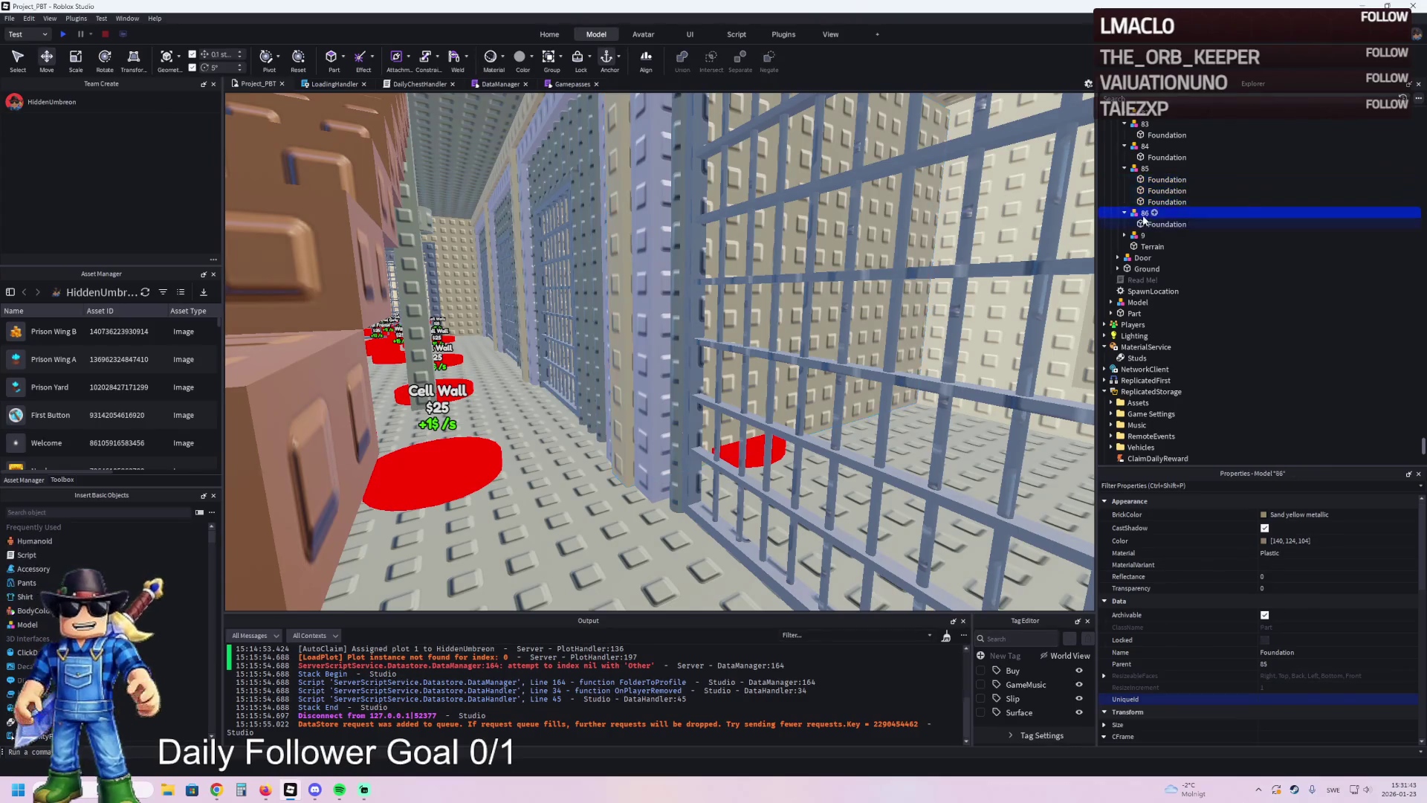
key(ctrl+d)
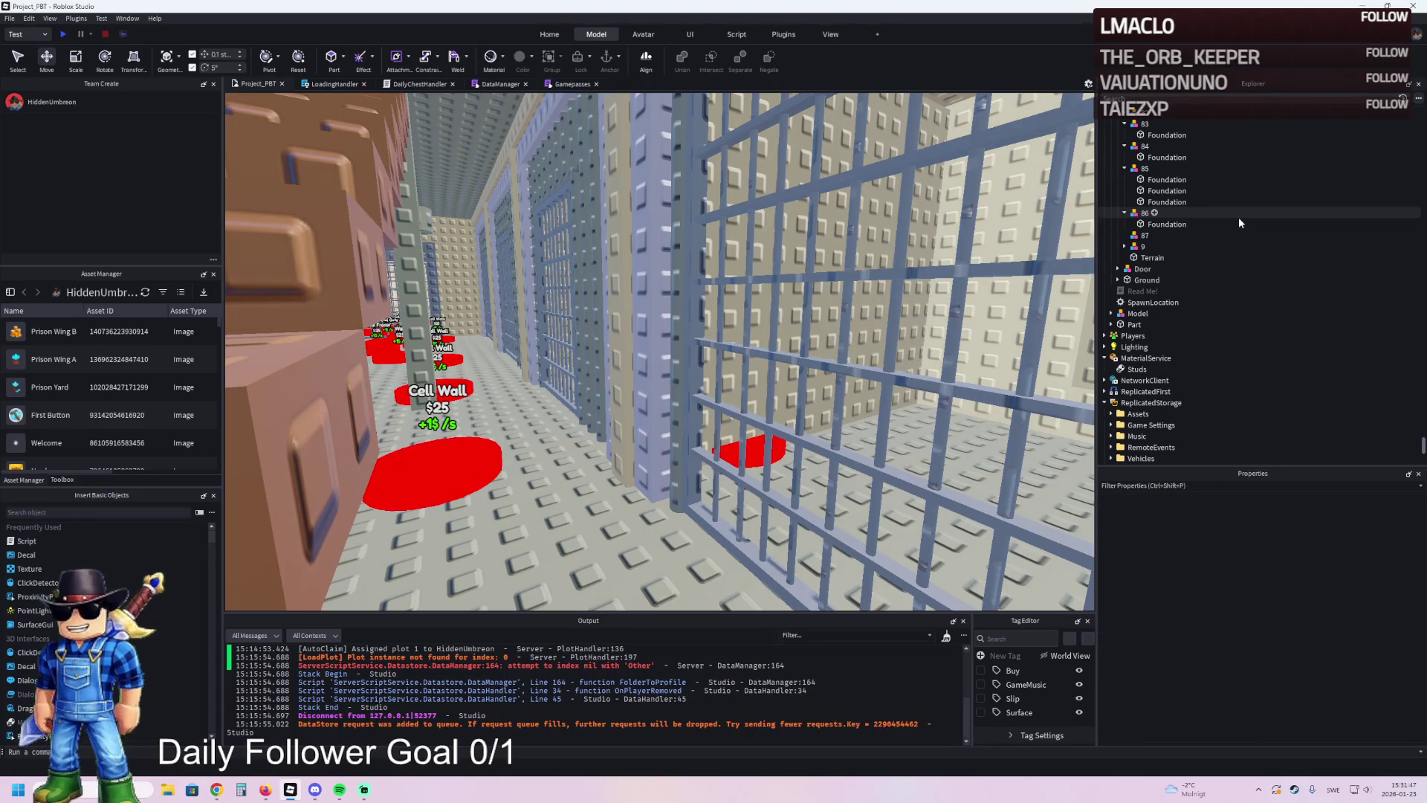
click(1212, 235)
key(ctrl+d)
key(F2)
text(88)
key(Return)
- Move the third Foundation piece from model 85 into model 88
click(1170, 201)
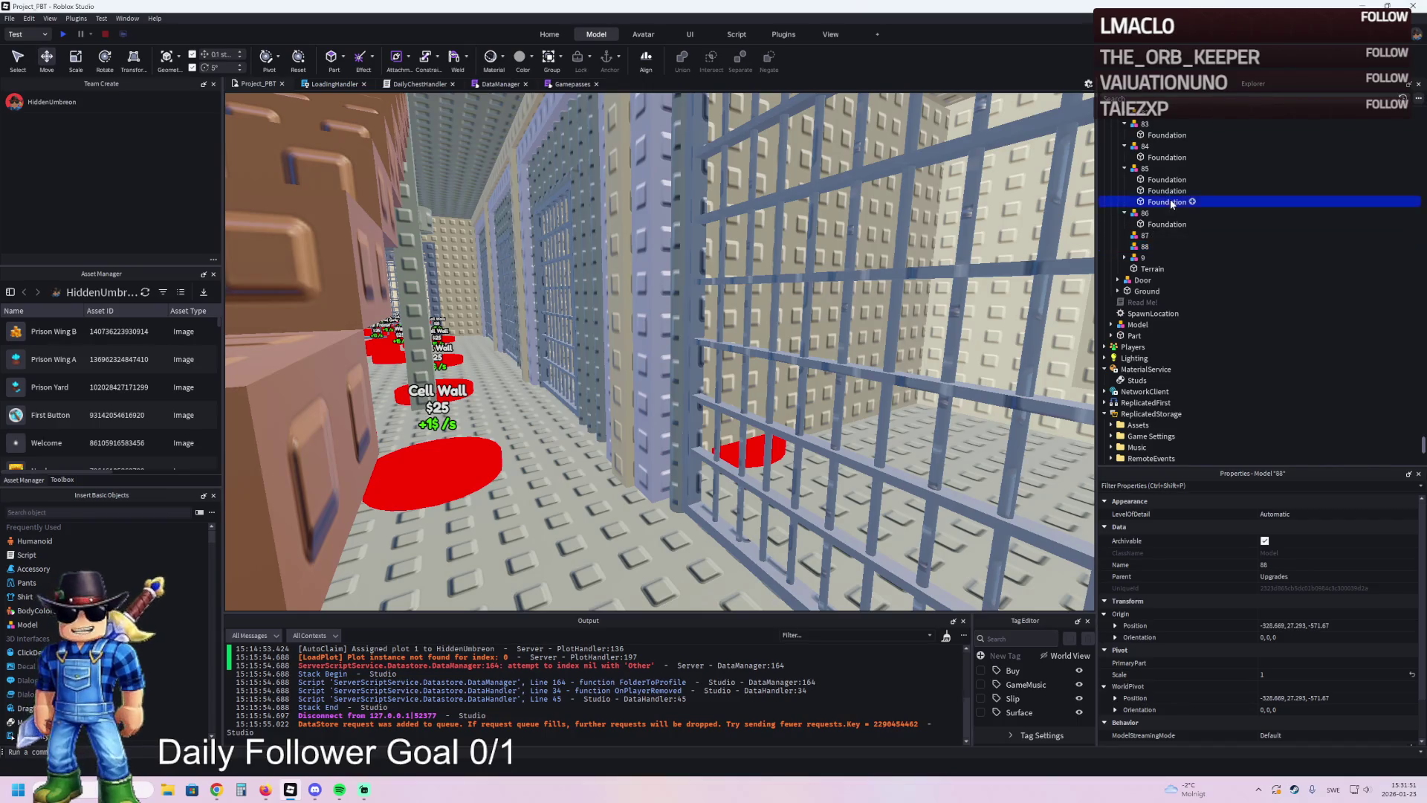
key(f)
drag(1170, 201, 1156, 246)
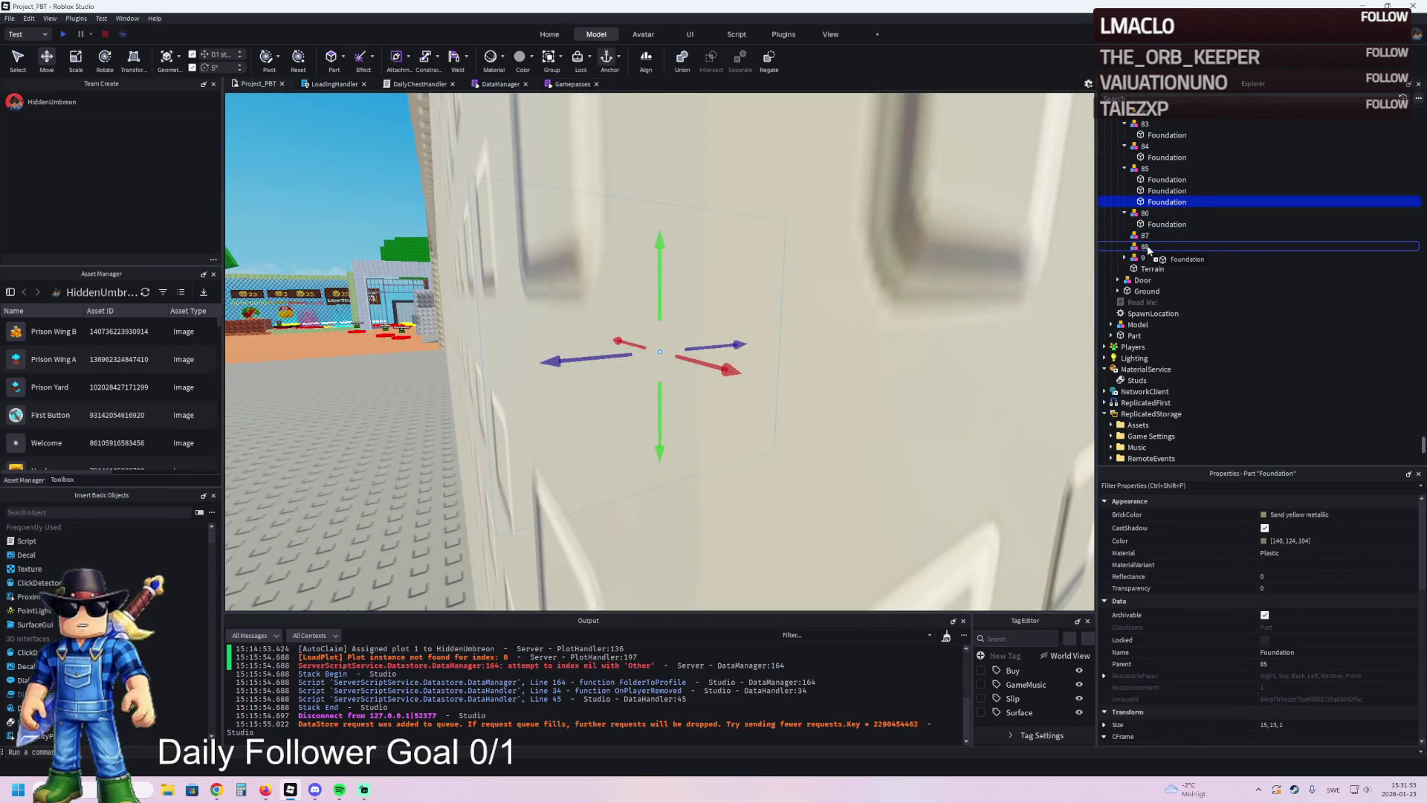
click(1151, 193)
scroll(795, 202, down, 5)
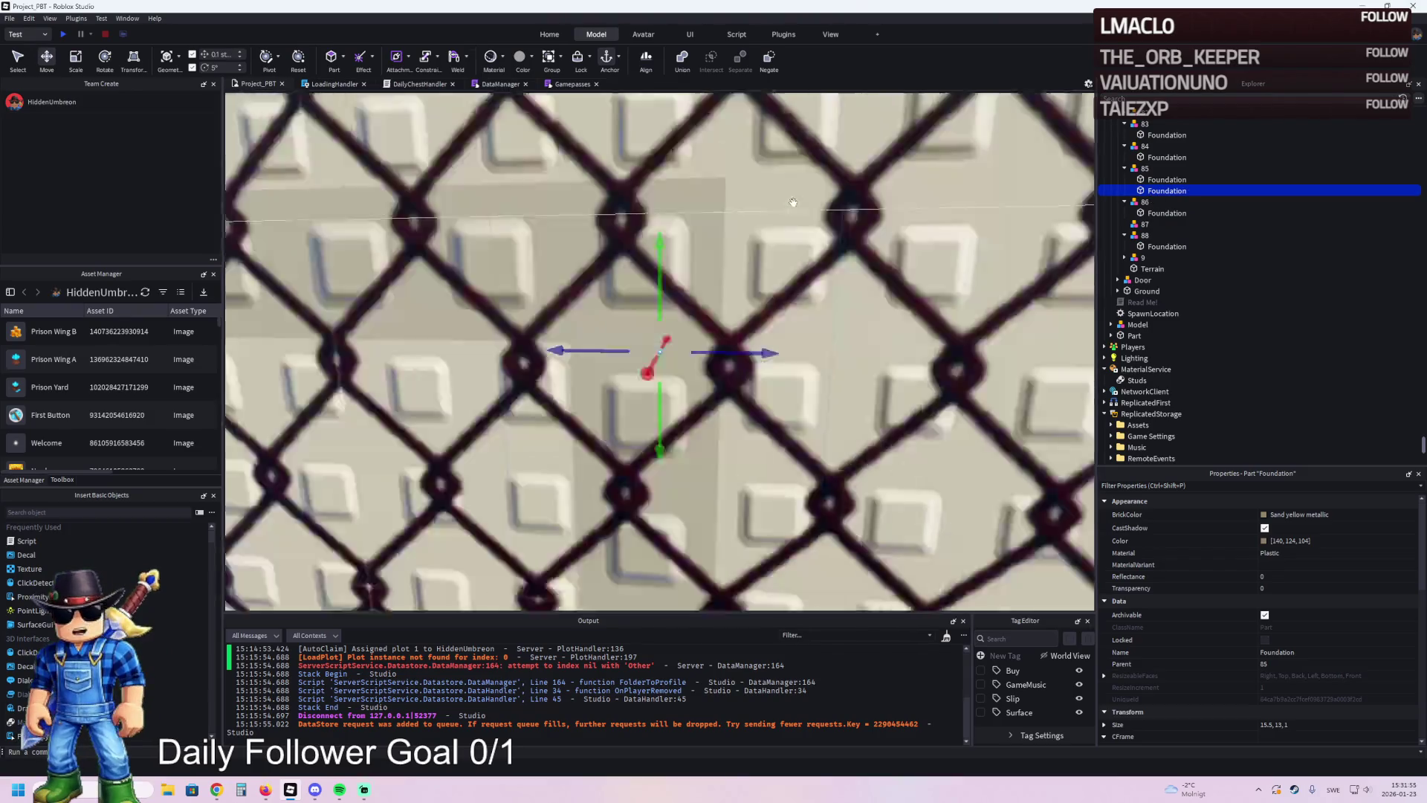
scroll(795, 203, down, 5)
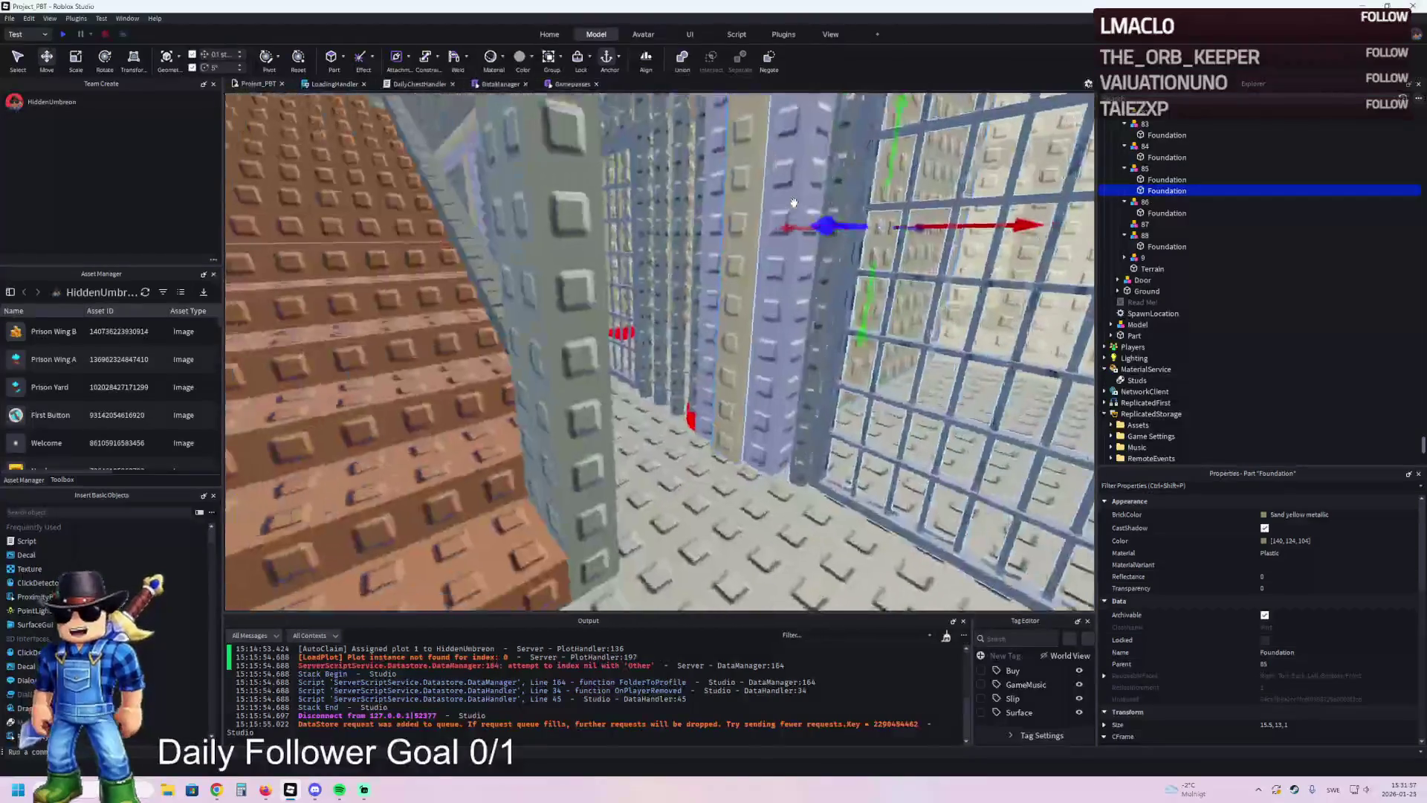
double_click(1148, 227)
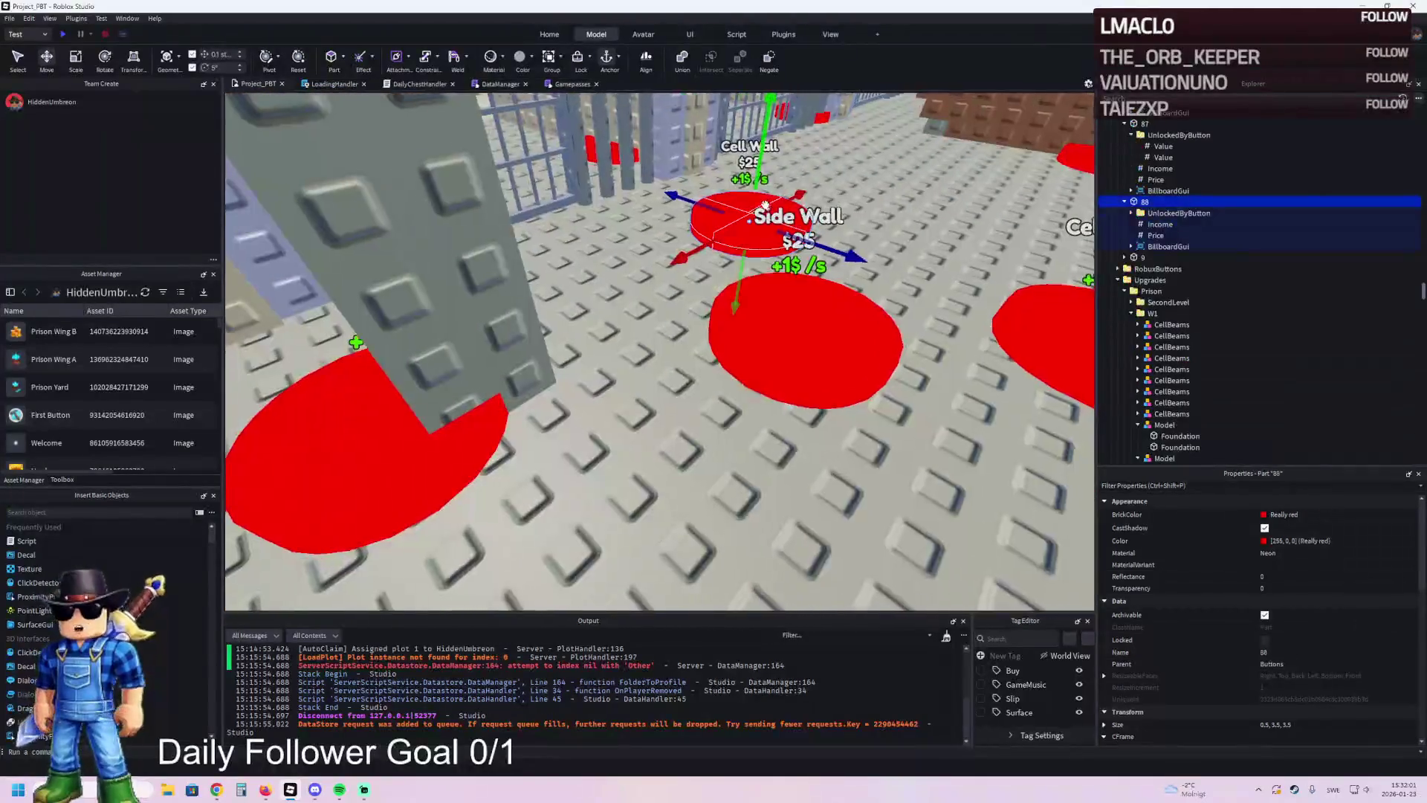
- Drag a Foundation piece into wall model 87
scroll(765, 205, down, 3)
scroll(818, 186, up, 8)
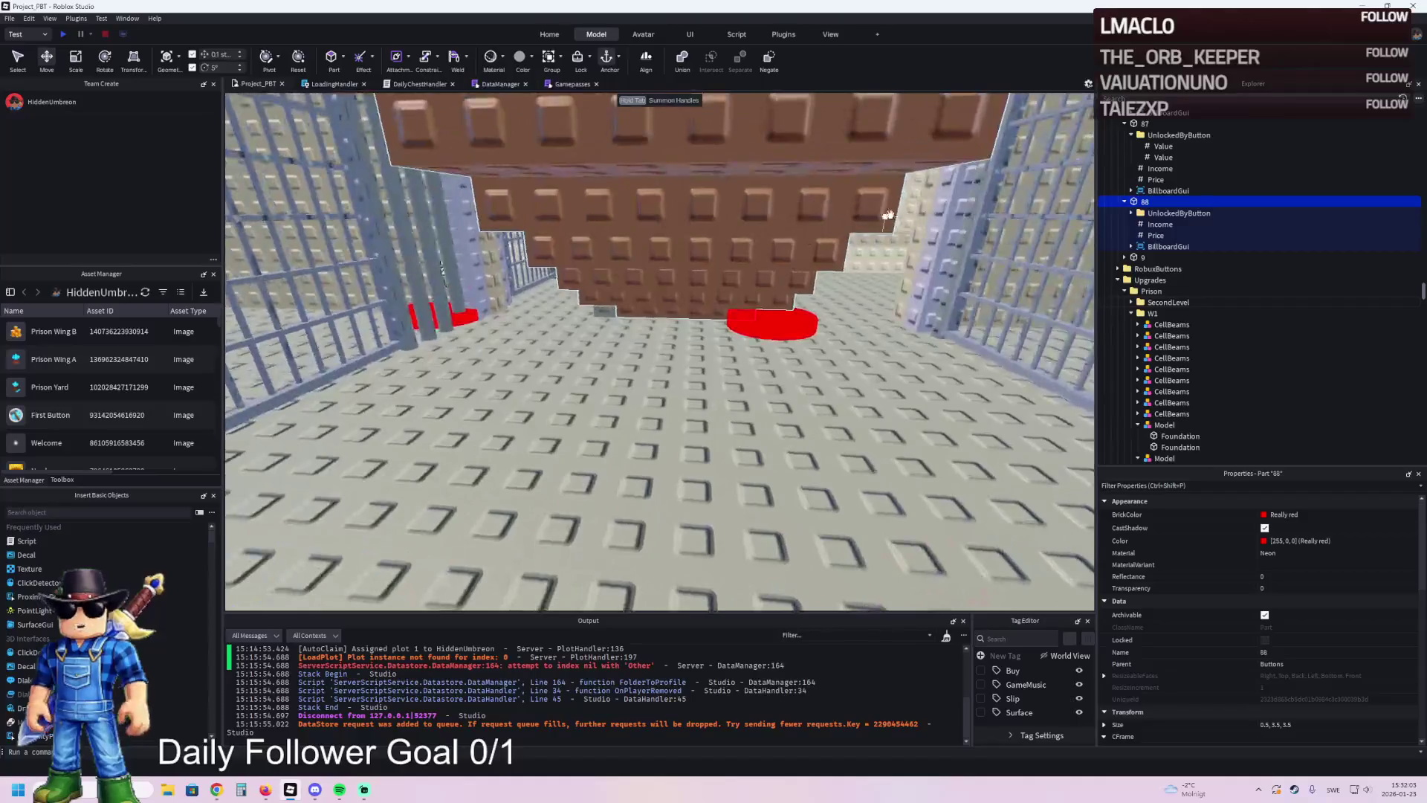
click(917, 244)
mouse_move(1148, 217)
mouse_down()
mouse_move(1151, 190)
mouse_move(1149, 214)
mouse_up()
- Check button 88's unlock values and collapse the tree back to TemplatePlot
scroll(654, 371, up, 5)
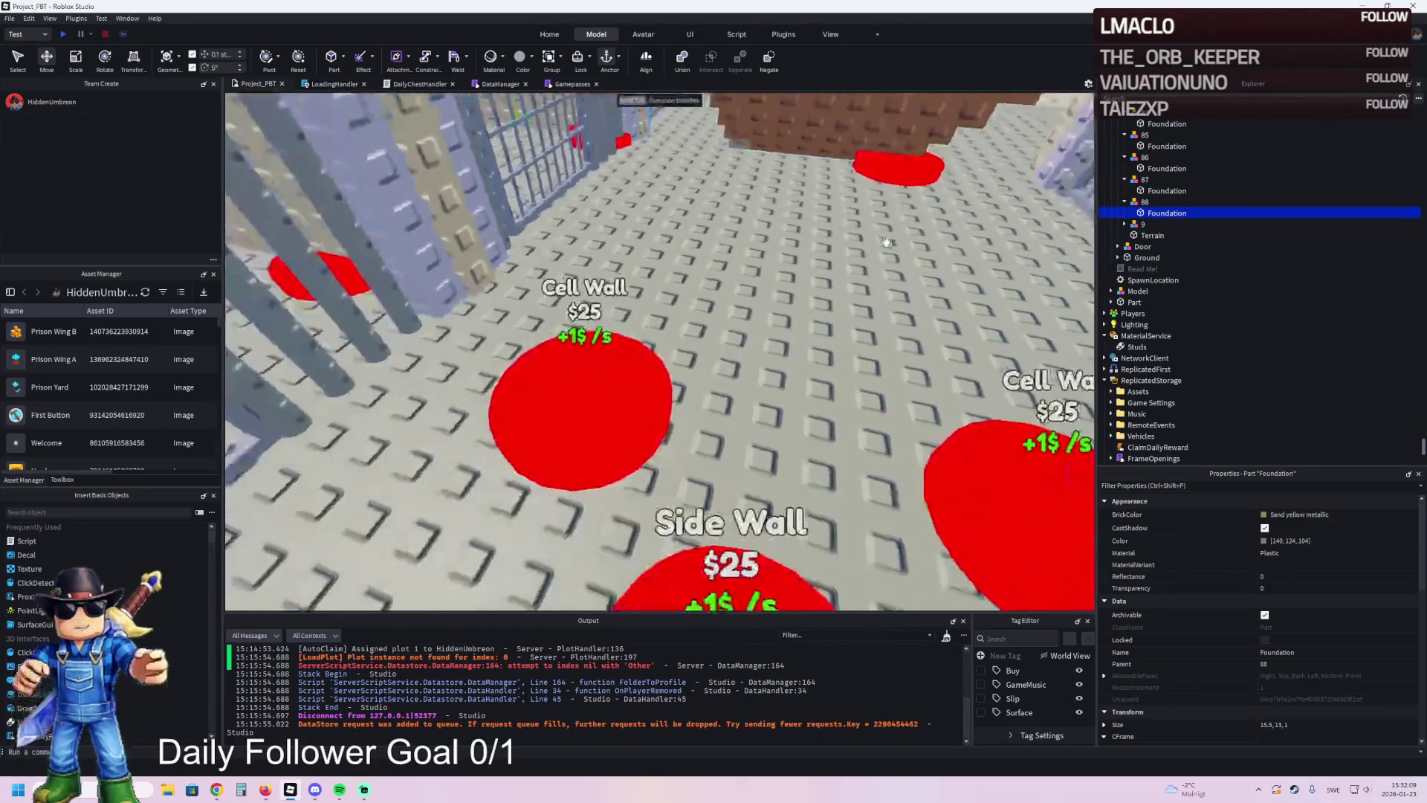
click(651, 390)
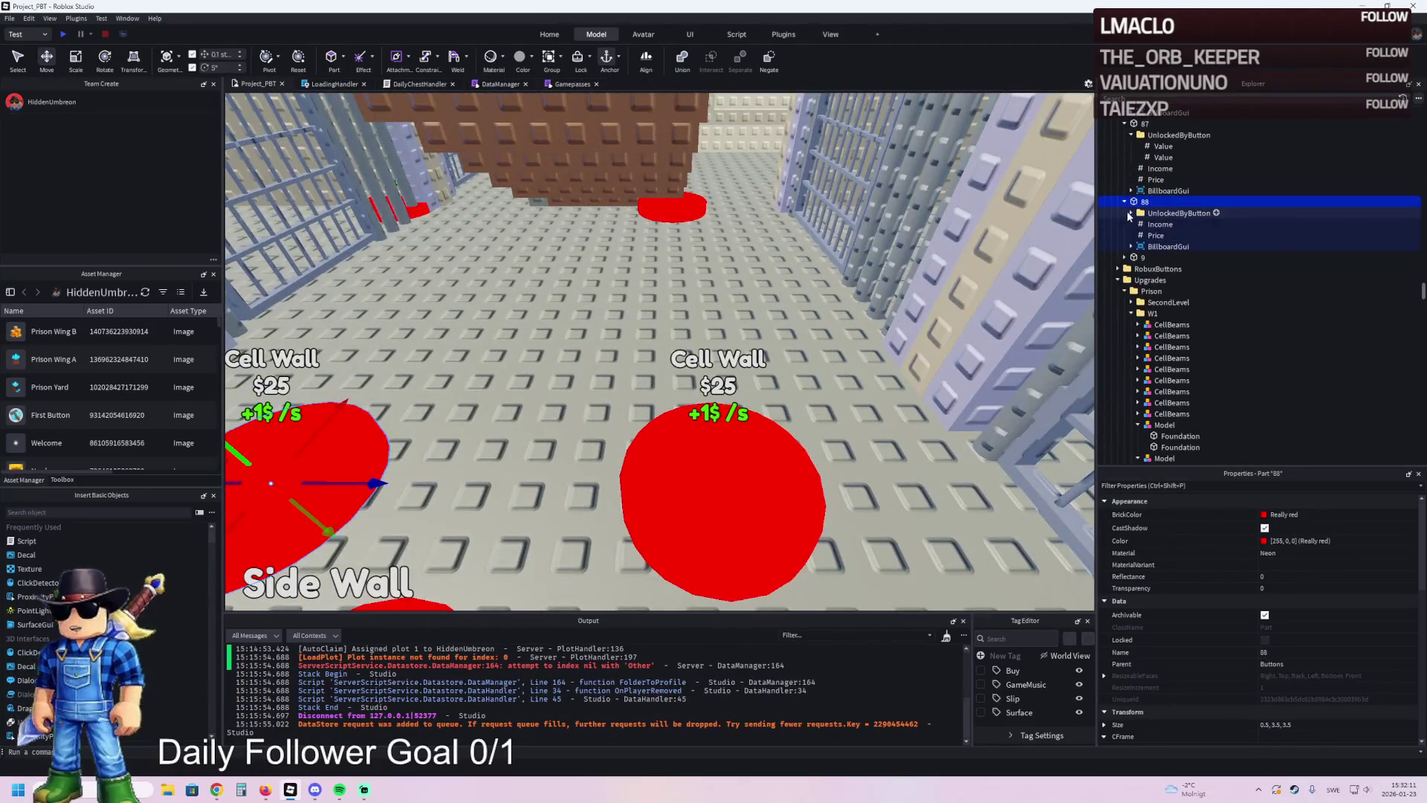
click(1153, 224)
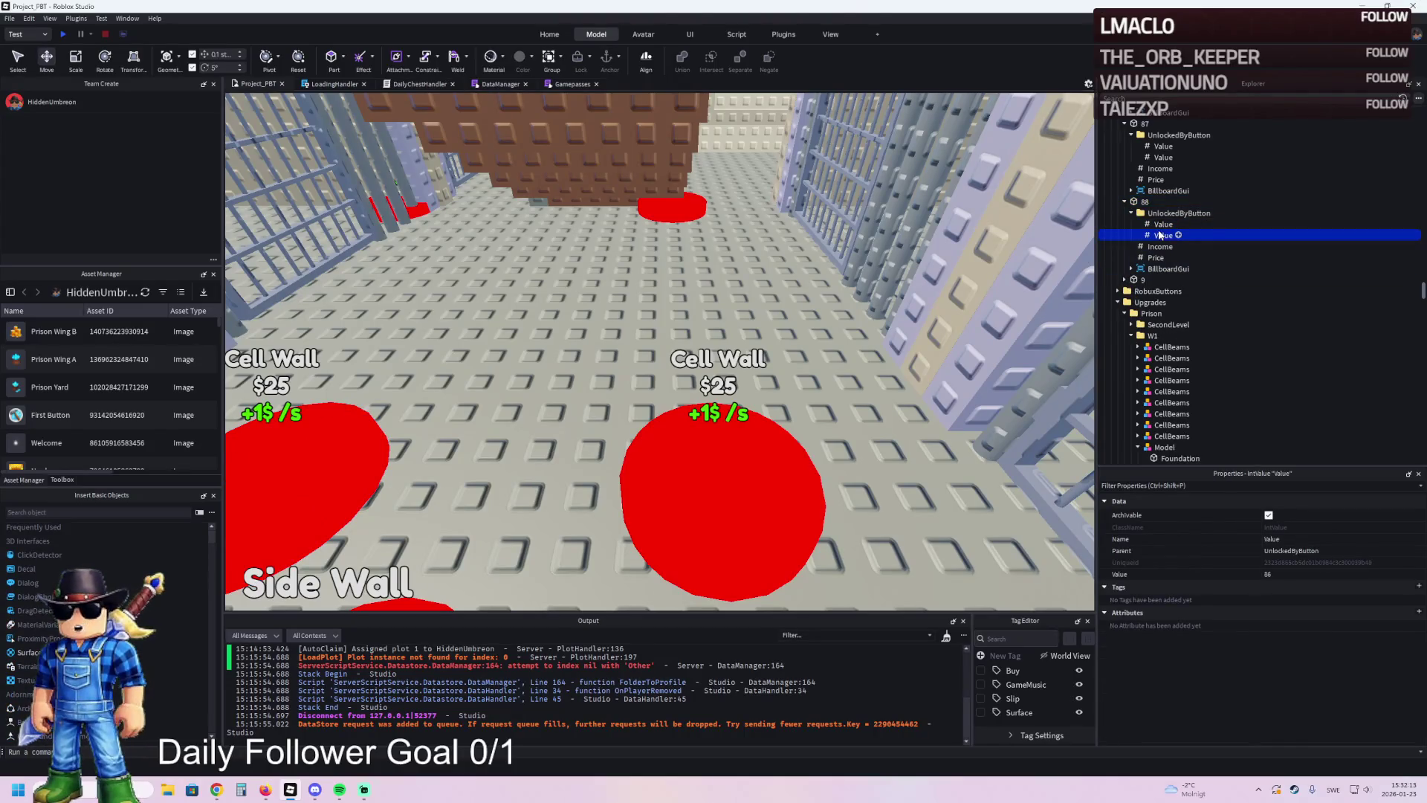
key(Left)
key(Left)
key(Left)
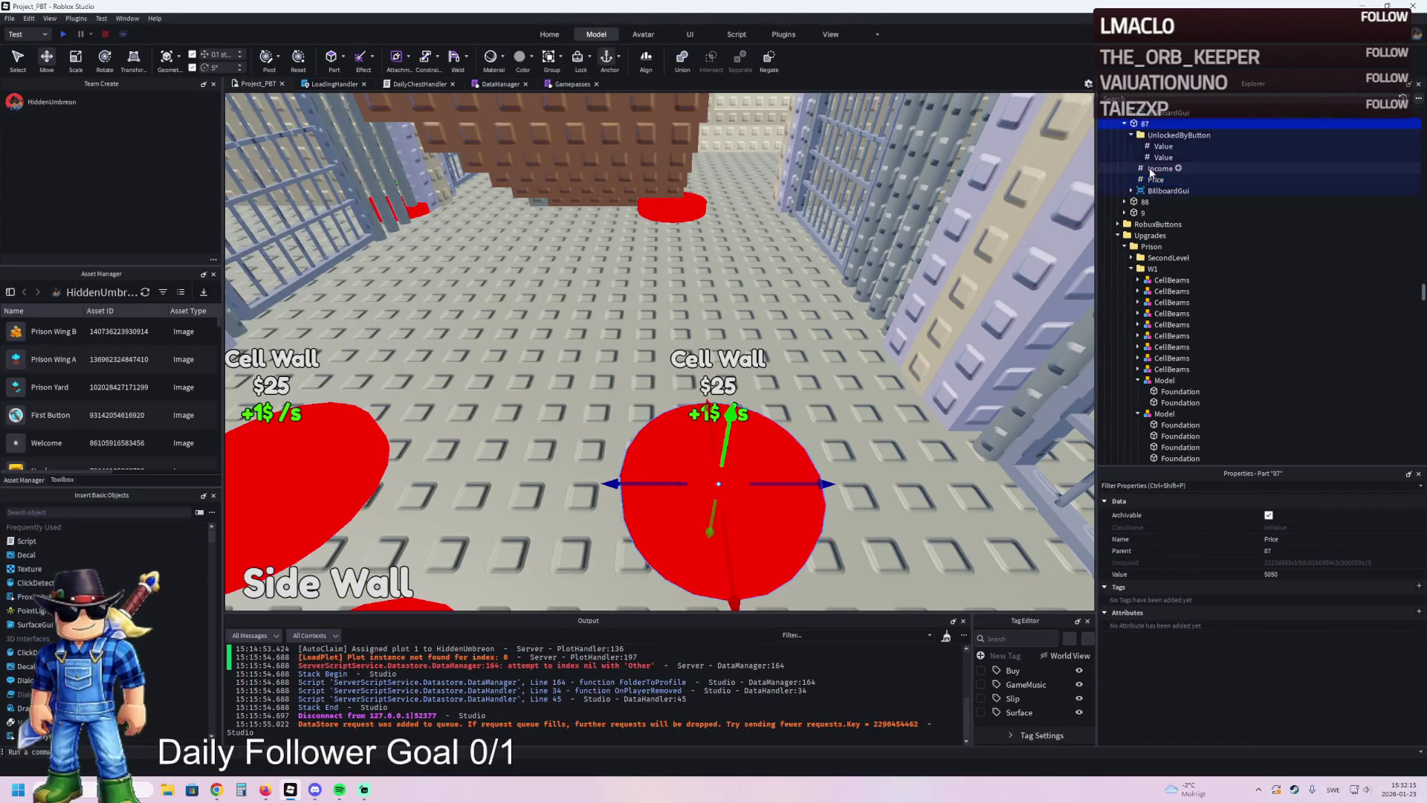
key(Left)
key(Left)
key(Left)
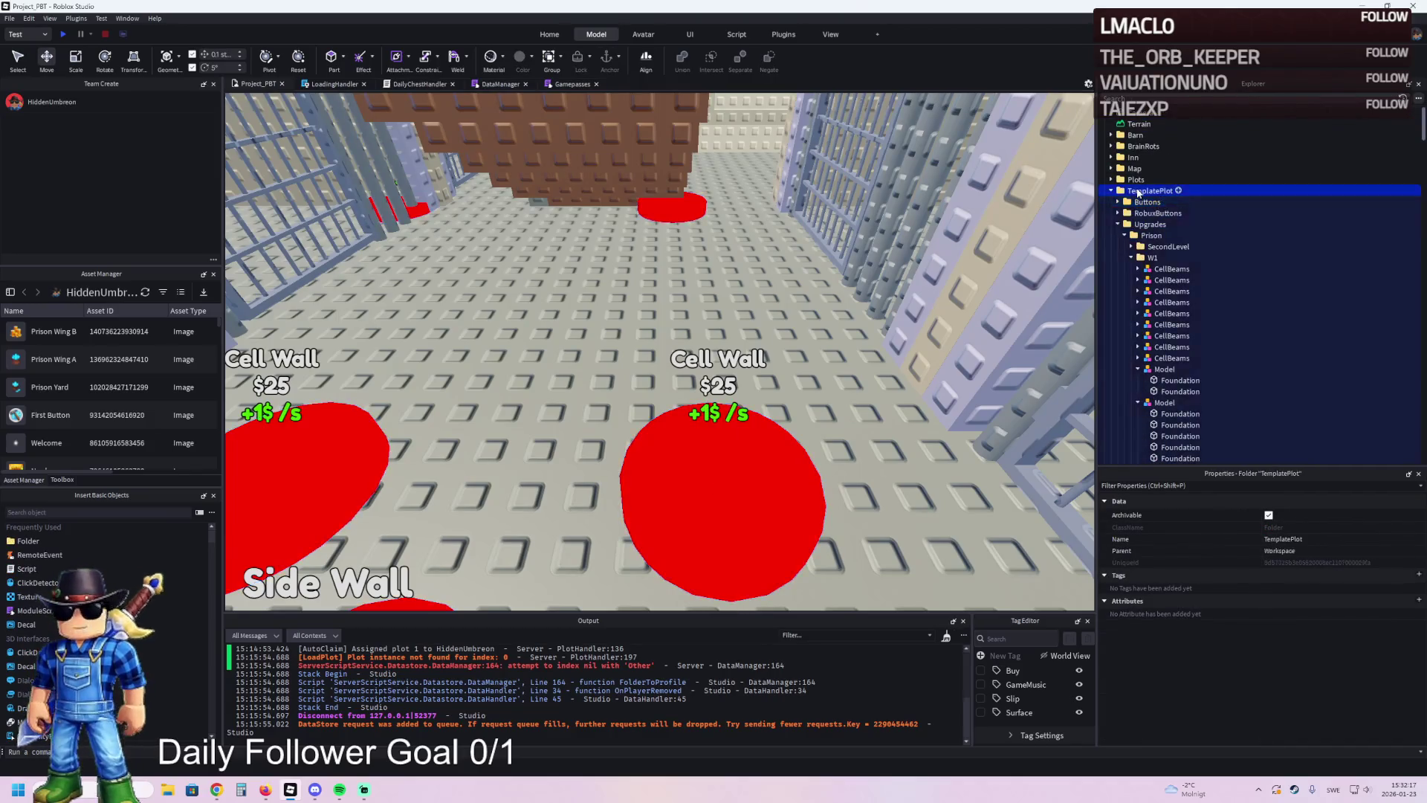
- Store TemplatePlot in ReplicatedStorage, play-test walking toward the Cell Walls pad, then stop
drag(1141, 316, 1141, 314)
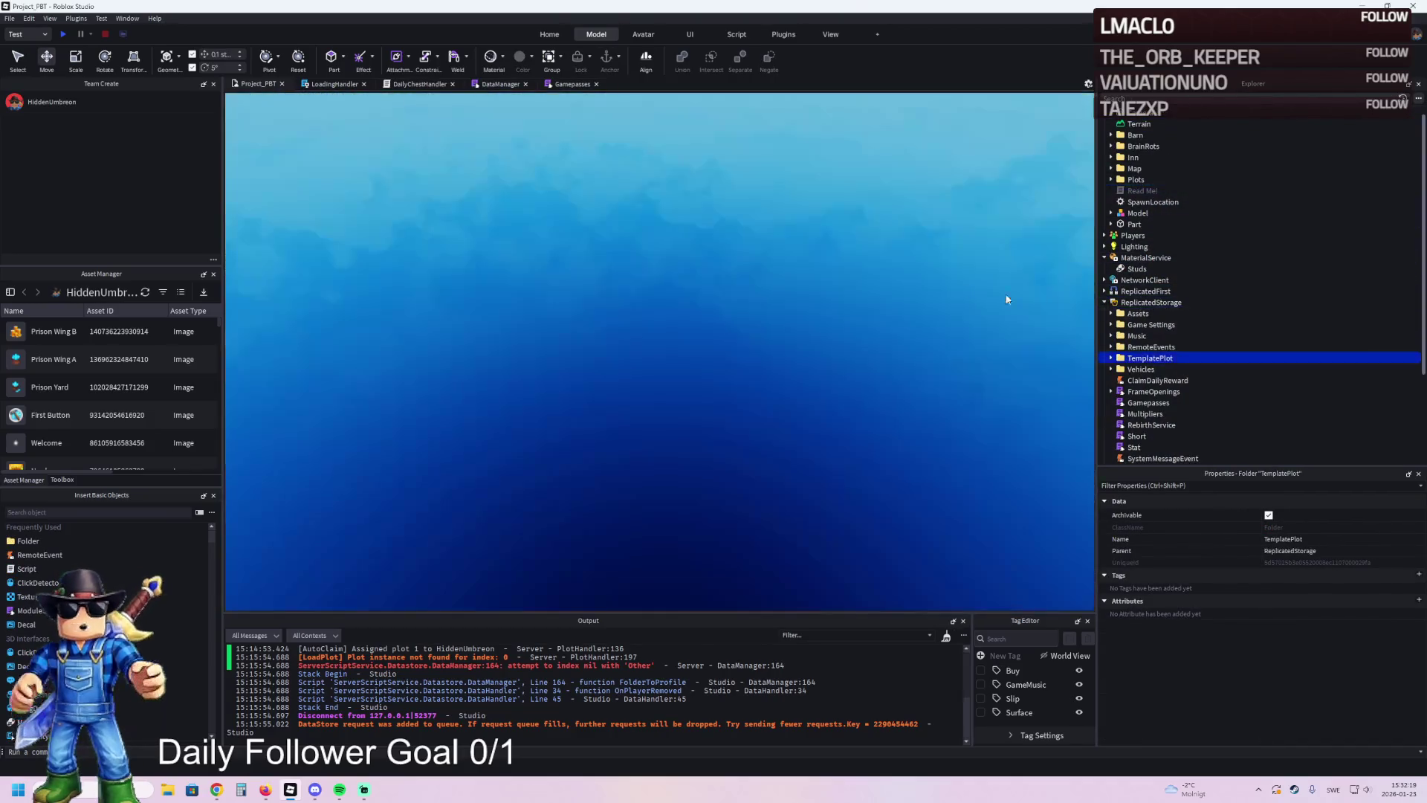
key(F5)
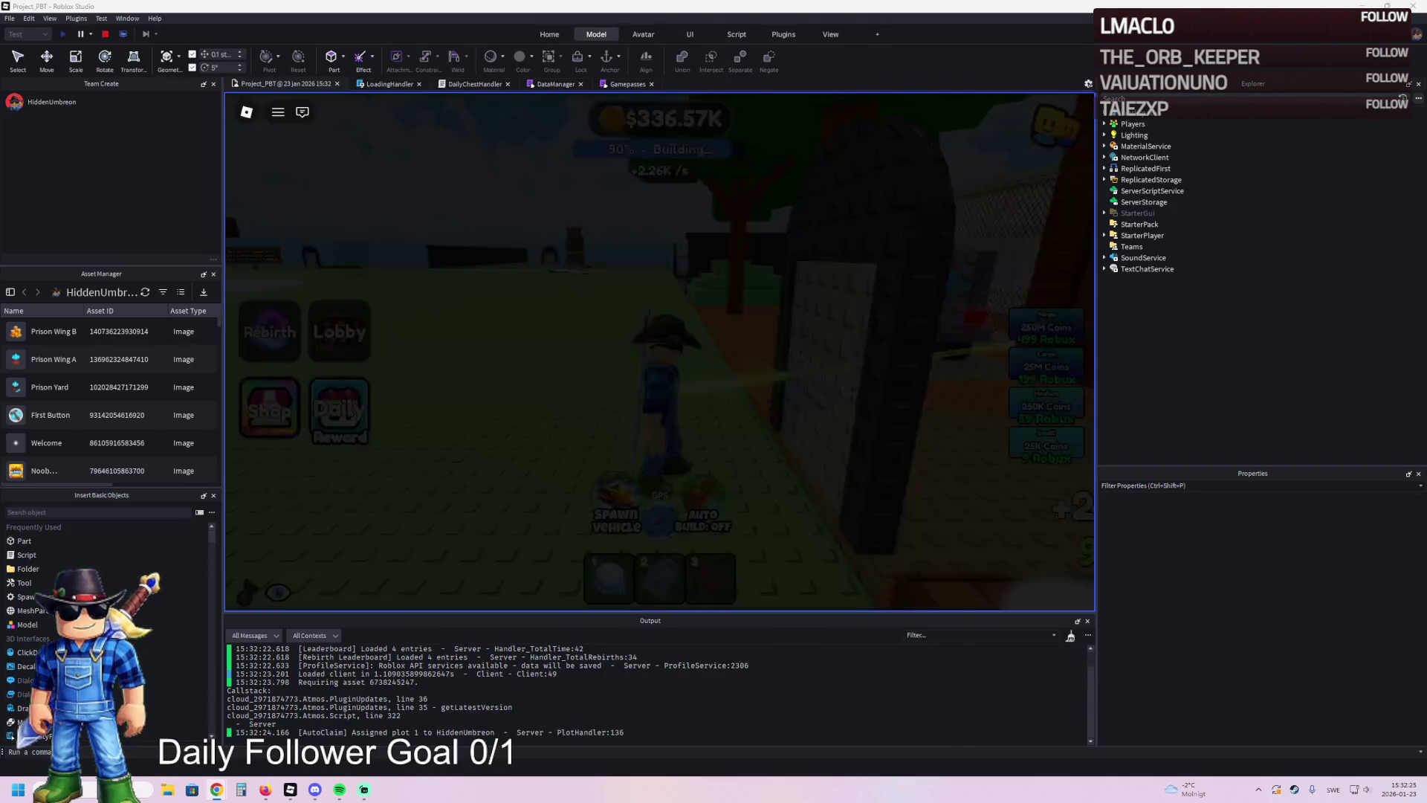
key(w)
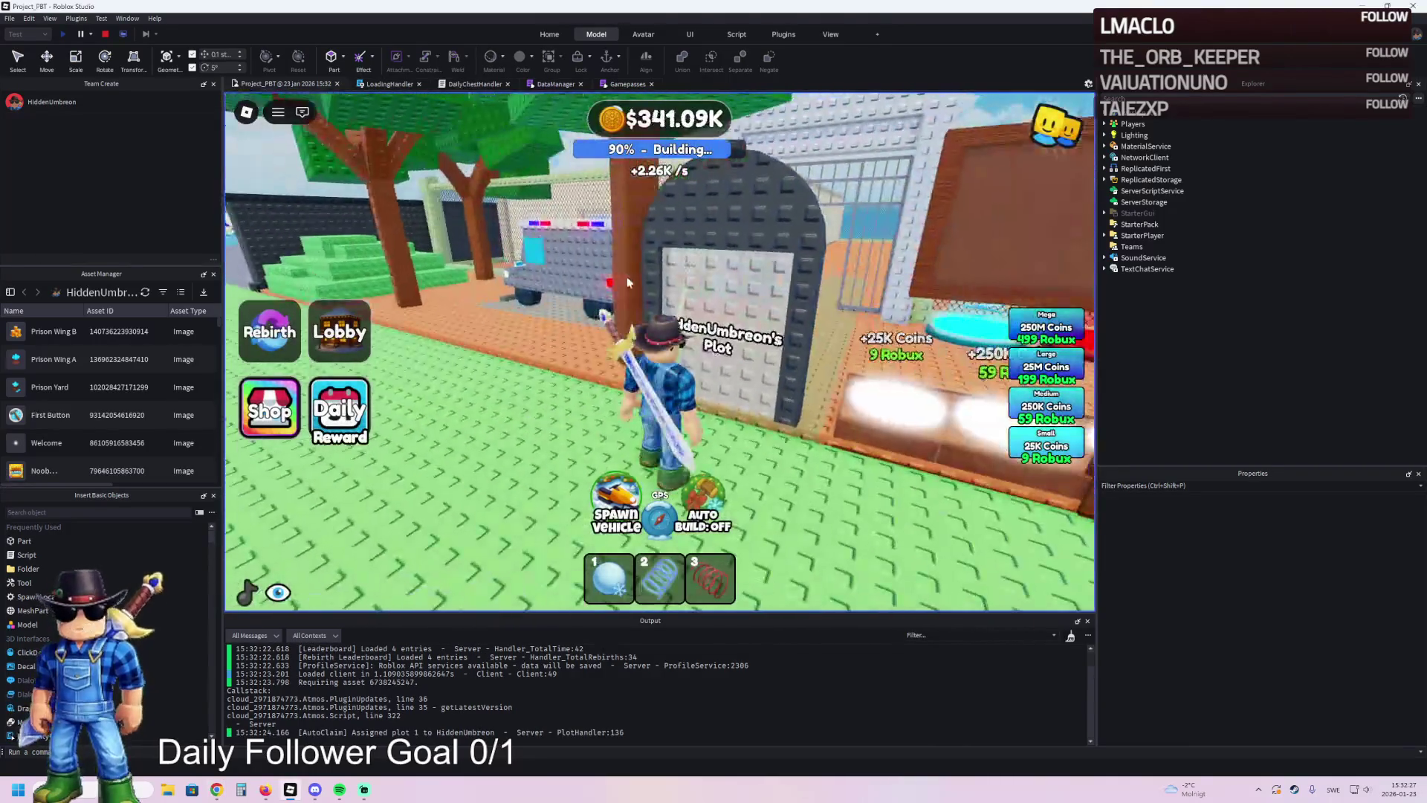
key(w)
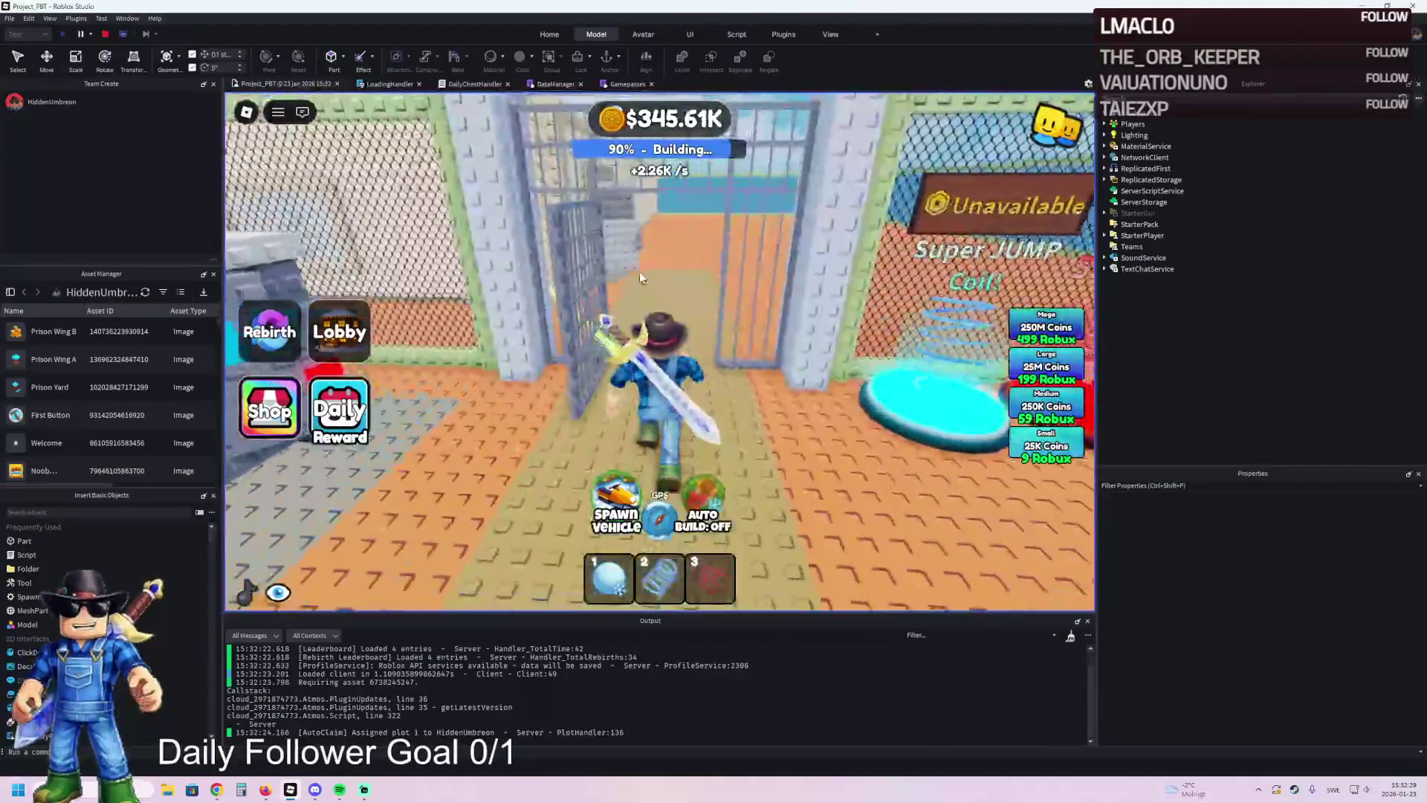
key(w)
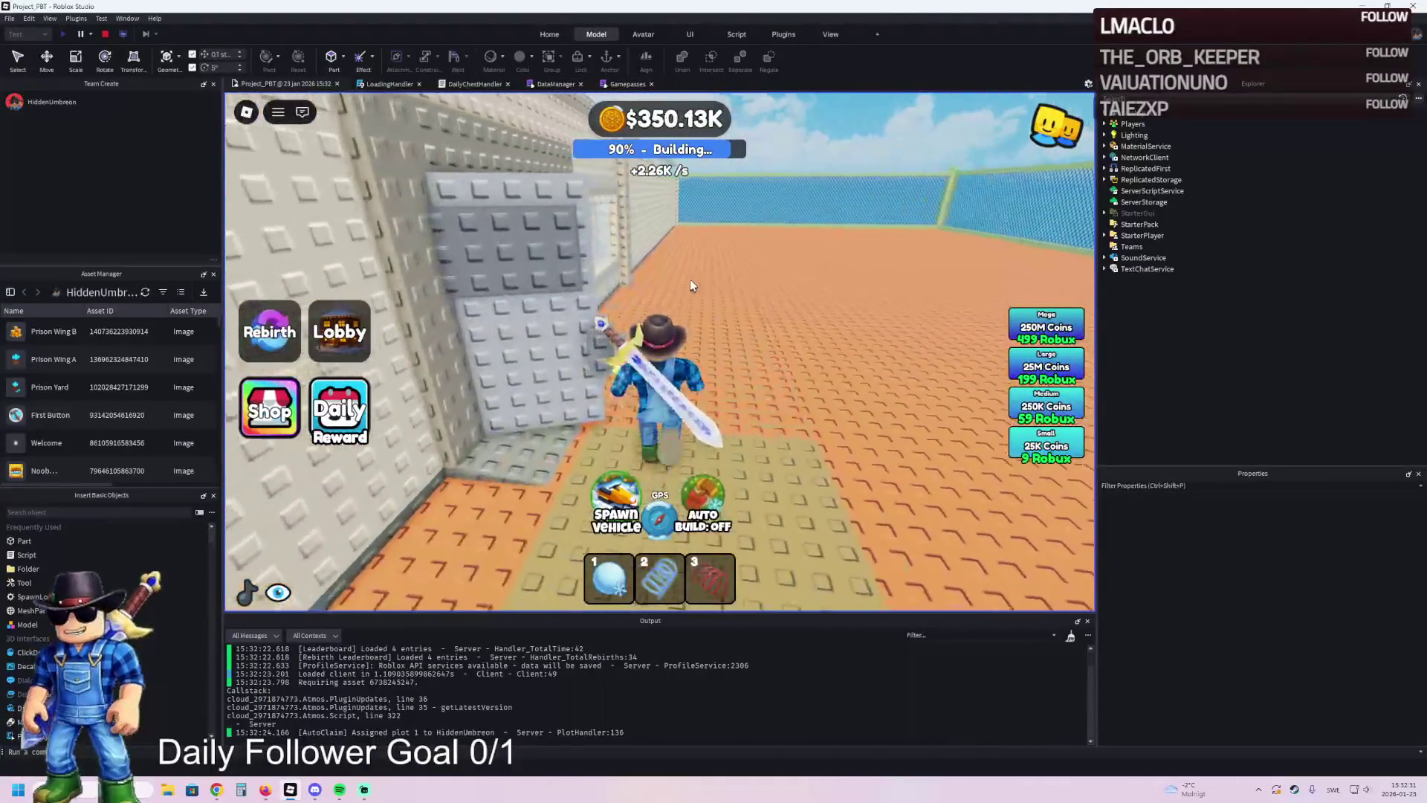
key(w)
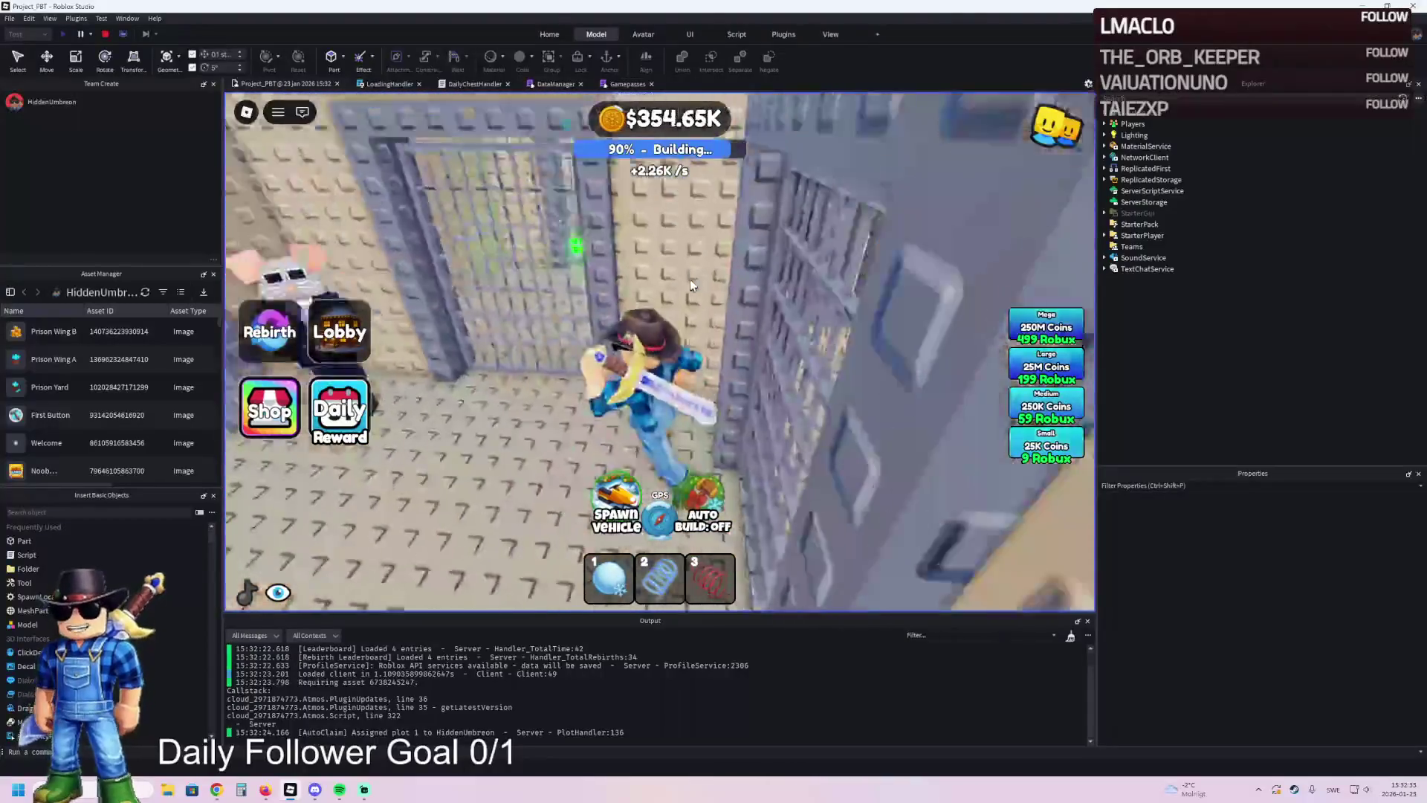
key(w)
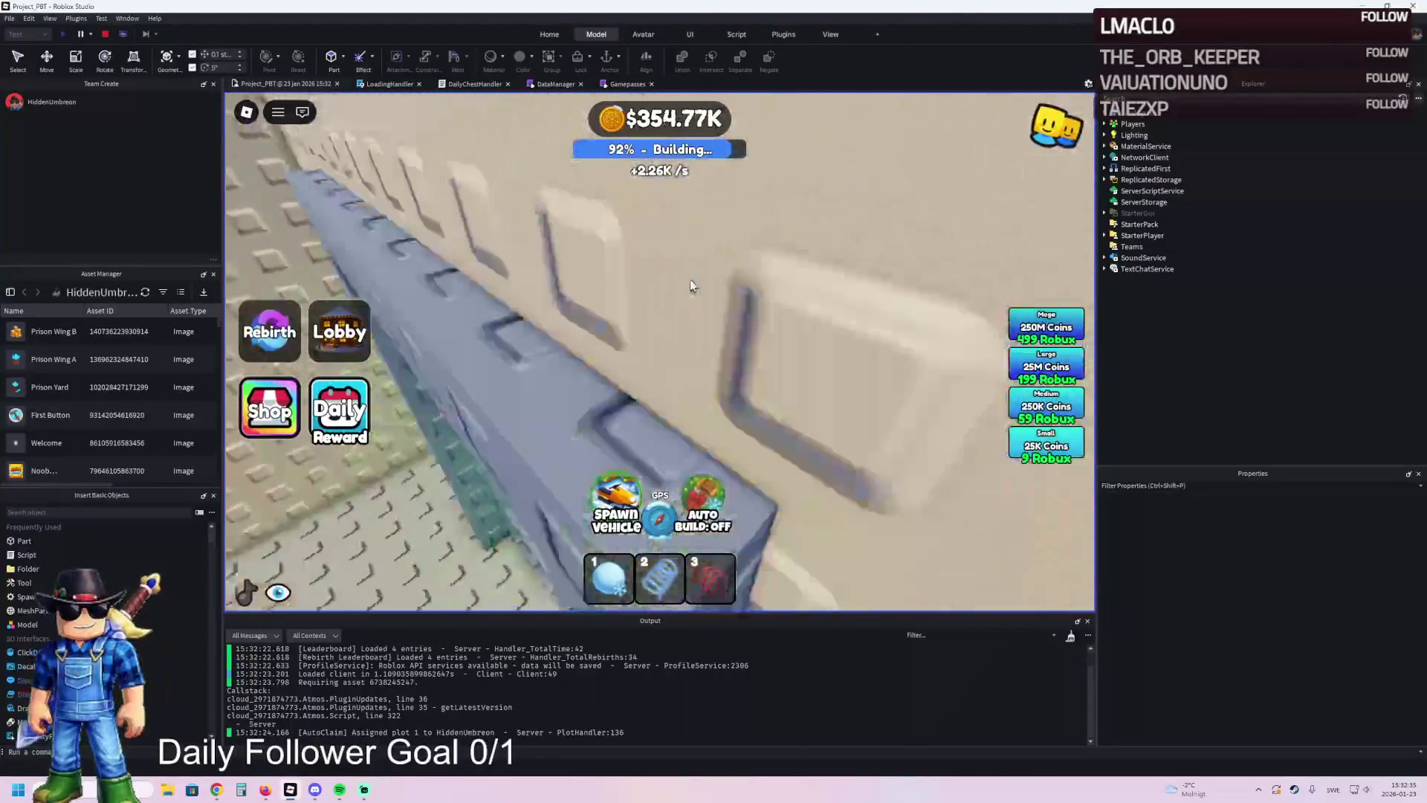
key(d)
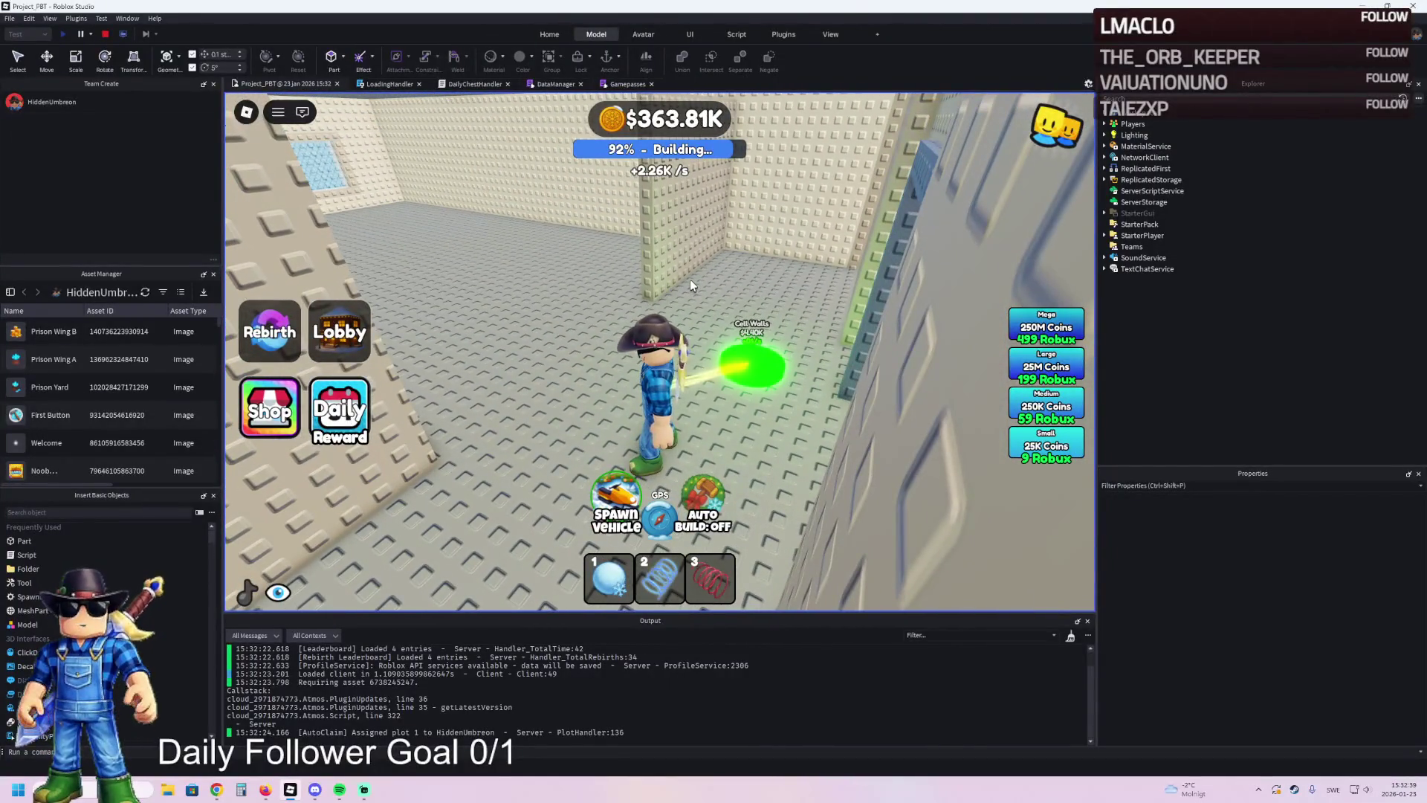
click(110, 35)
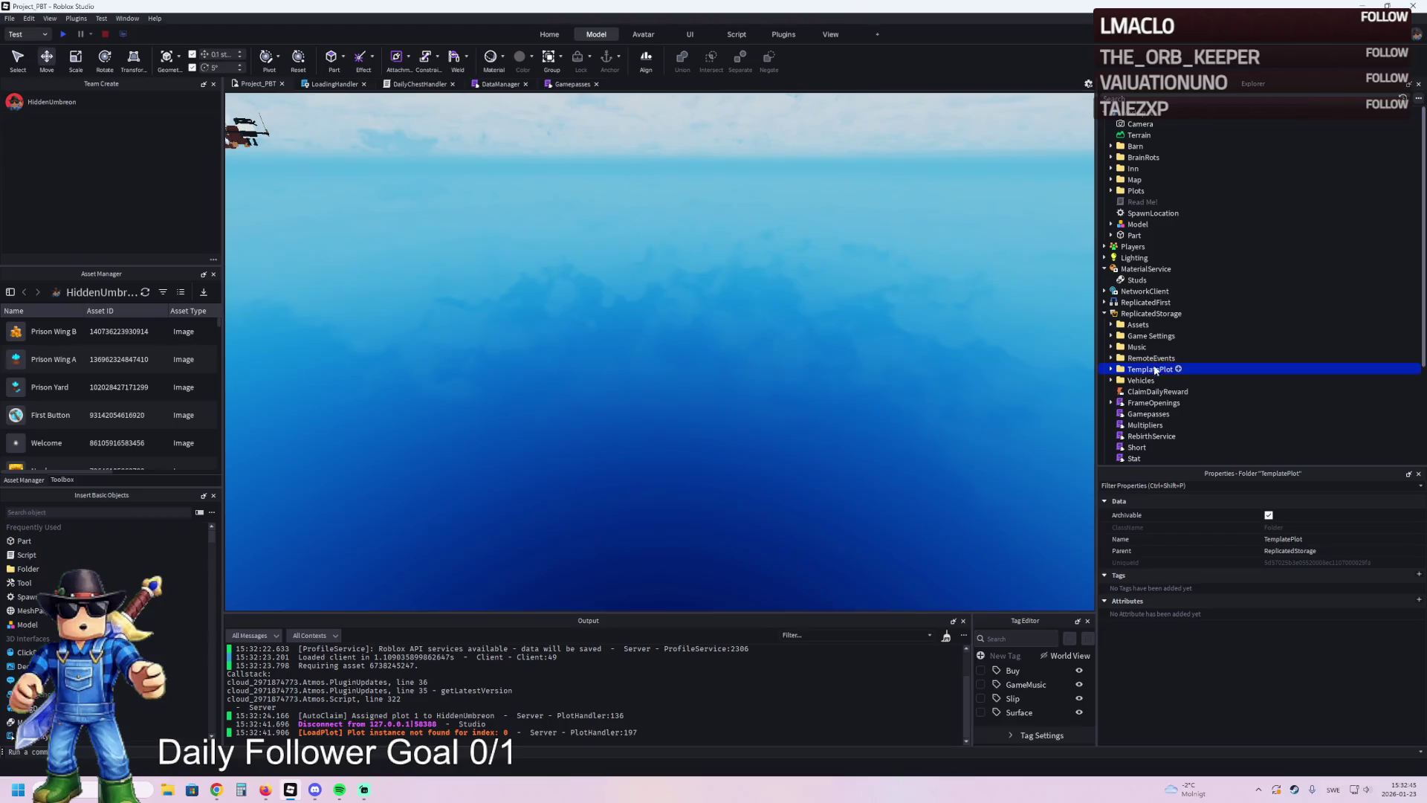
- Move TemplatePlot back into Workspace and select the CW1 cell-wall model from the scene
double_click(1150, 369)
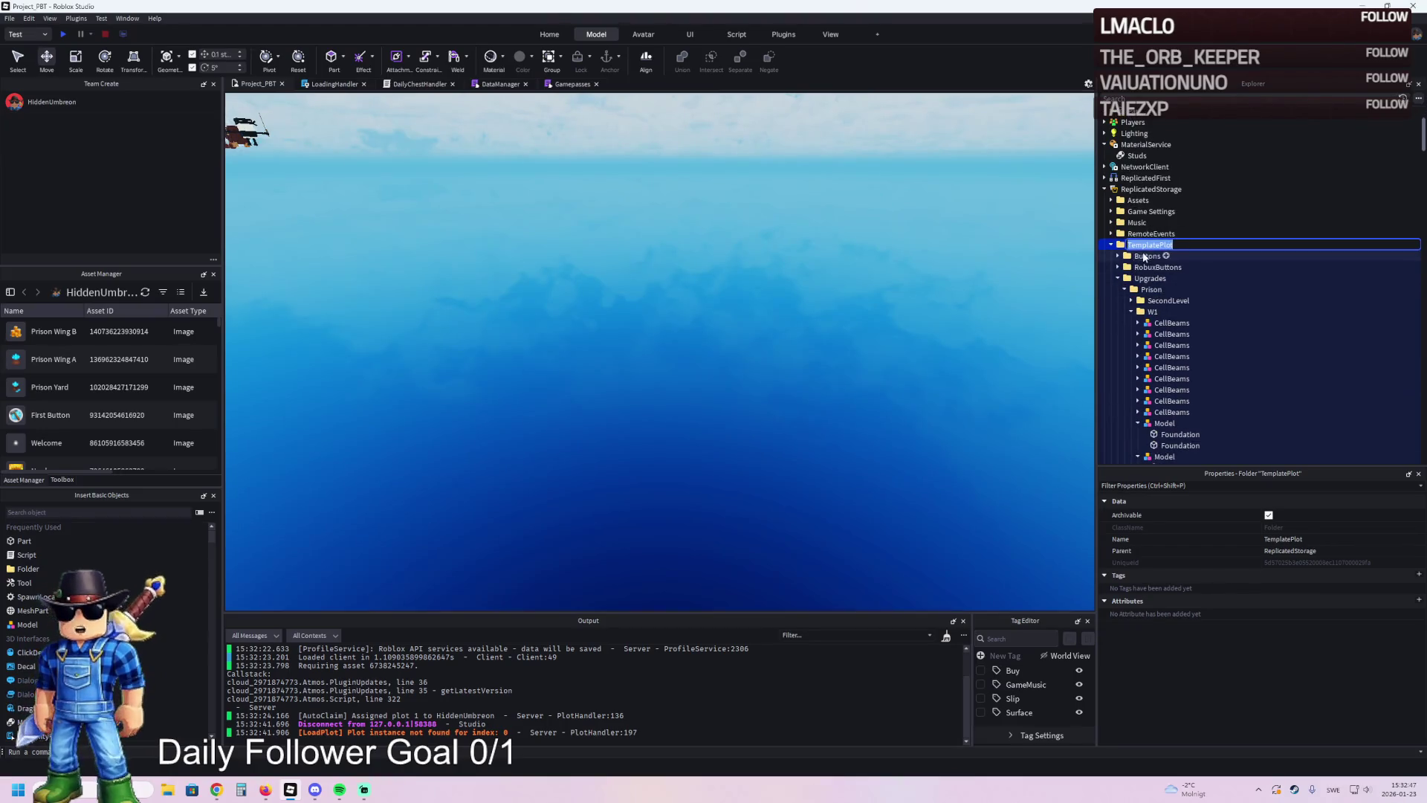
drag(1144, 256, 940, 271)
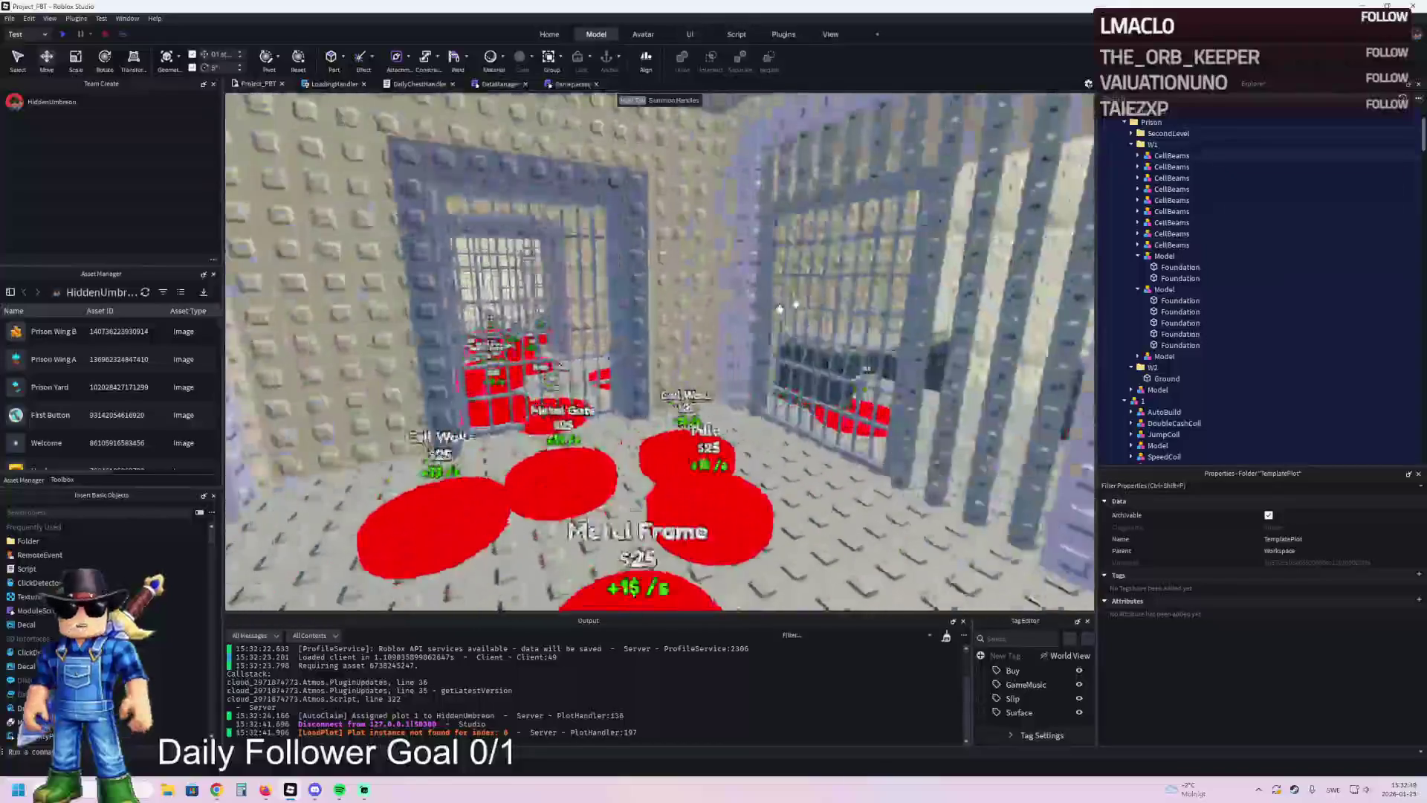
click(778, 307)
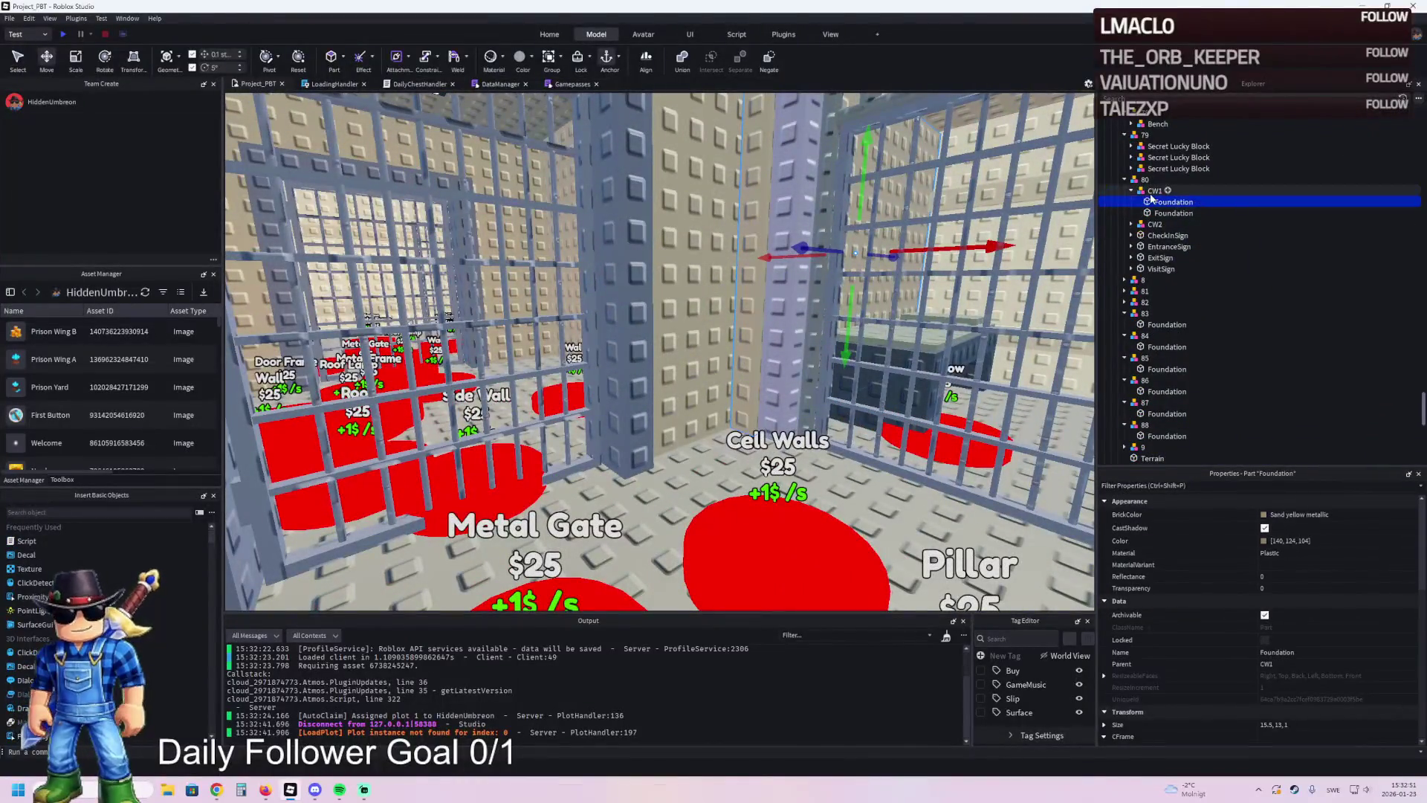
click(1152, 191)
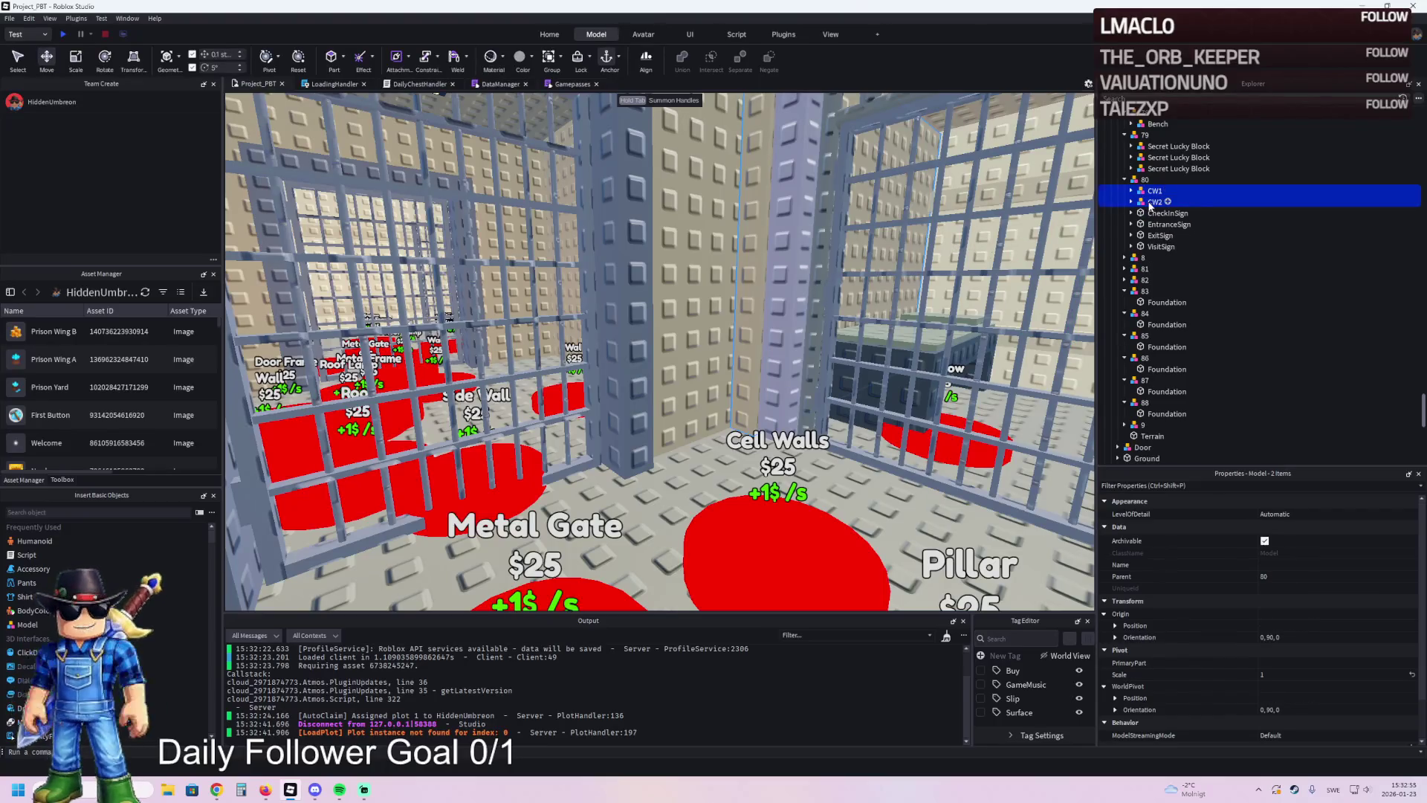
- Locate CW2 under upgrade 80, frame it, and select Cell Walls button part 81
key(Delete)
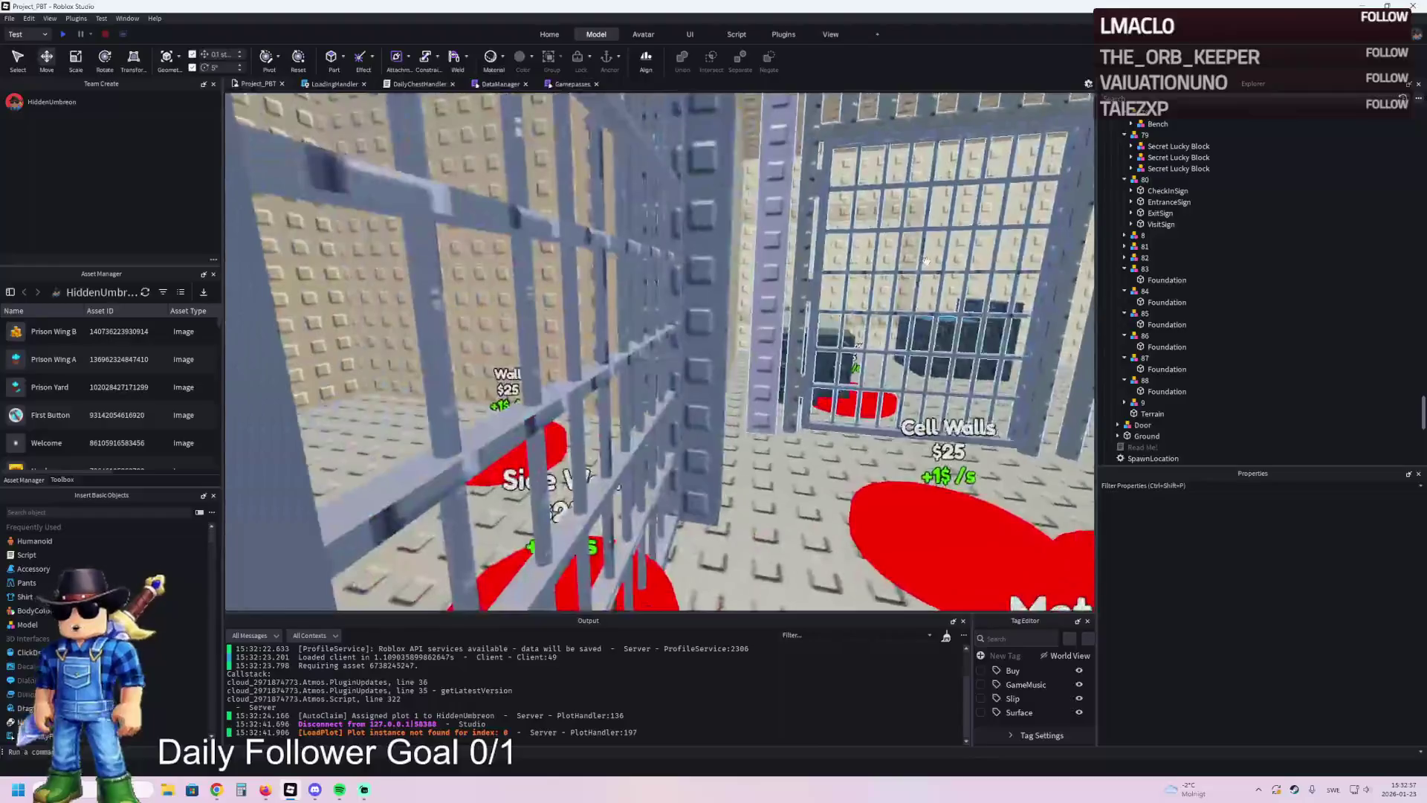
key(ctrl+z)
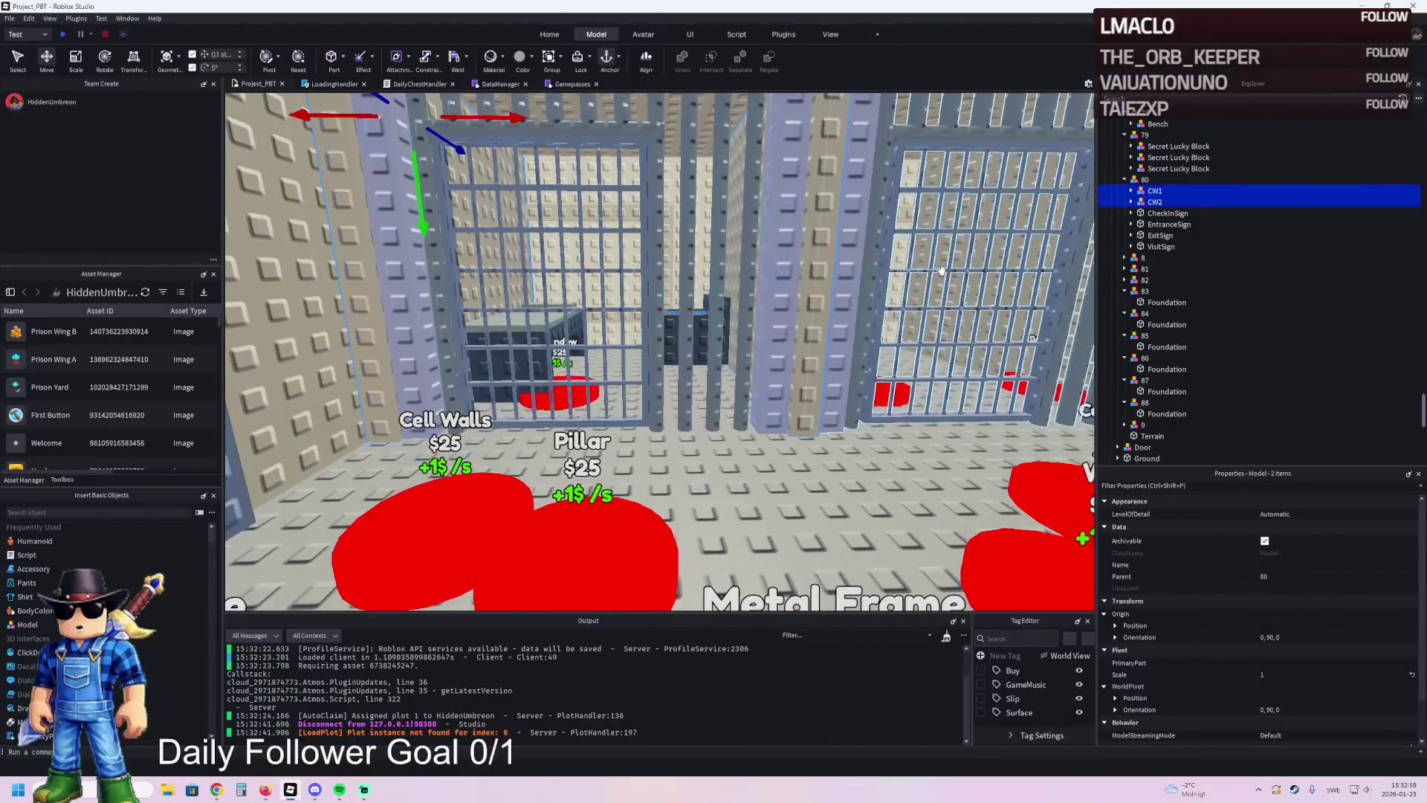
click(1159, 213)
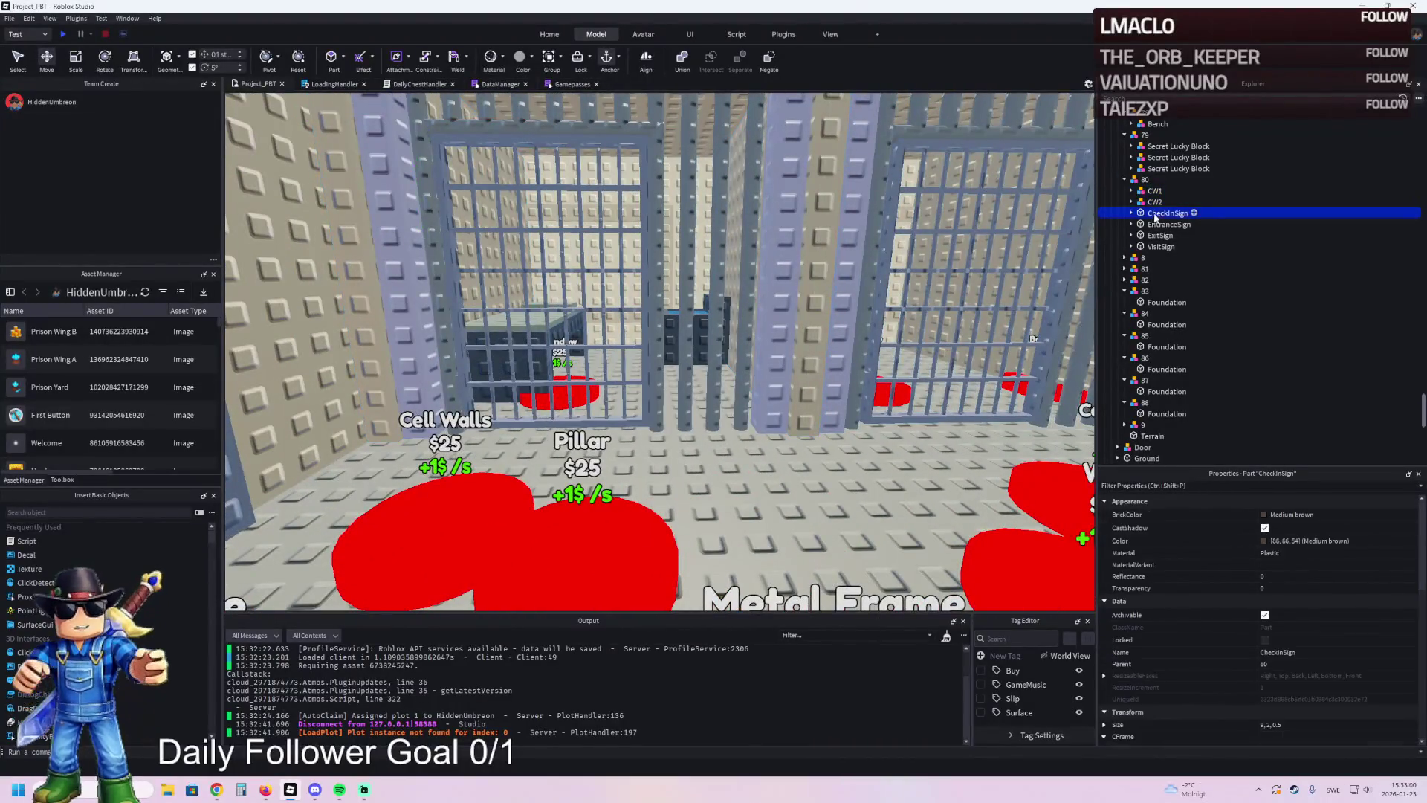
click(1145, 180)
click(1133, 269)
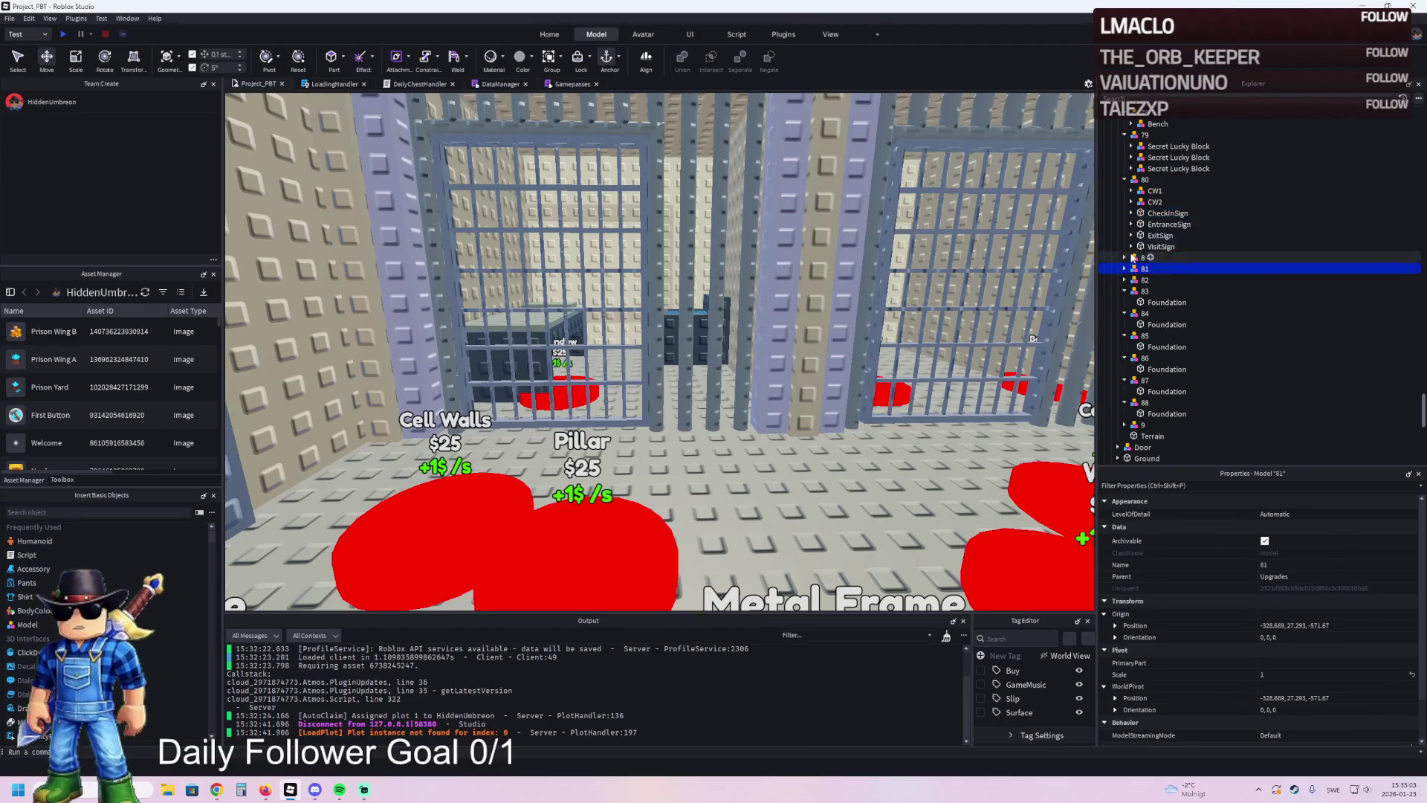
click(1150, 203)
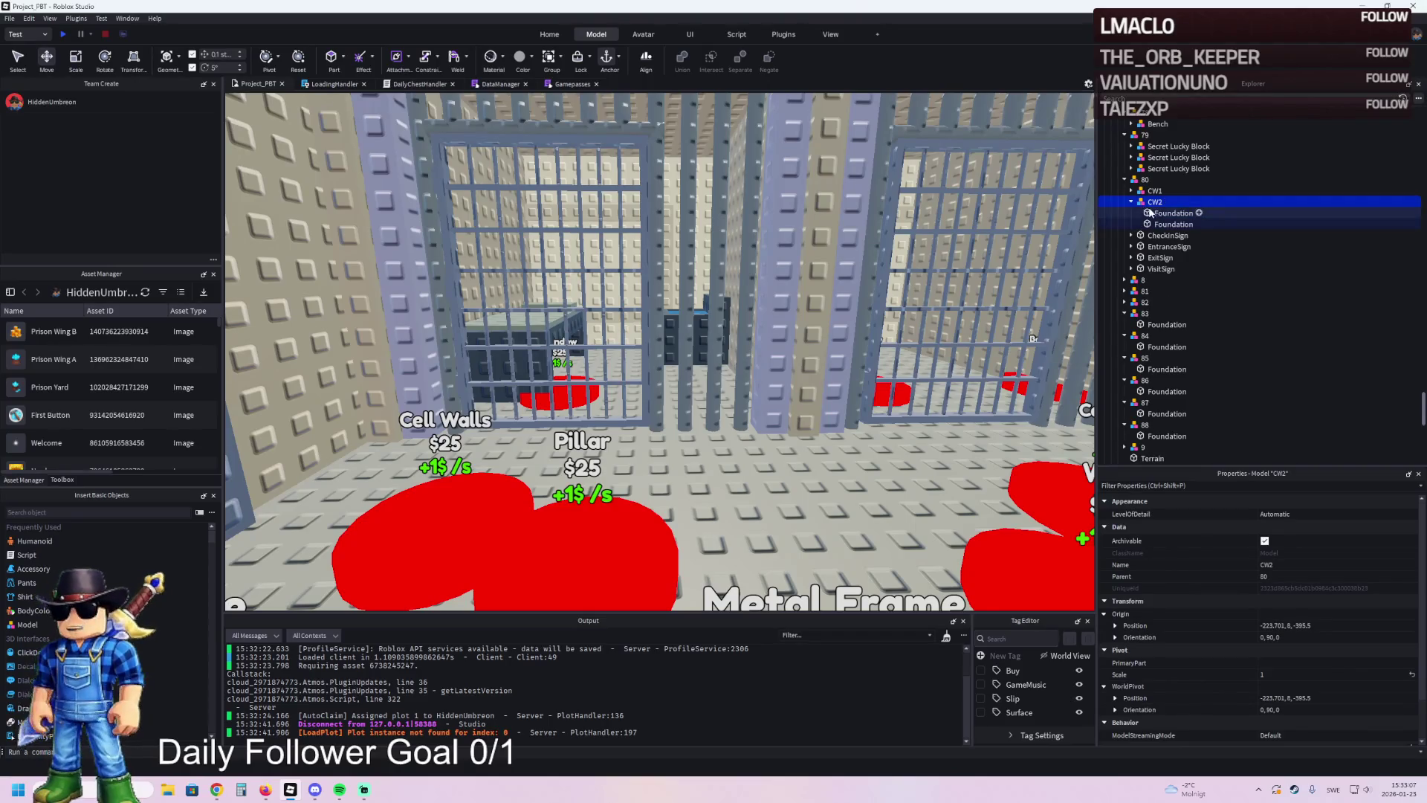
key(f)
click(660, 500)
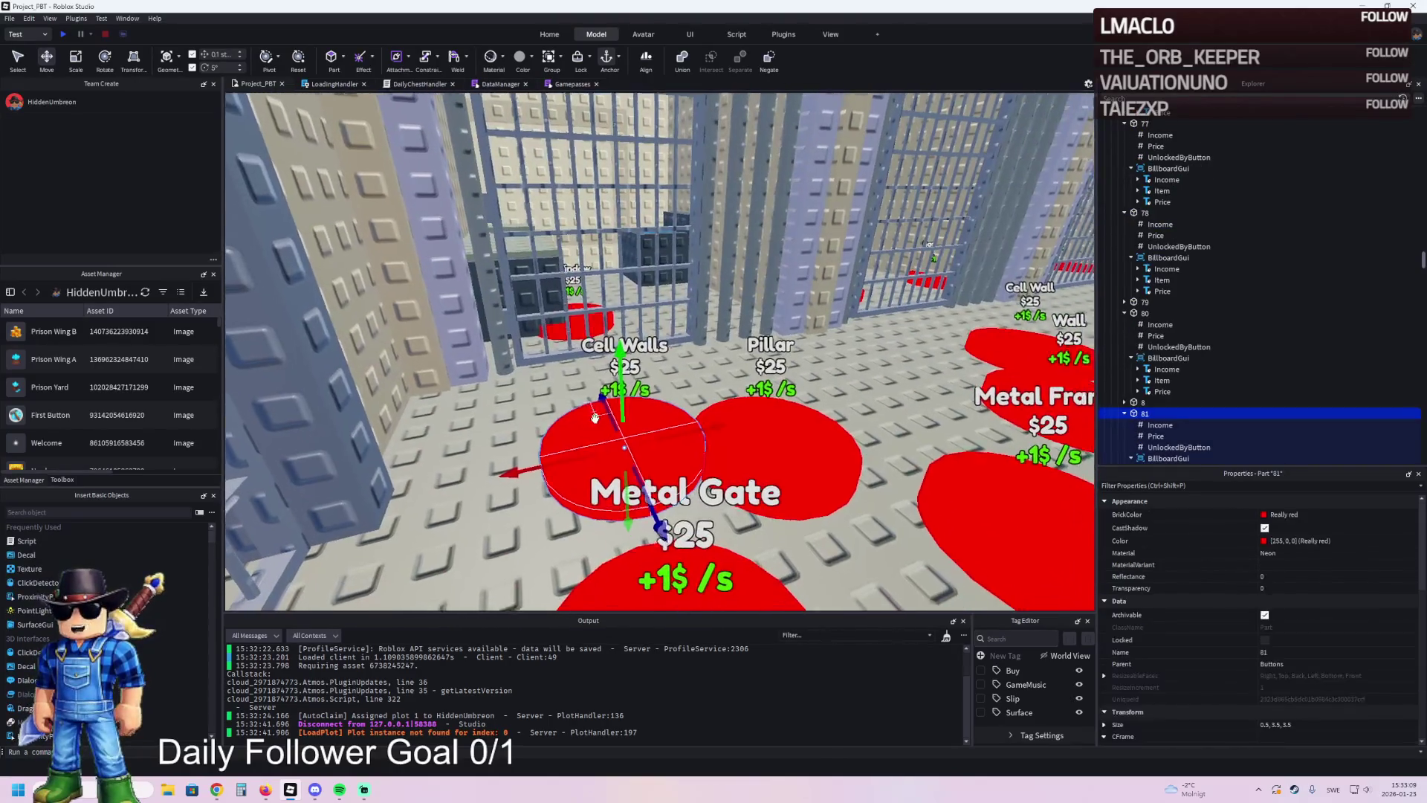
- Select both CW1 and CW2 under upgrade 80 and cut them out
key(f)
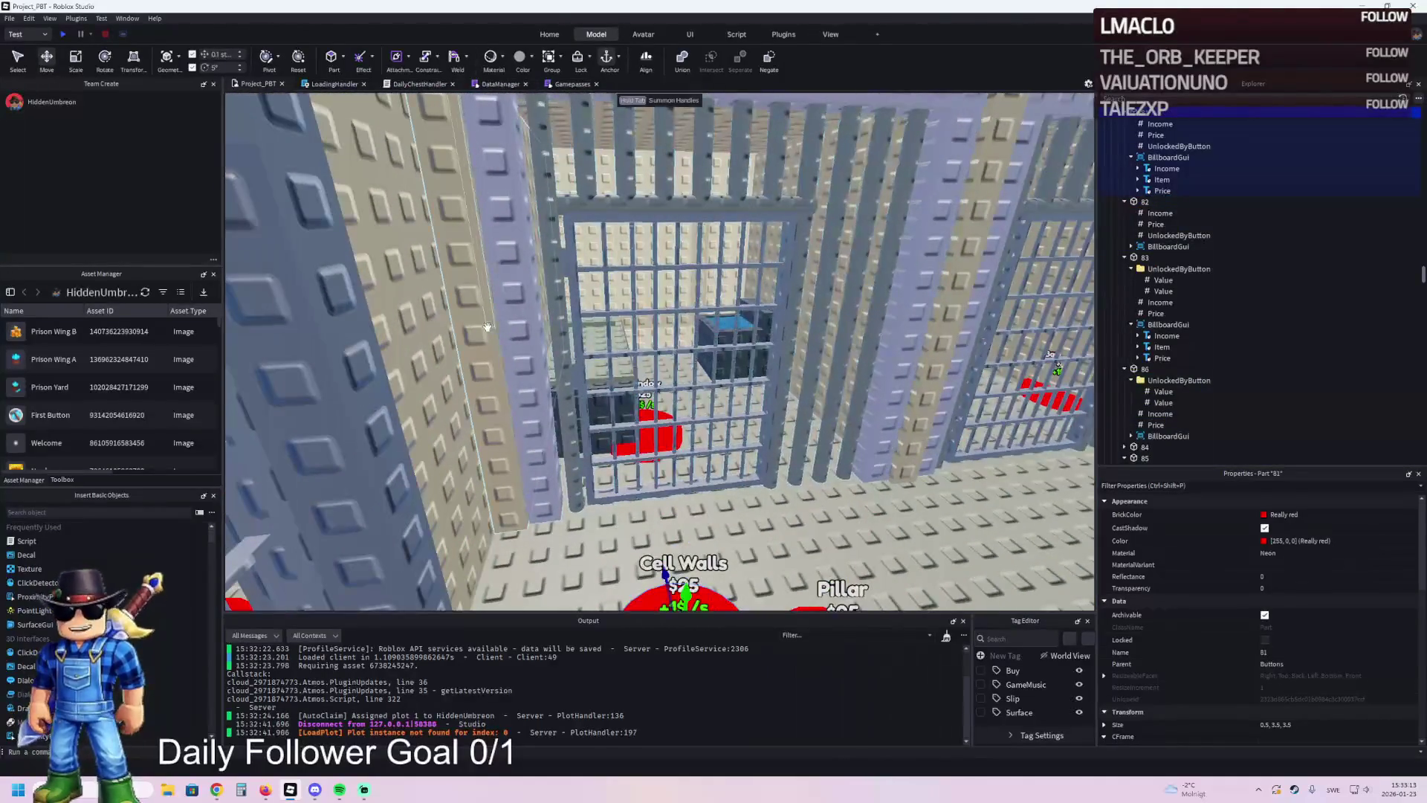
click(483, 335)
click(1173, 212)
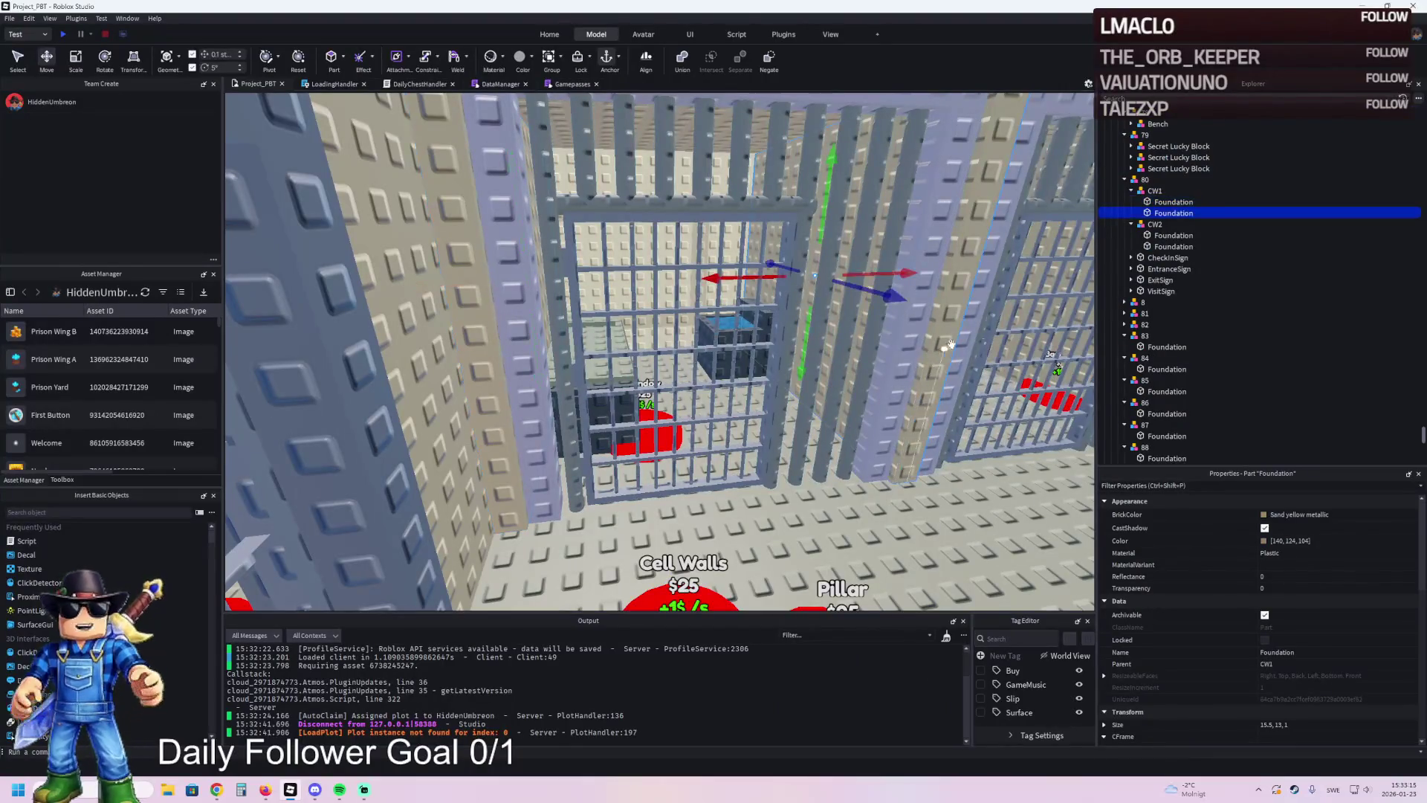
click(1153, 201)
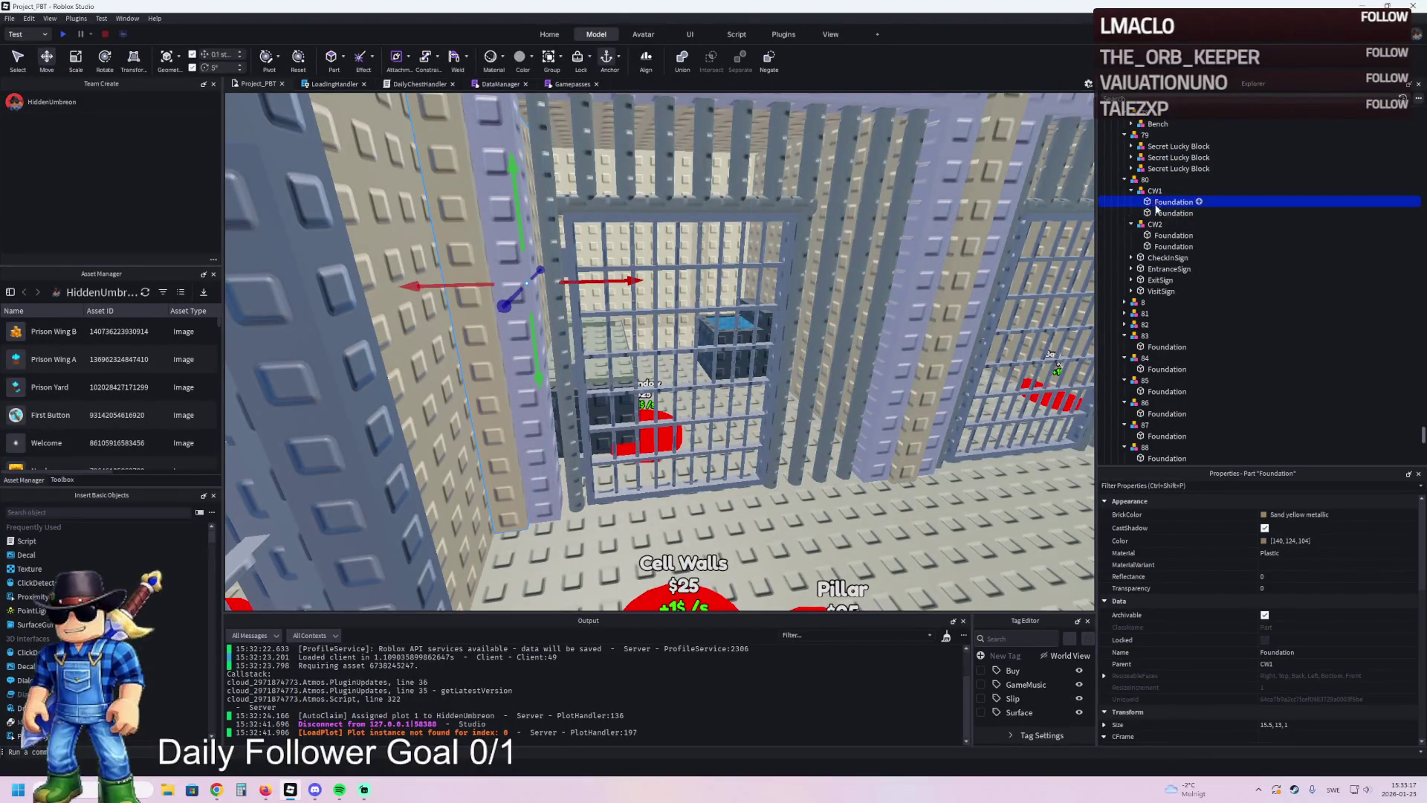
click(696, 588)
click(476, 334)
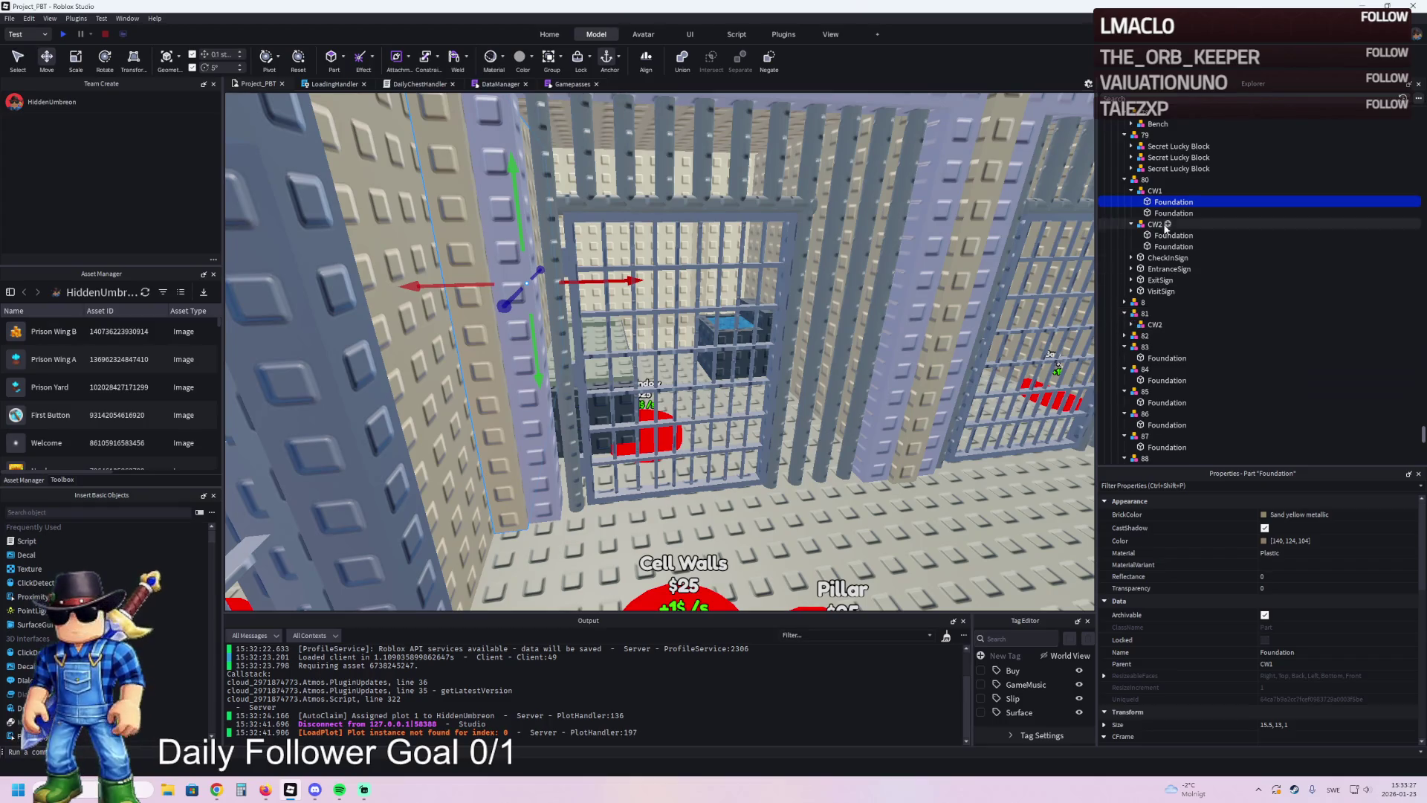
click(1154, 192)
ctrl+click(1152, 224)
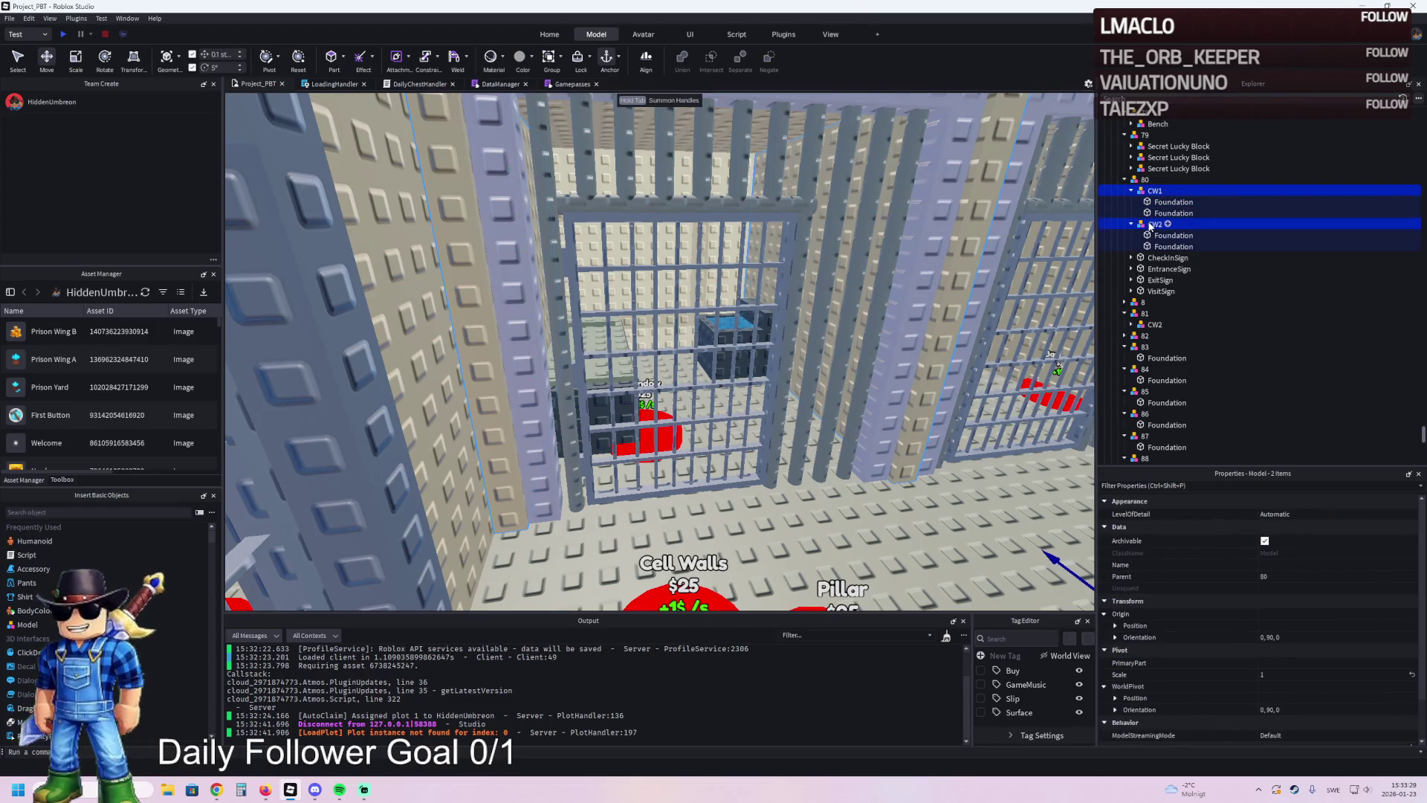
key(Delete)
- Paste CW2 into upgrade 82 and drag CW1 onto upgrade 81
key(w)
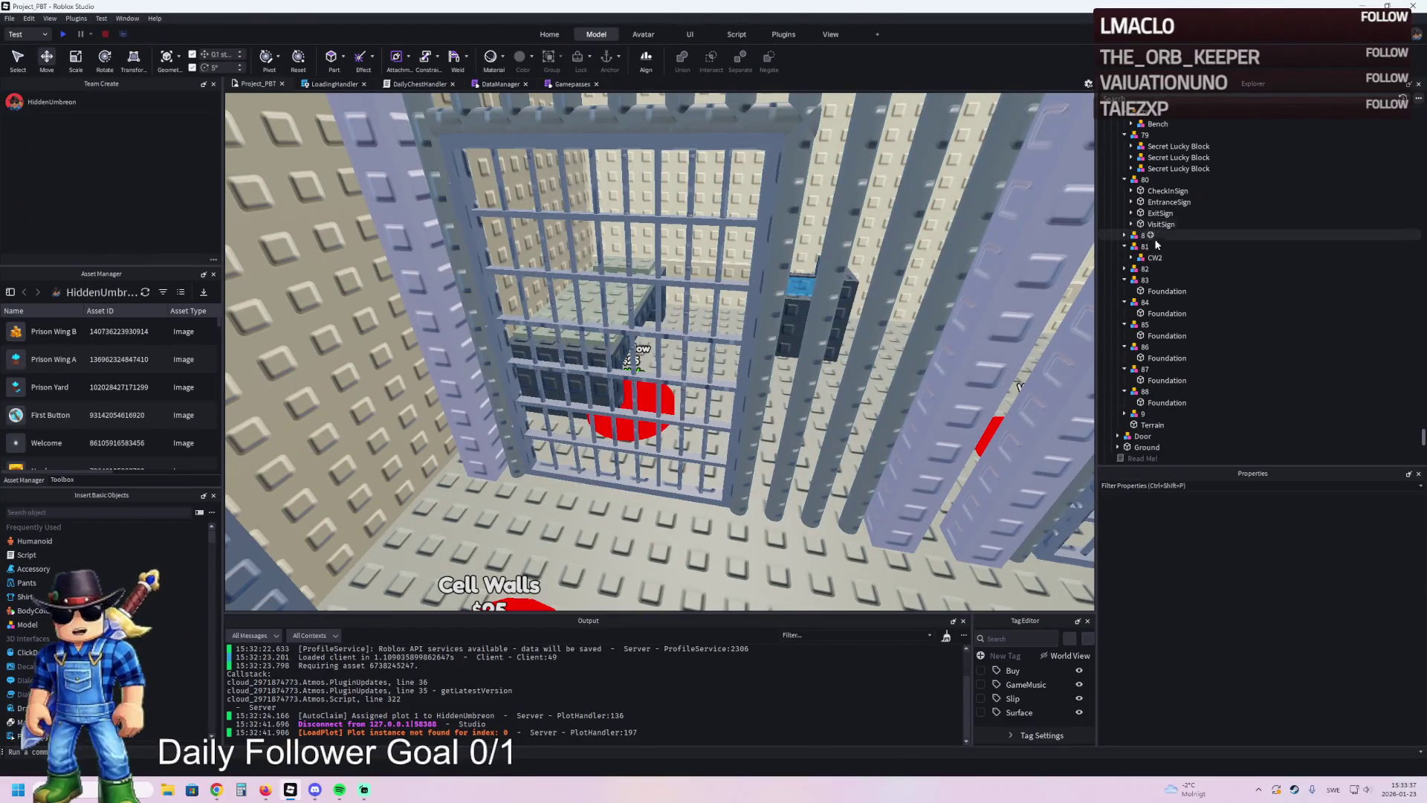
drag(1153, 259, 1144, 269)
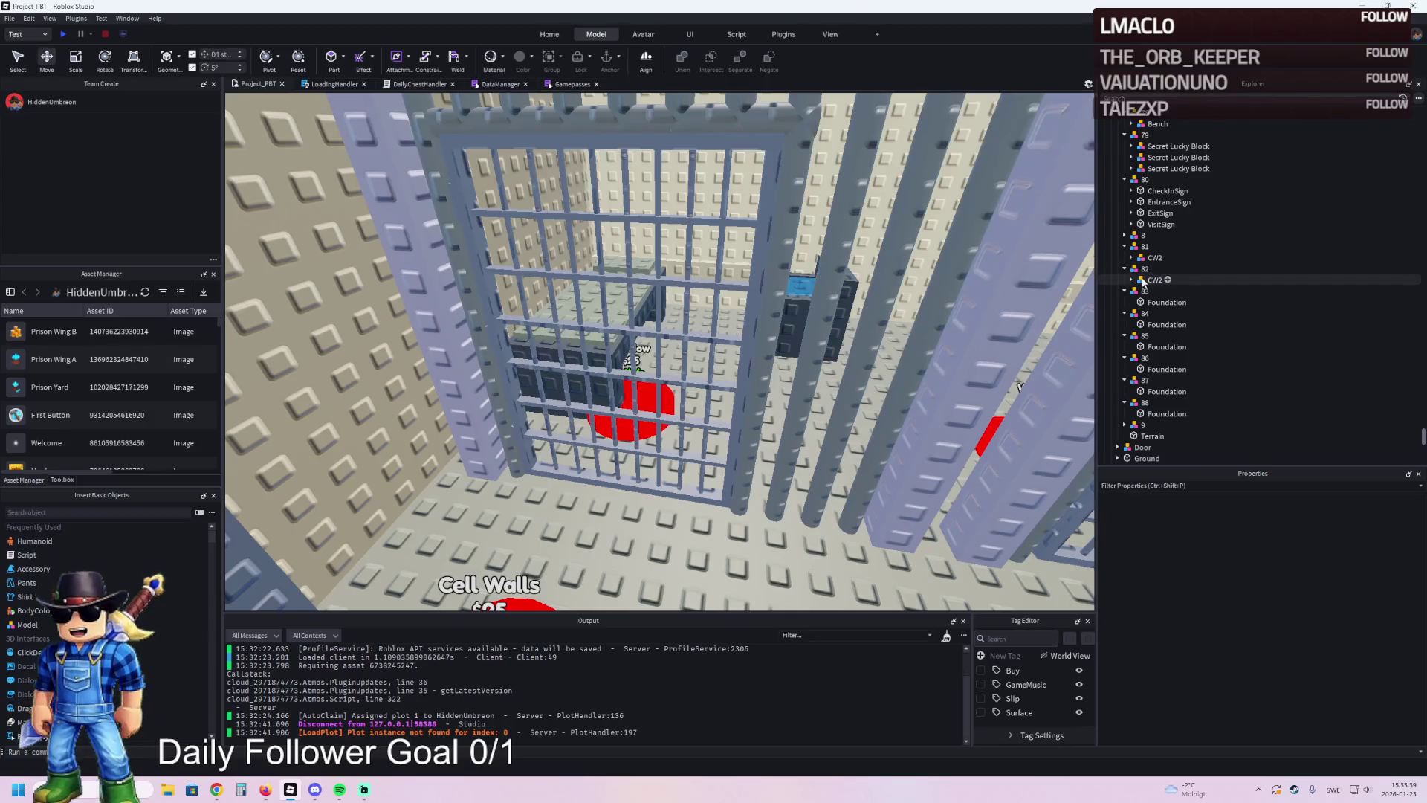
key(ctrl+v)
click(1154, 190)
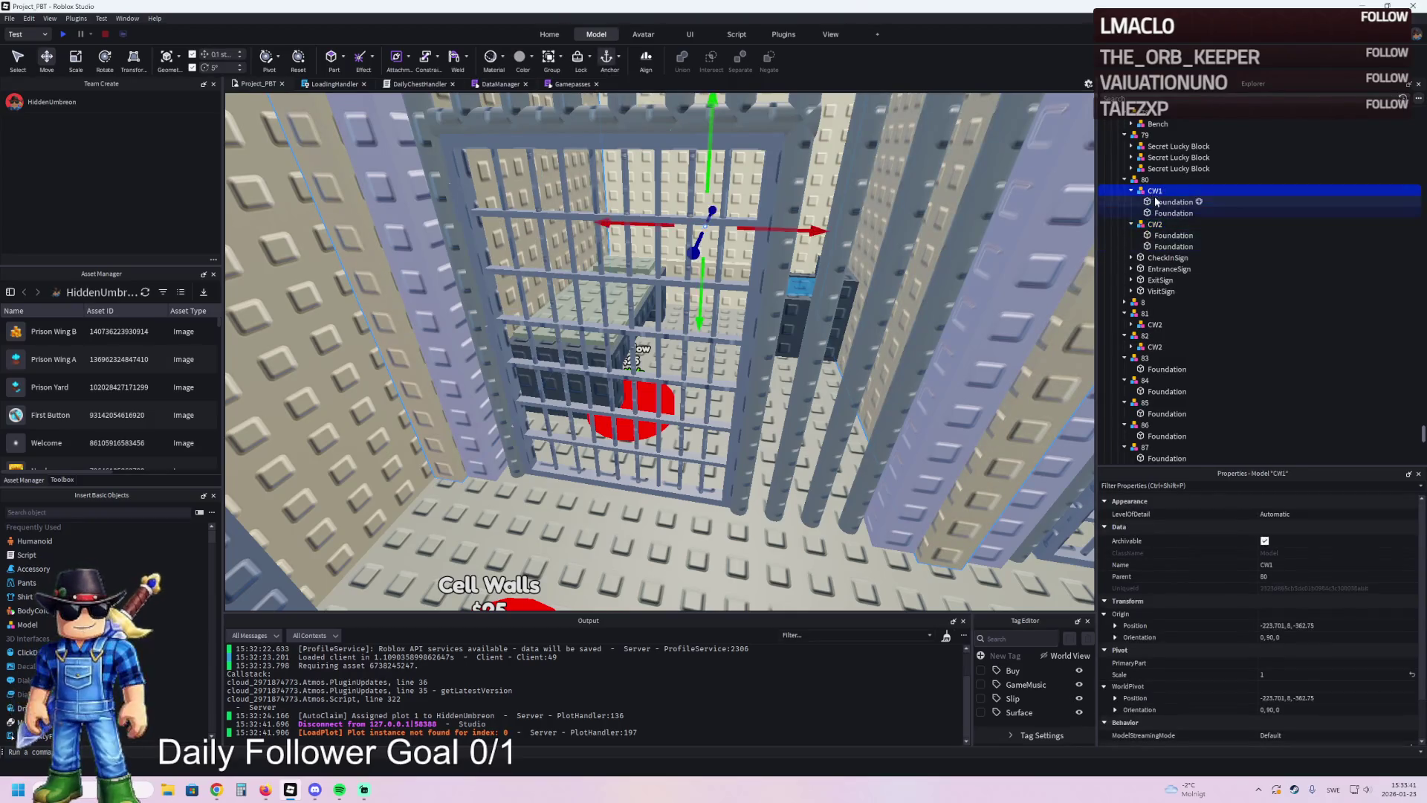
key(f)
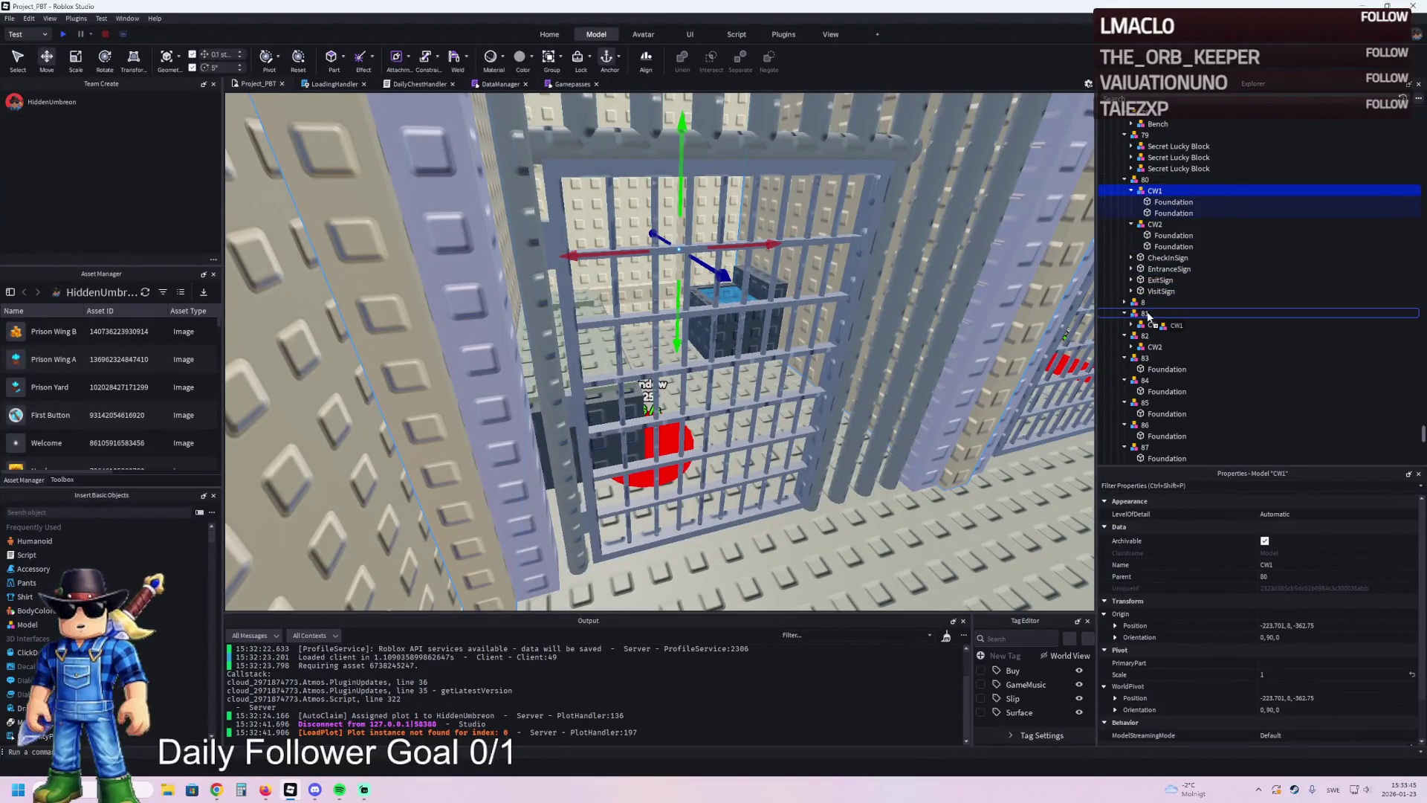
drag(1185, 315, 1183, 315)
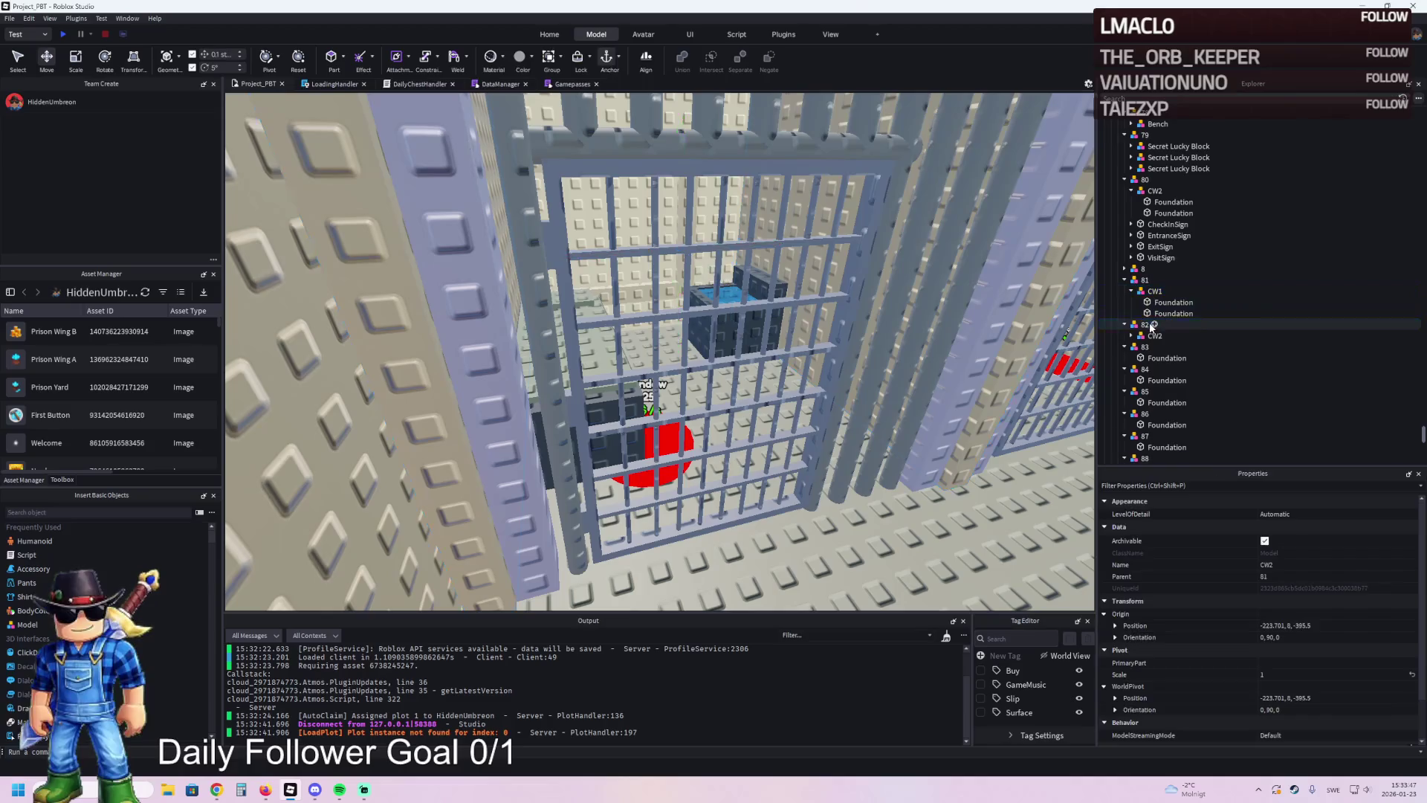
- Delete the leftover CW2 under 80 and select TemplatePlot
click(1154, 190)
key(Delete)
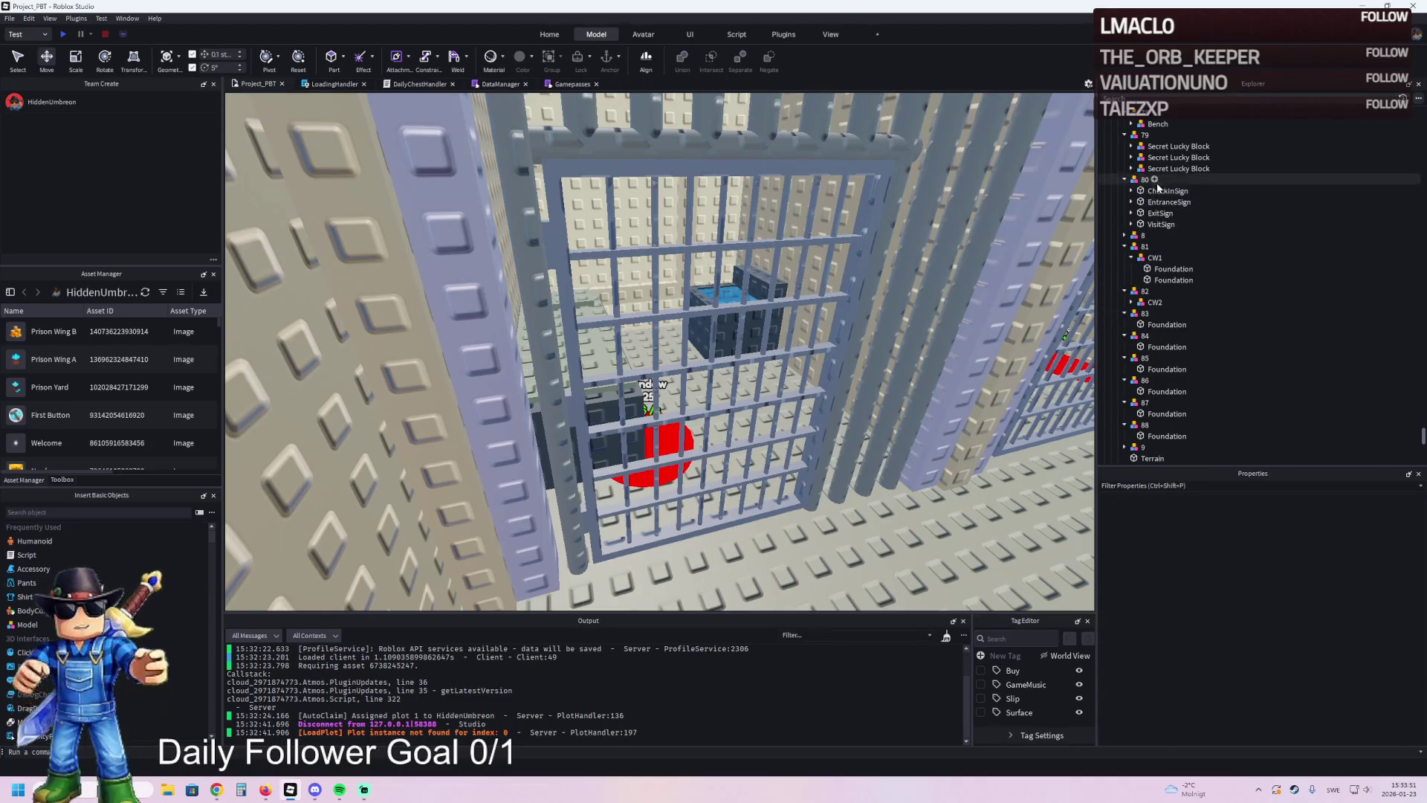
scroll(1144, 186, up, 10)
click(1144, 197)
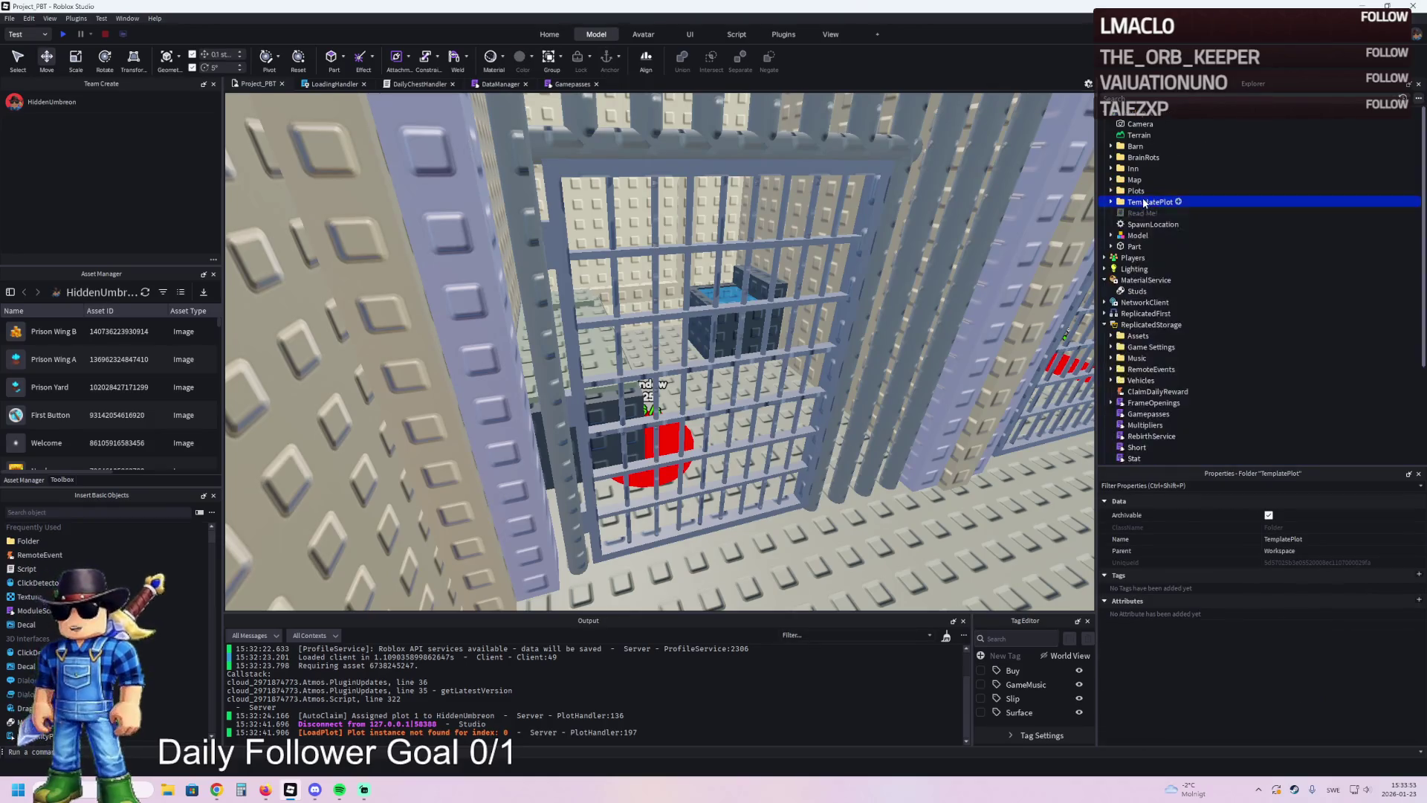
- Store TemplatePlot in ReplicatedStorage, playtest walking to the Cell Wall pads, then stop
drag(1157, 331, 1157, 327)
key(F5)
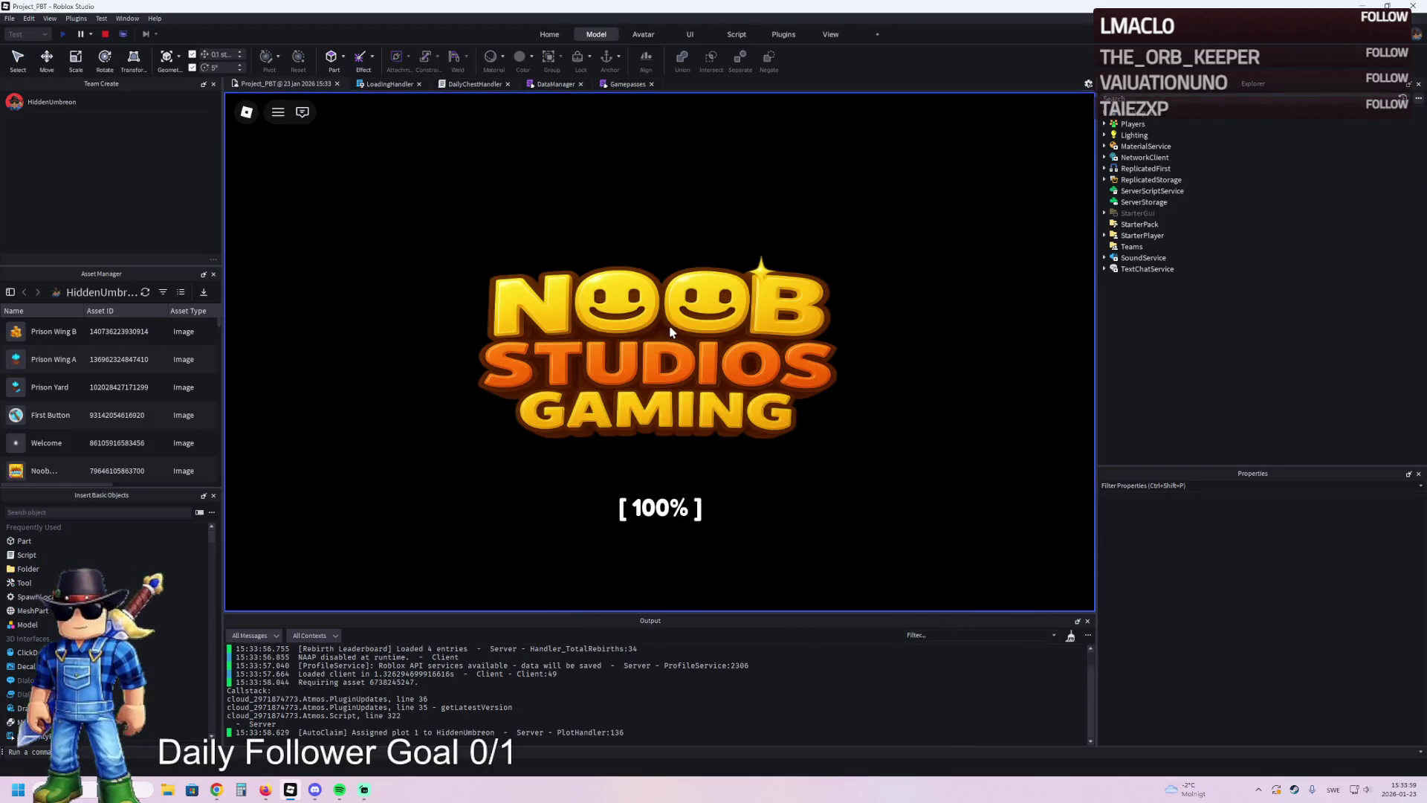
key(w)
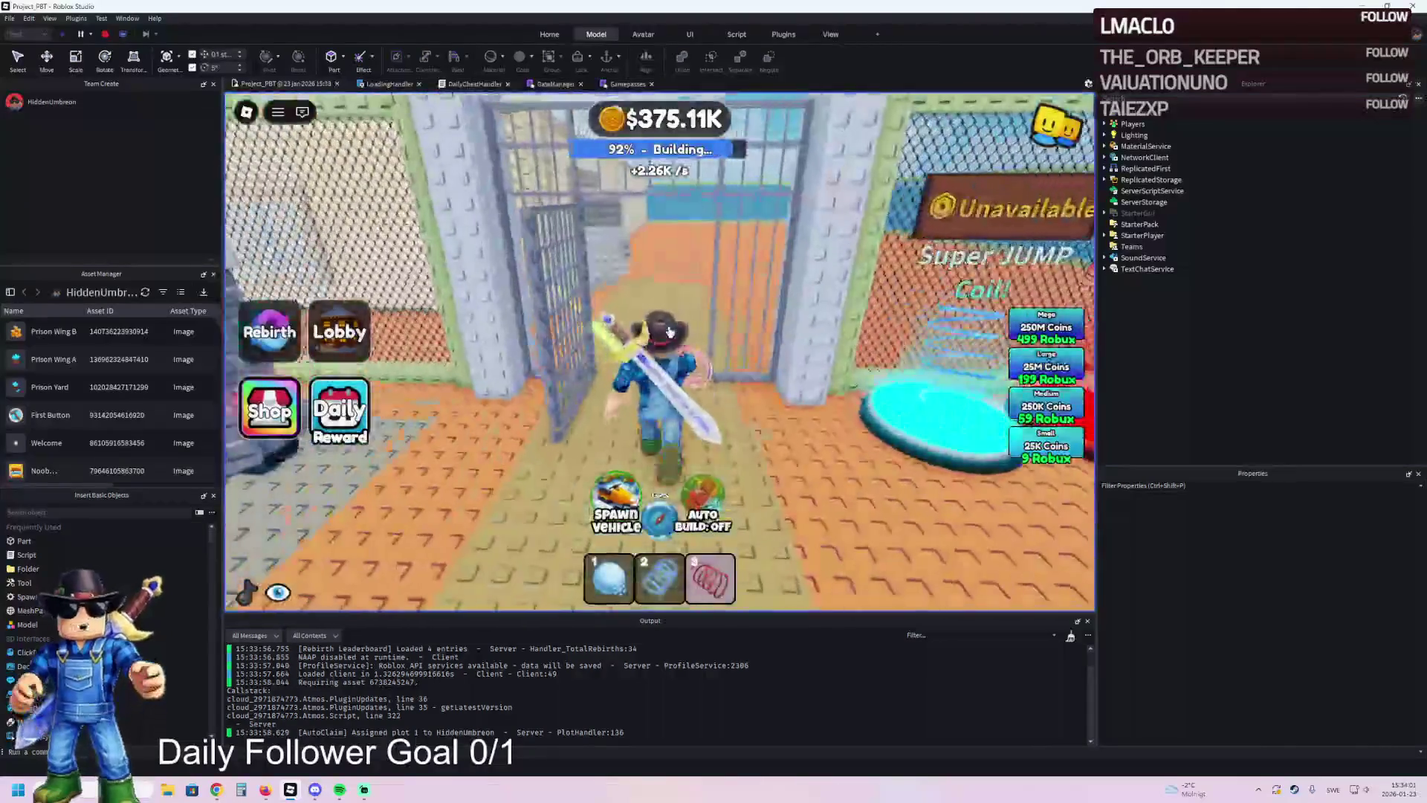
key(a)
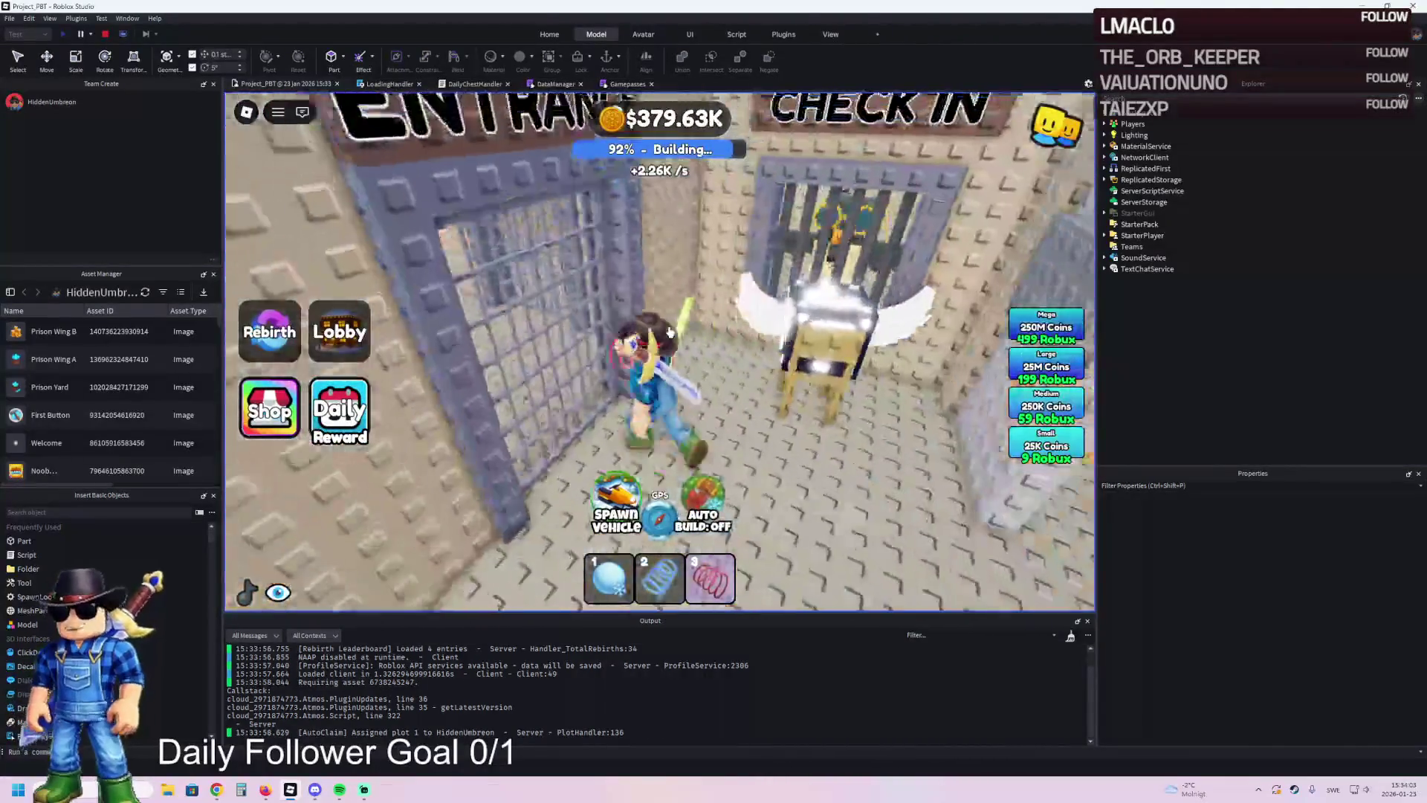
key(w)
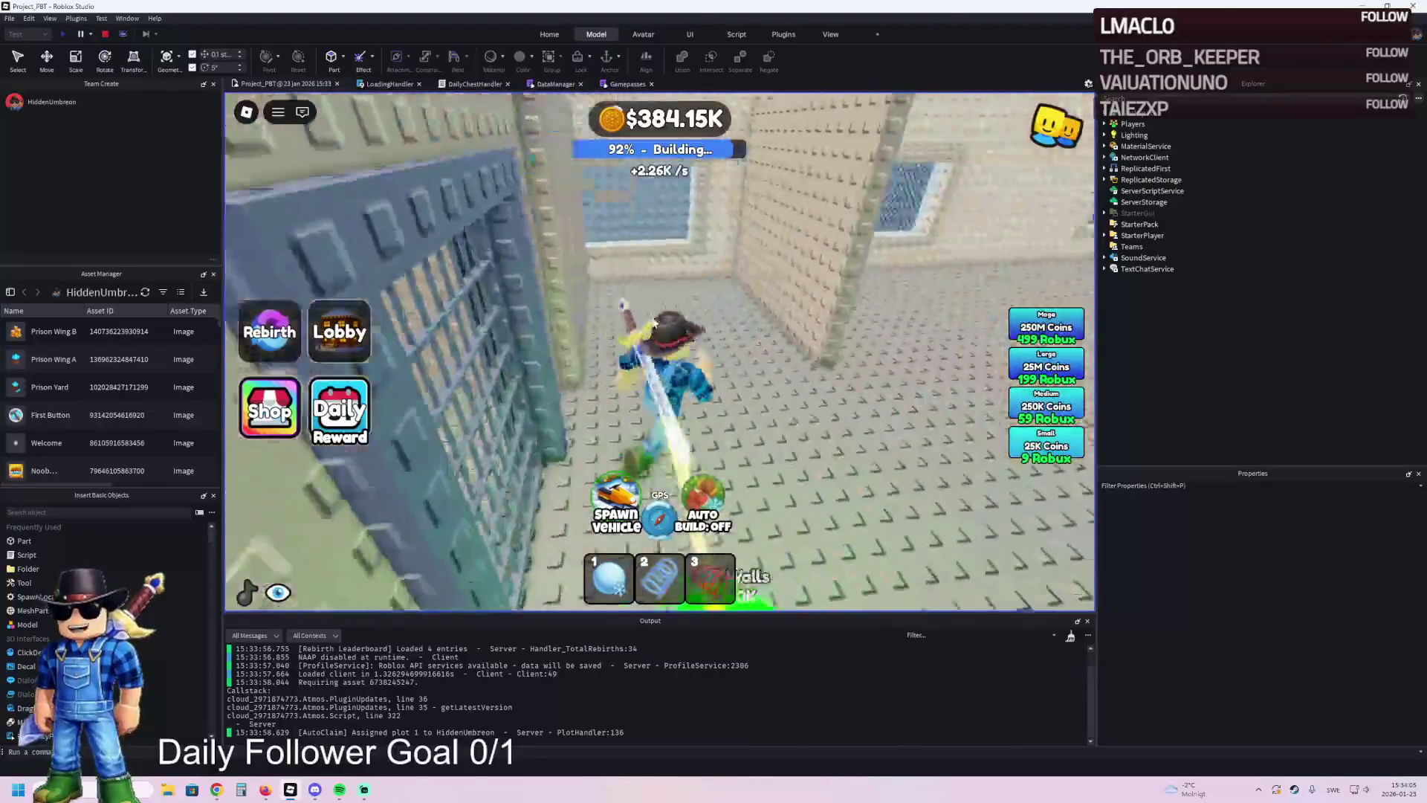
key(w)
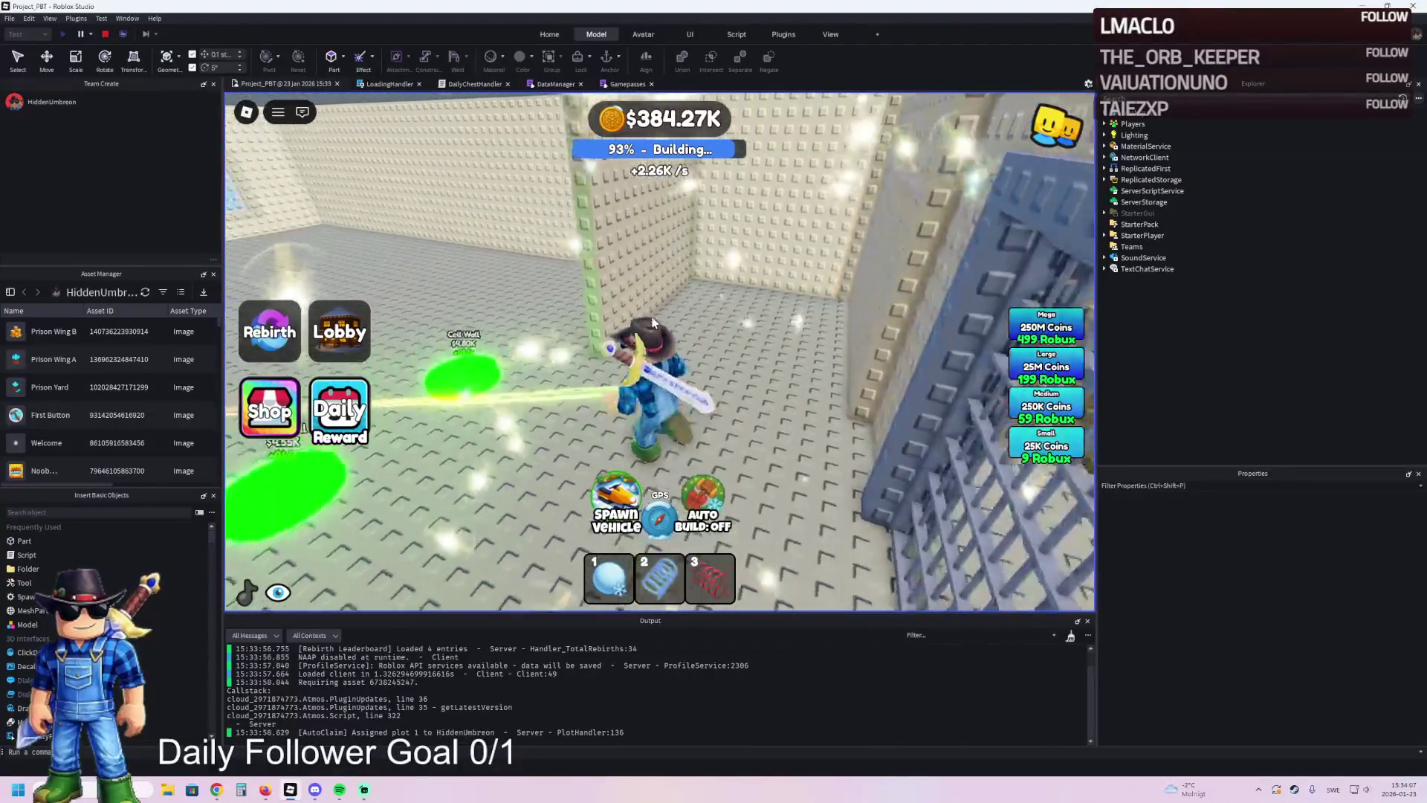
key(a)
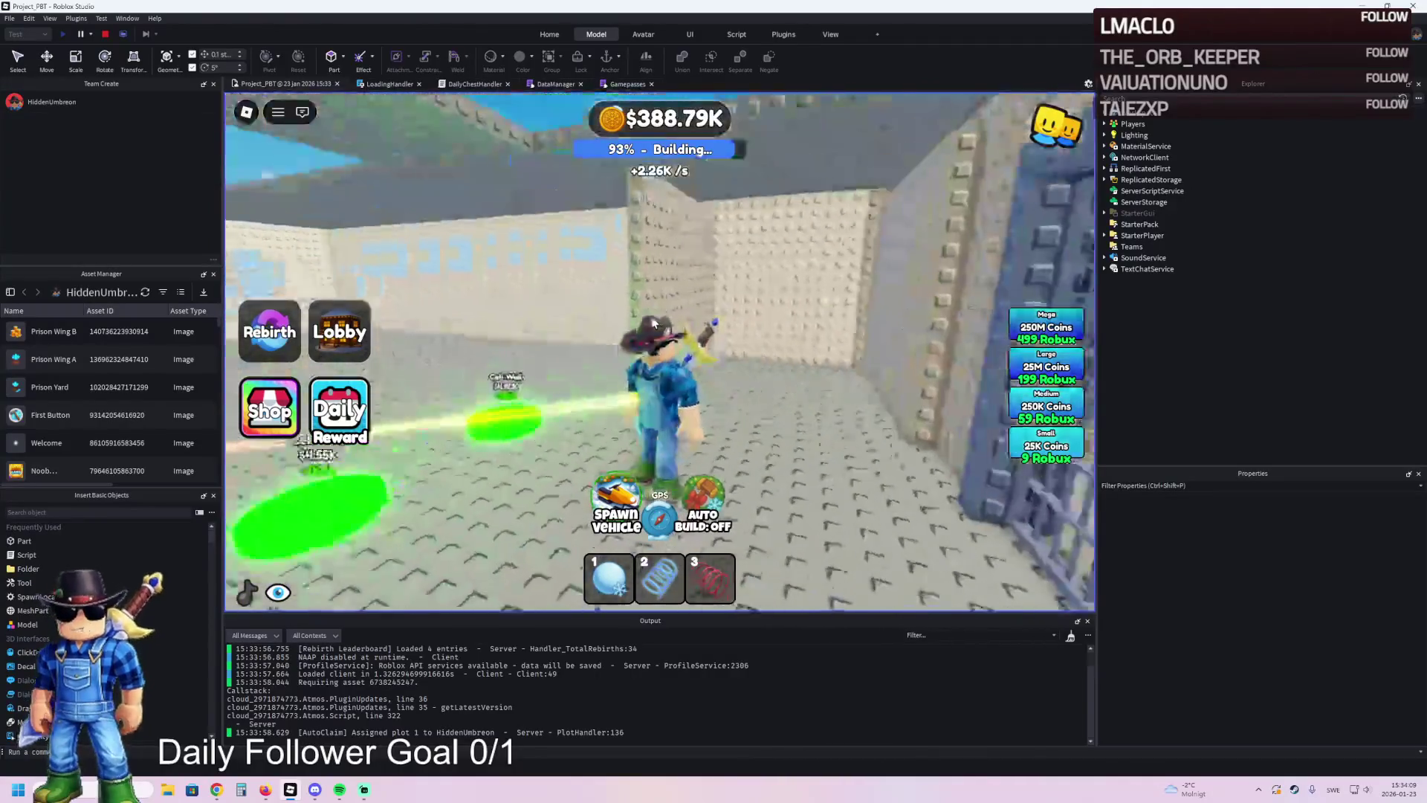
key(a)
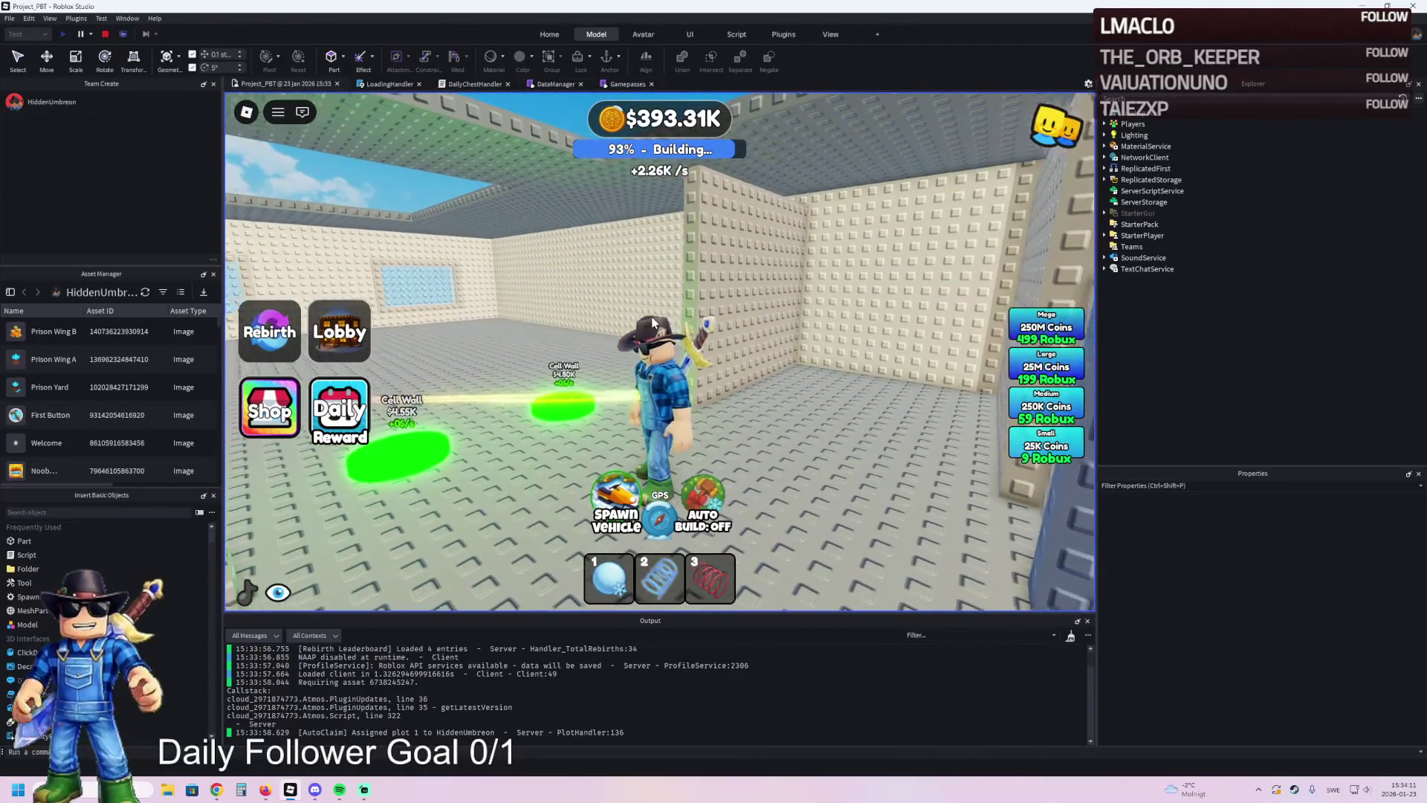
click(107, 34)
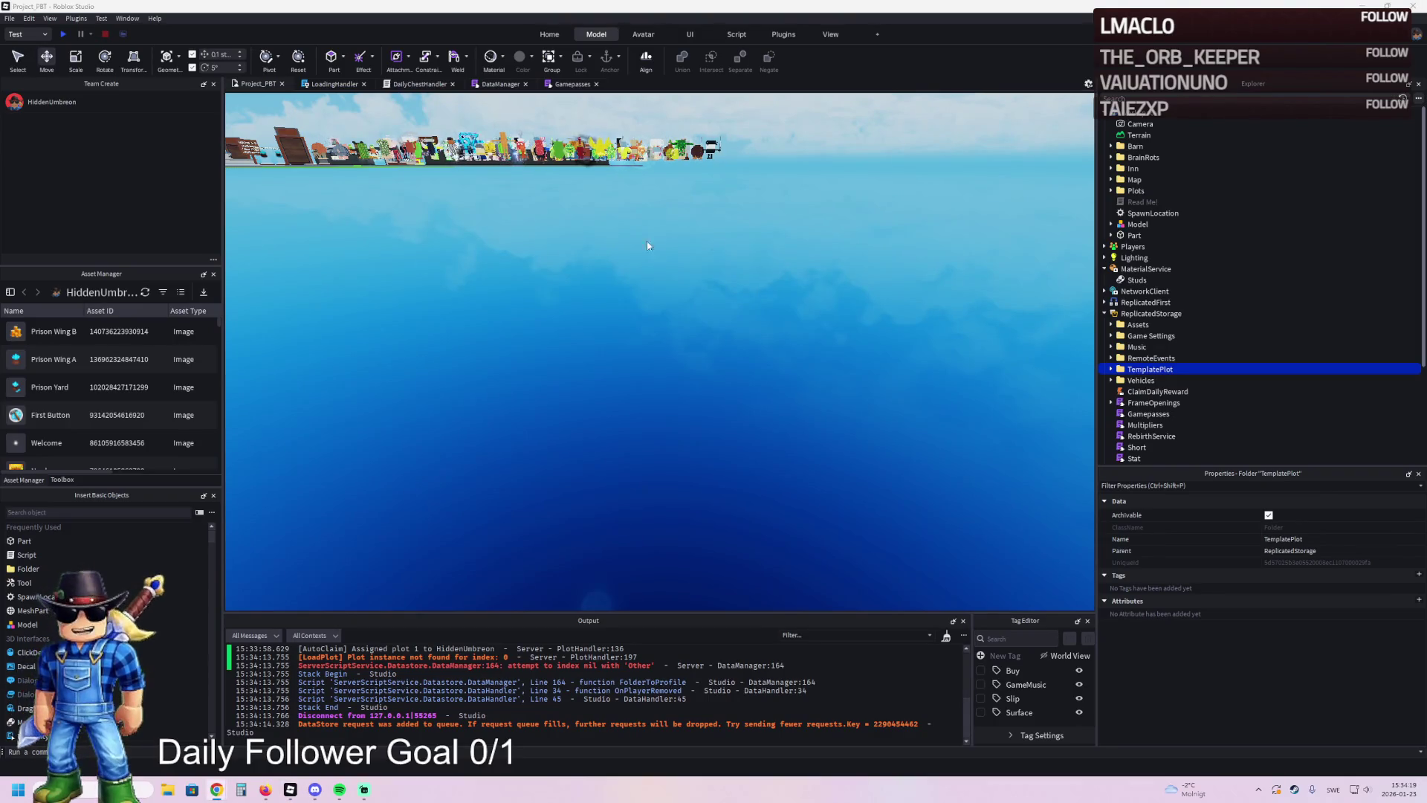
- Move TemplatePlot into Workspace and inspect the Price values of buttons 82, 83 and 84
key(ctrl+x)
key(ctrl+v)
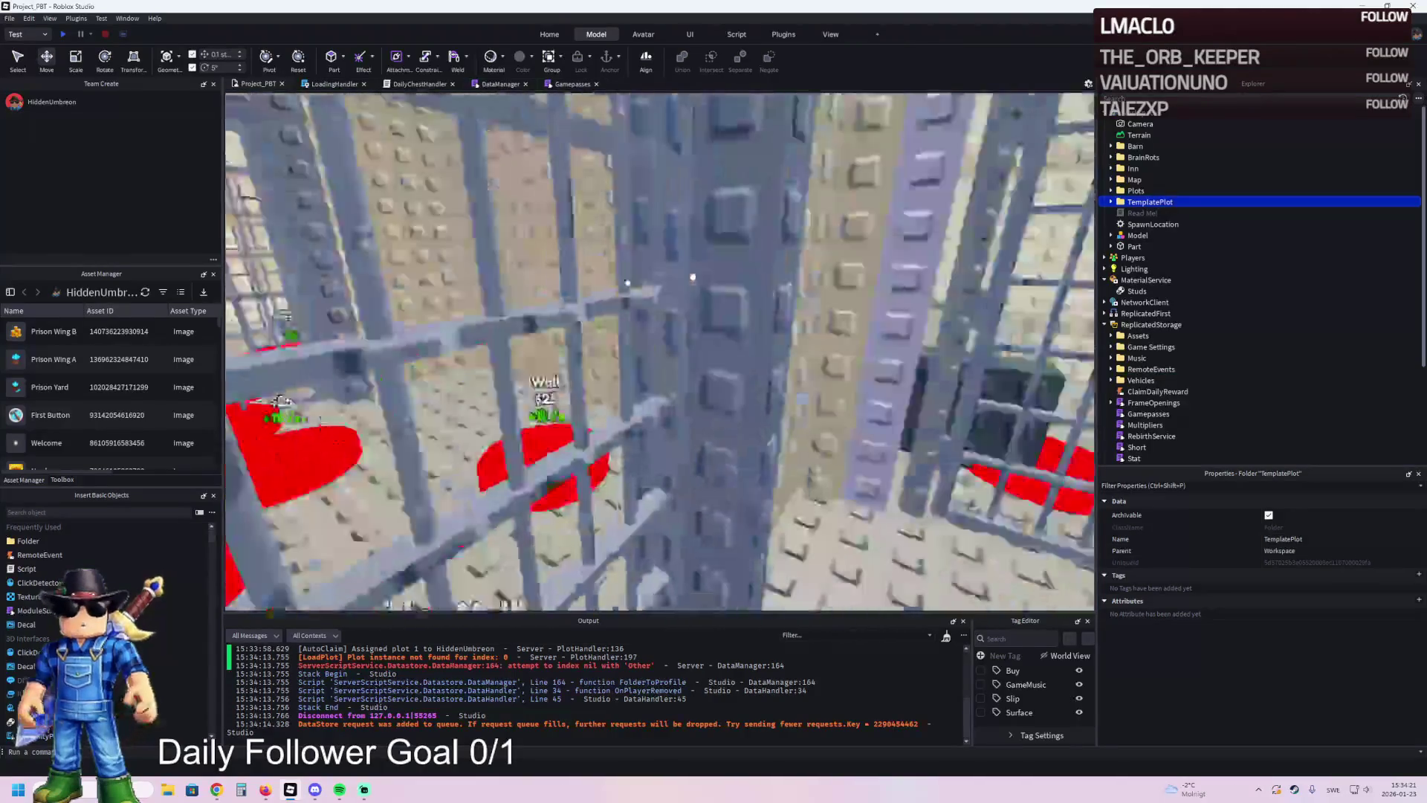
click(669, 357)
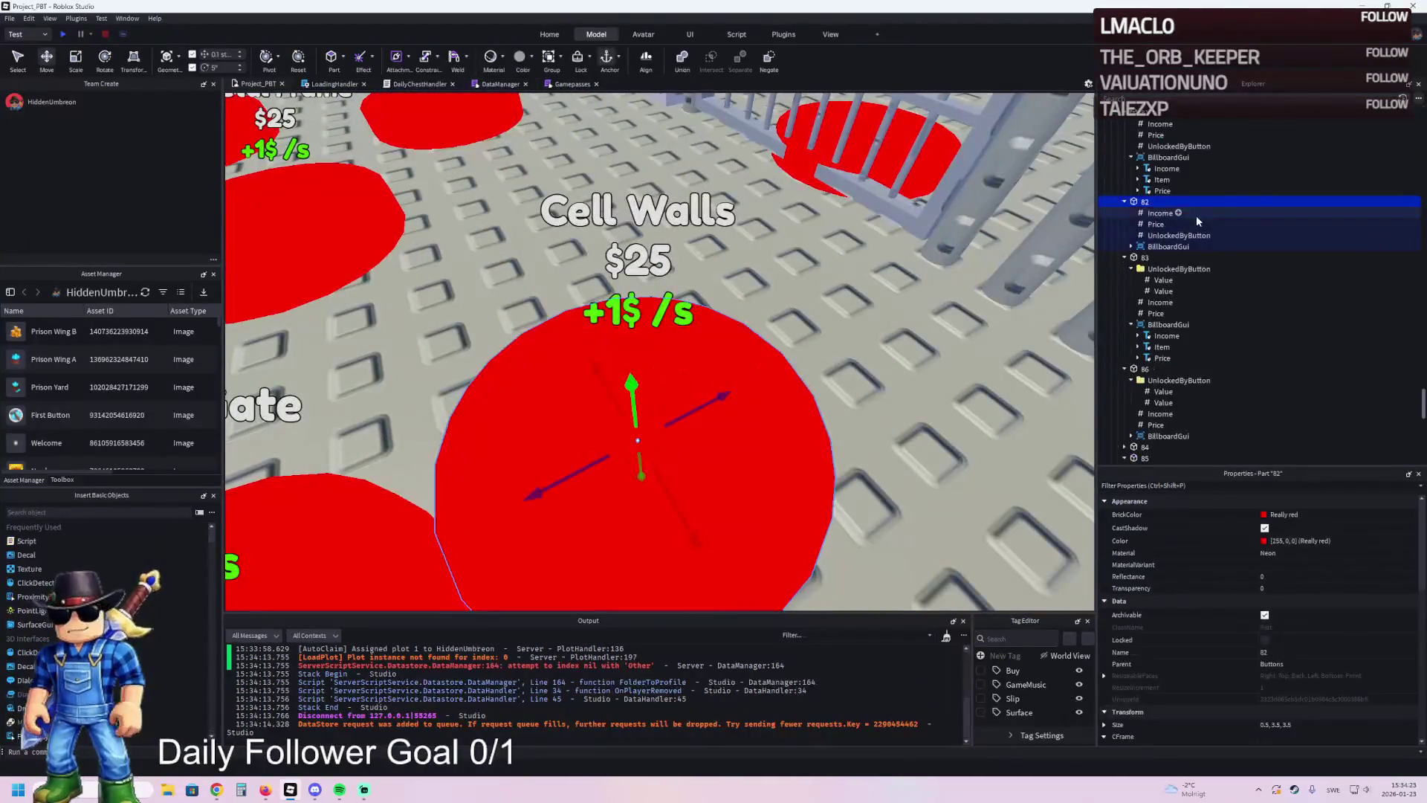
click(1158, 225)
click(1154, 135)
scroll(972, 238, down, 5)
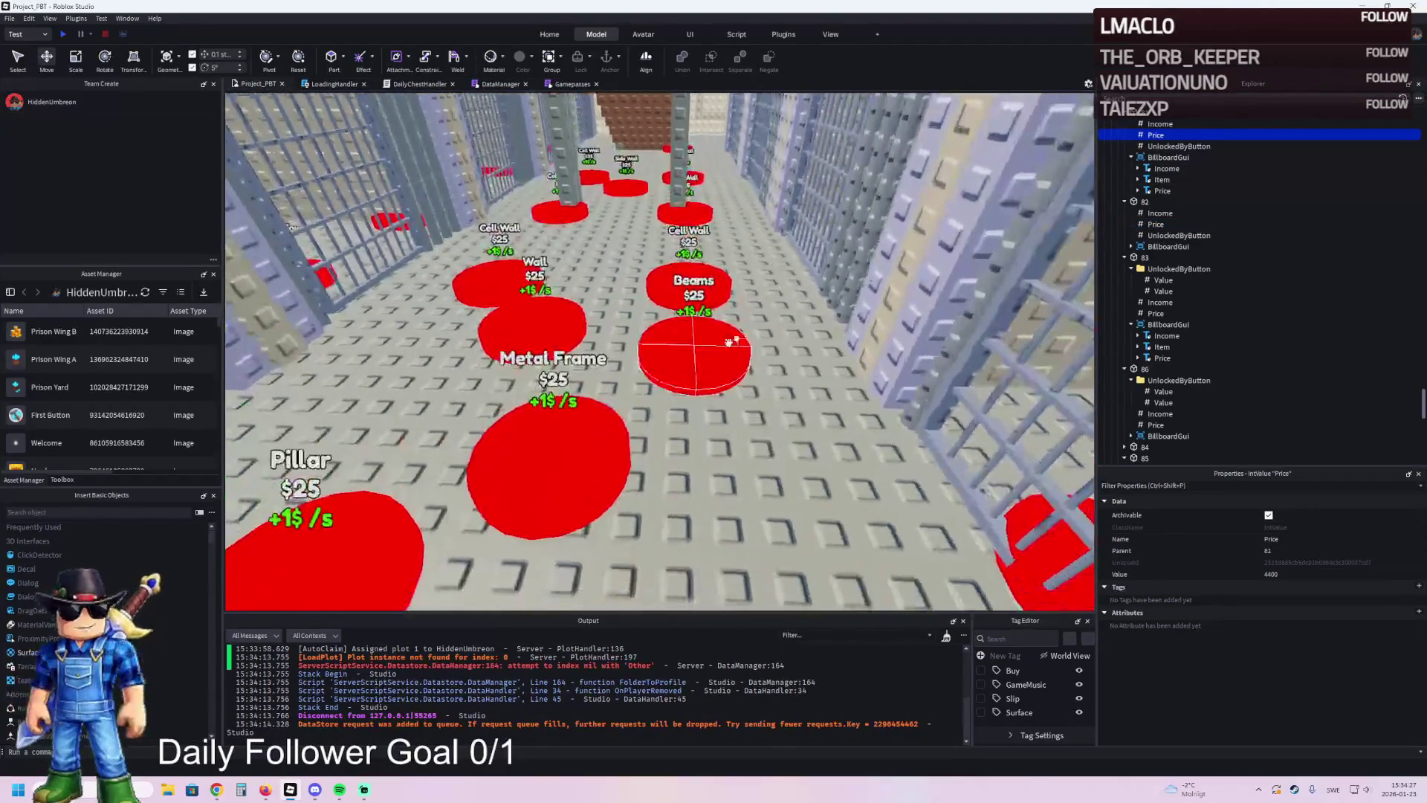
scroll(671, 379, down, 3)
click(1188, 258)
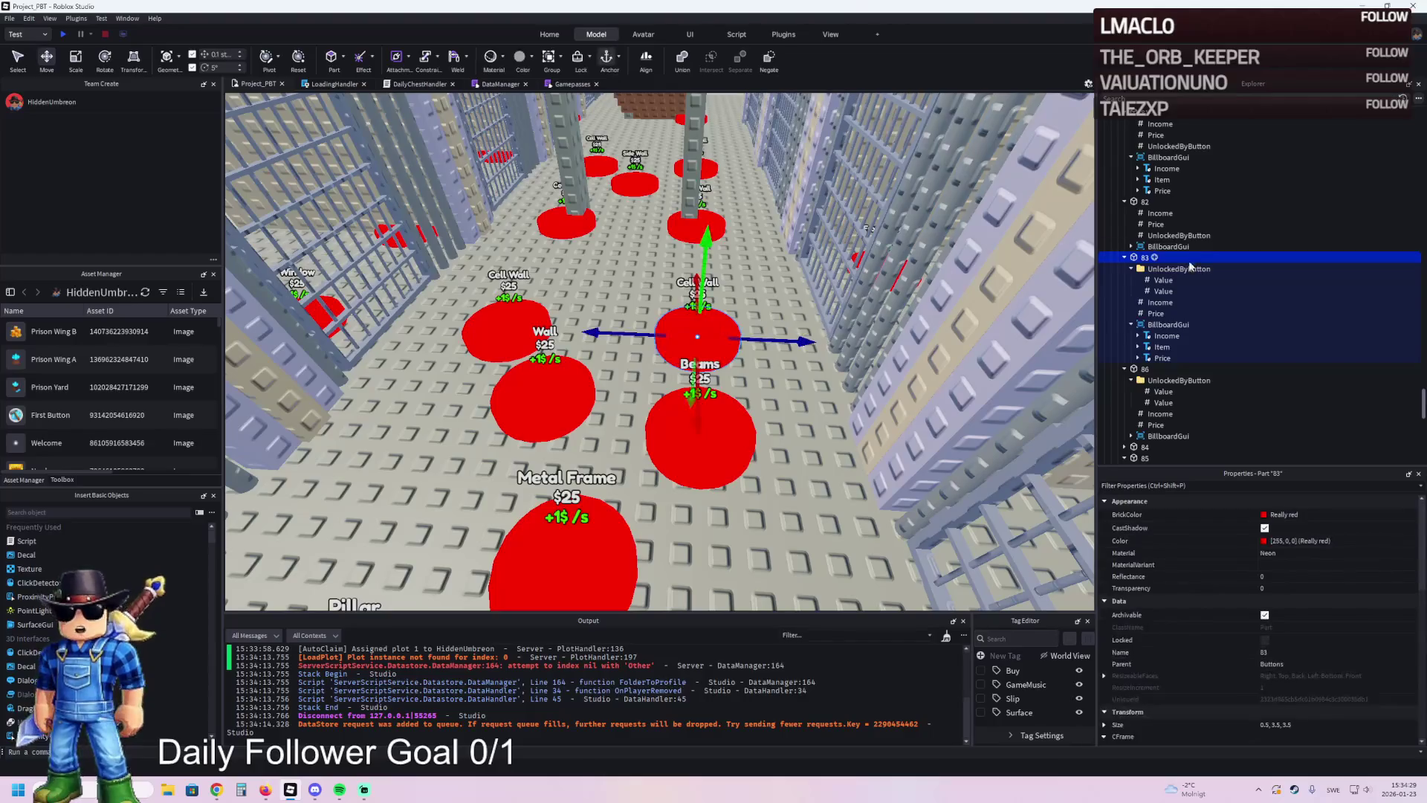
click(1156, 313)
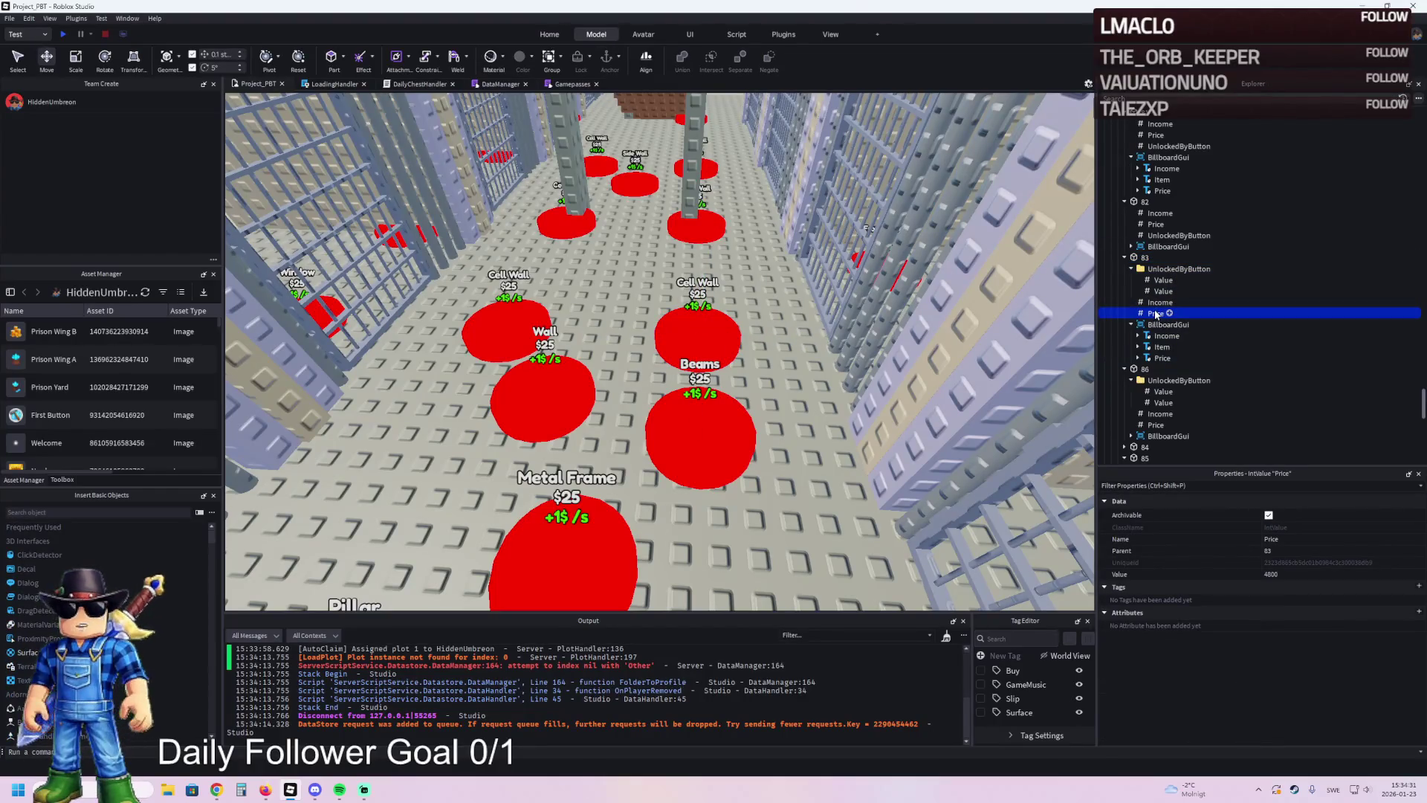
click(510, 321)
scroll(1154, 395, down, 2)
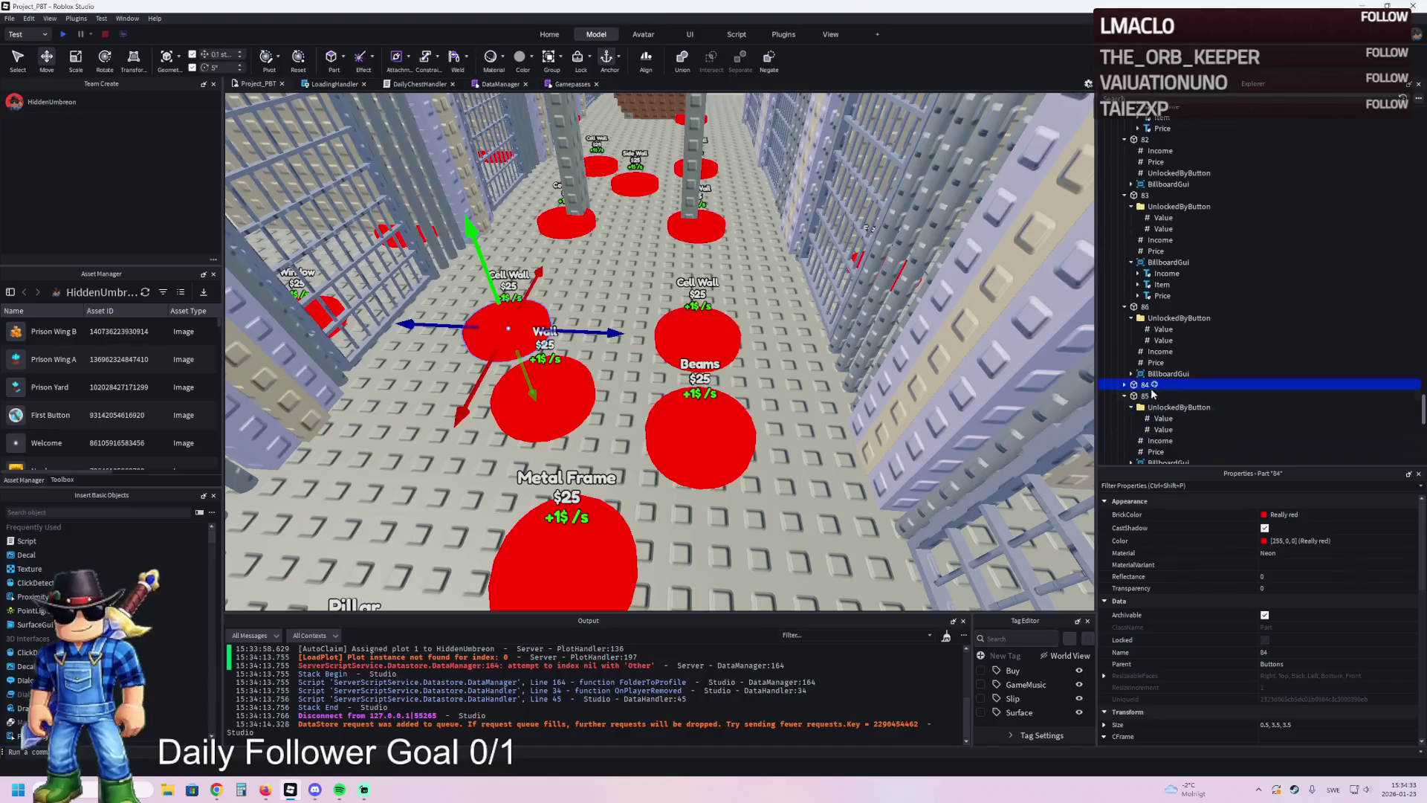
click(1157, 441)
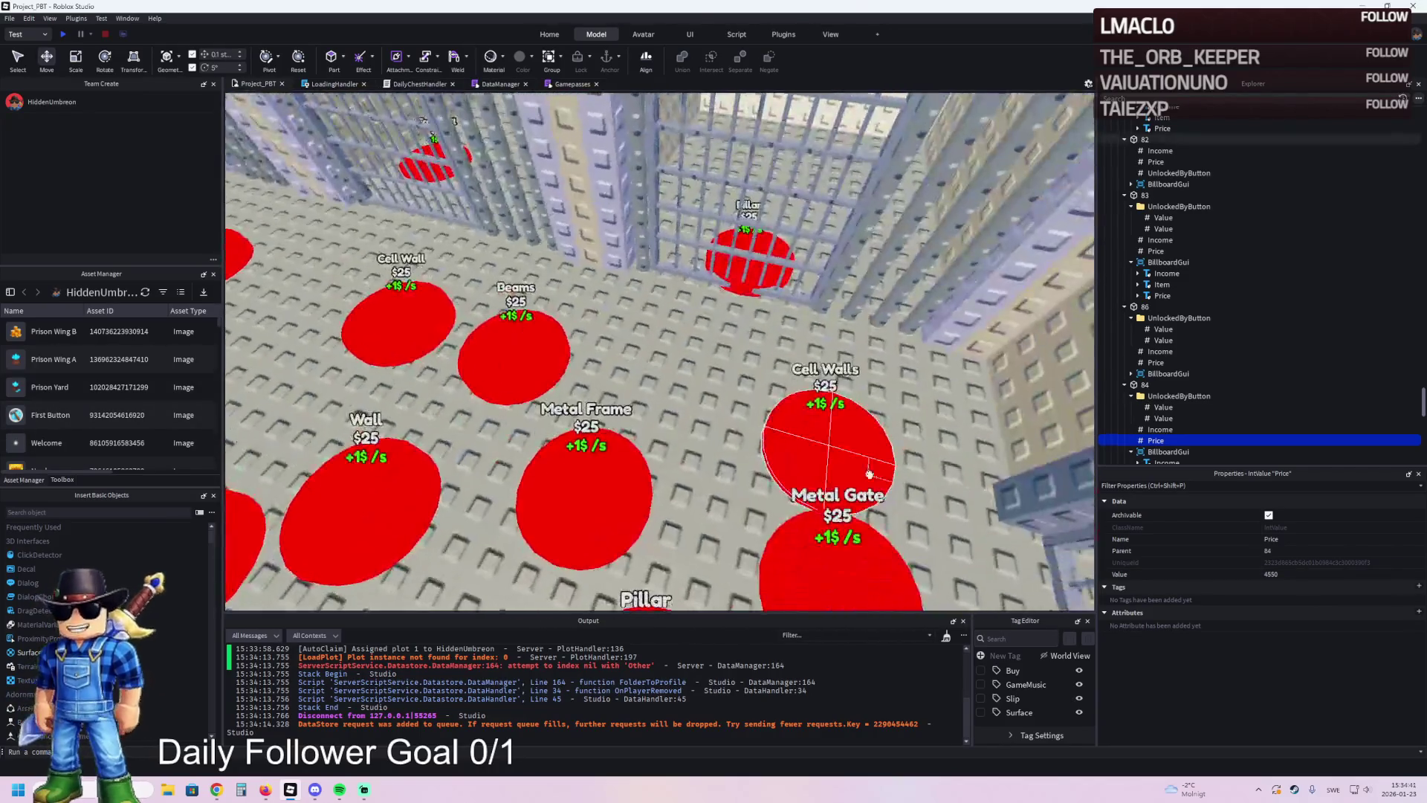
- Set the Price of Cell Wall buttons 83 and 84 together to 4550
click(832, 445)
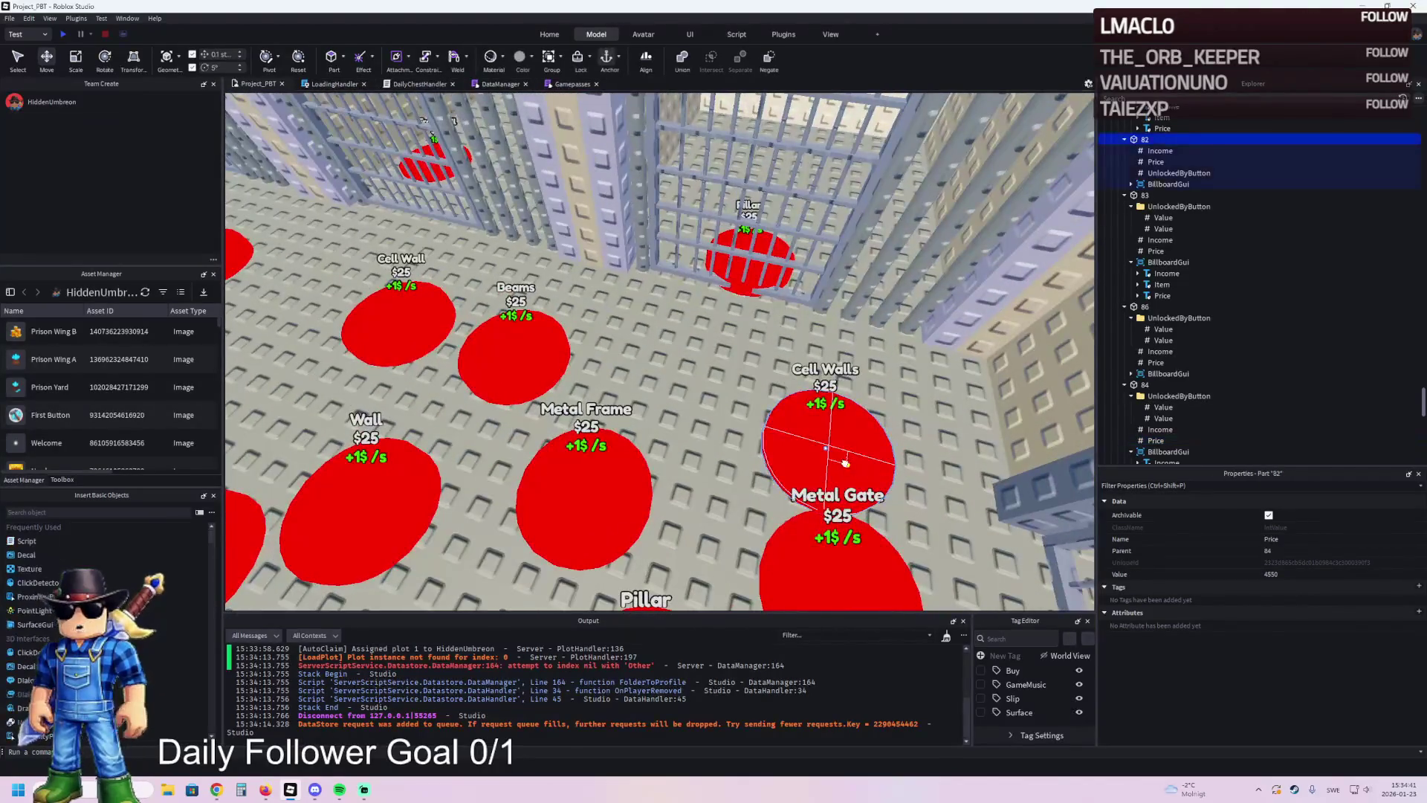
key(w)
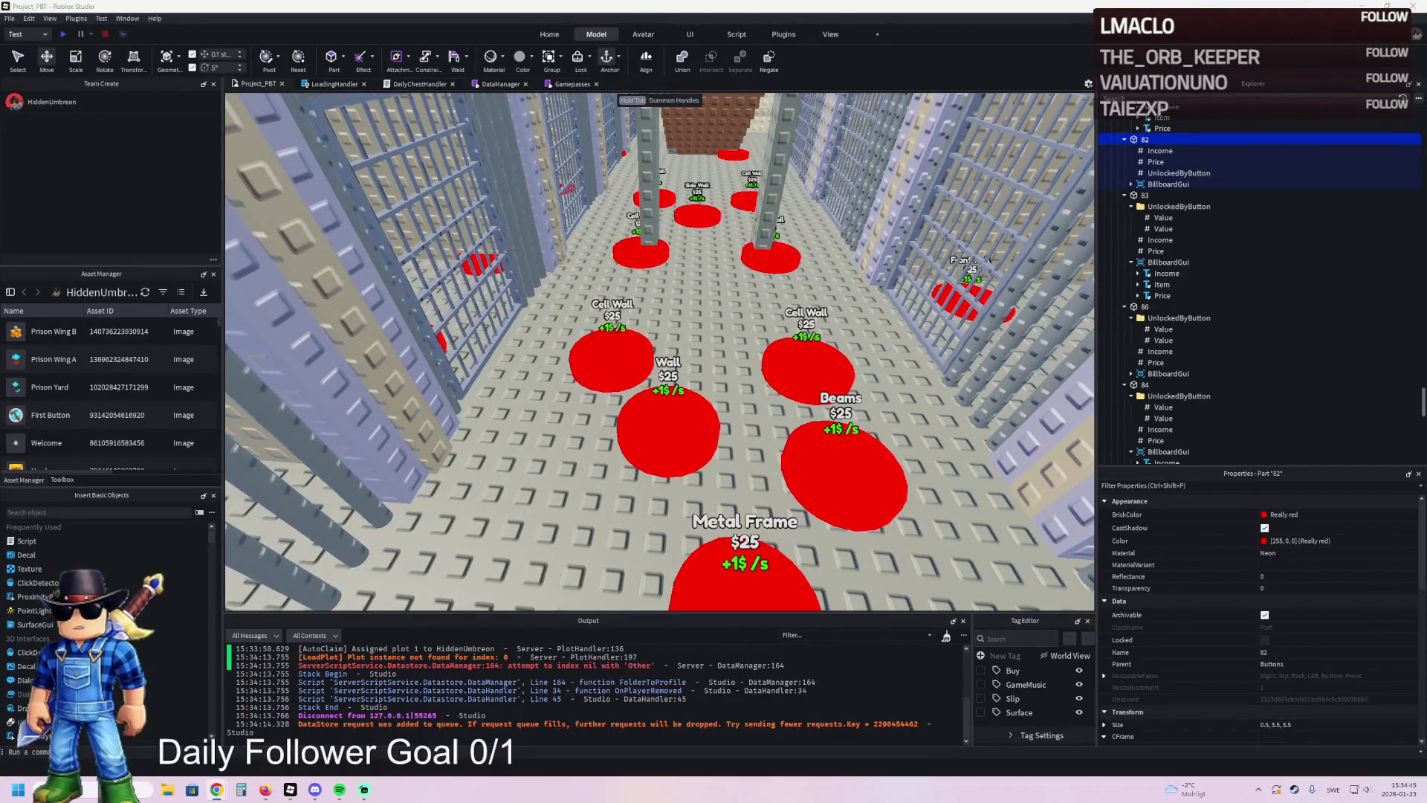
click(834, 358)
click(611, 355)
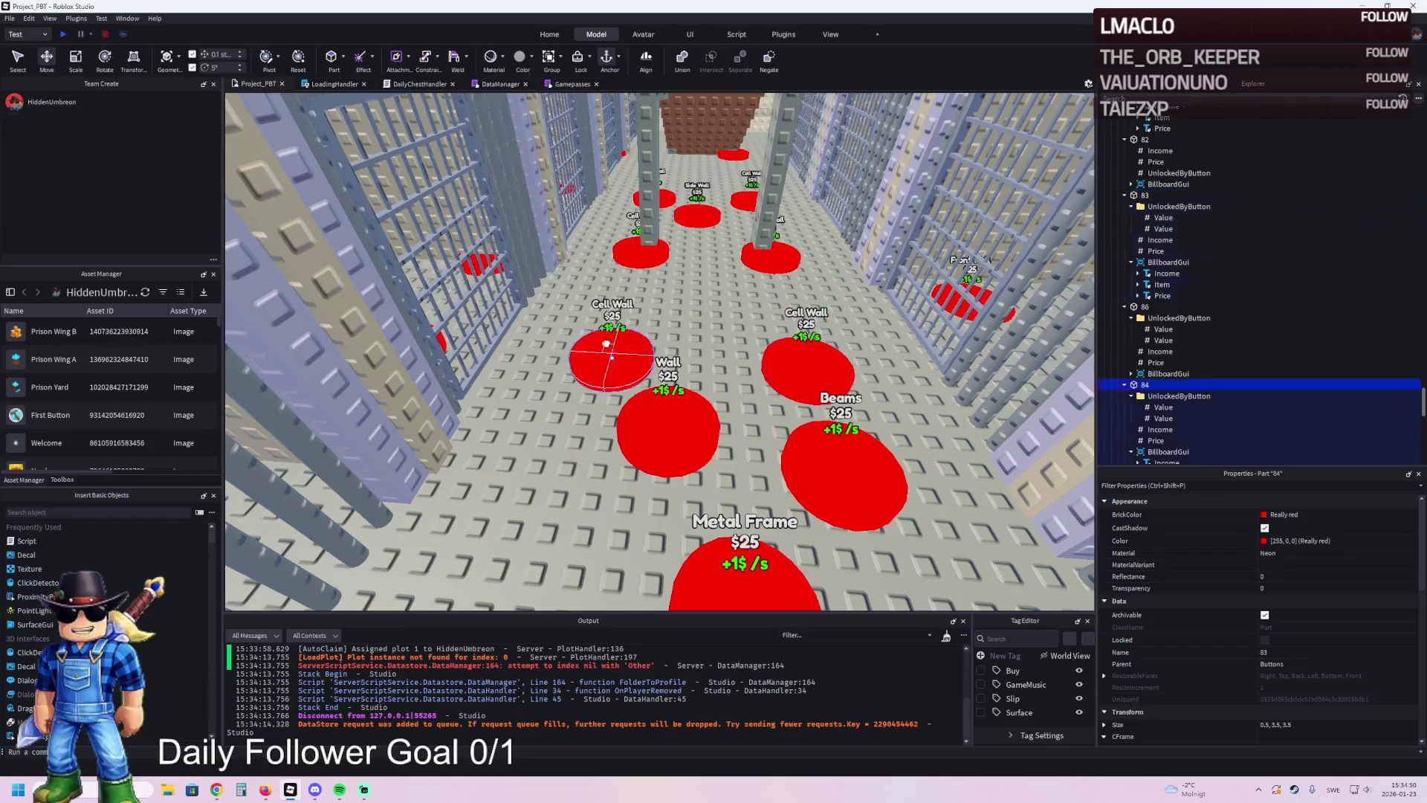
click(1156, 440)
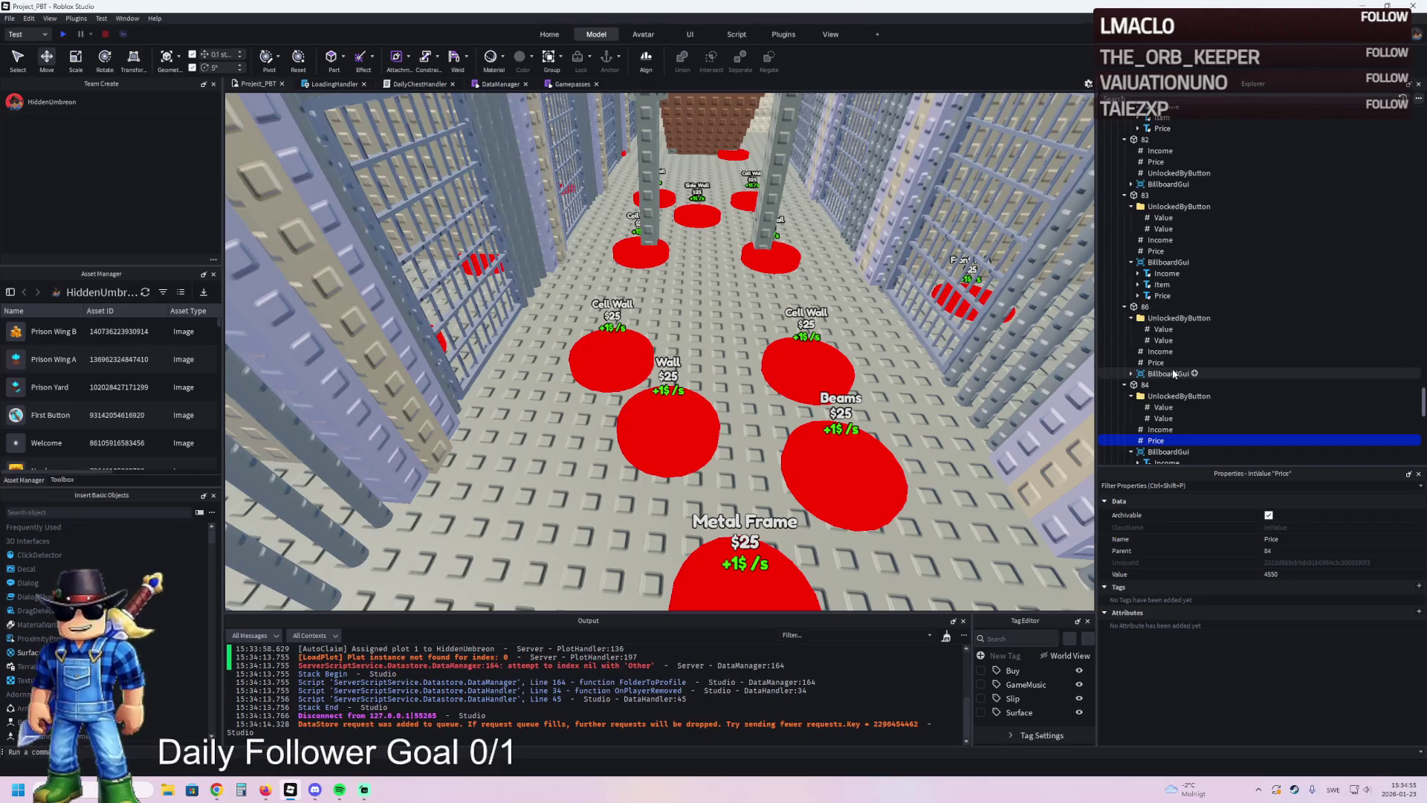
ctrl+click(1155, 250)
click(1289, 572)
text(4550)
key(Return)
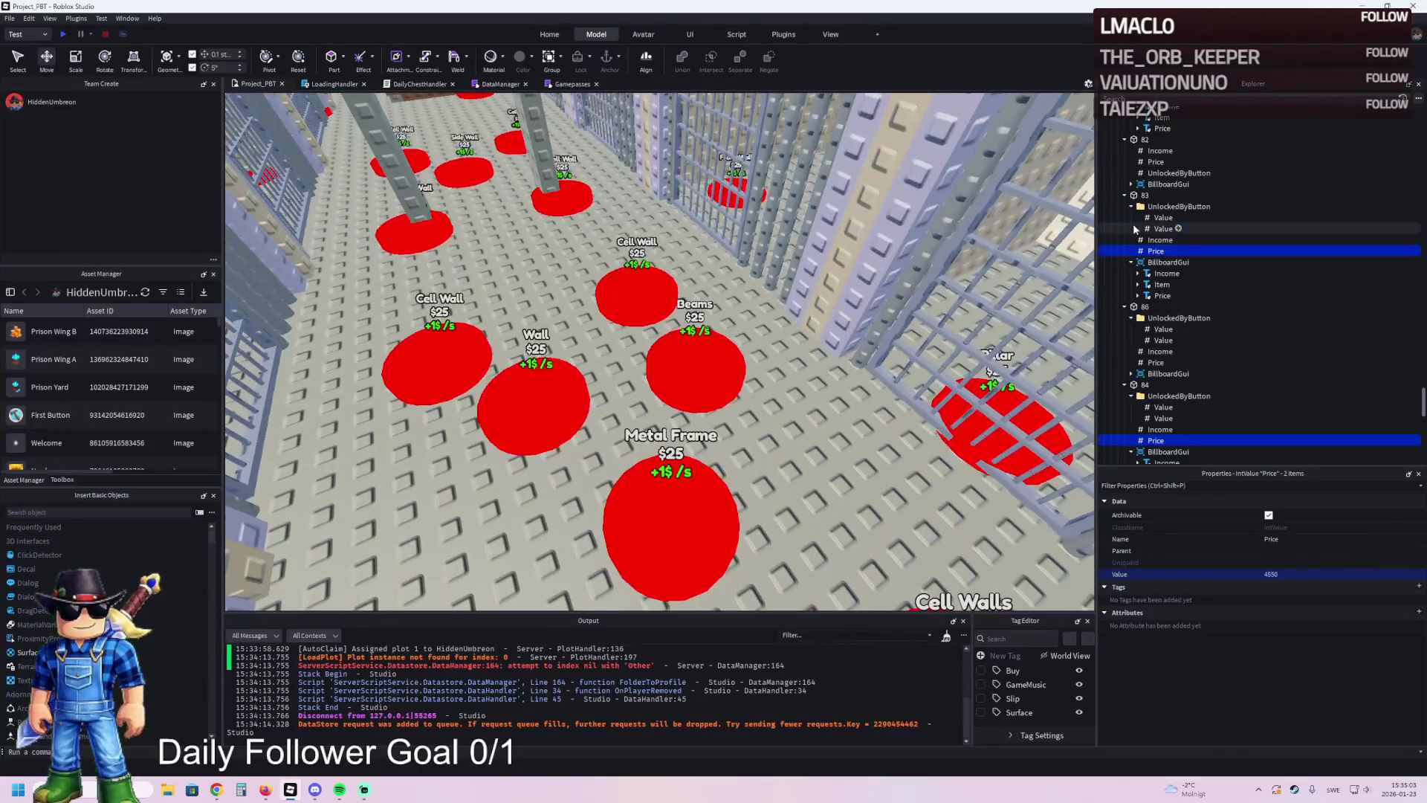
click(1124, 196)
click(1125, 285)
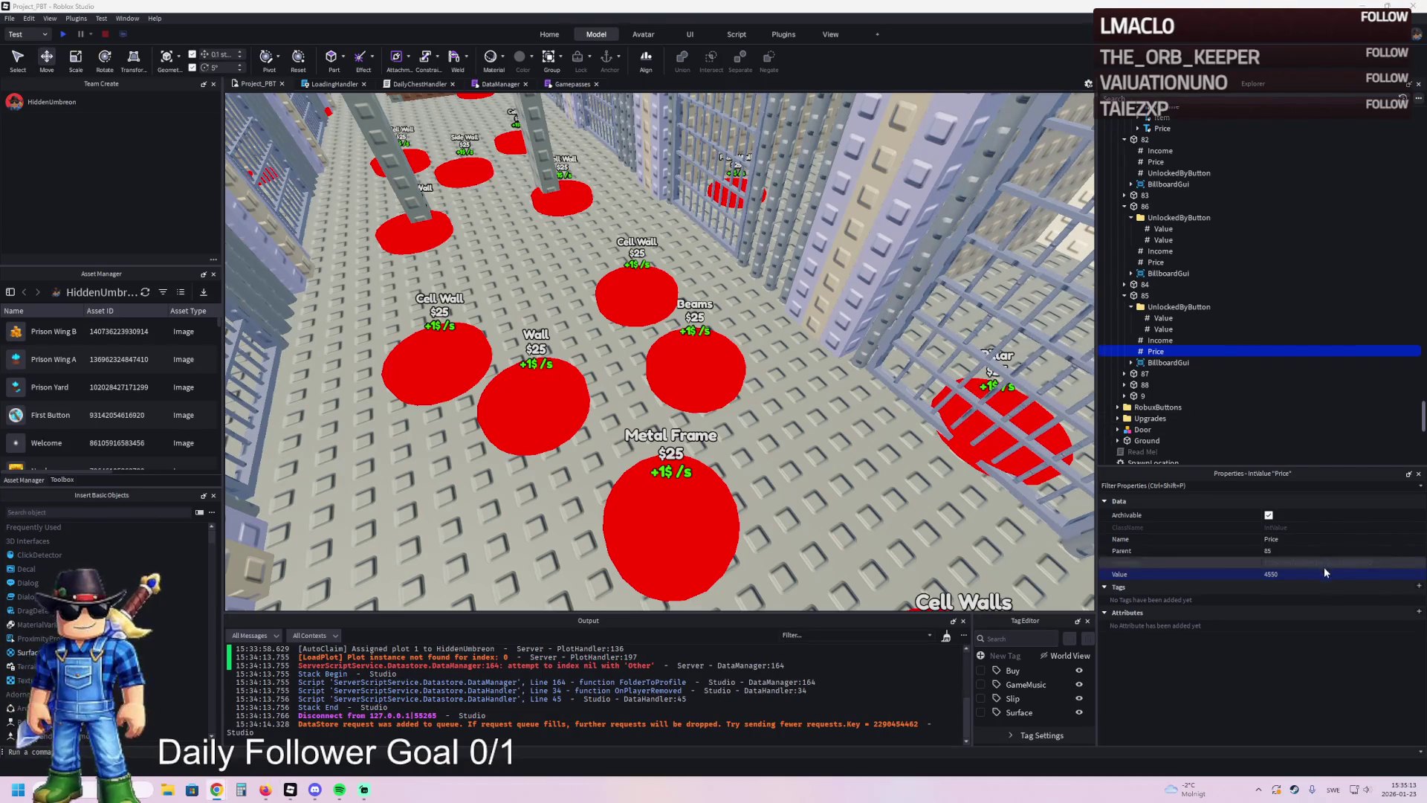
key(Return)
- Check the Price values of buttons 86, 87 and 88
click(1155, 261)
double_click(1145, 206)
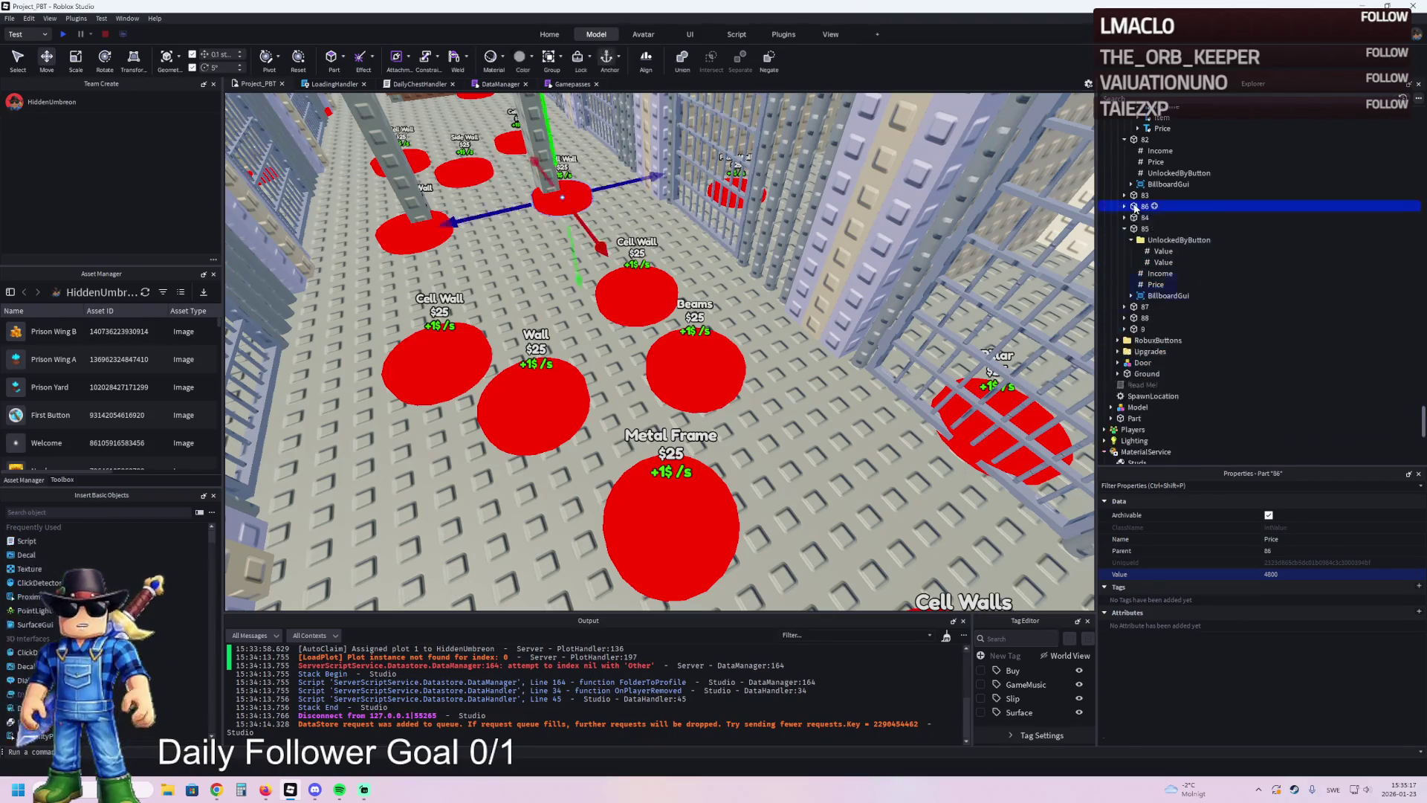
double_click(1145, 228)
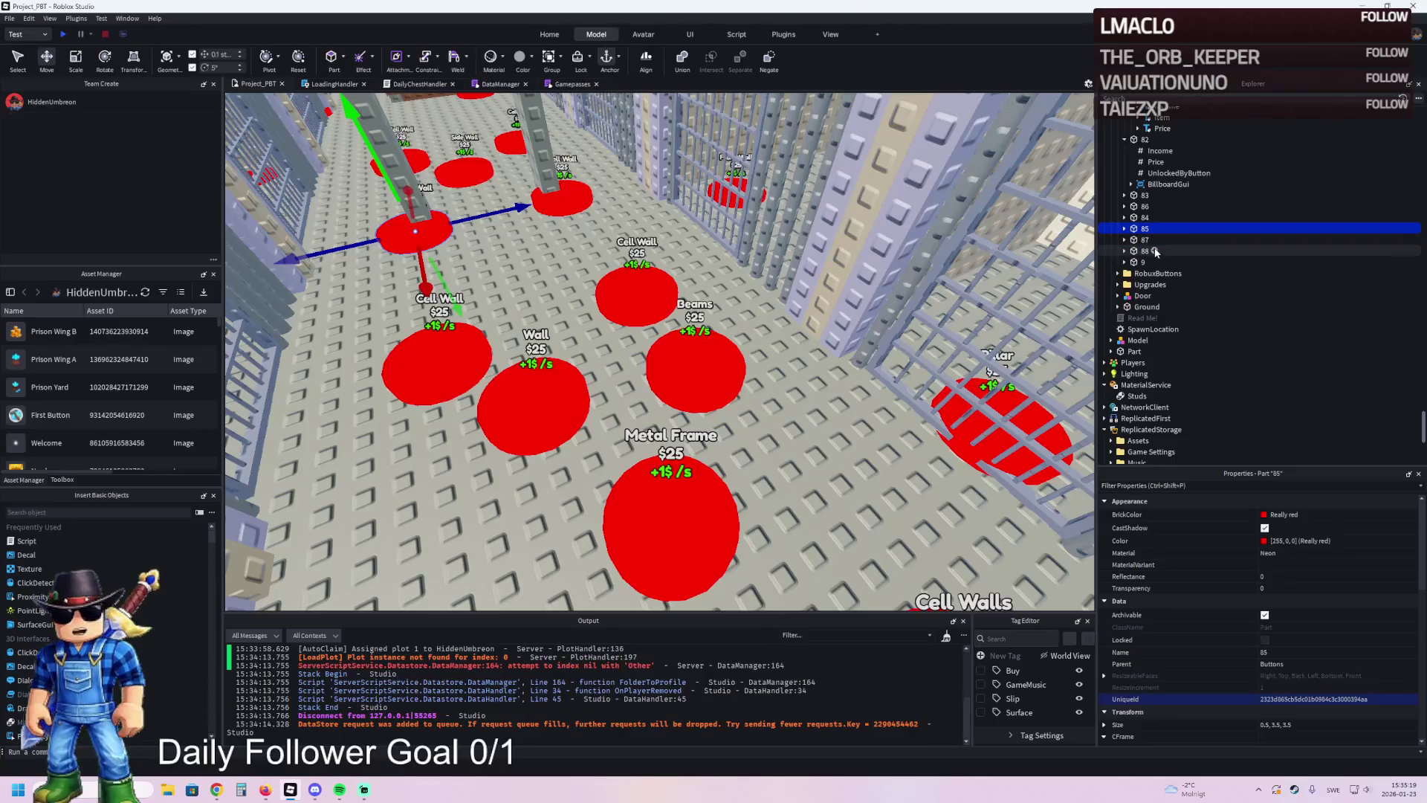
double_click(1161, 240)
click(1157, 295)
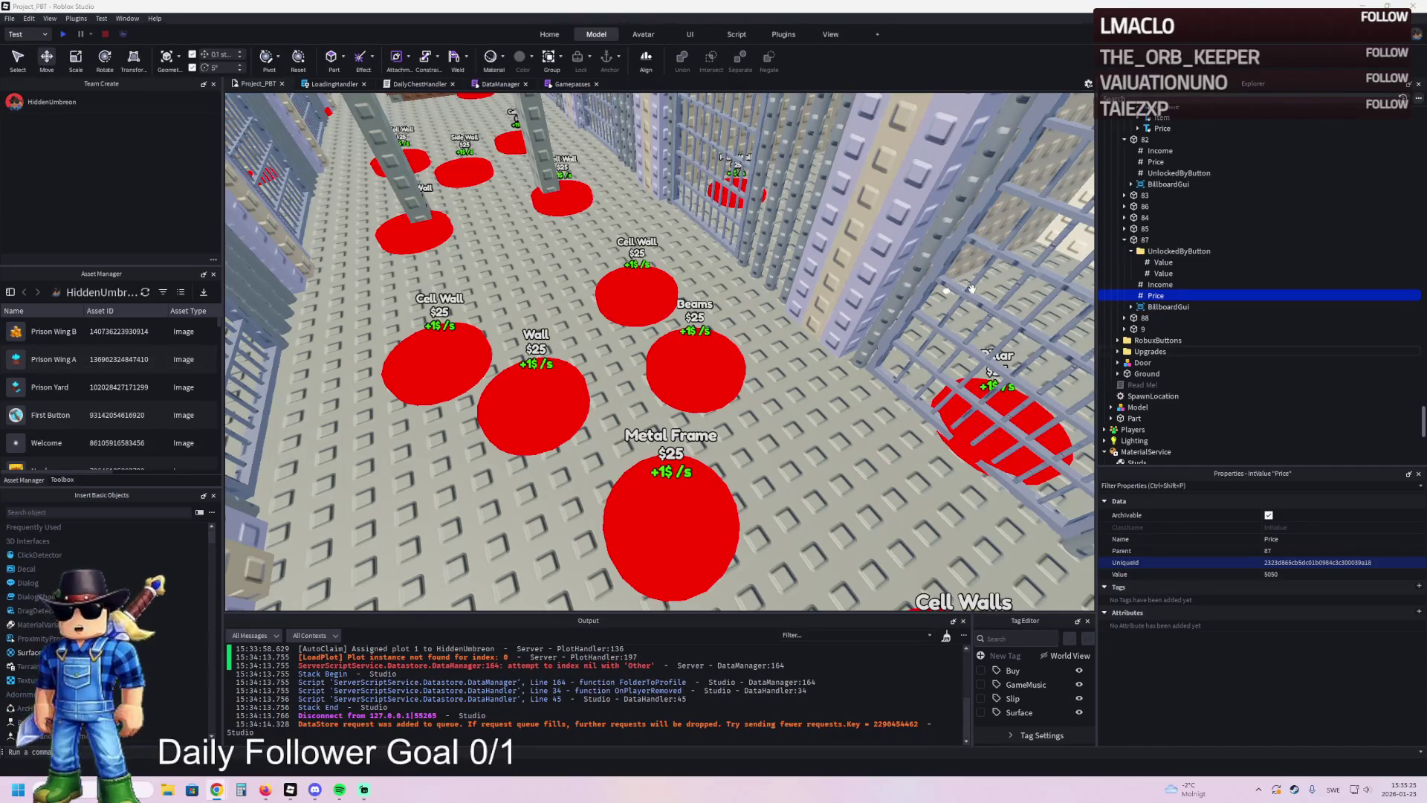
double_click(1144, 317)
click(1145, 352)
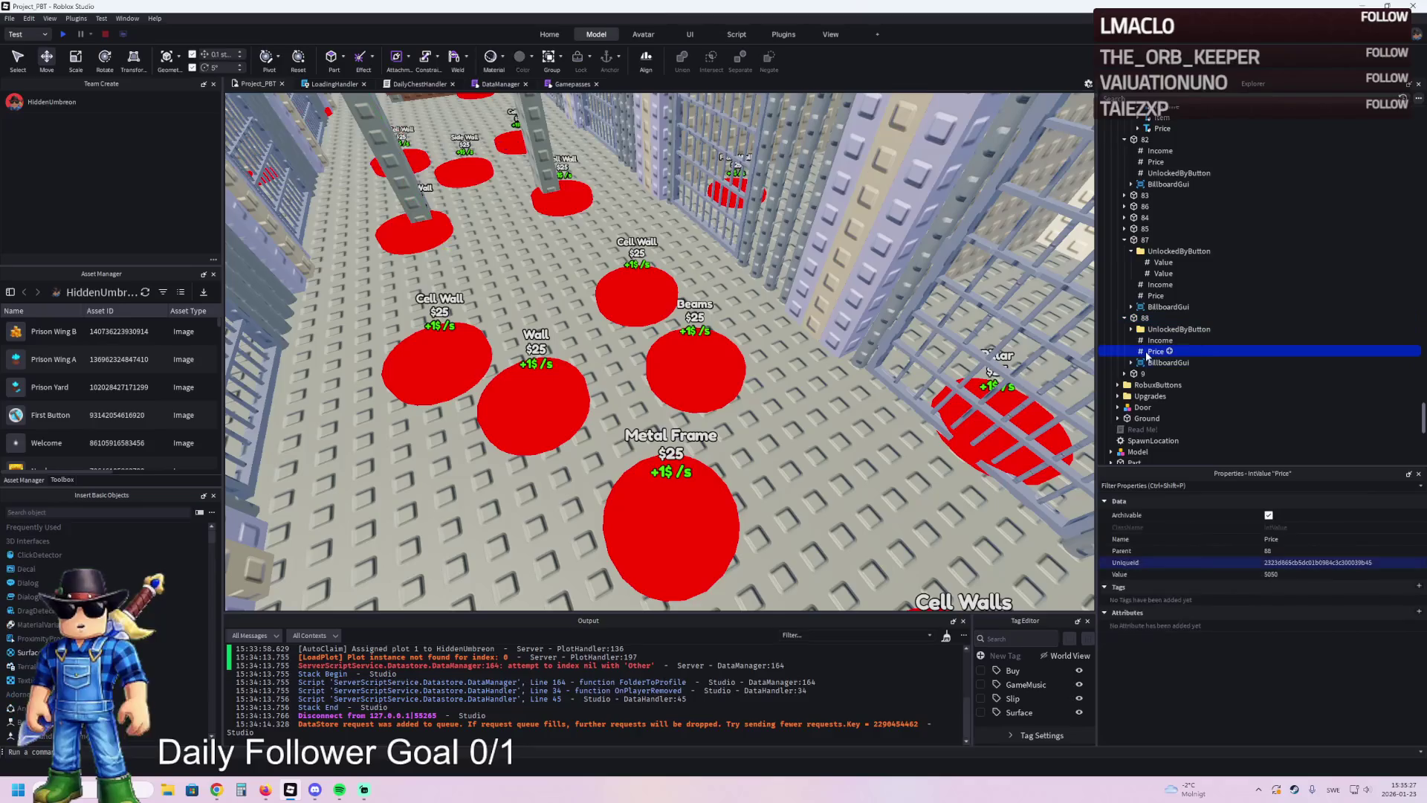
key(alt+Tab)
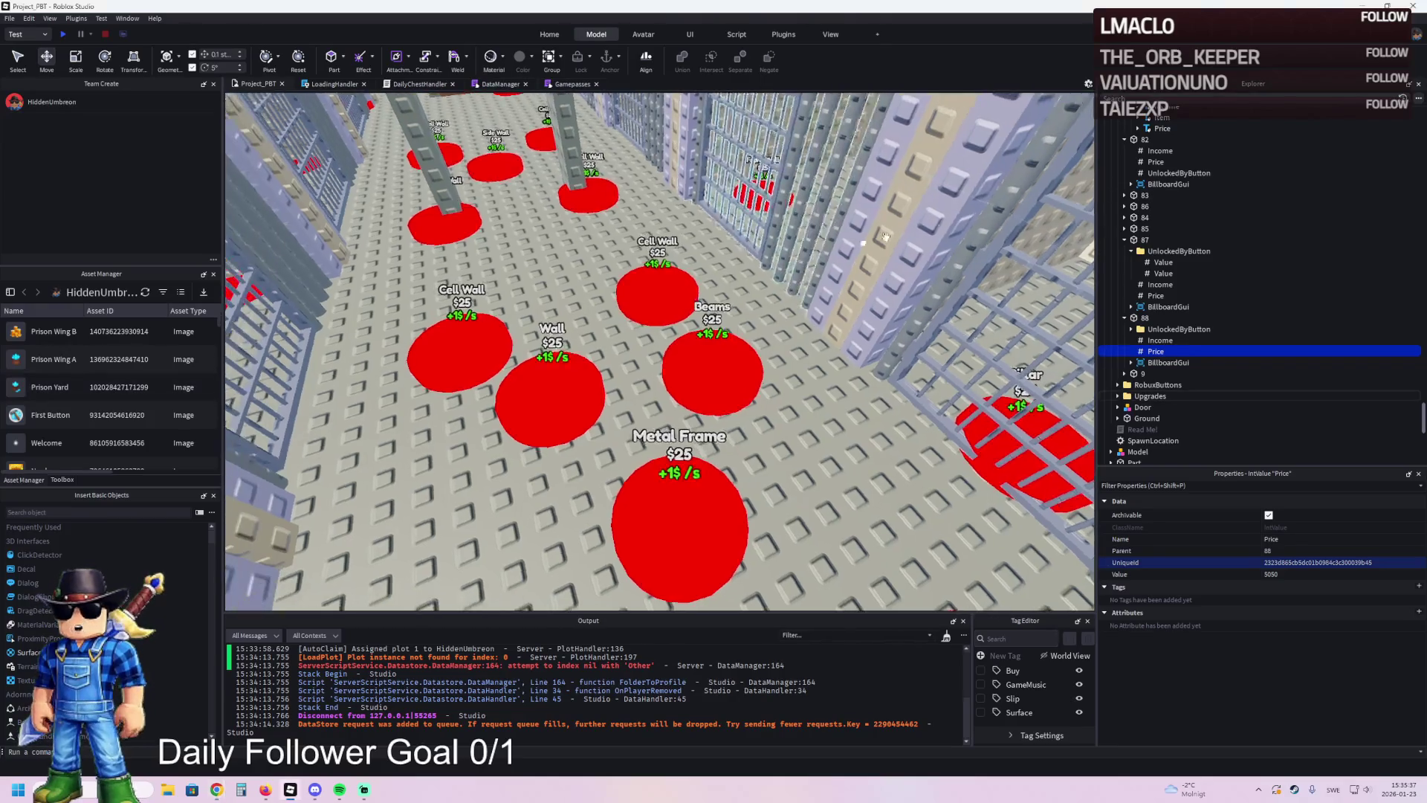
- Return TemplatePlot to ReplicatedStorage and start a playtest with F5
click(1150, 242)
double_click(1146, 191)
drag(1146, 191, 1131, 316)
key(F5)
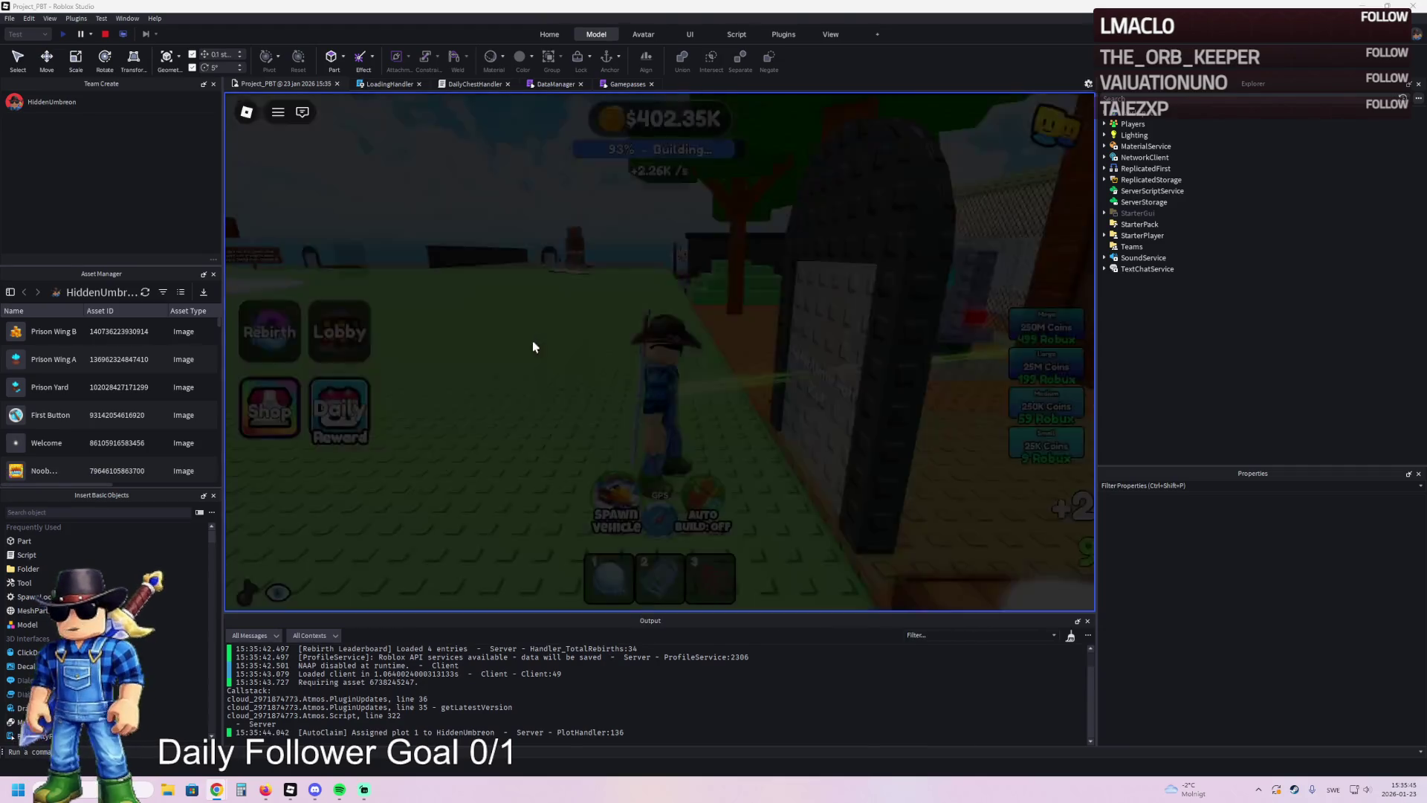
- Walk through the gate into a prison cell and back out, then stop with Shift+F5
key(w)
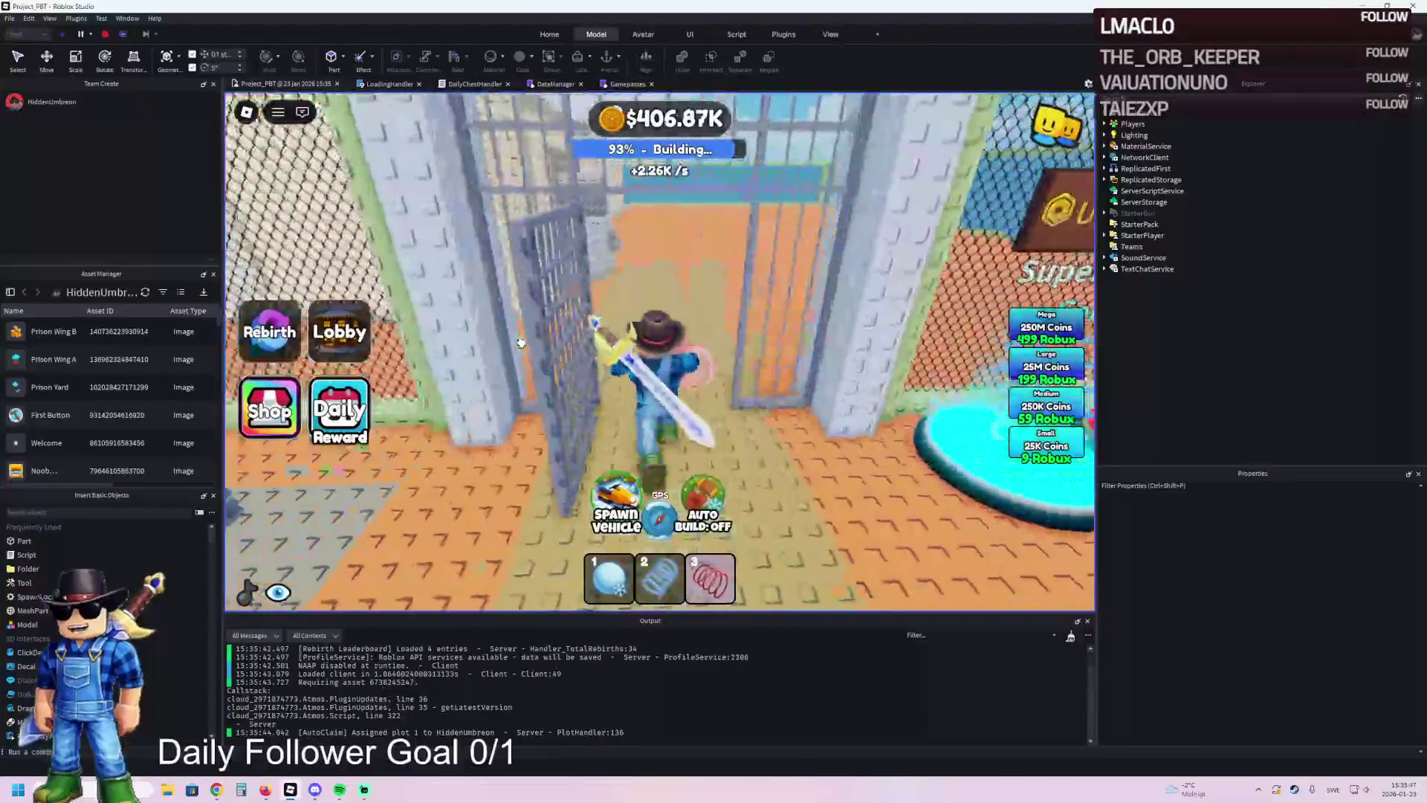
key(w)
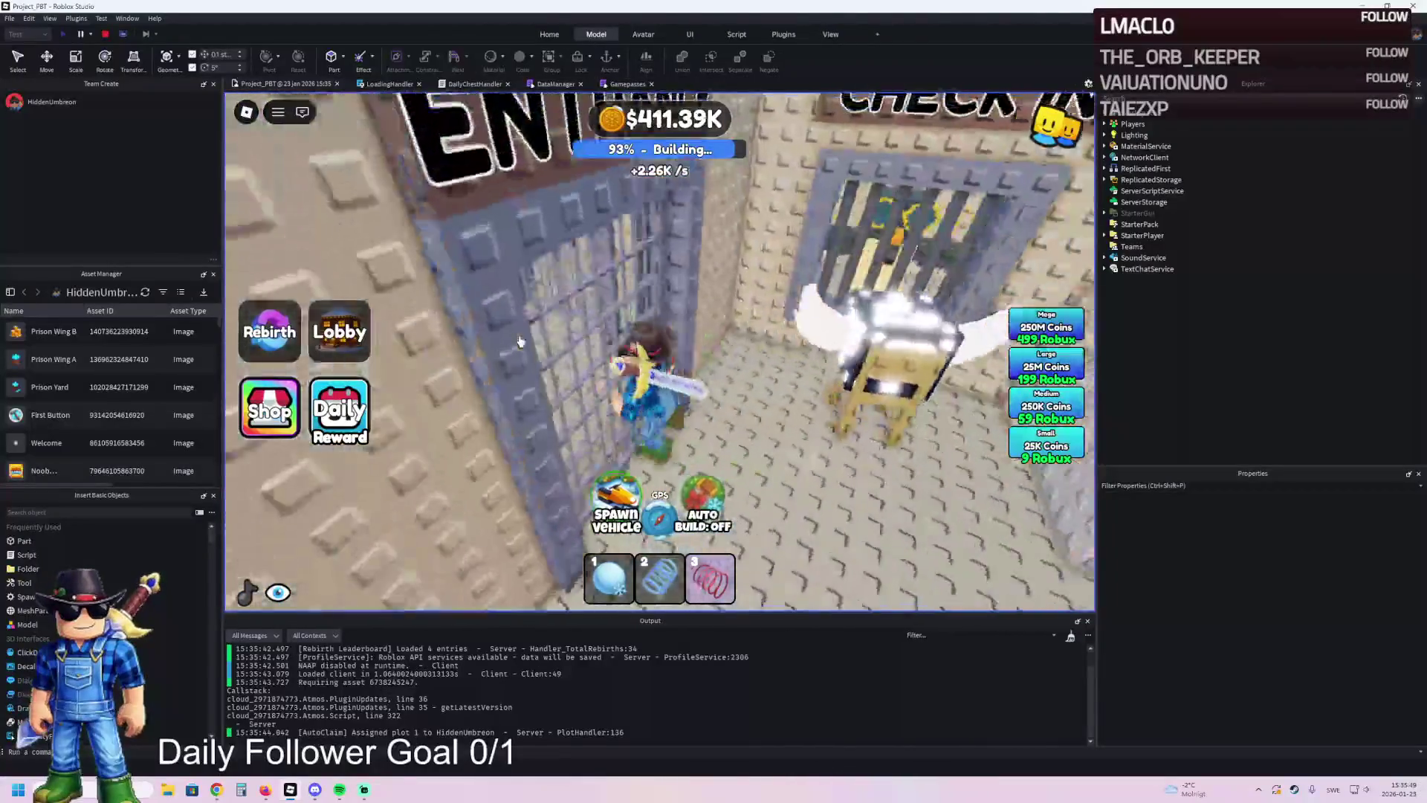
key(s)
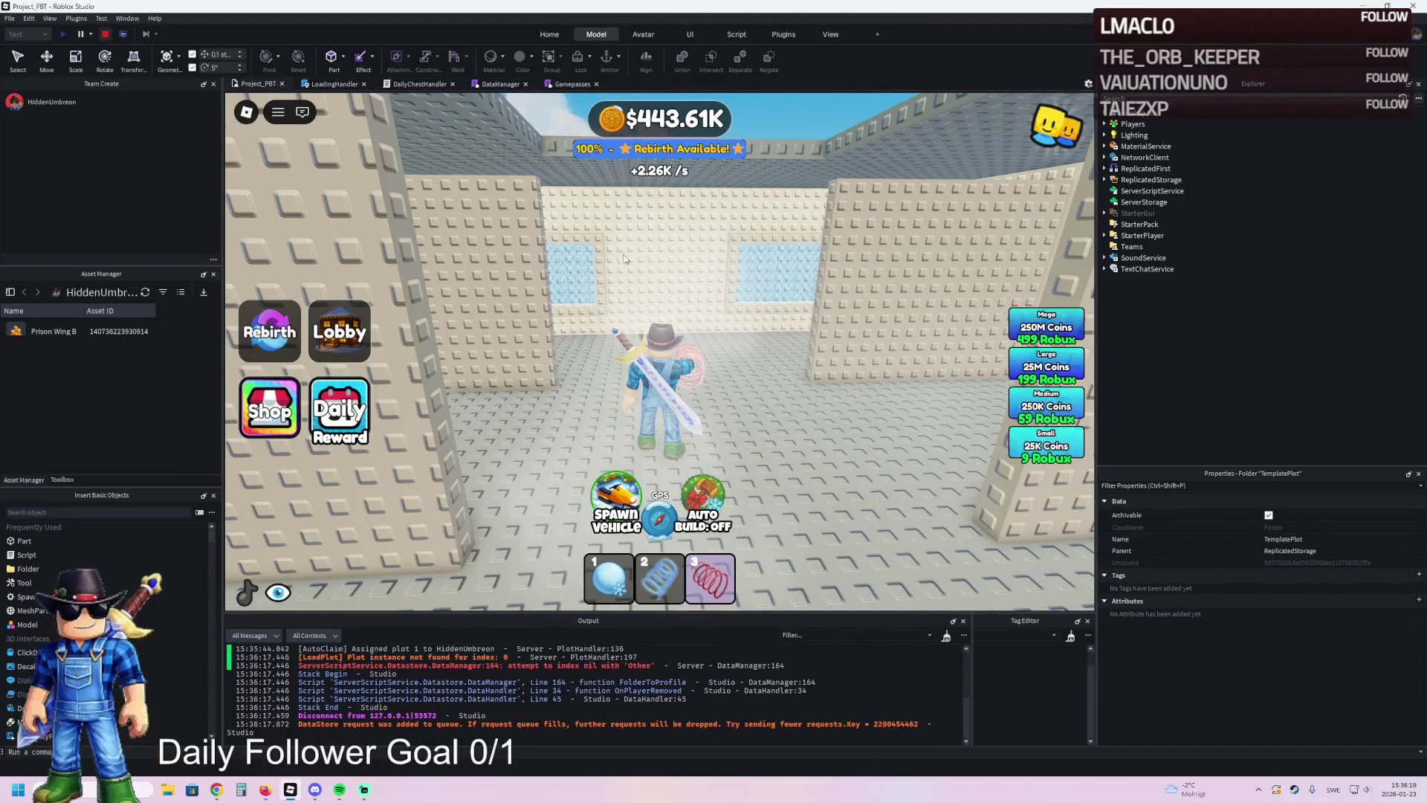
key(shift+F5)
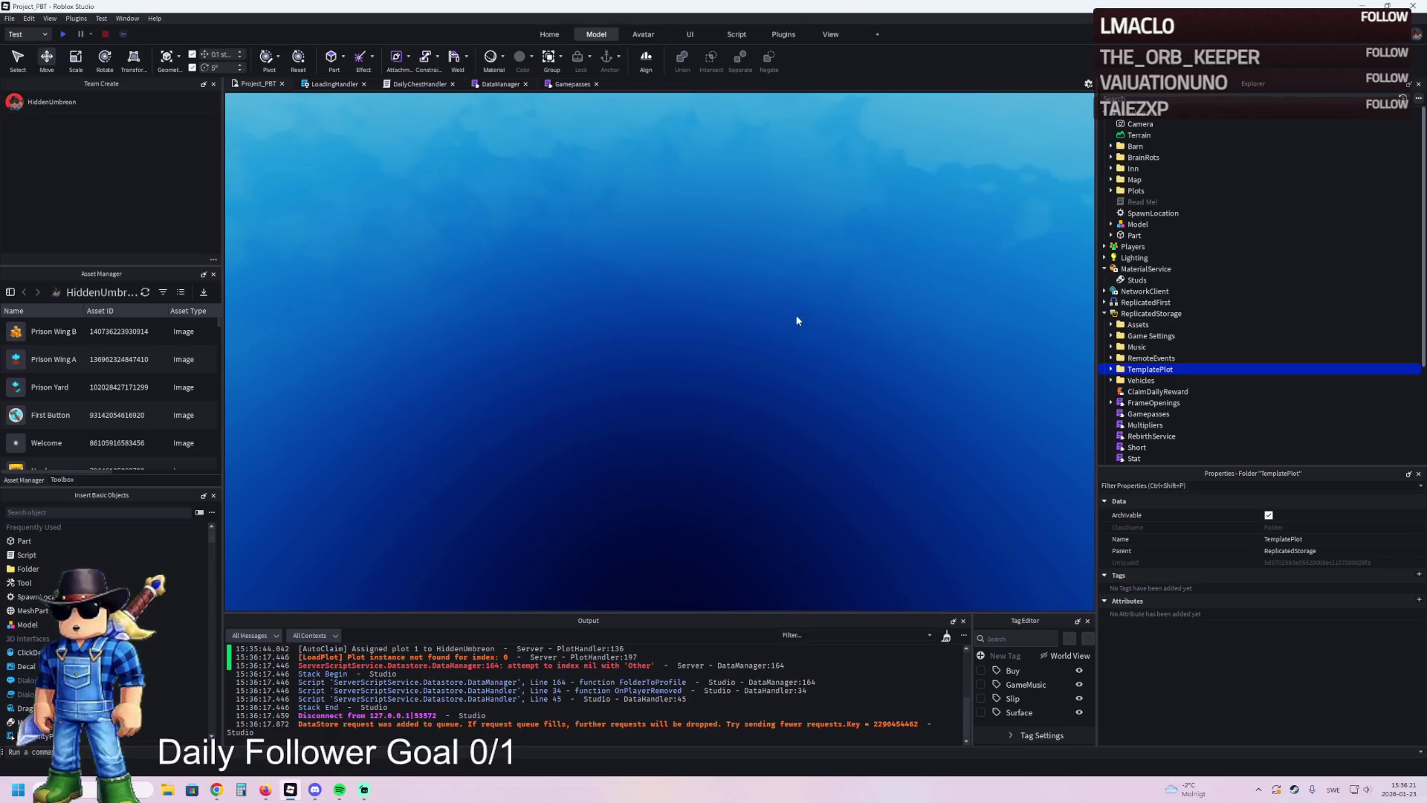
- Duplicate Cell Wall pad 88 and rename the copy 89
key(w)
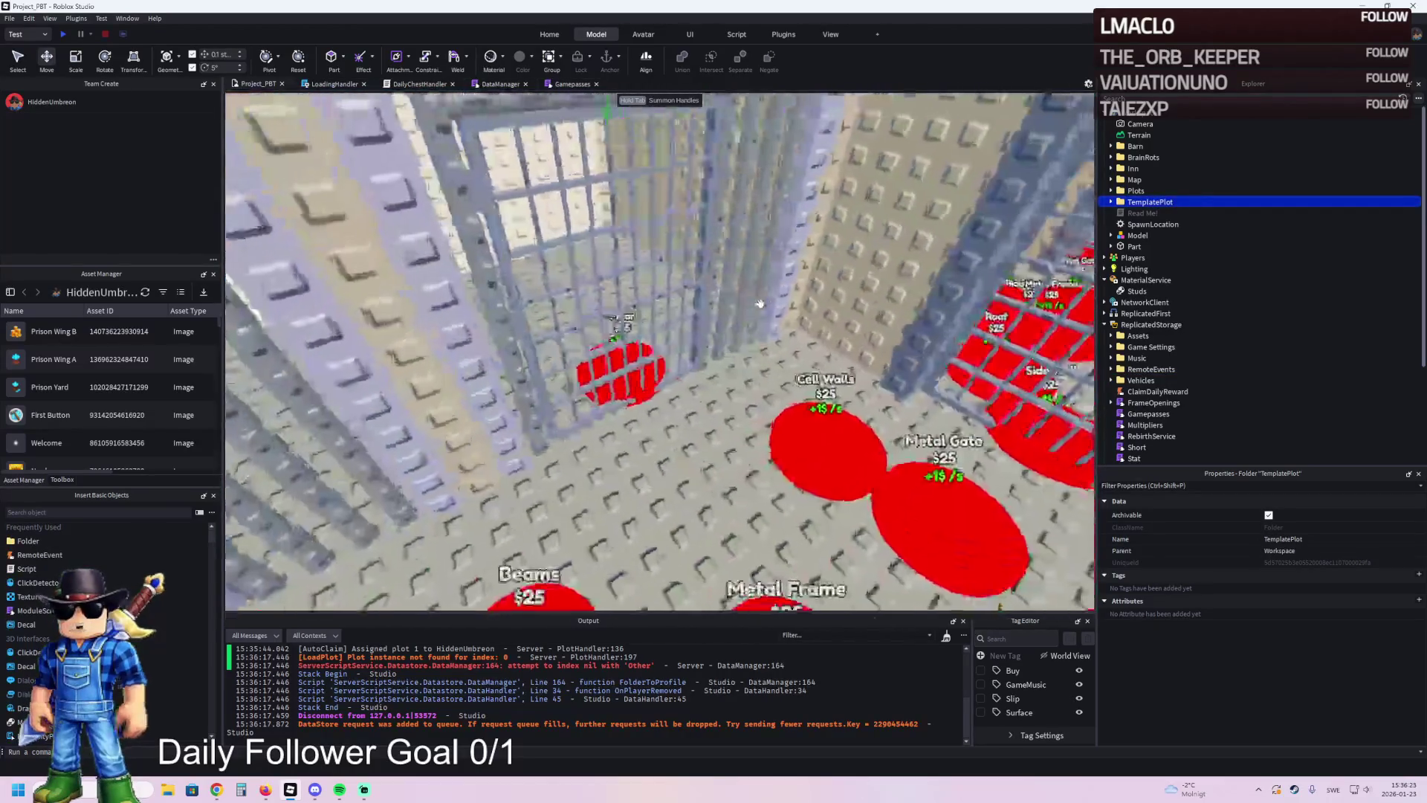
key(w)
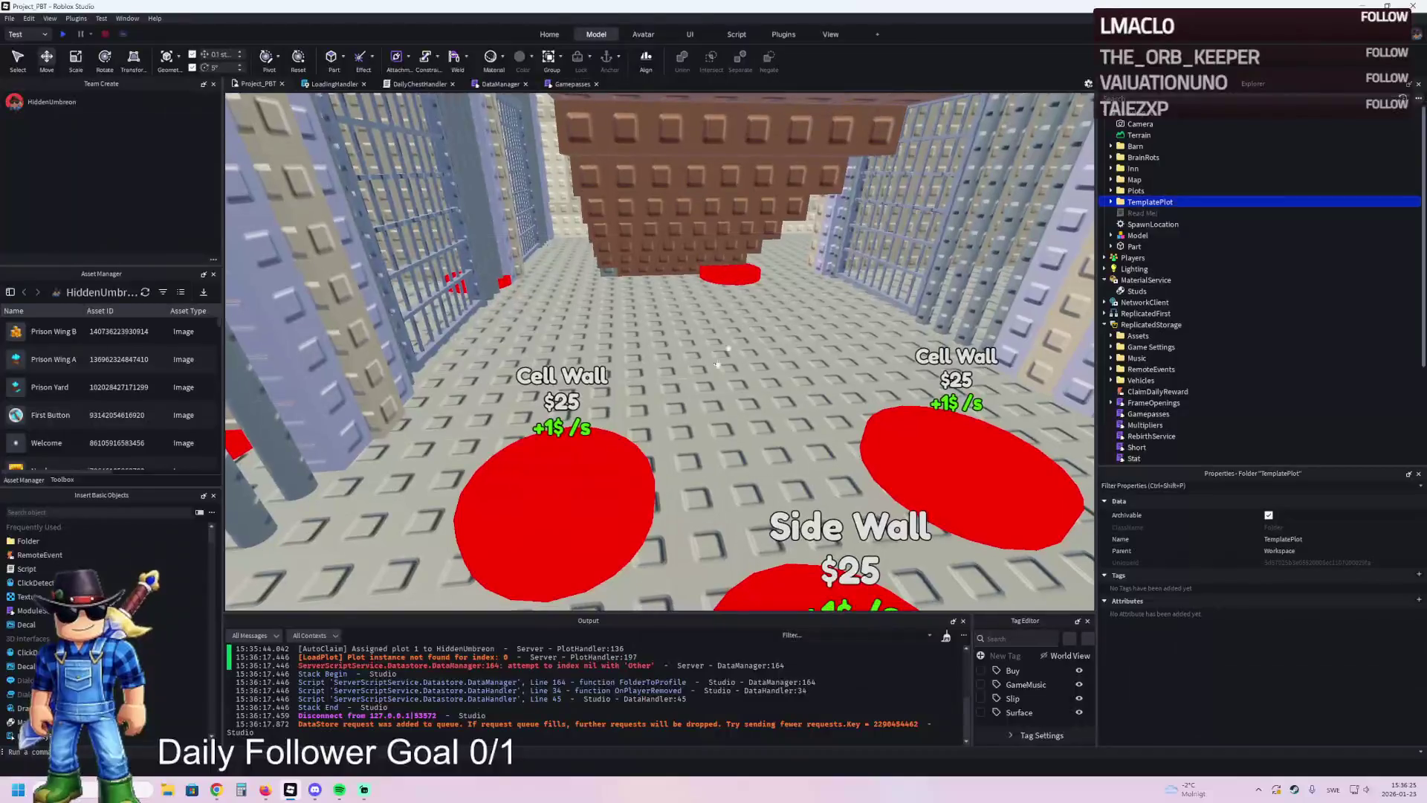
click(567, 493)
key(w)
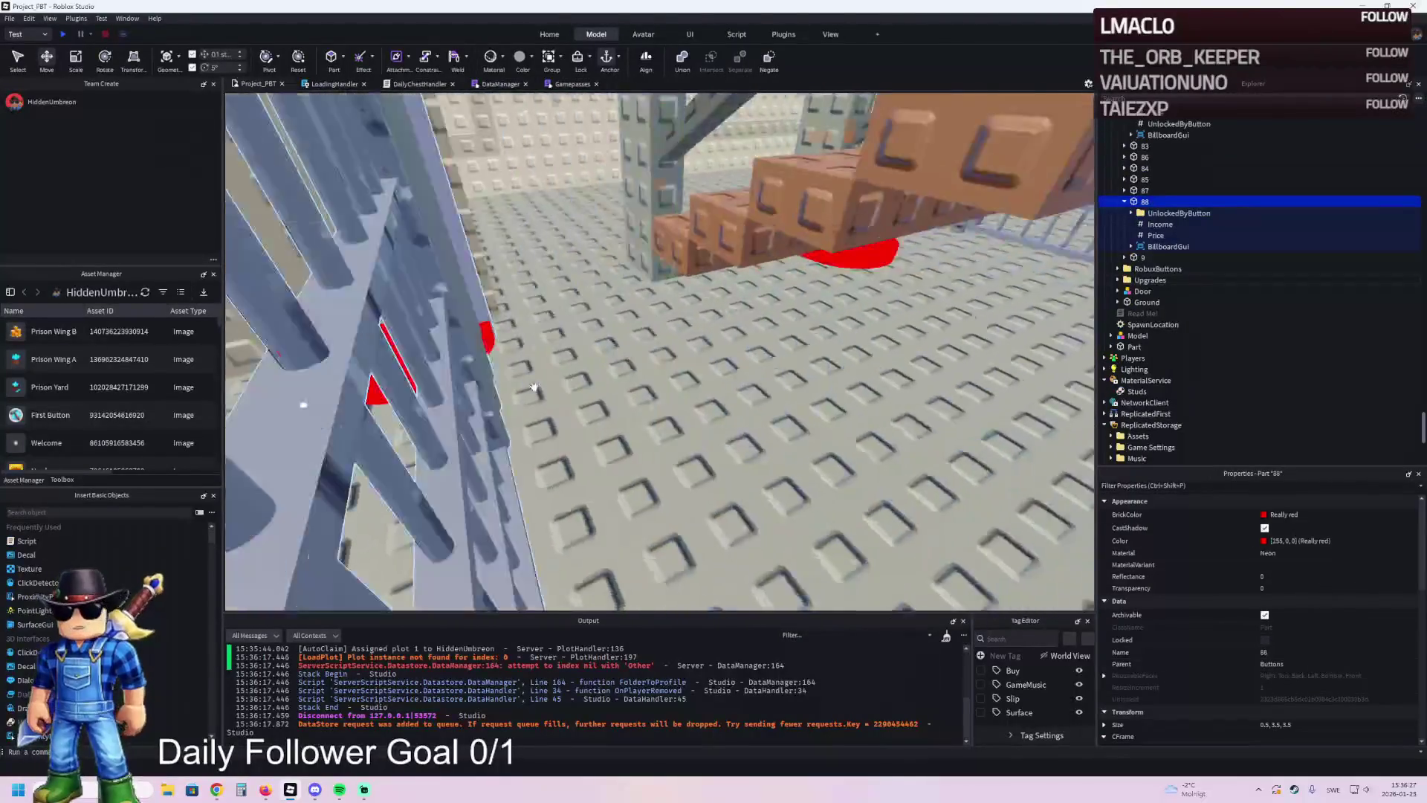
key(w)
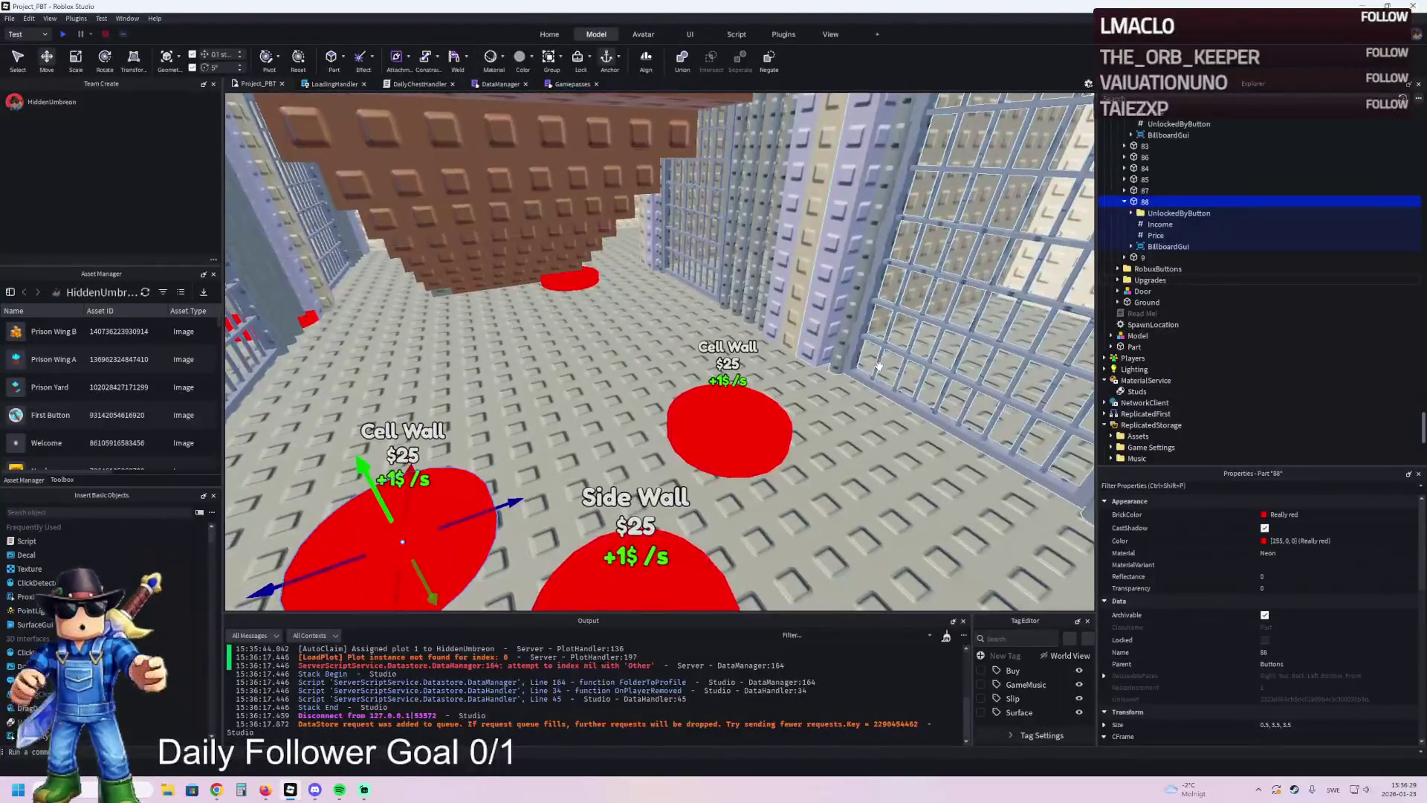
key(ctrl+d)
click(1242, 257)
text(89)
key(Return)
key(f)
- Move pad 89 further down the corridor and set its label text to 'Cell Roof'
drag(606, 496, 602, 311)
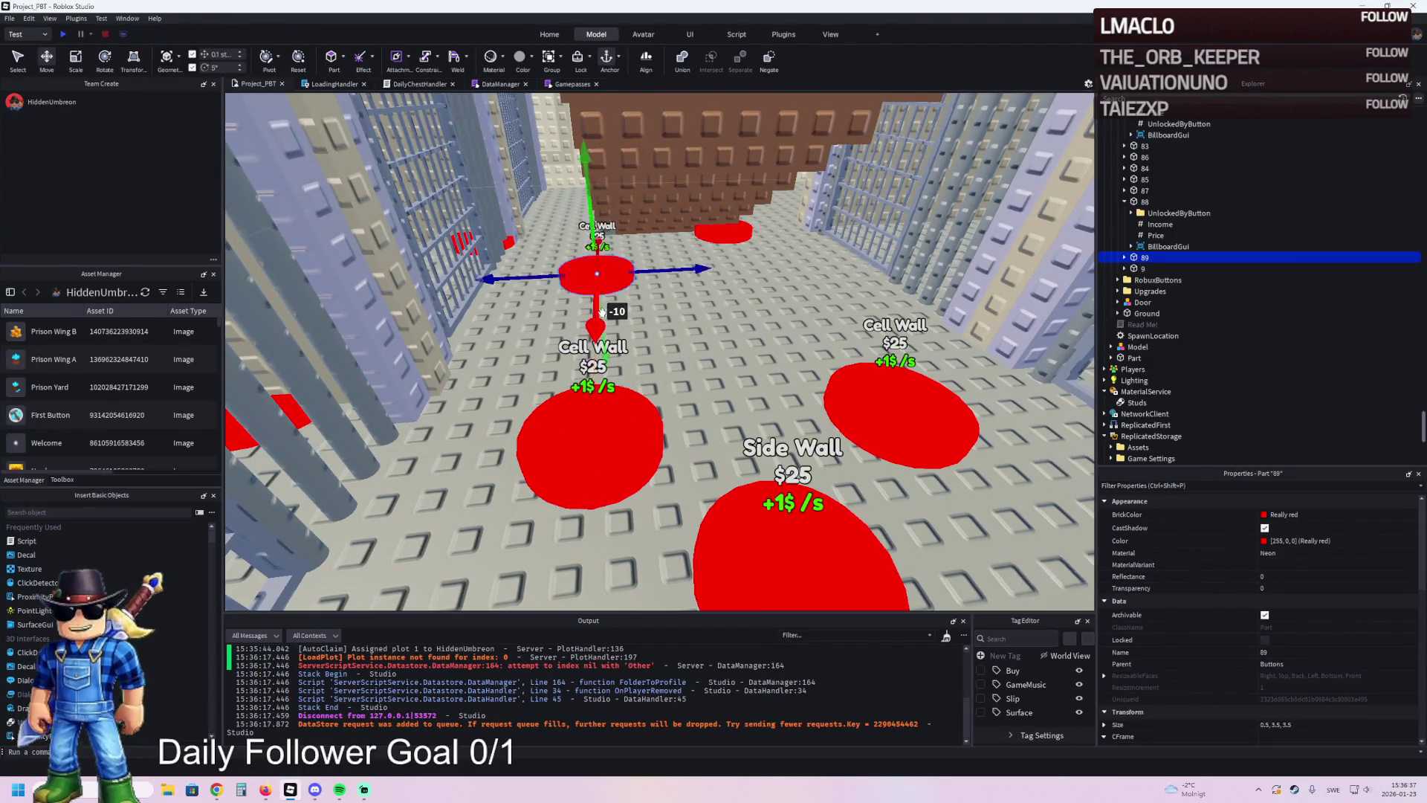
click(1124, 257)
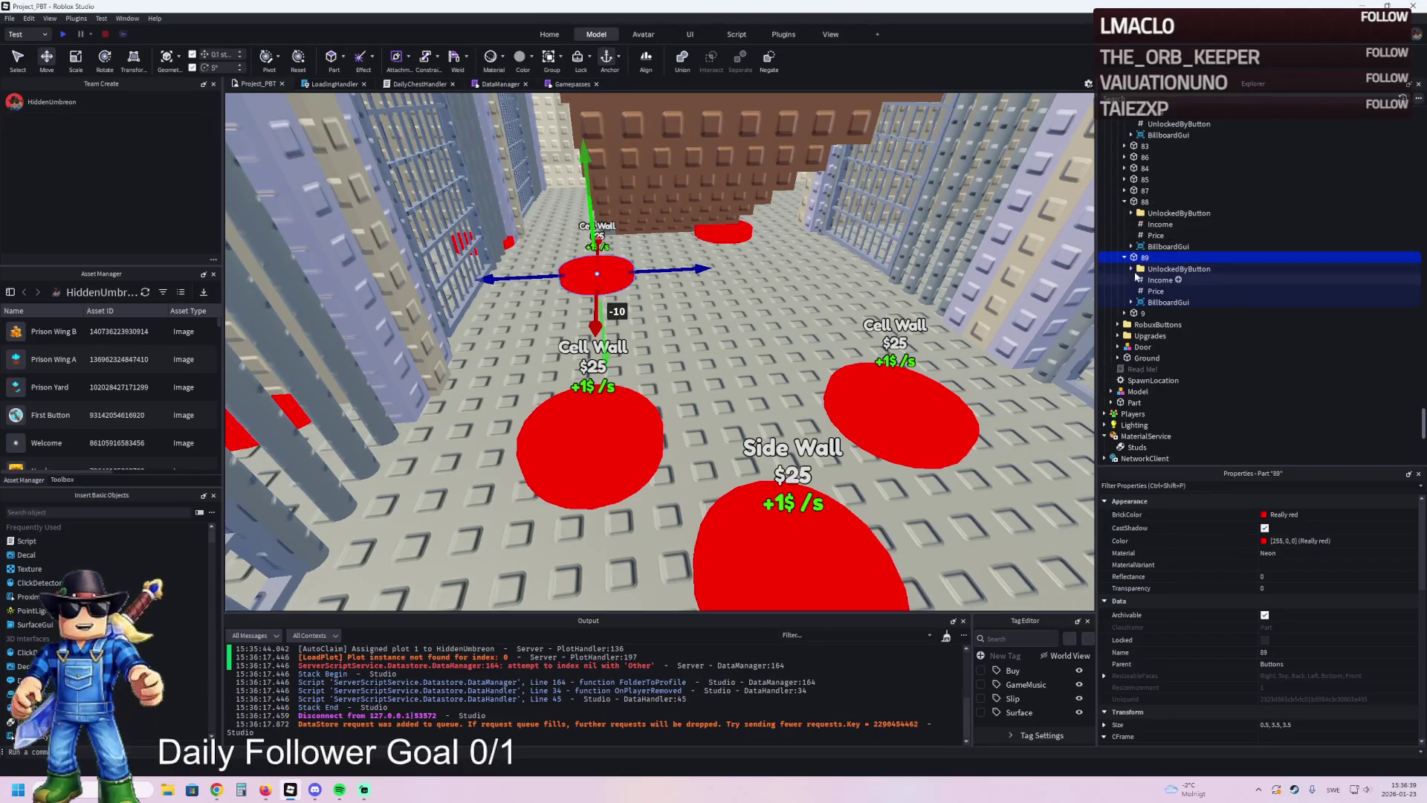
click(1131, 268)
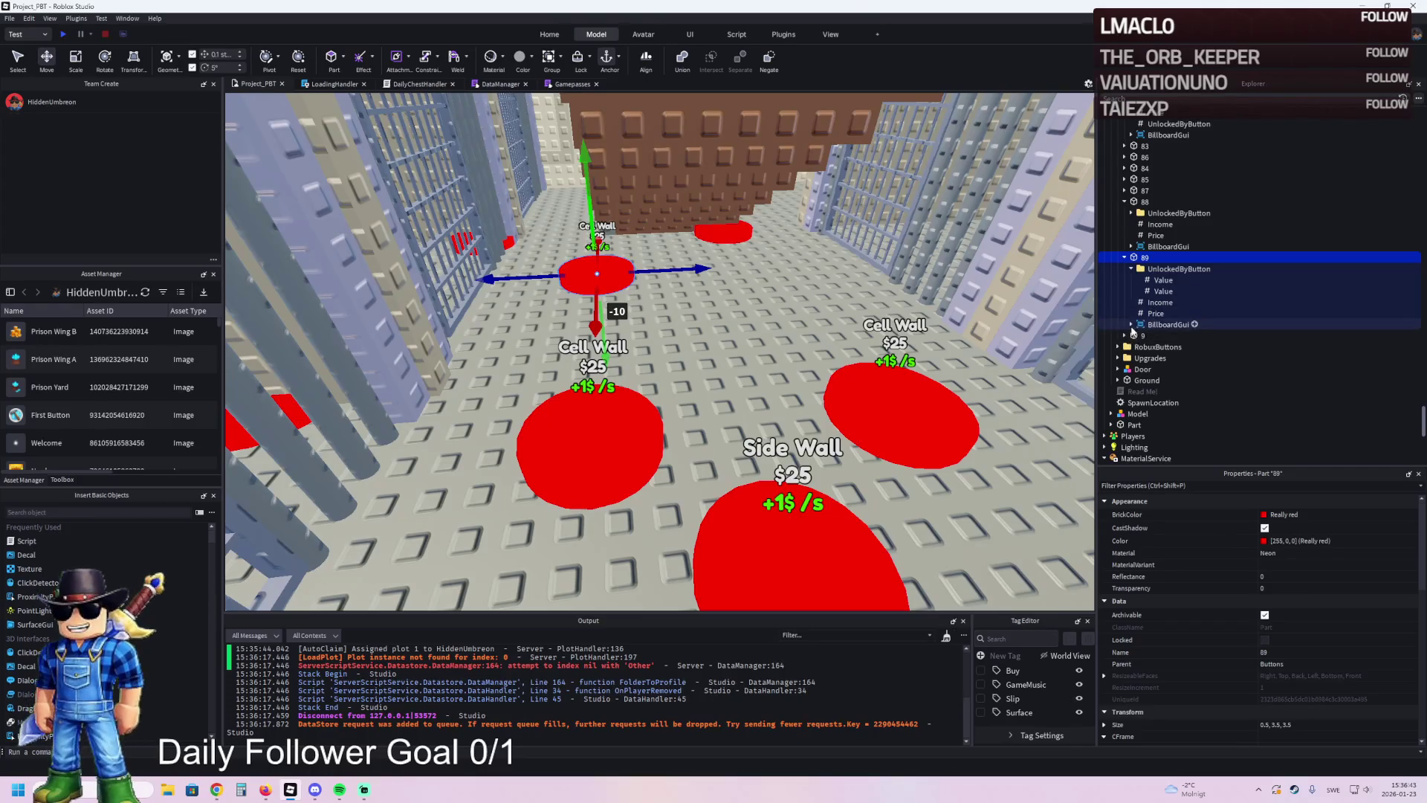
click(1131, 325)
click(1161, 346)
scroll(1348, 525, down, 5)
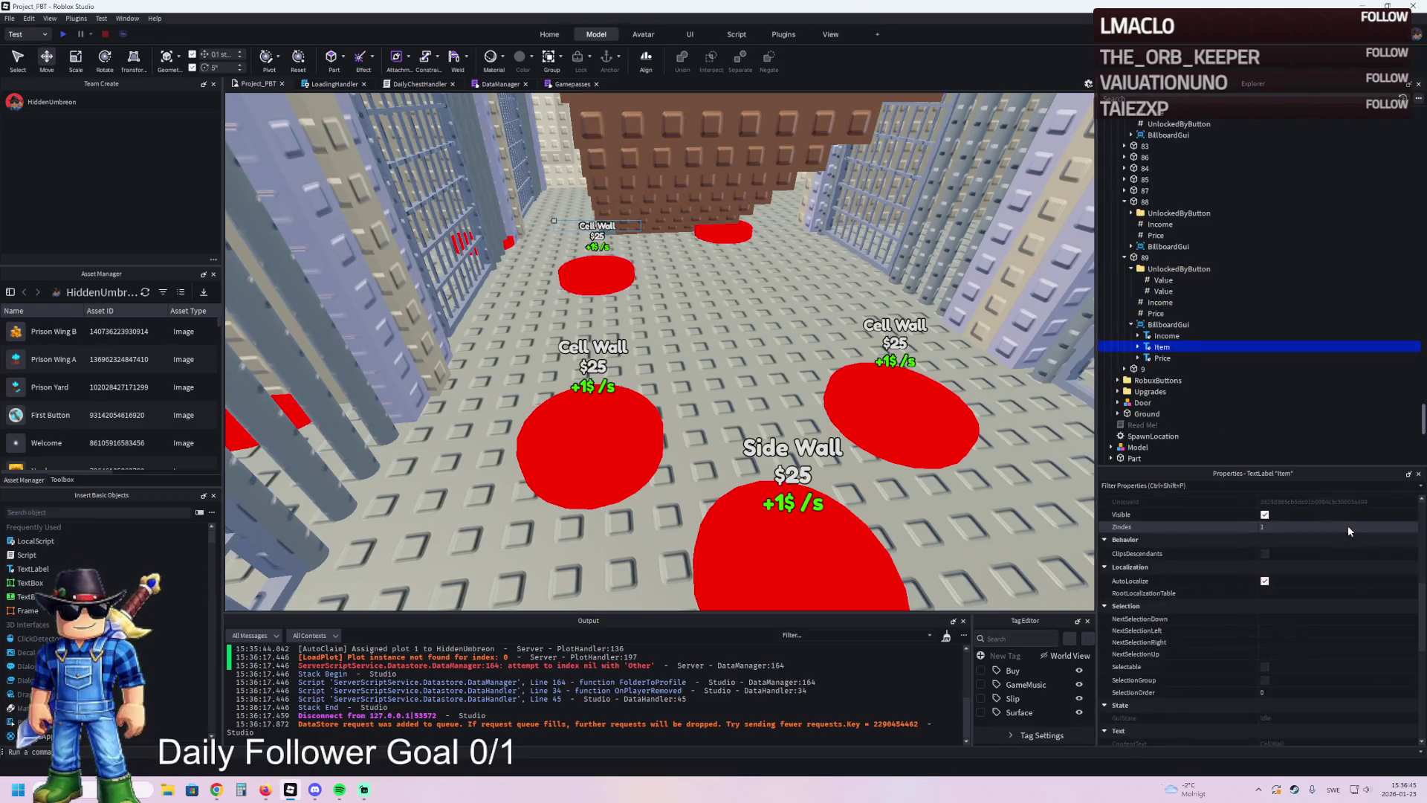
scroll(1348, 524, down, 4)
click(1331, 690)
text(Cell R)
key(Return)
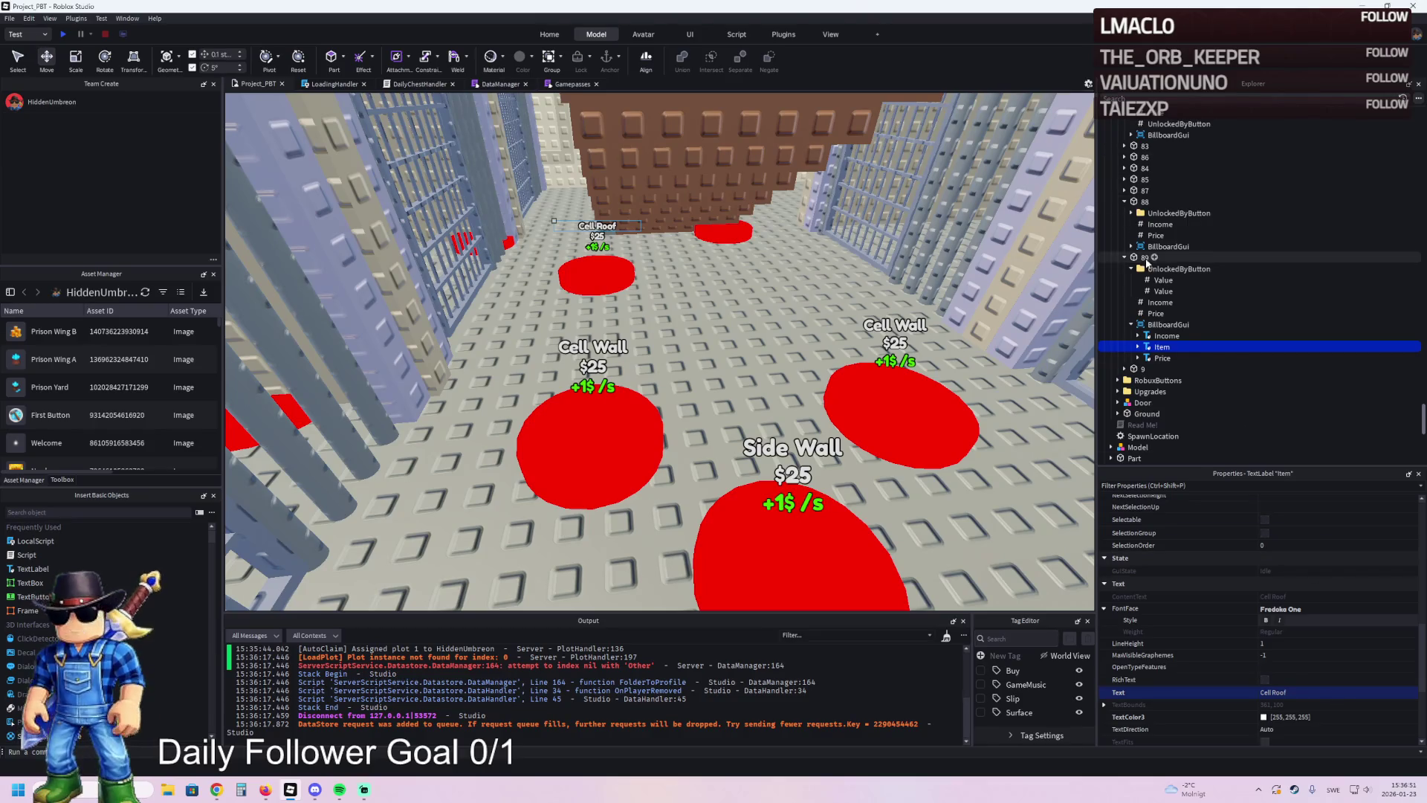
- Duplicate the Cell Roof pad and place the copy beside it
click(596, 273)
key(ctrl+d)
drag(678, 245, 872, 251)
- Rename the copied Cell Roof pad to 90
double_click(1208, 372)
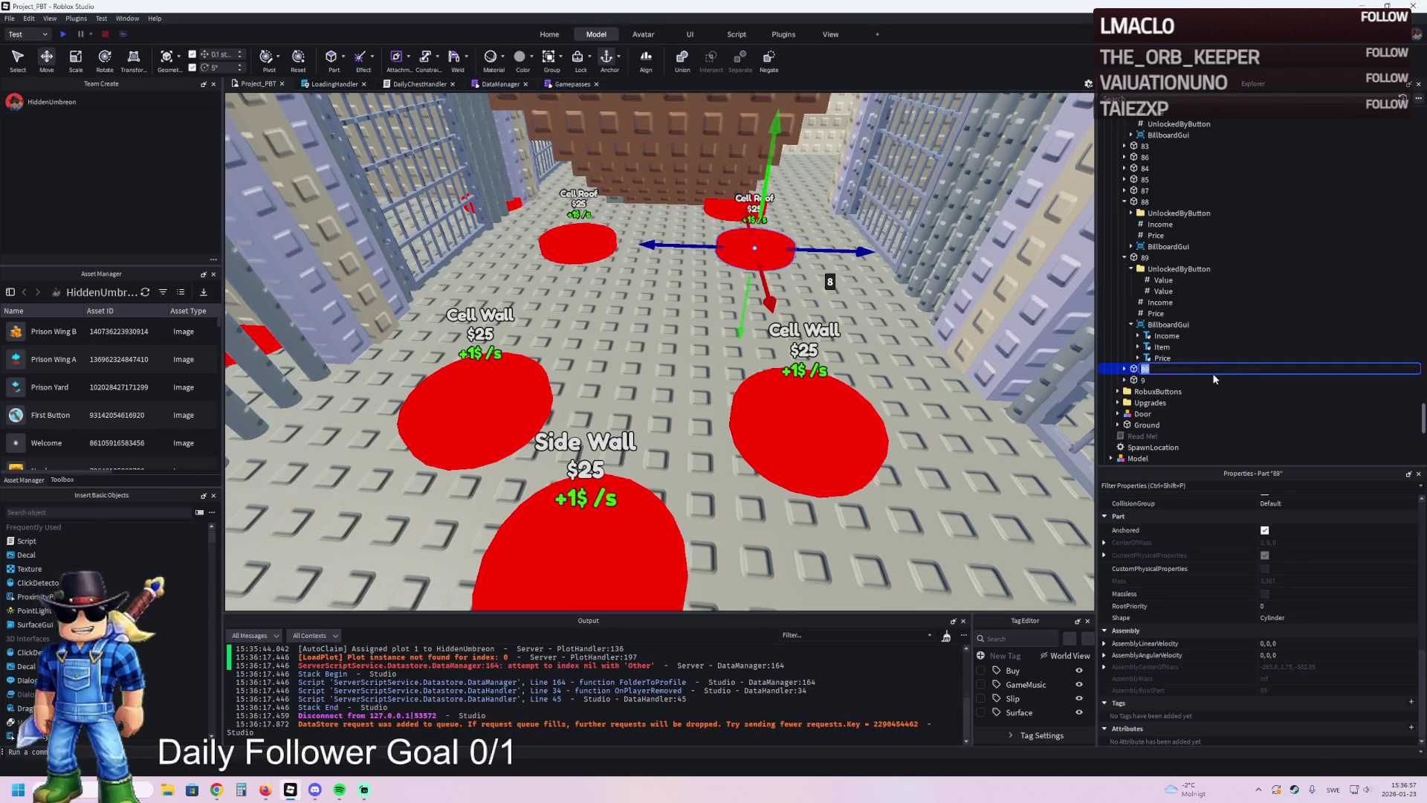
text(90)
key(Return)
key(Right)
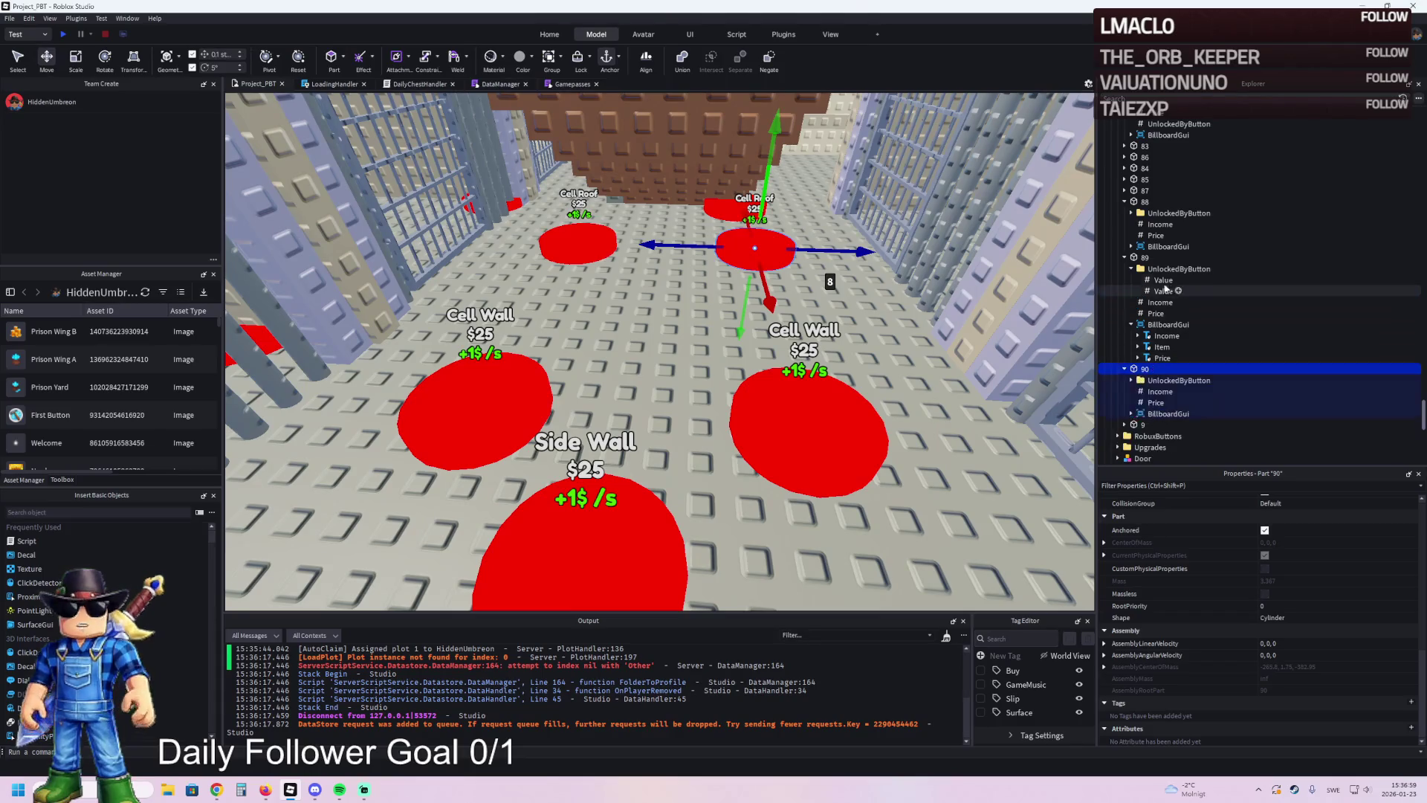
- Set pad 89's first UnlockedByButton value to 85 and begin editing its second
click(1163, 279)
click(1293, 574)
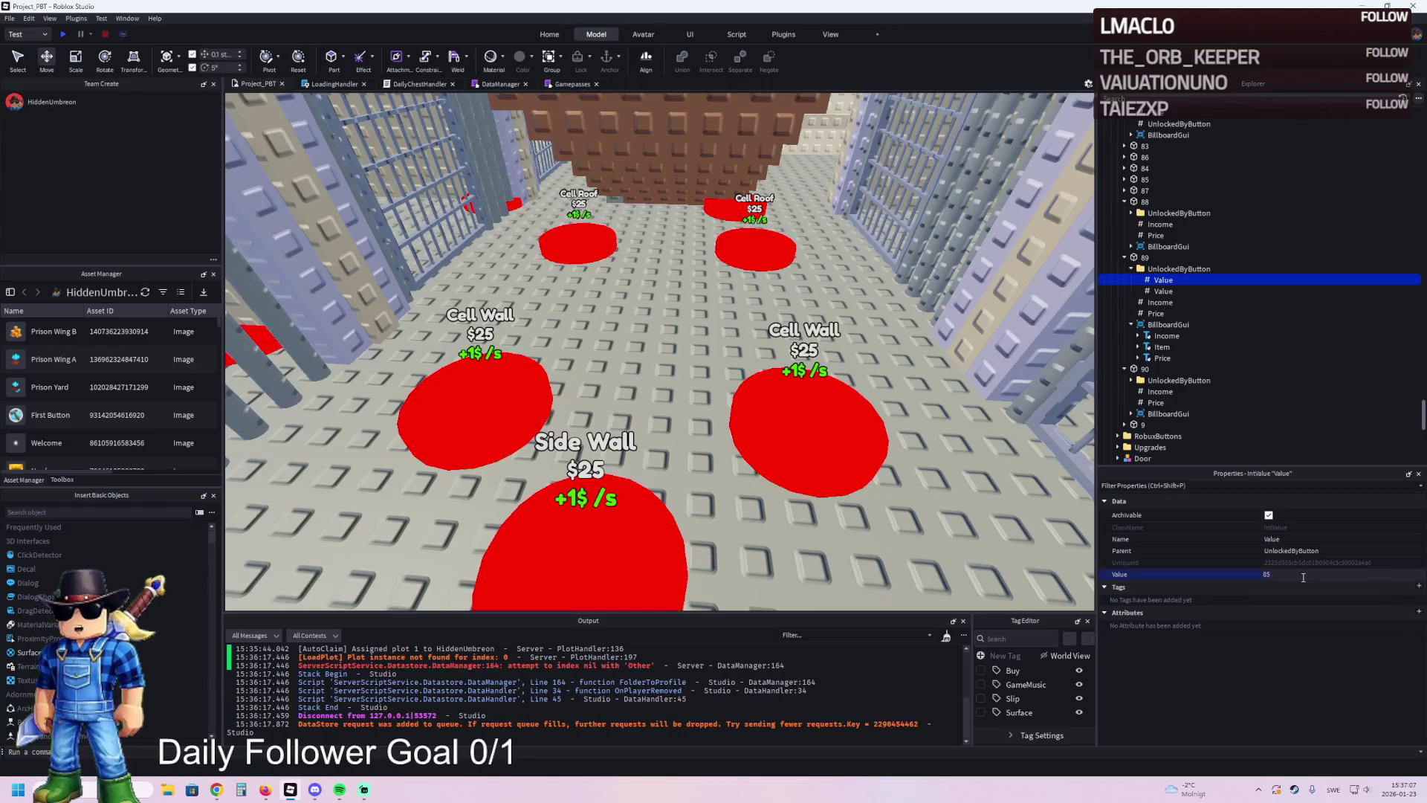
key(Return)
click(1263, 290)
click(1291, 573)
text(8)
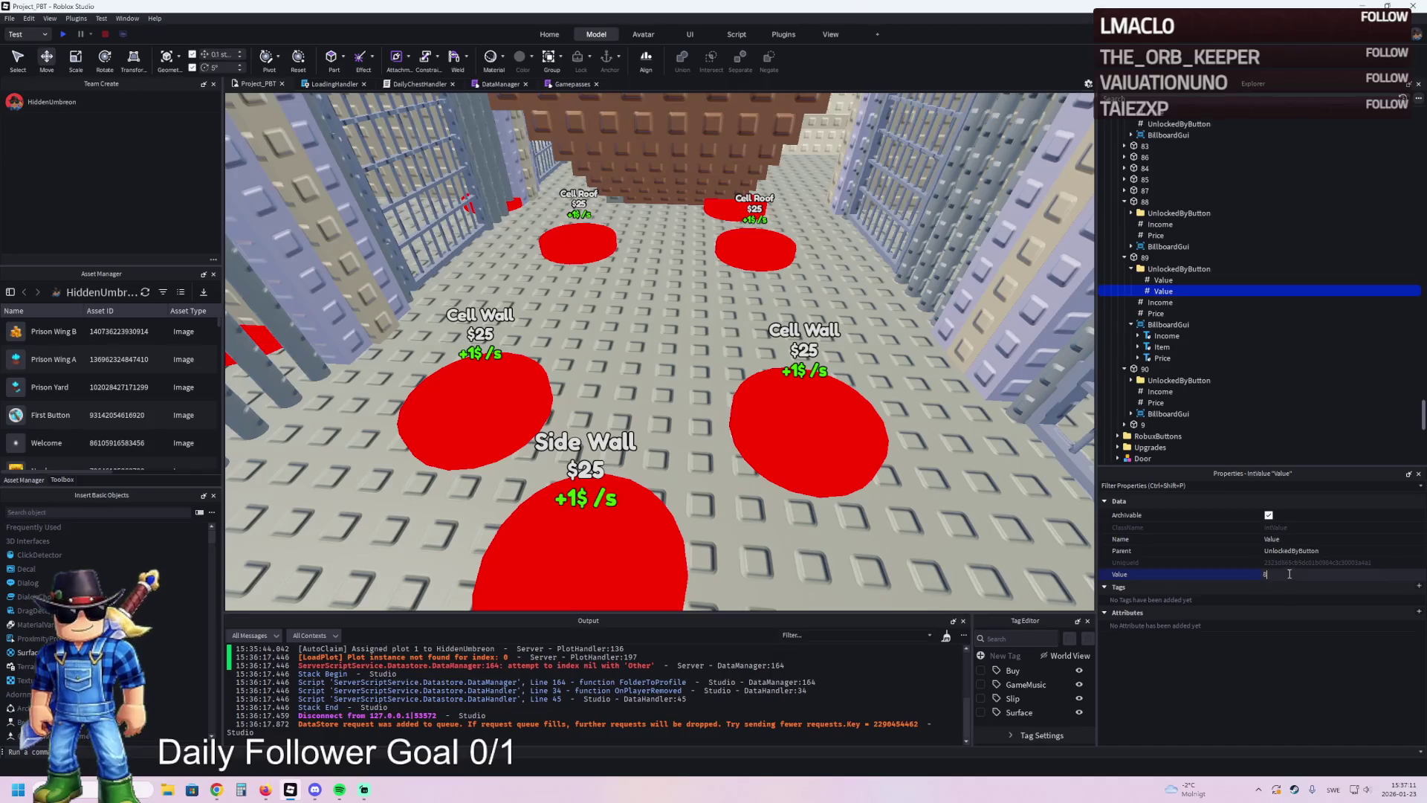
click(757, 249)
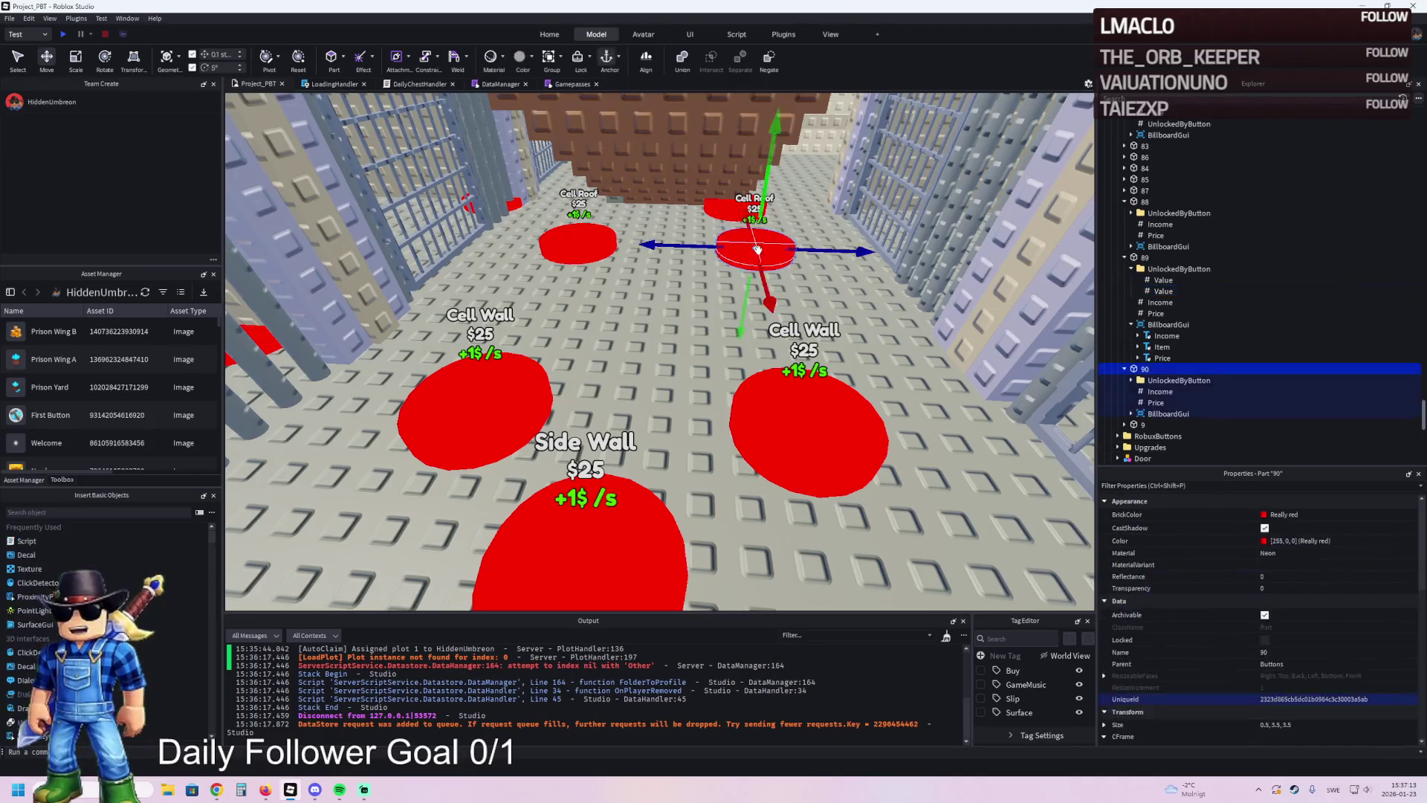
click(1159, 257)
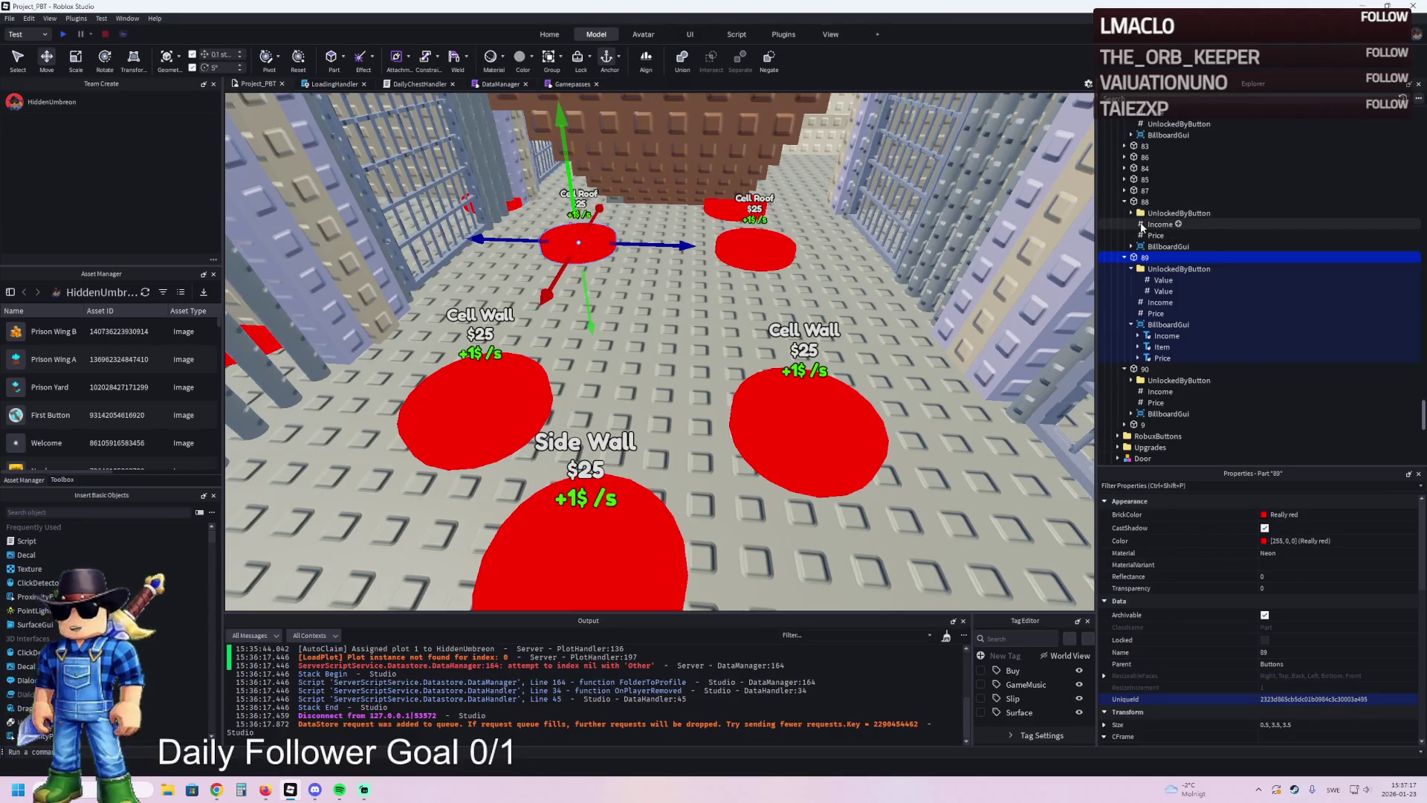
click(1159, 280)
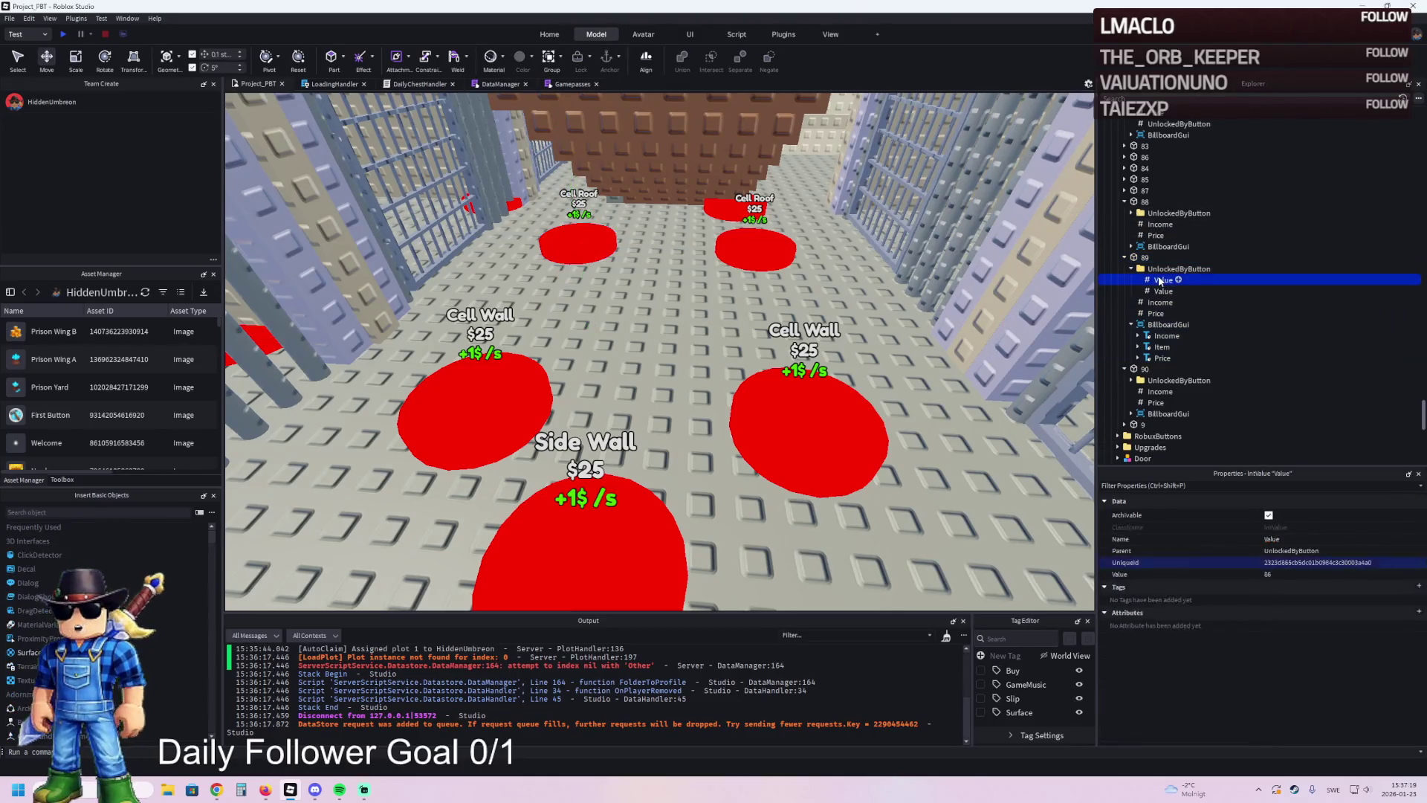
click(1290, 574)
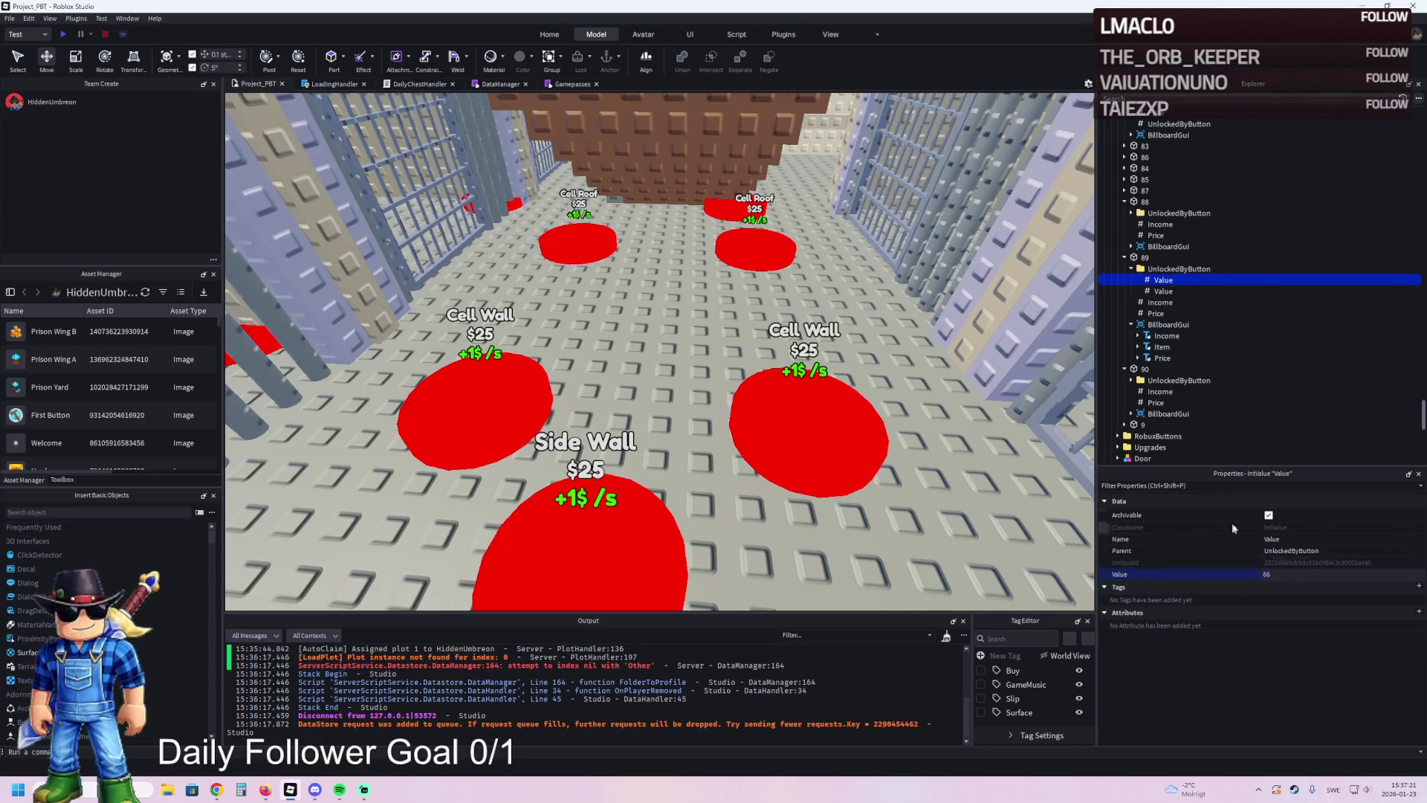
- Give pads 89 and 90 matching unlock values, with the second value set to 88
click(1131, 381)
ctrl+click(1162, 391)
click(1280, 573)
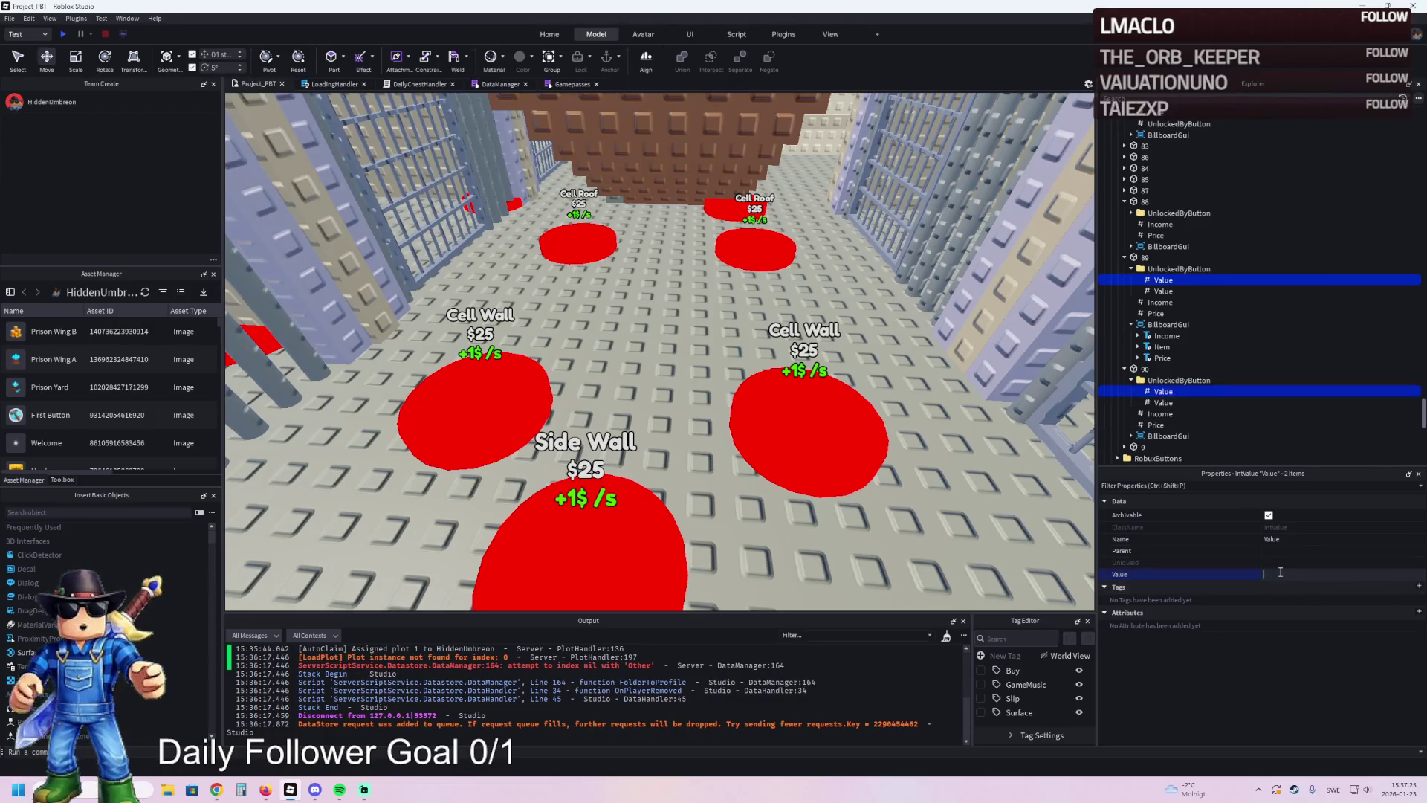
click(1163, 402)
ctrl+click(1163, 291)
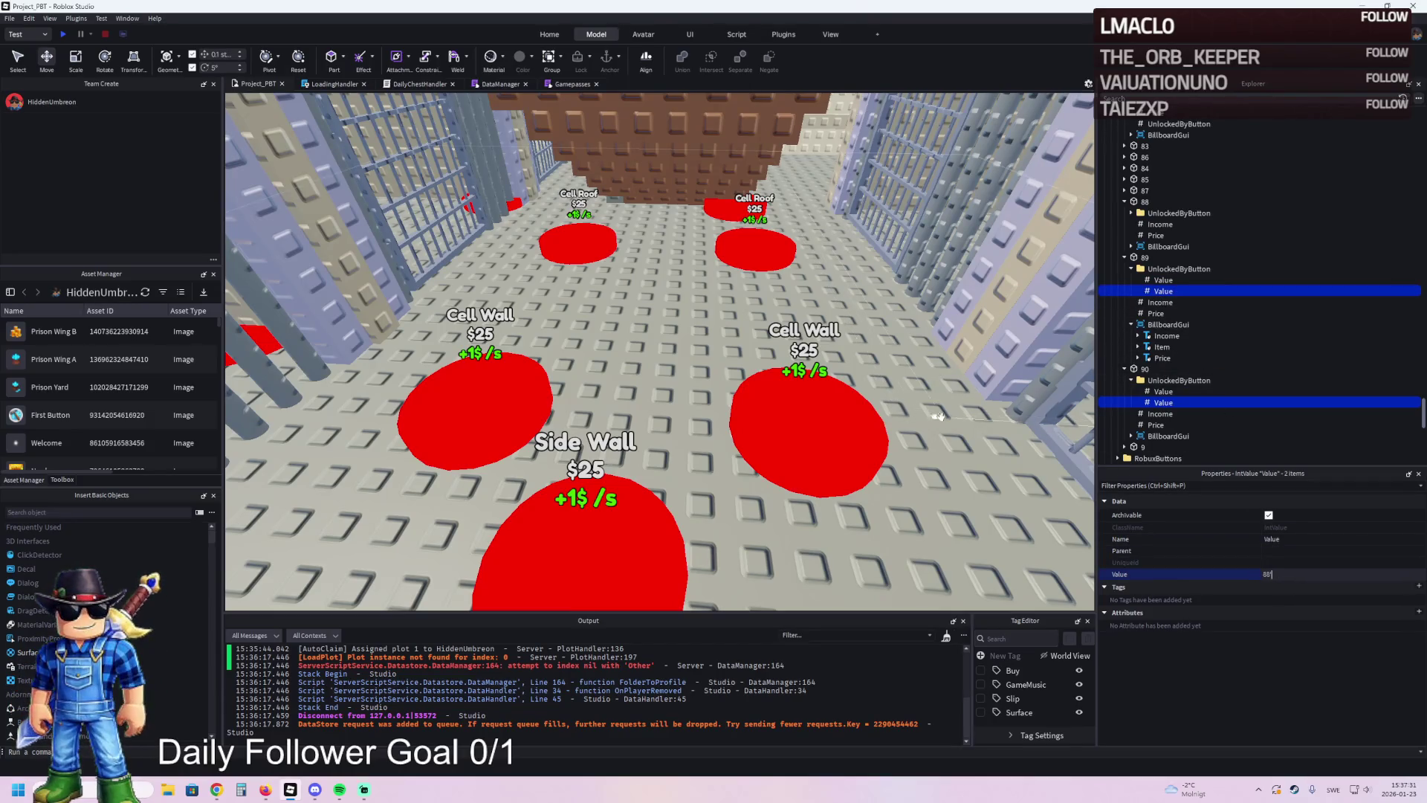
text(8')
key(Return)
click(1278, 574)
key(Return)
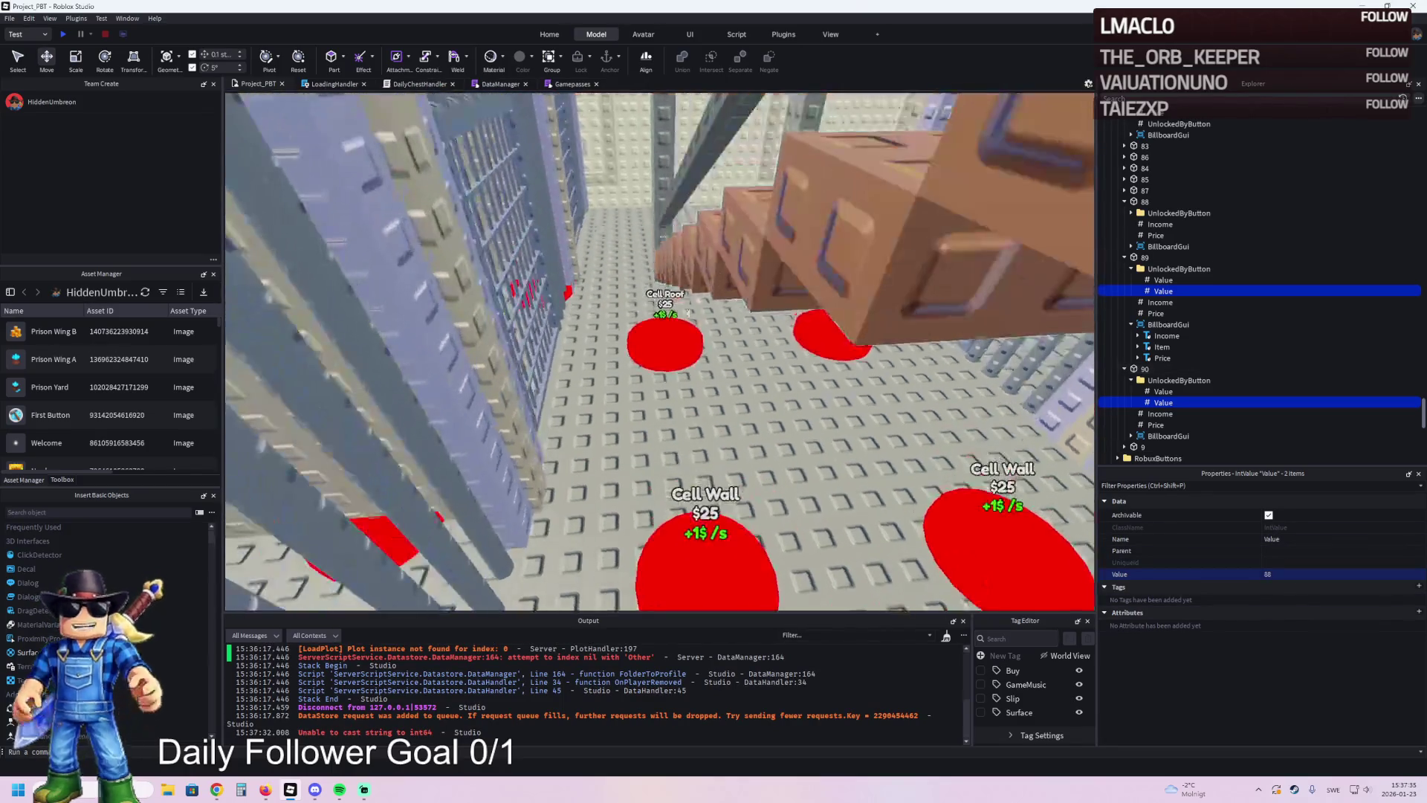
- Set the Price of both Cell Roof pads 89 and 90 to 5350
click(665, 341)
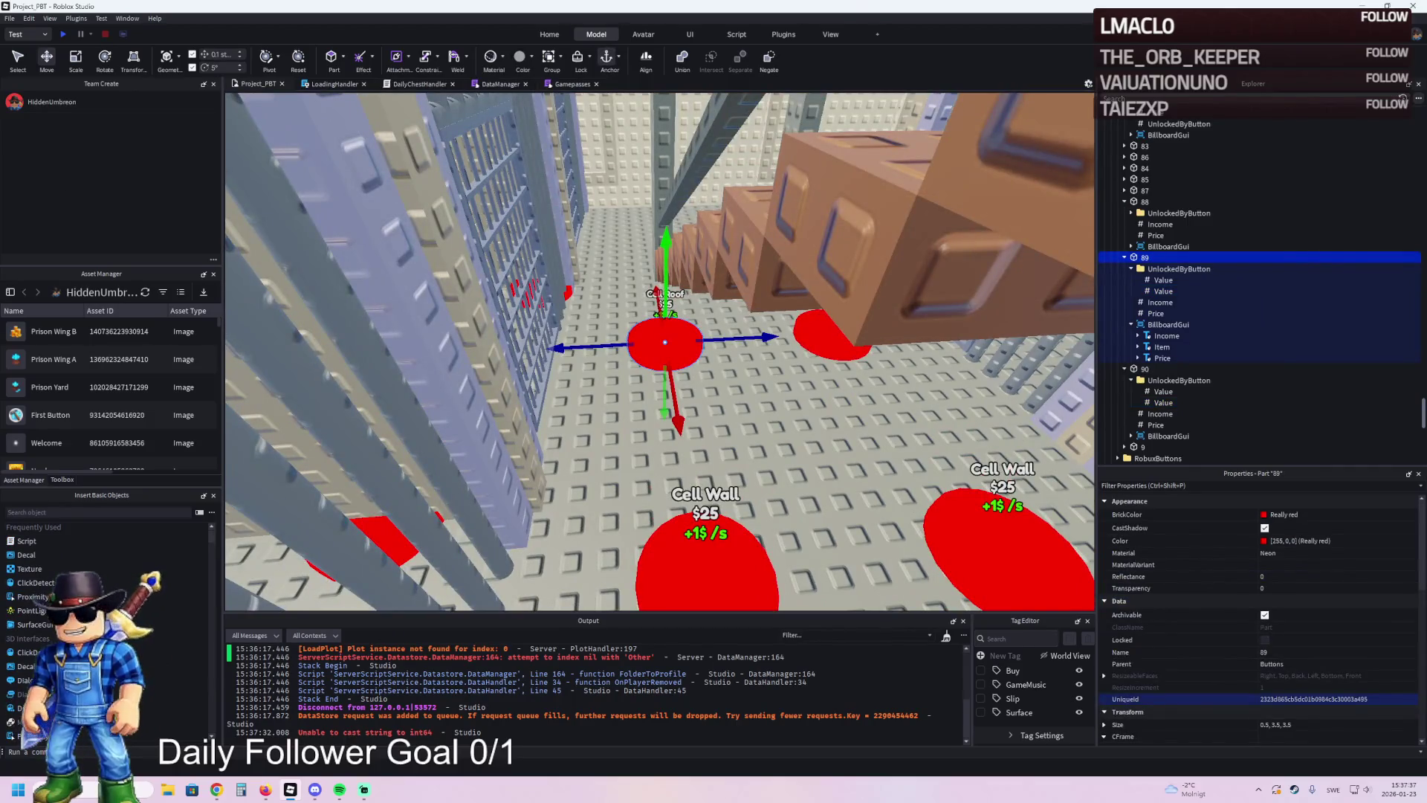
click(217, 790)
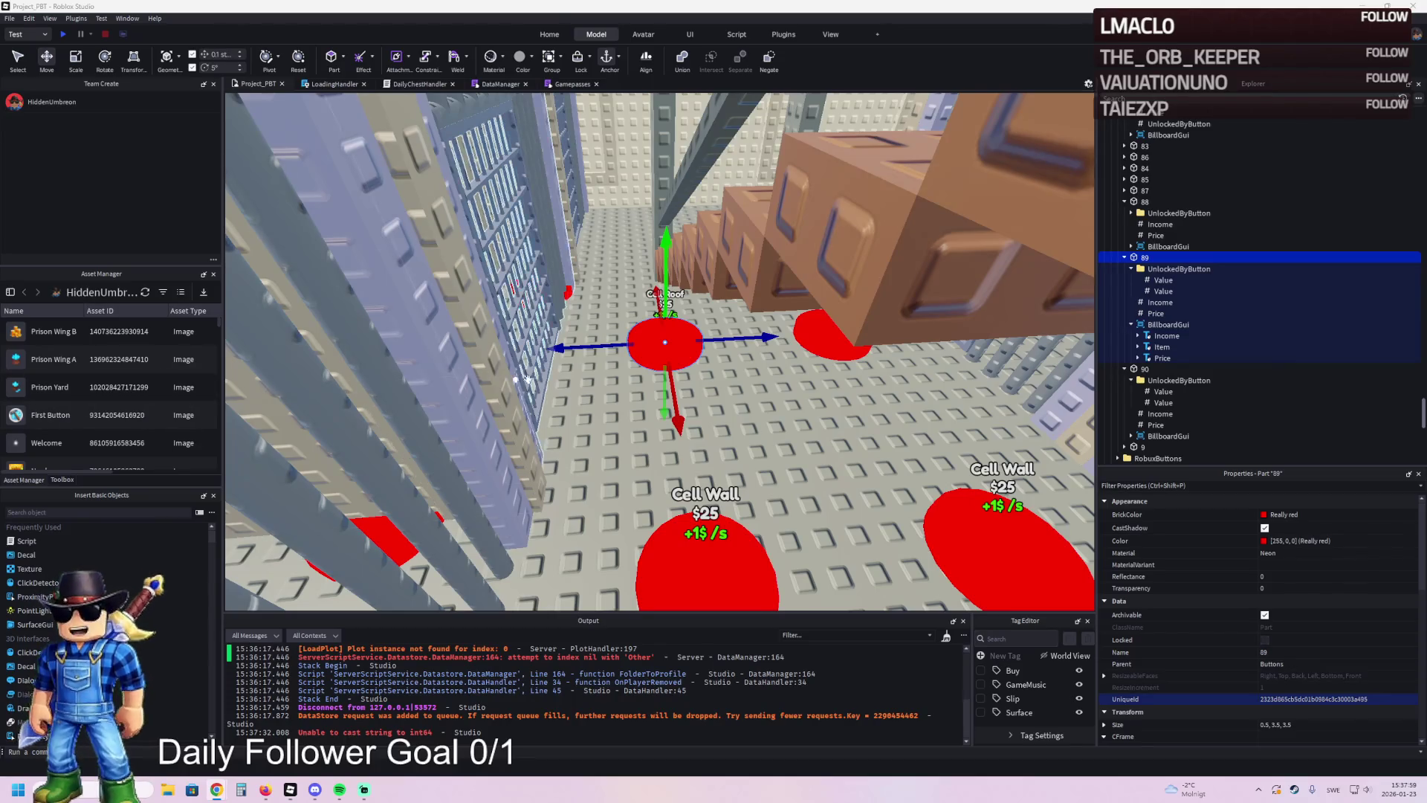
key(d)
click(1158, 313)
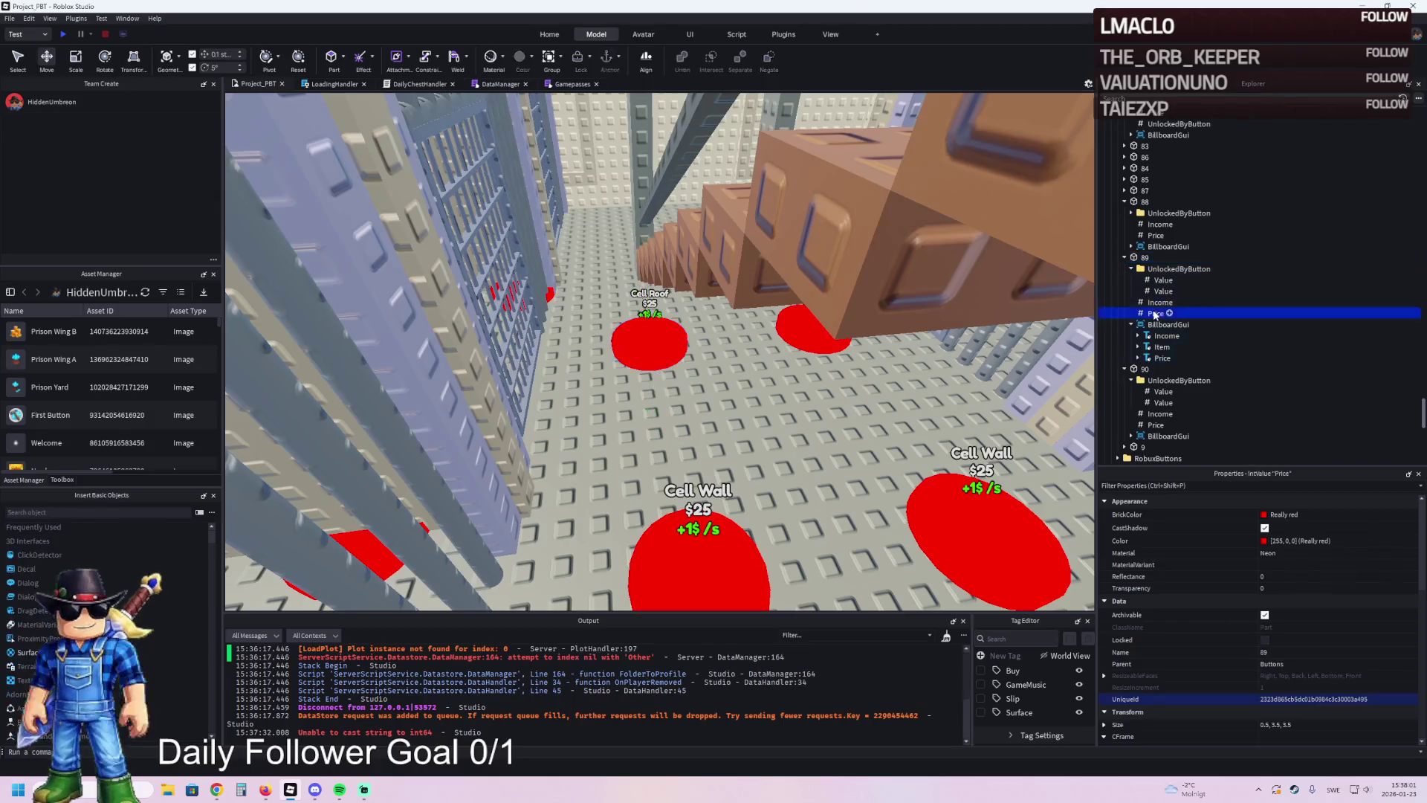
ctrl+click(1162, 426)
click(1285, 573)
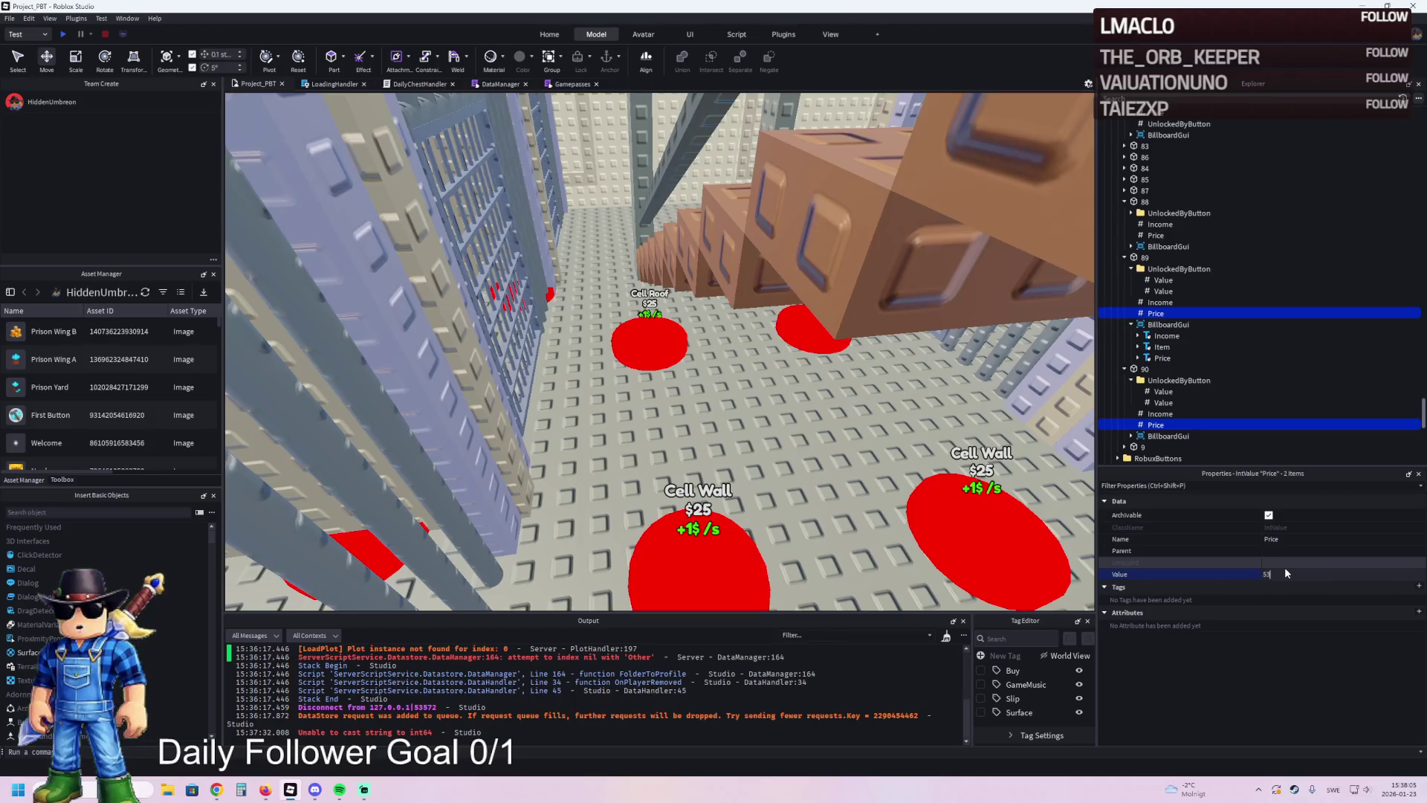
key(Return)
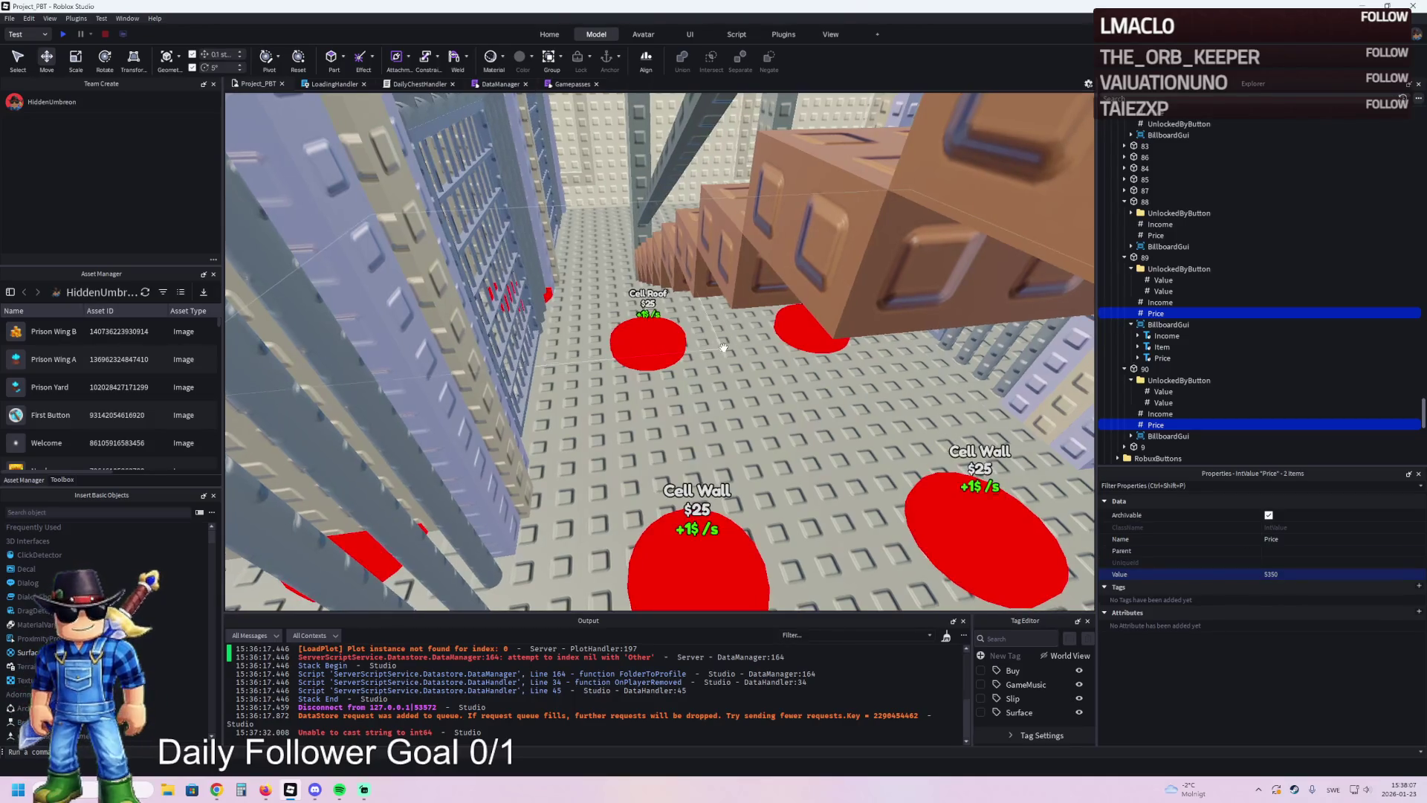
scroll(723, 348, up, 3)
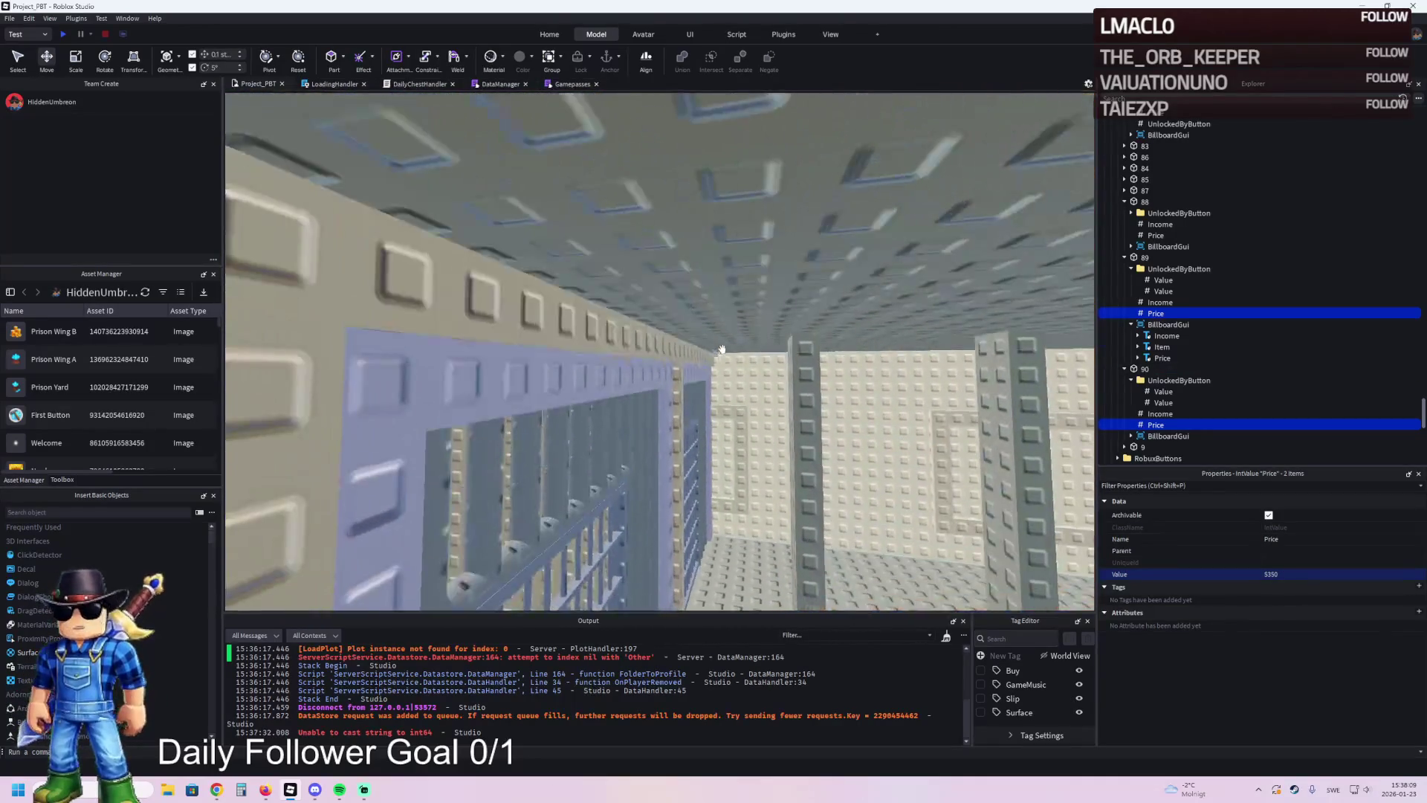
- Select upgrade 88's Model group and Foundation parts and frame them in view
click(1053, 344)
click(1148, 180)
key(f)
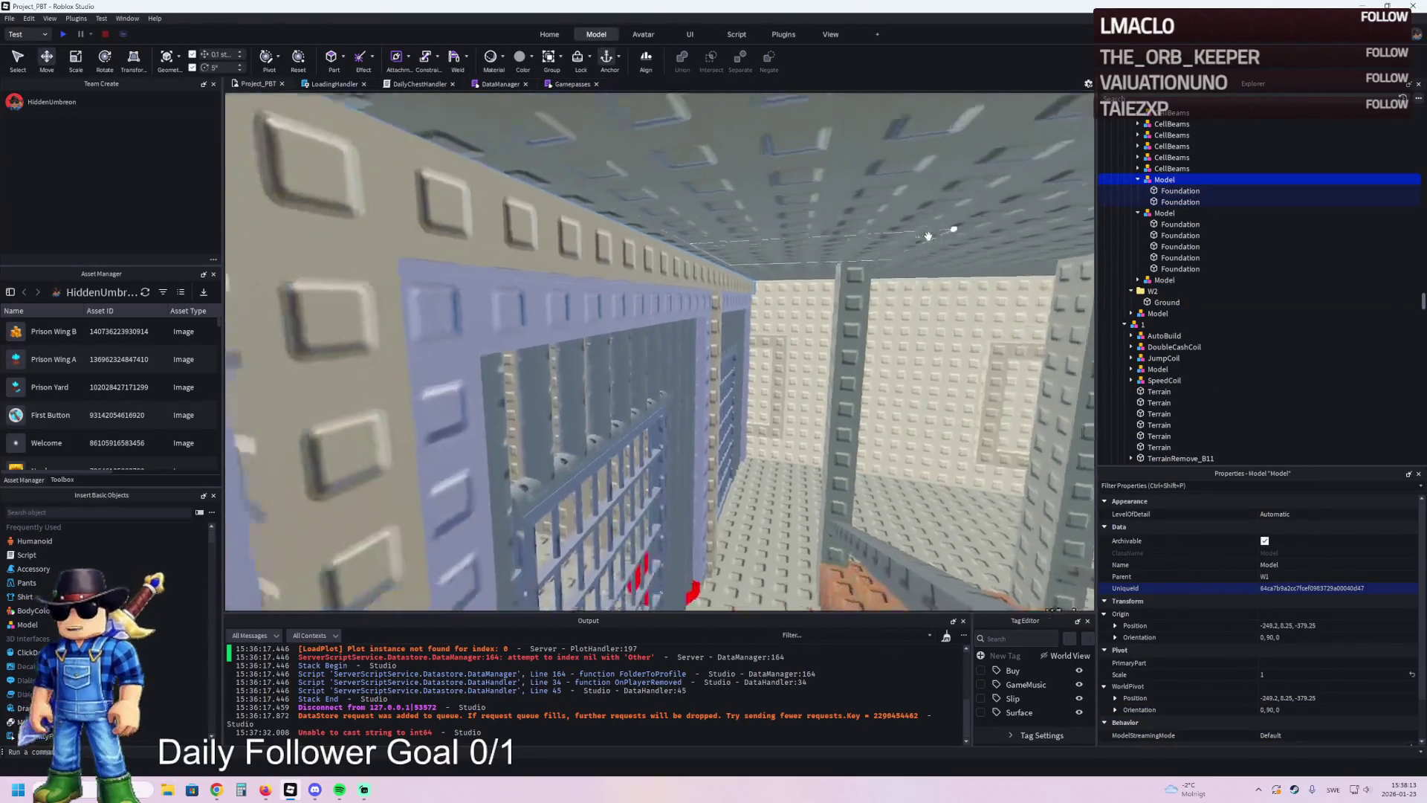
click(720, 290)
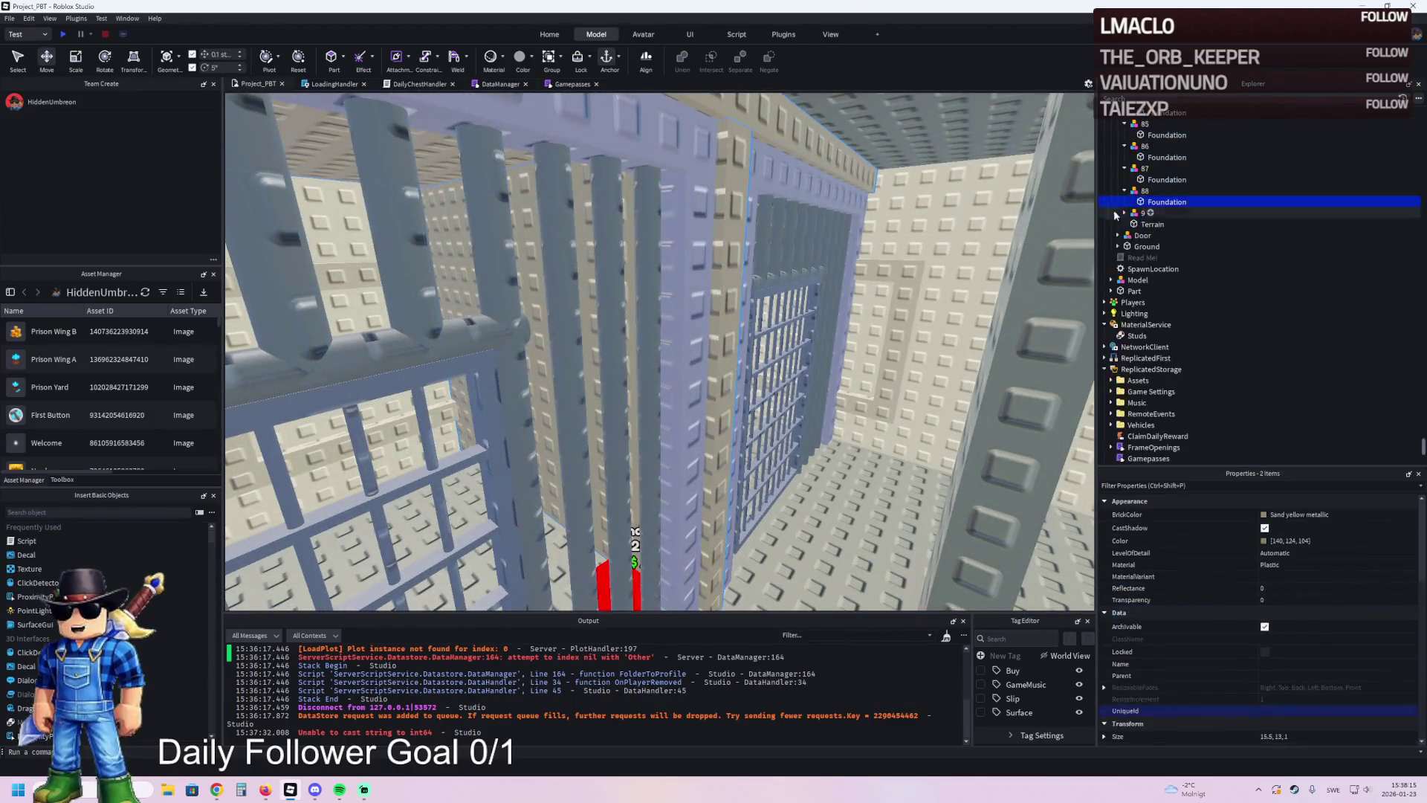
ctrl+click(1154, 200)
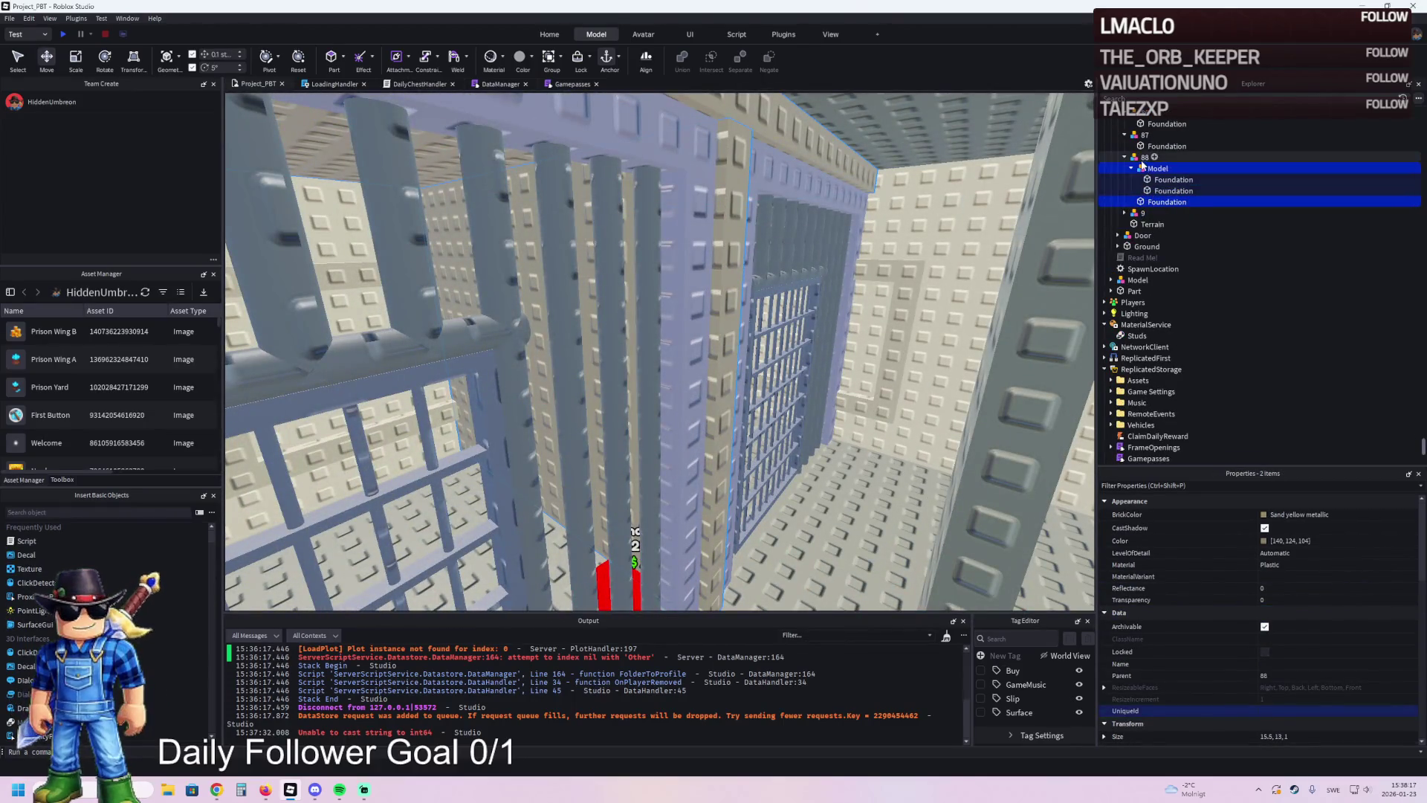
click(1131, 168)
- Duplicate upgrade model 88, rename the copy 89, and move the Model group into it
click(1189, 157)
key(ctrl+d)
key(F2)
text(89)
key(Return)
drag(1216, 167, 1144, 191)
click(1157, 202)
- Duplicate upgrade model 89 and rename the copy 90
click(1188, 179)
key(ctrl+d)
key(F2)
text(90)
key(Return)
- Move the second Foundation part from upgrade 90 into upgrade 89's Model group
click(1124, 202)
click(1131, 212)
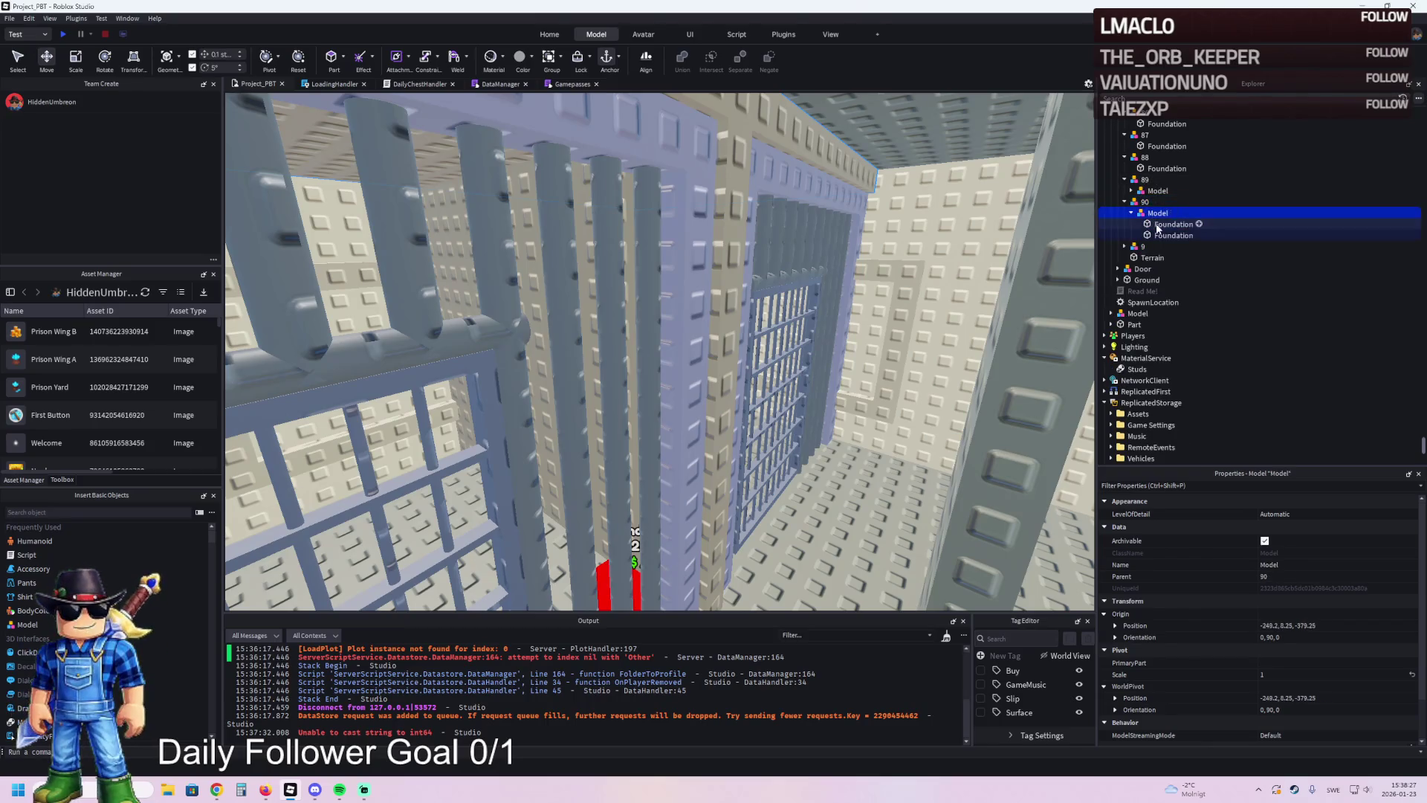
click(1164, 235)
drag(1163, 229, 1150, 189)
click(1157, 203)
- Review upgrades 89 and 88, framing model 88 in the viewport
click(1144, 181)
click(1145, 157)
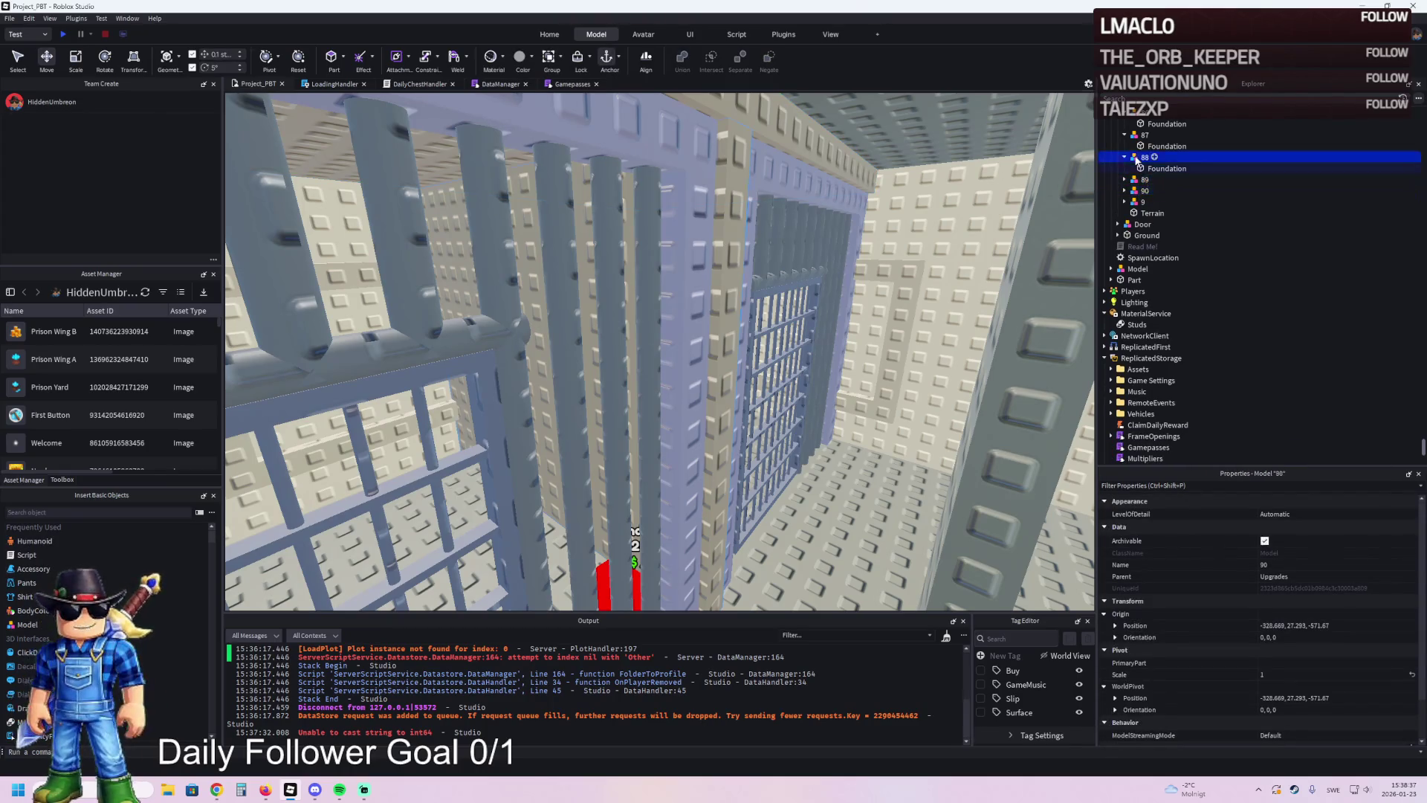
key(f)
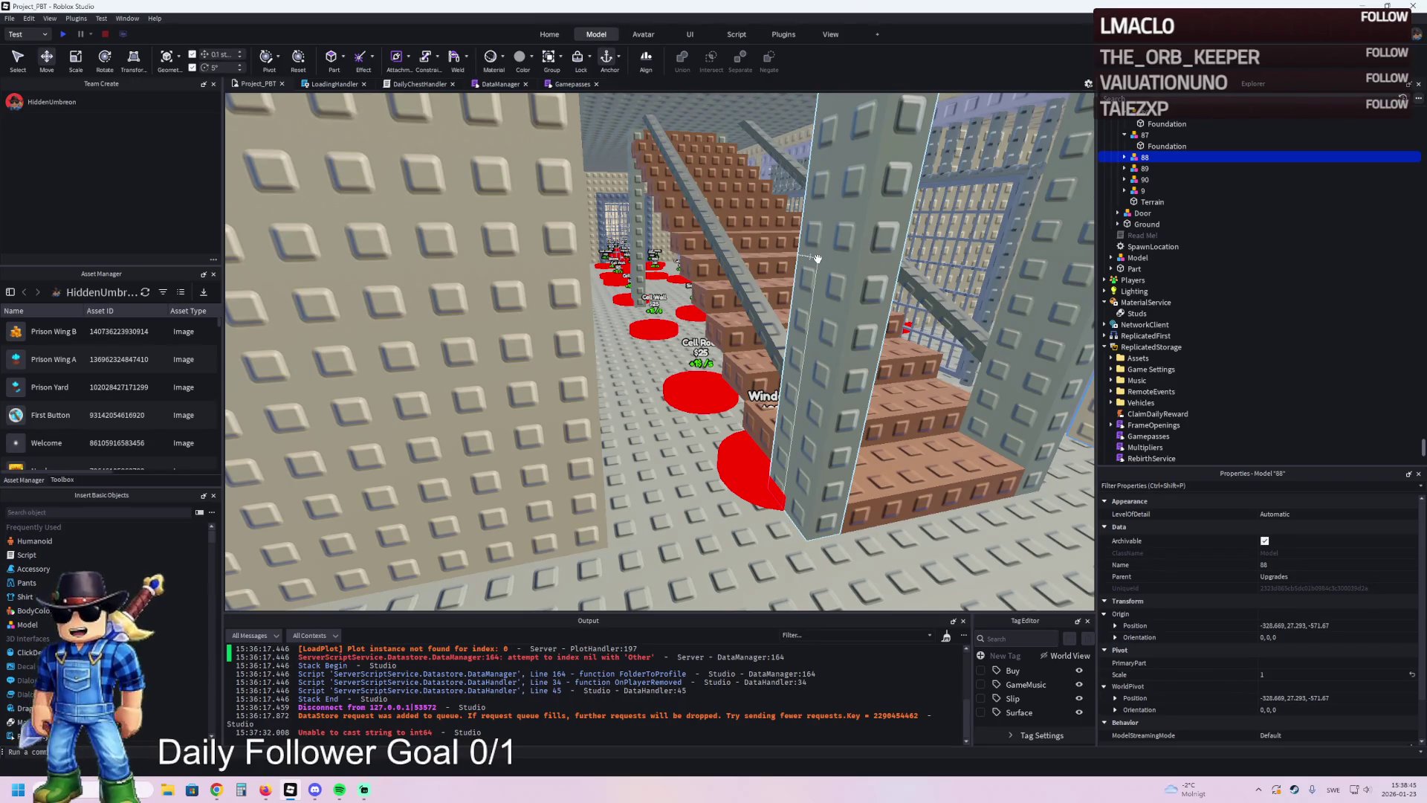
click(217, 789)
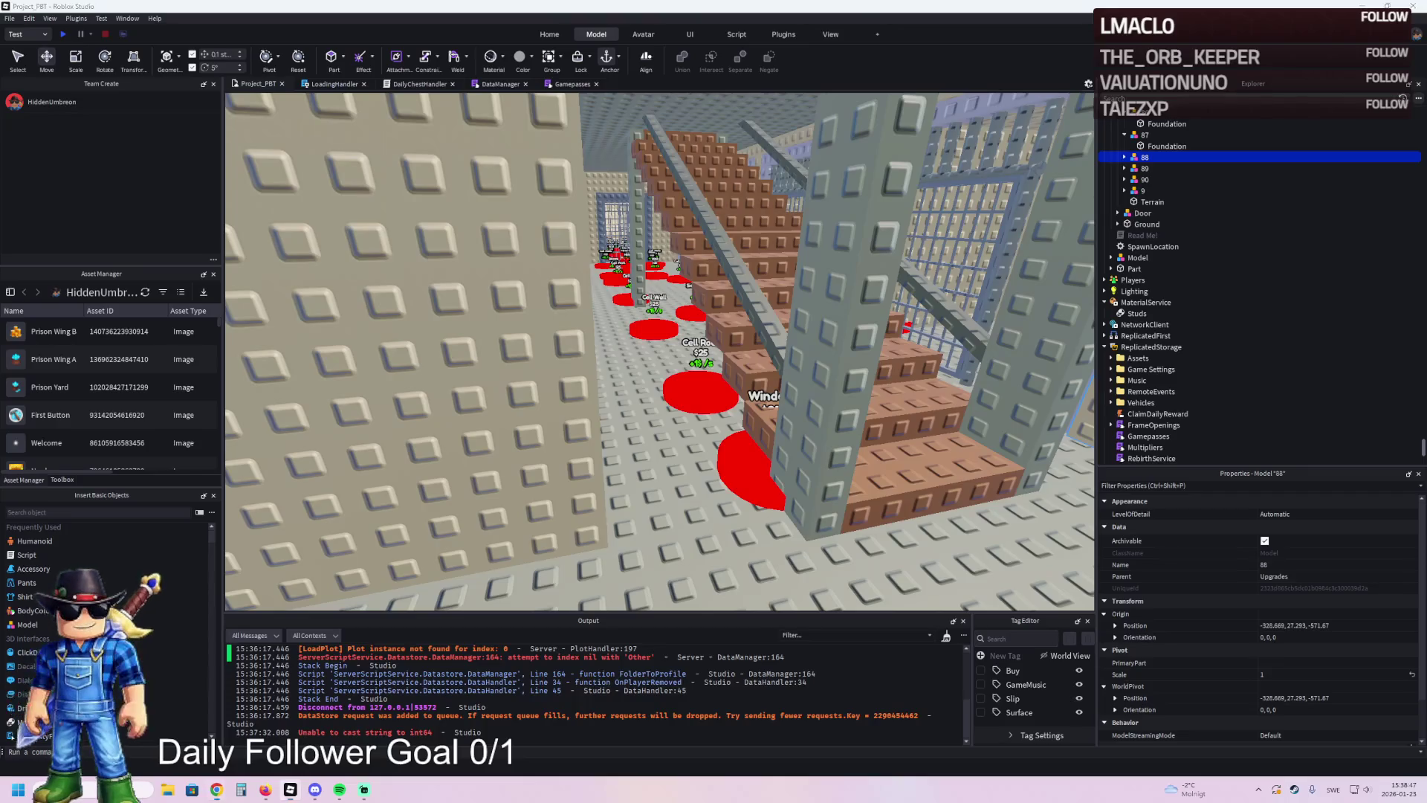
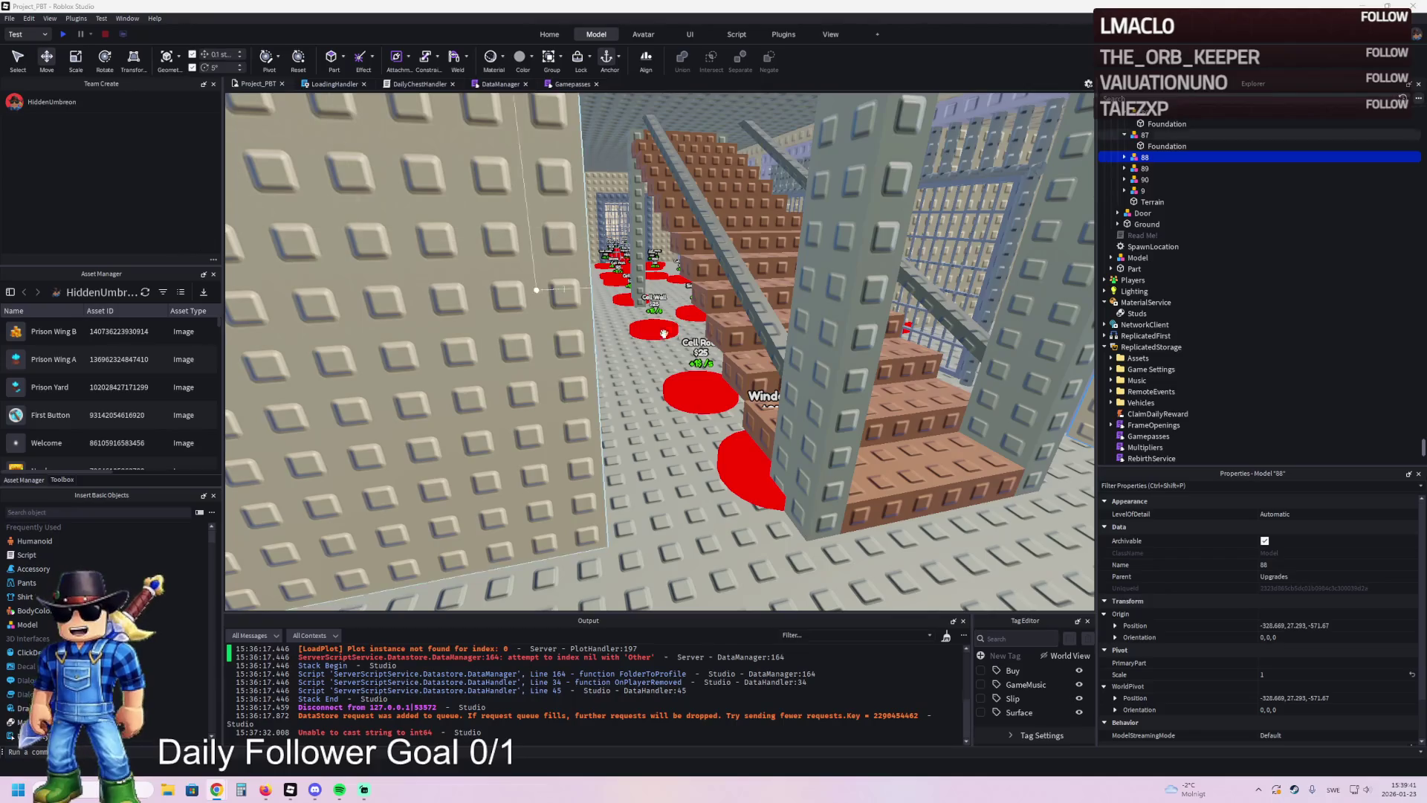
- Fly the camera around the plot to inspect the barred cells, staircase and price pads
scroll(653, 374, up, 2)
key(f)
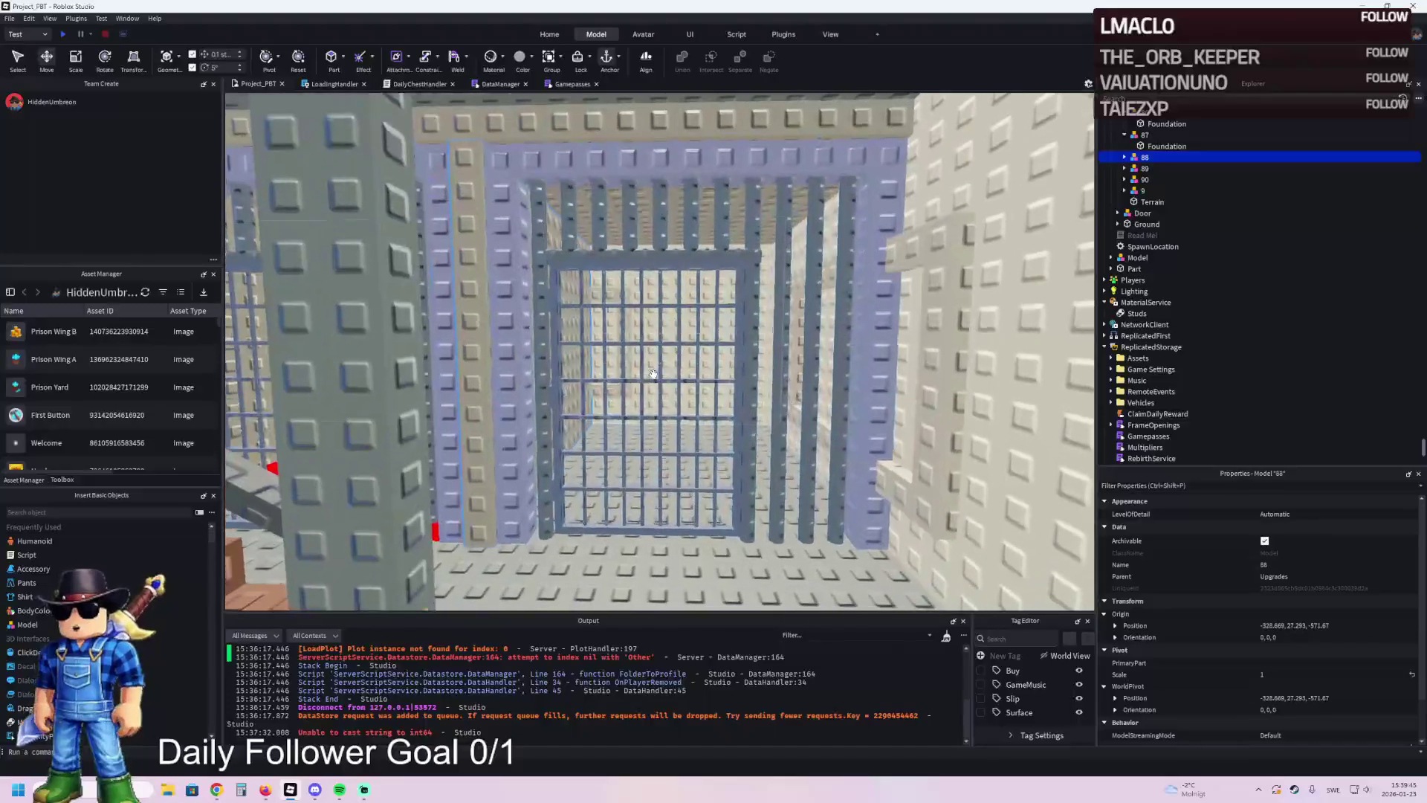
key(w)
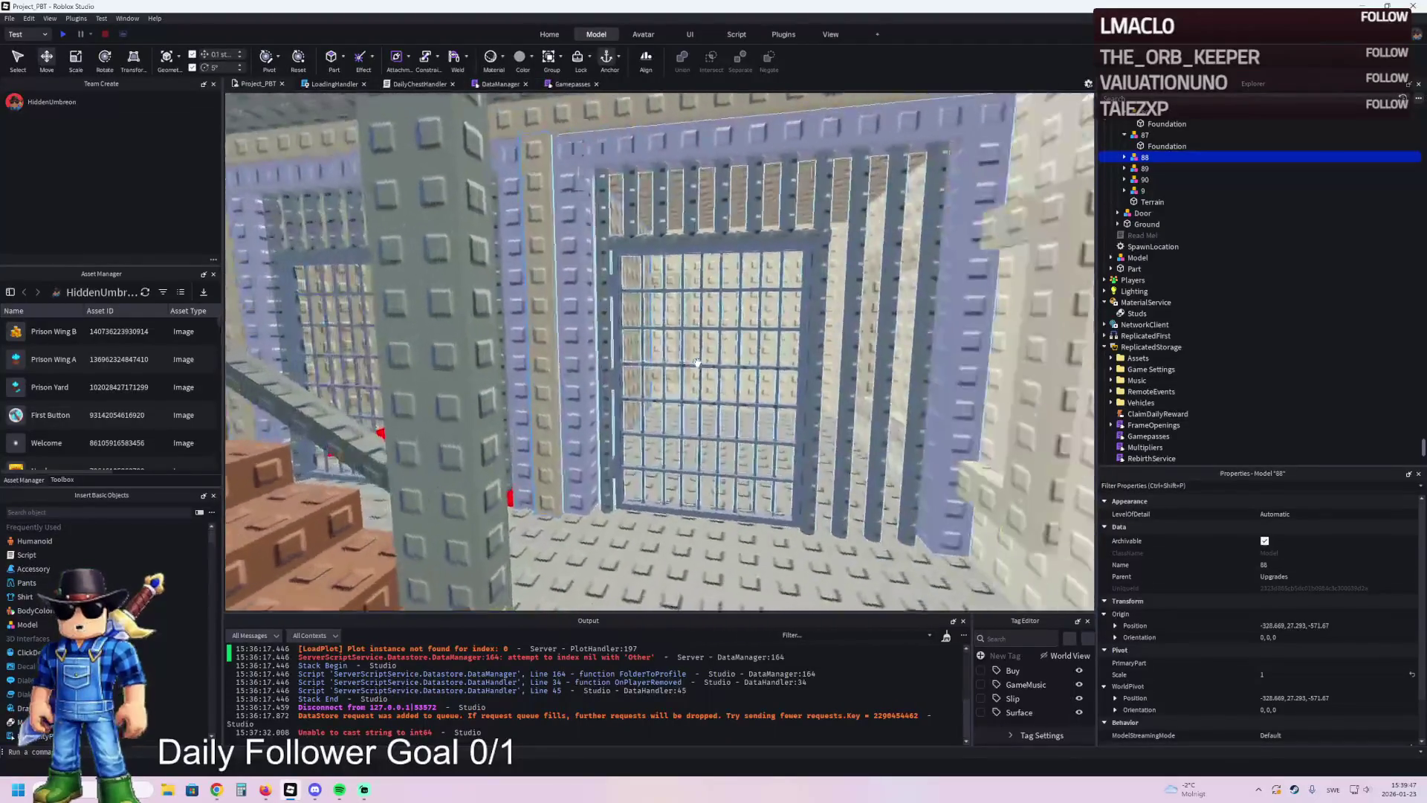
key(a)
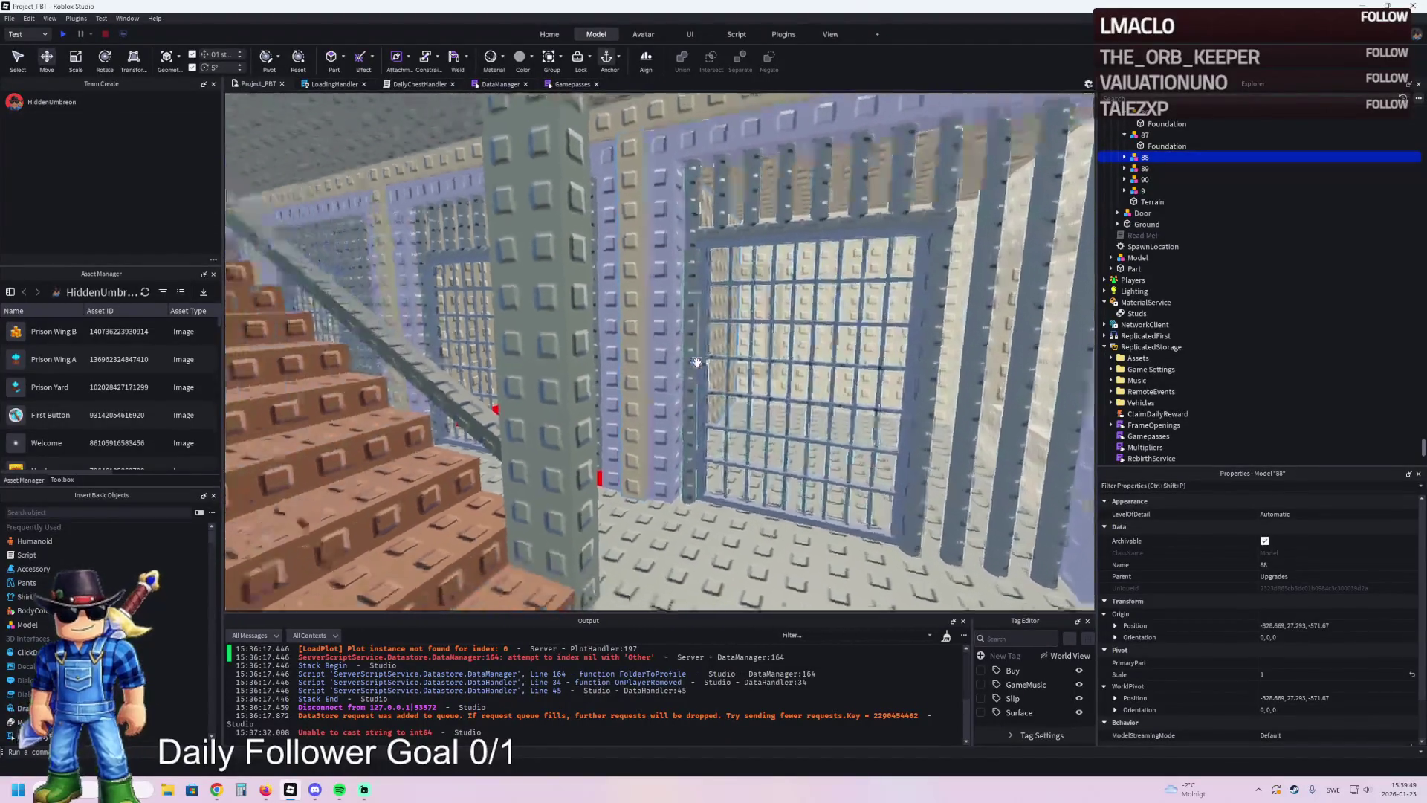
key(w)
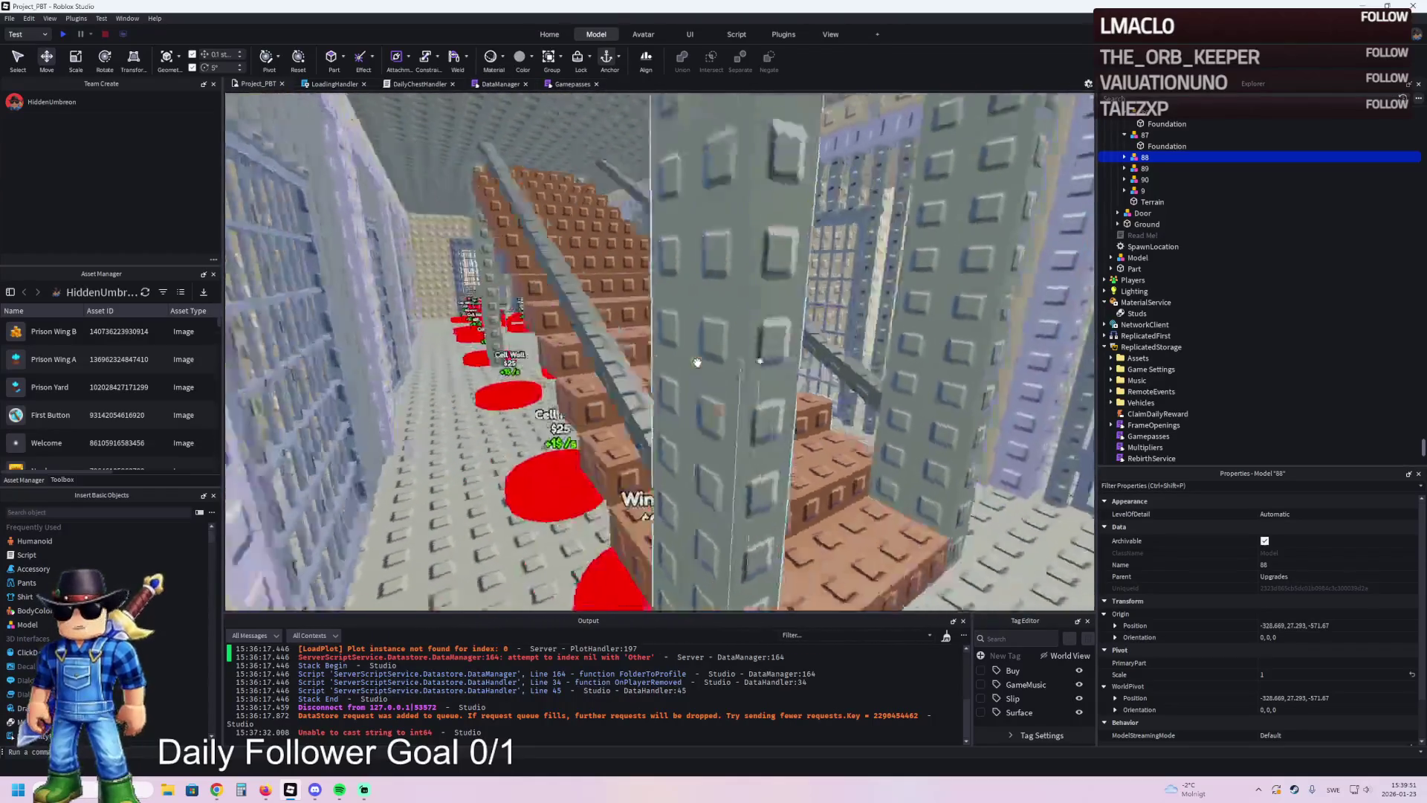
key(s)
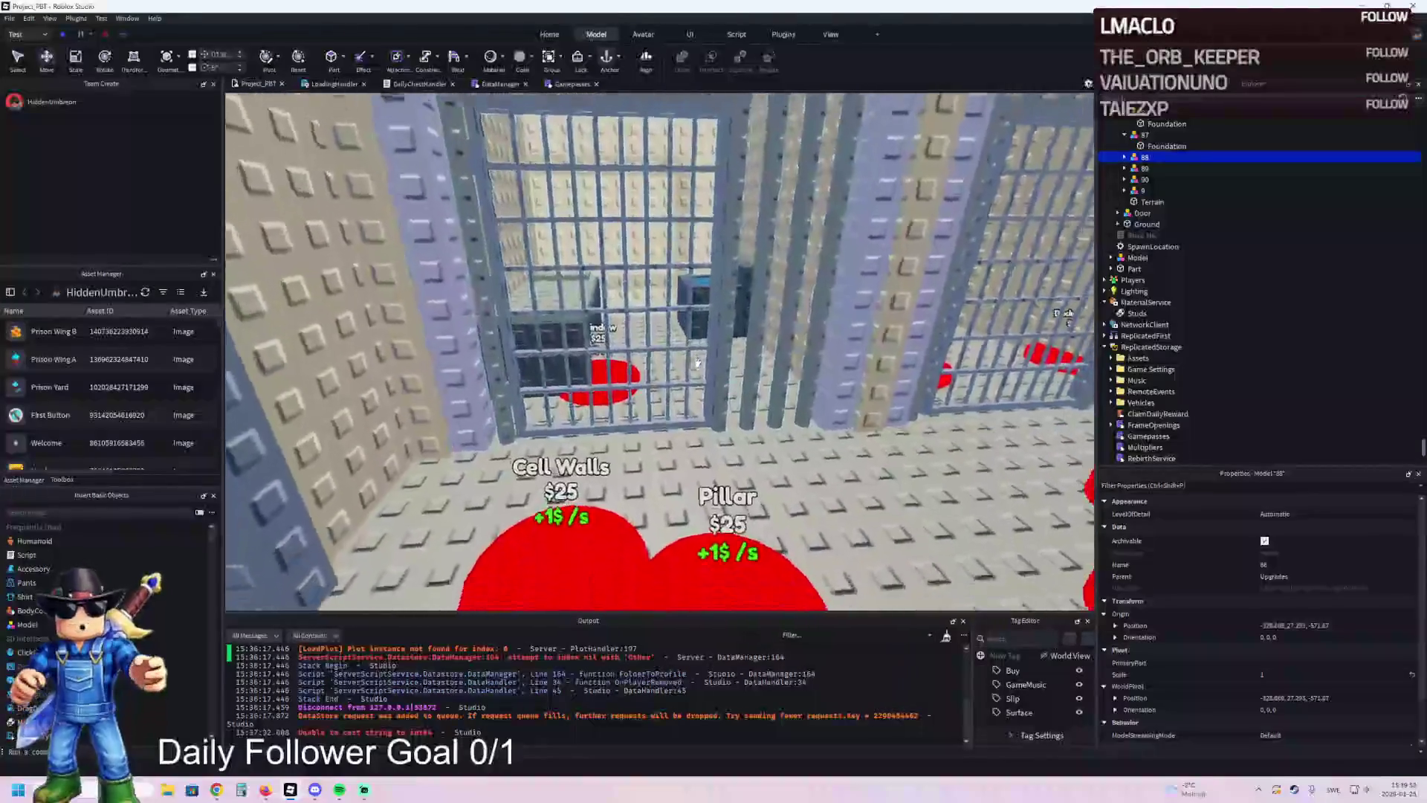
key(w)
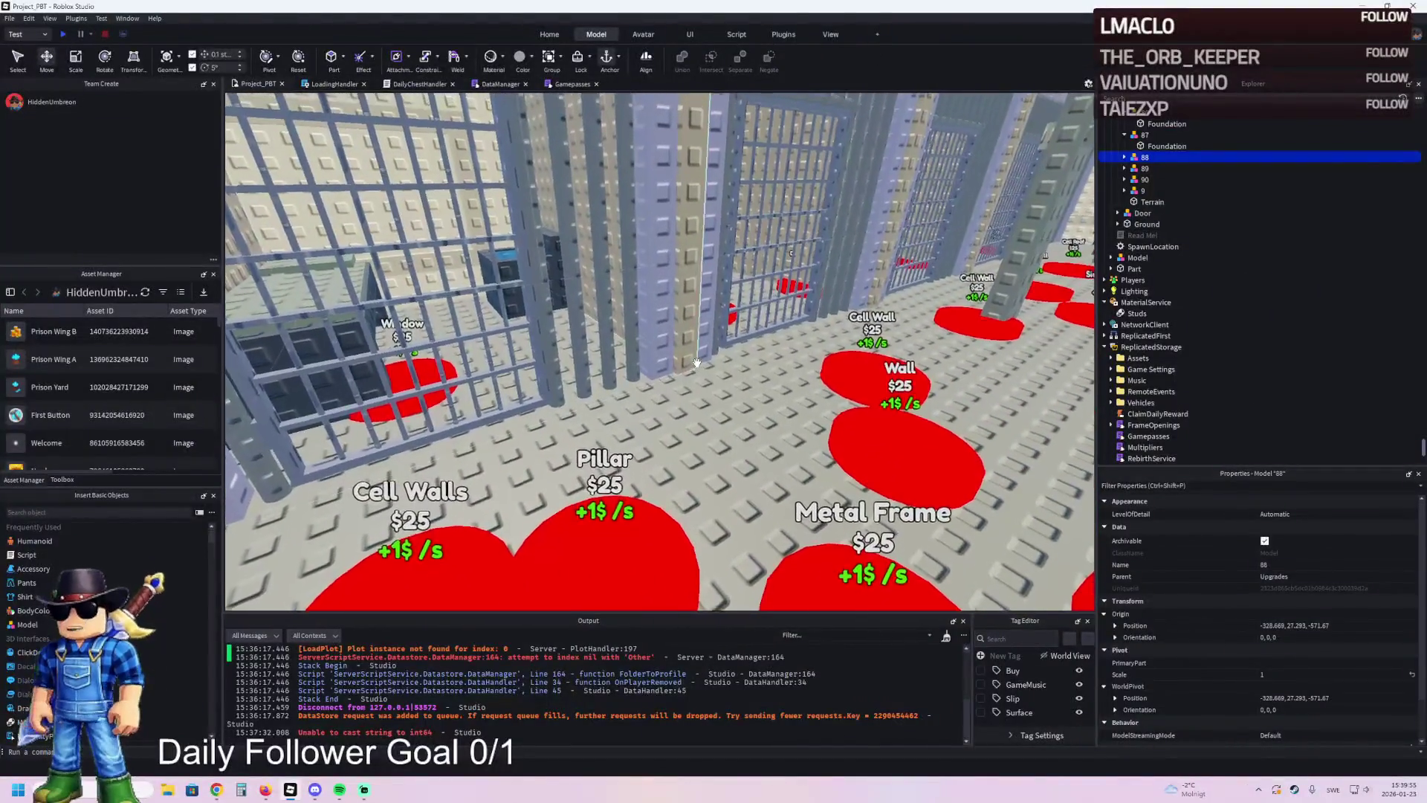
key(w)
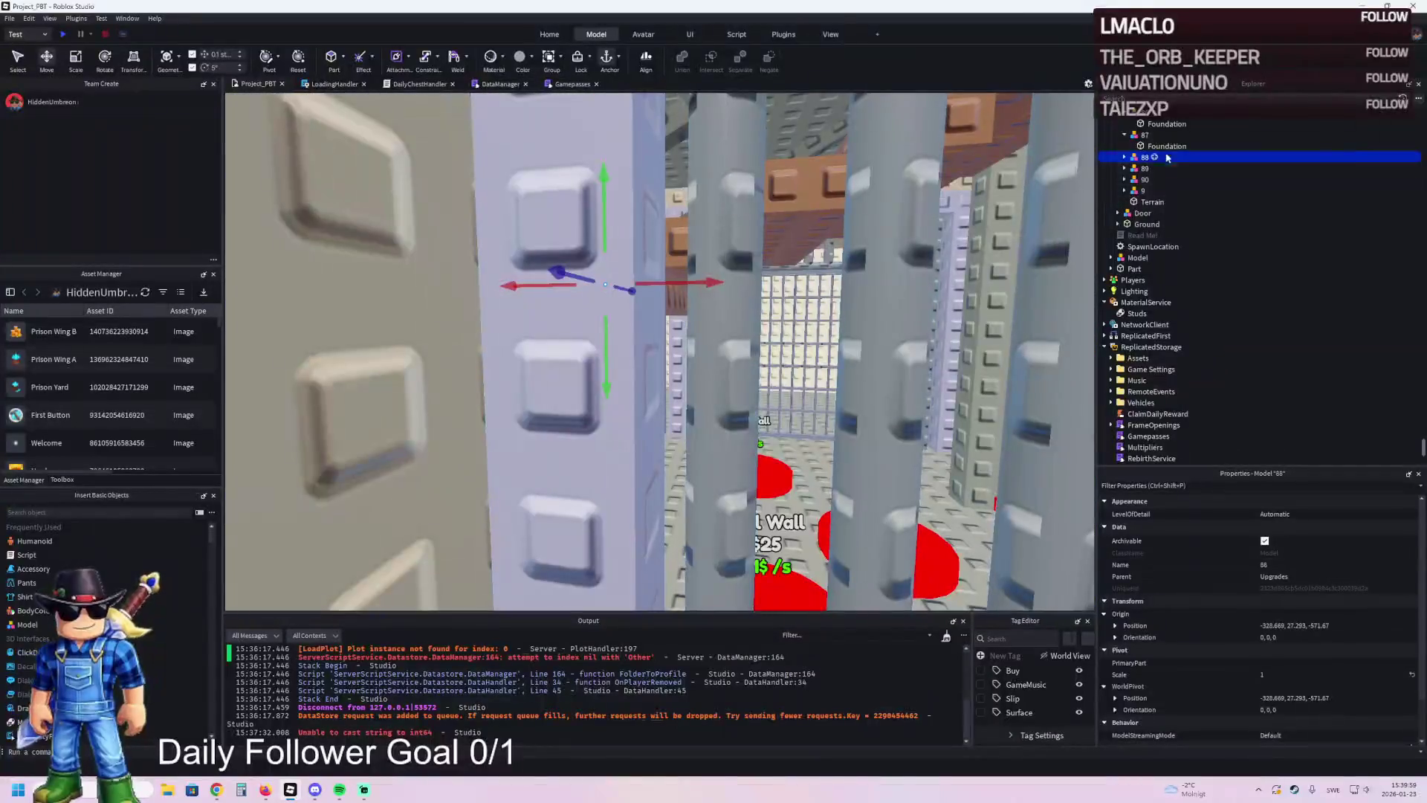
- Drag TemplatePlot from the Explorer into MaterialService, then start a play-test with F5
click(1150, 201)
key(Left)
key(Left)
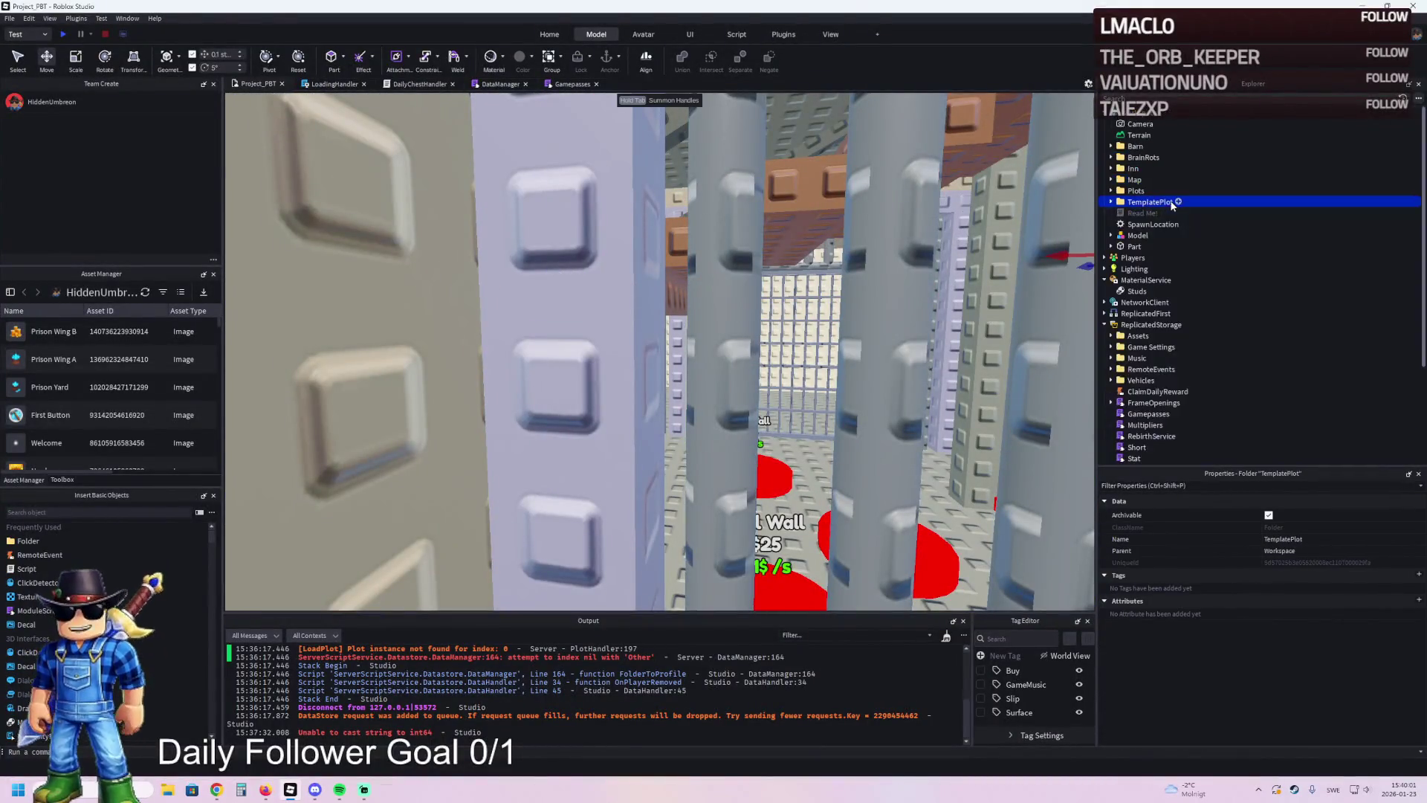
drag(1150, 204, 1144, 281)
key(F5)
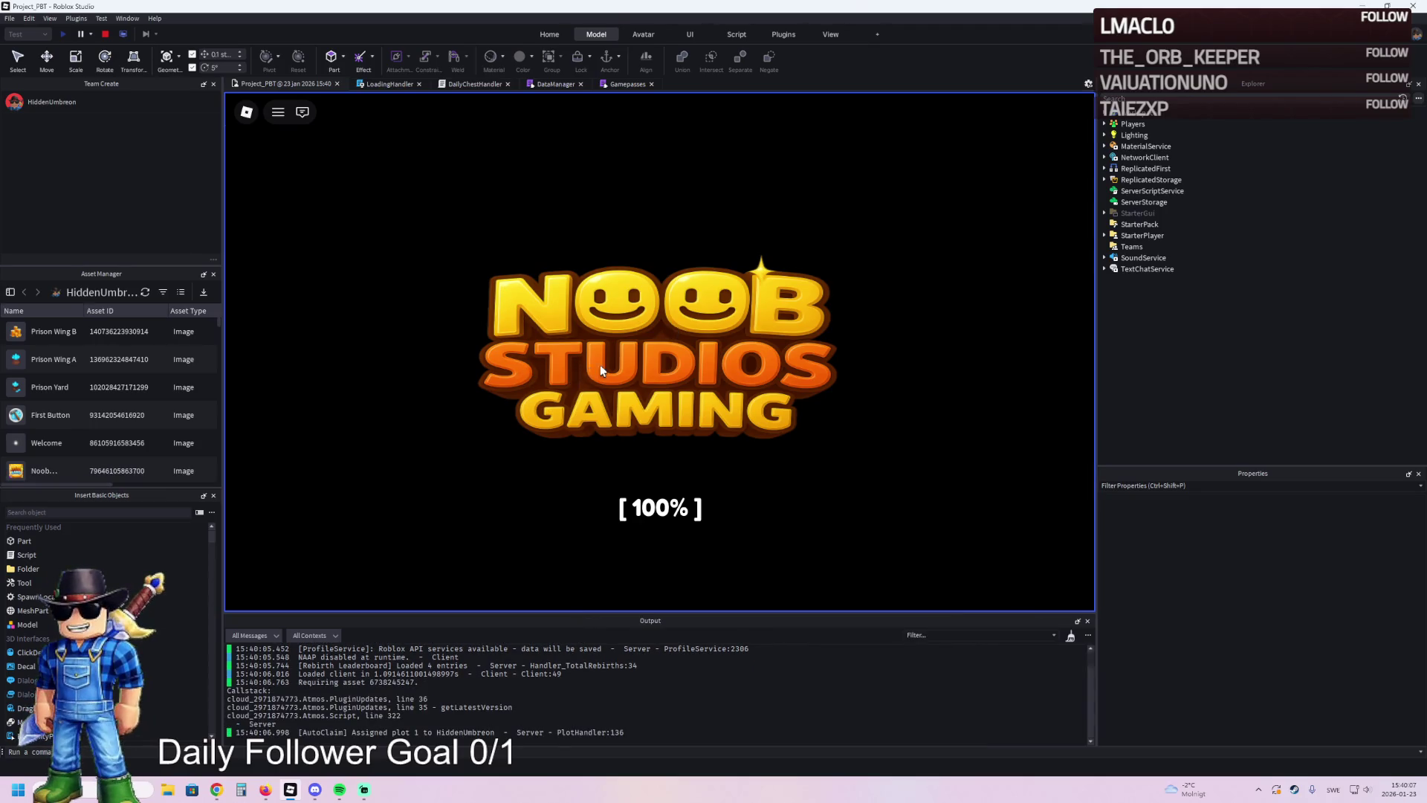
- Walk the character through the prison yard, in and out of a barred cell, and into the rooms
key(w)
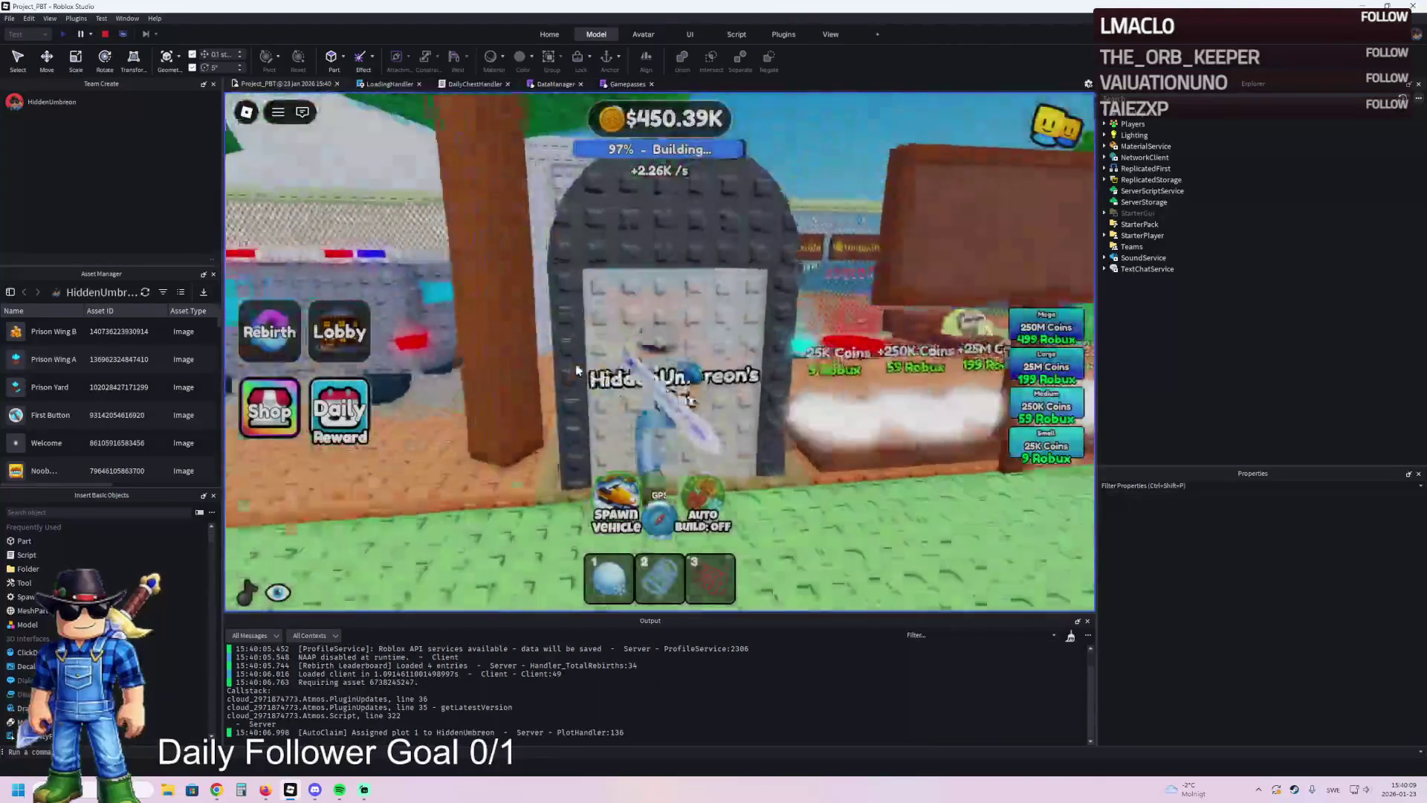
key(w)
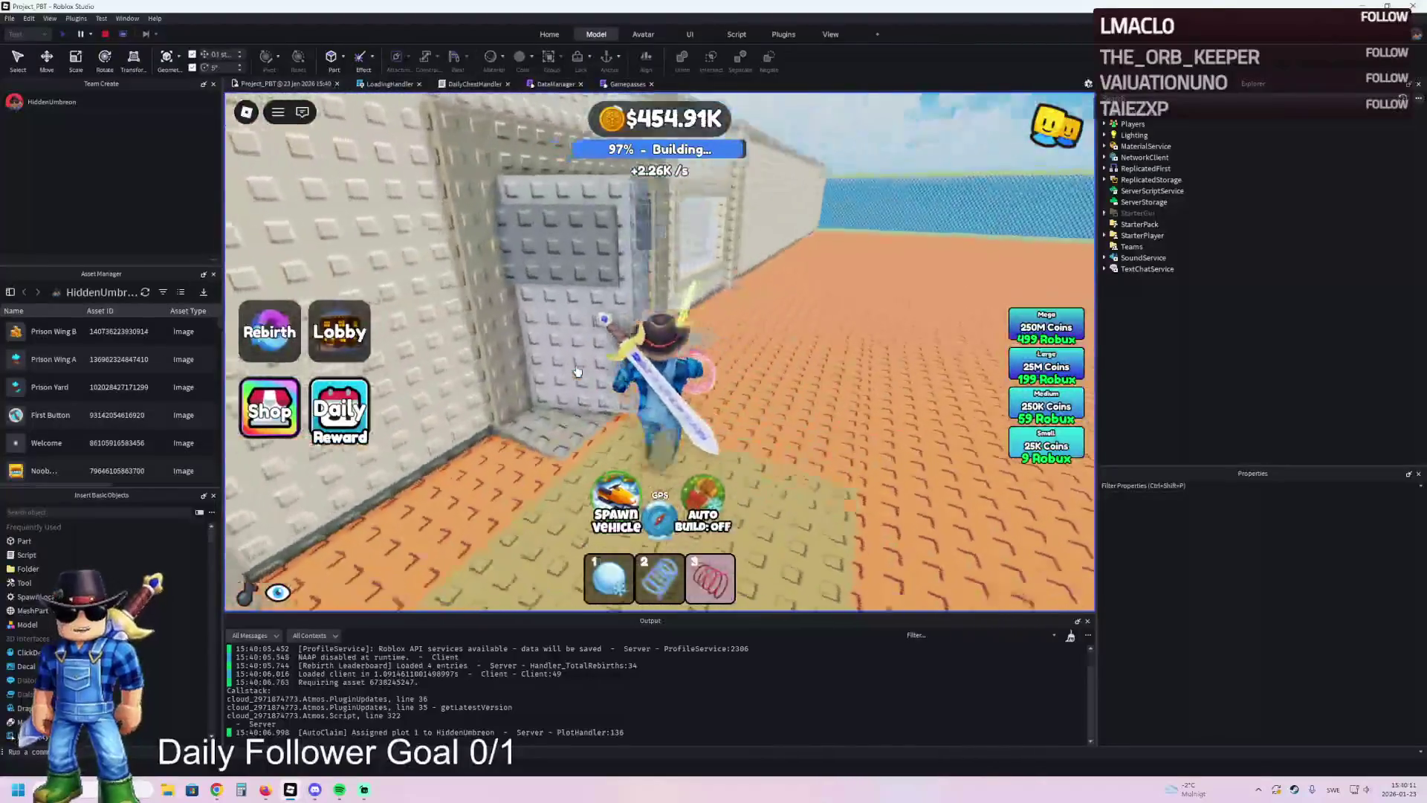
key(w)
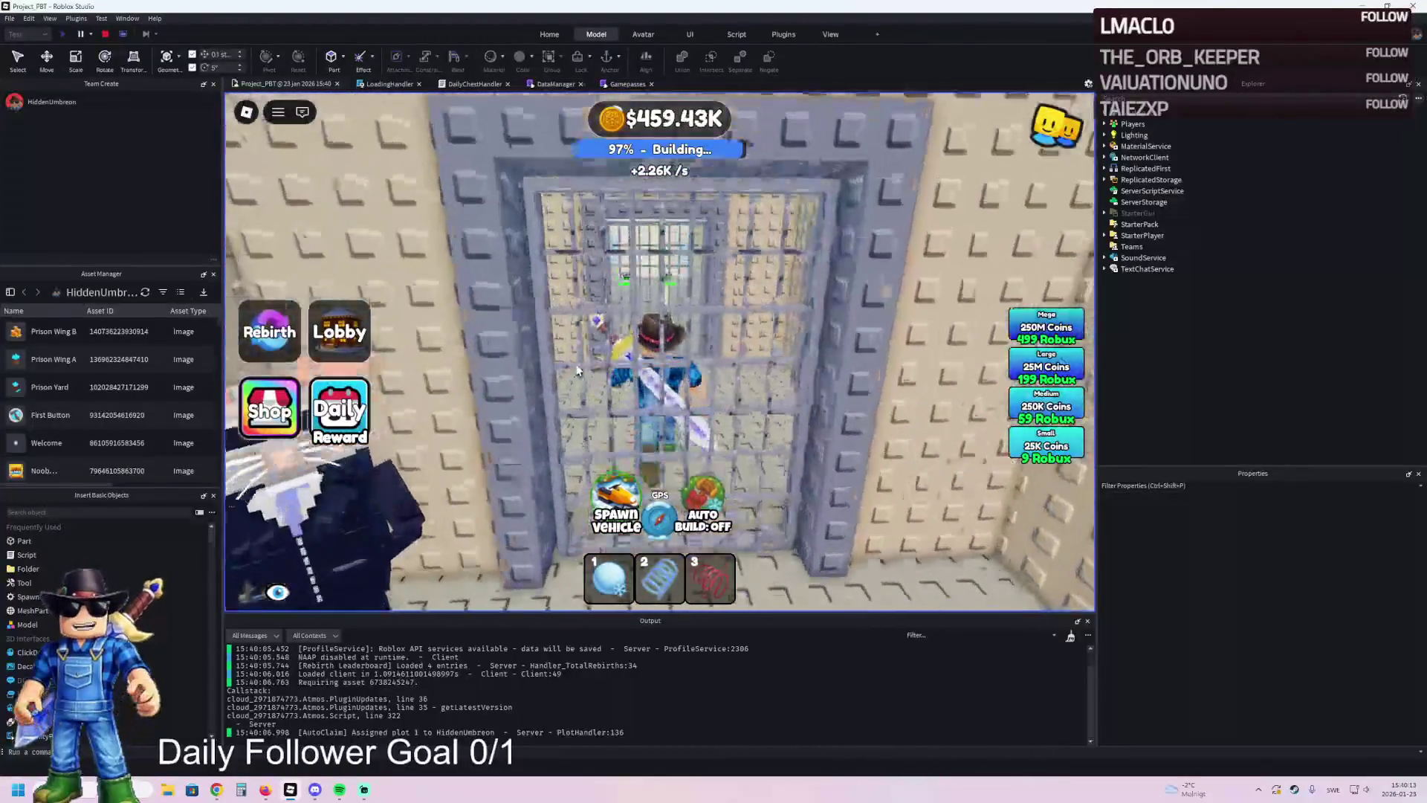
key(w)
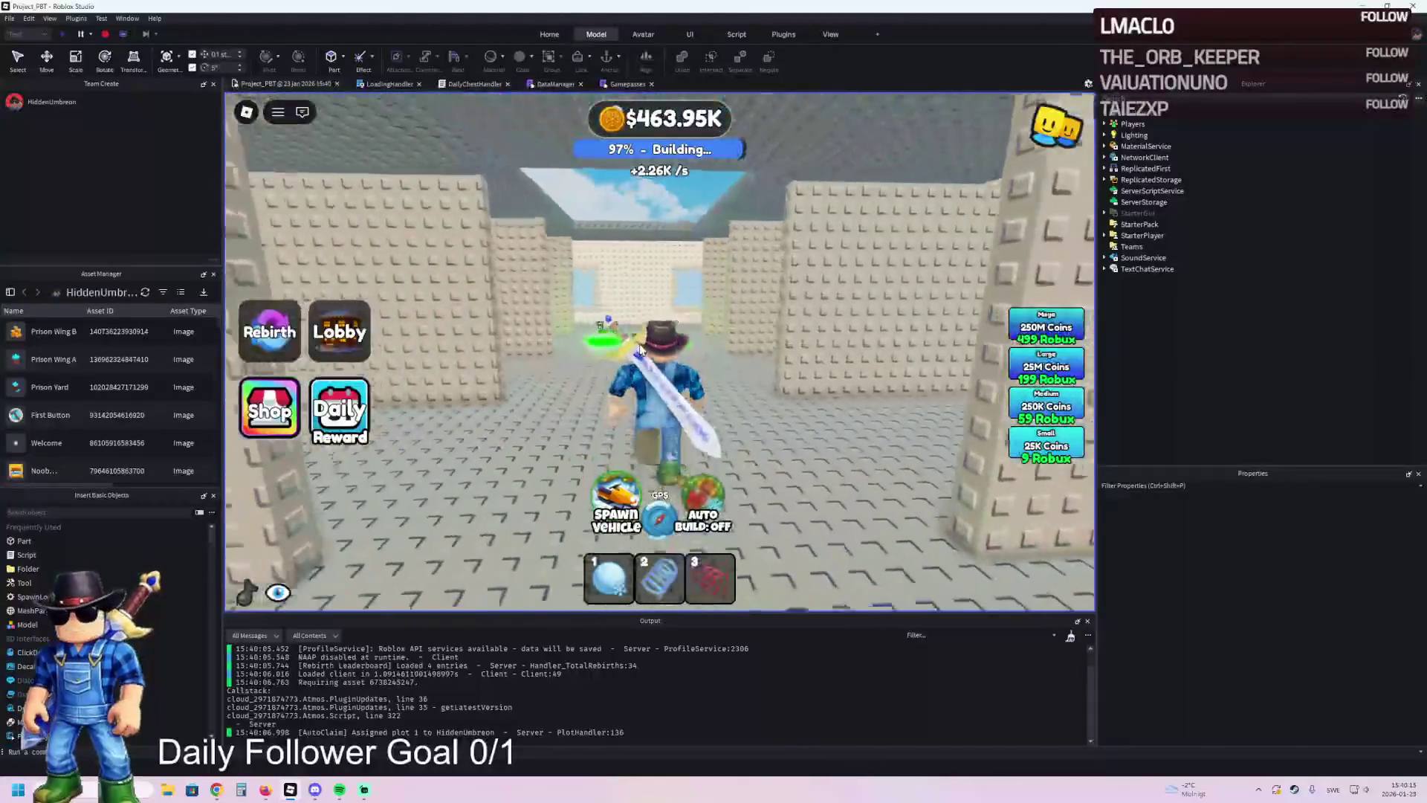
key(w)
key(w)
key(w)
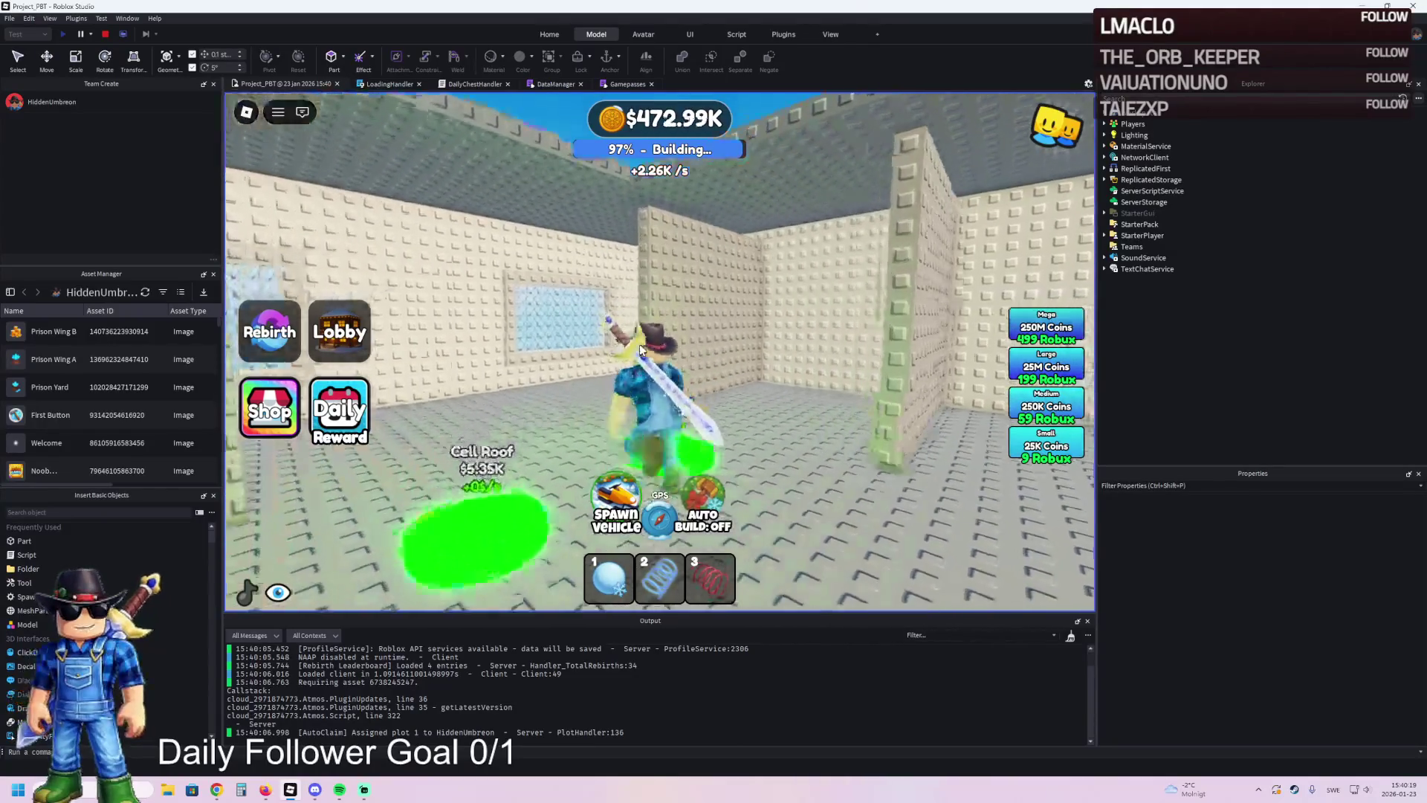
key(w)
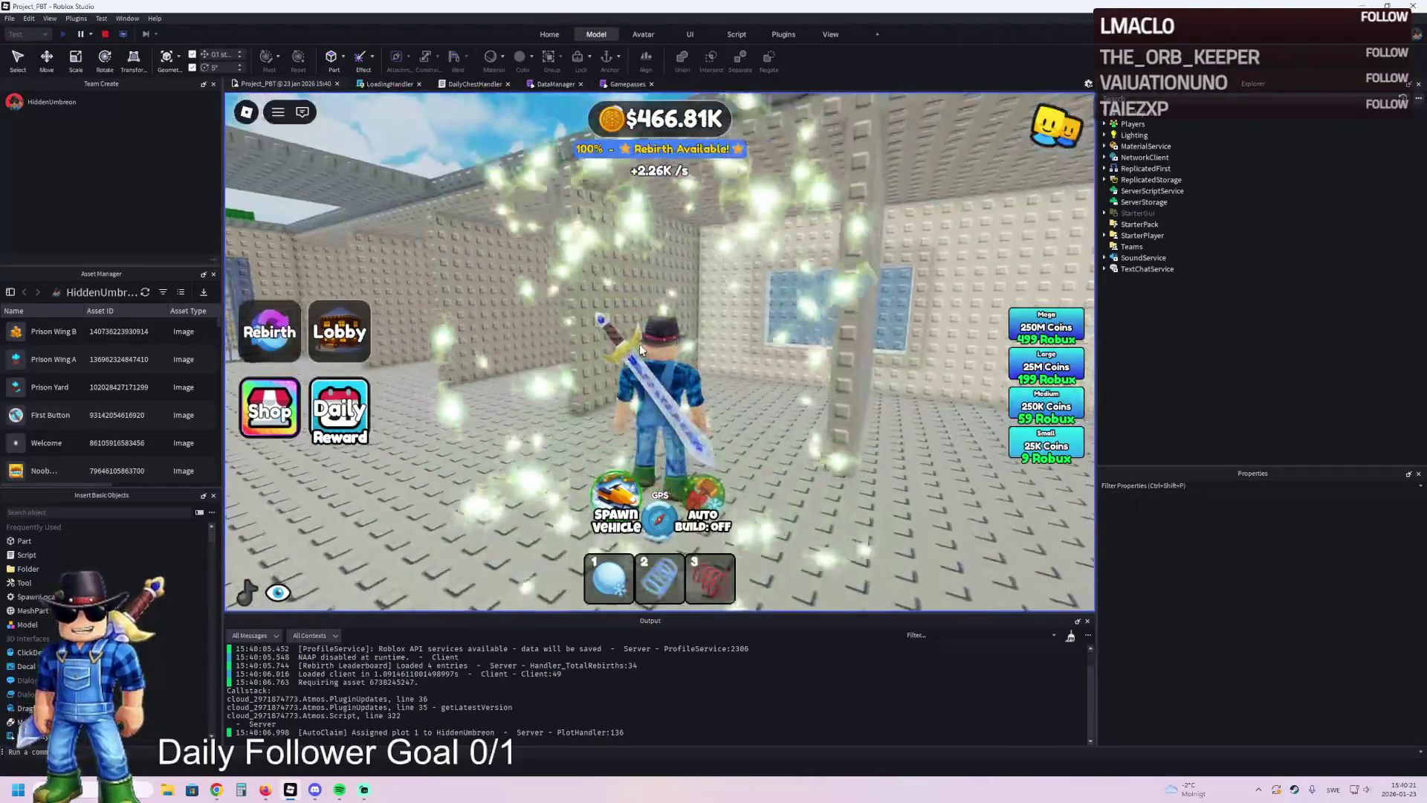
key(w)
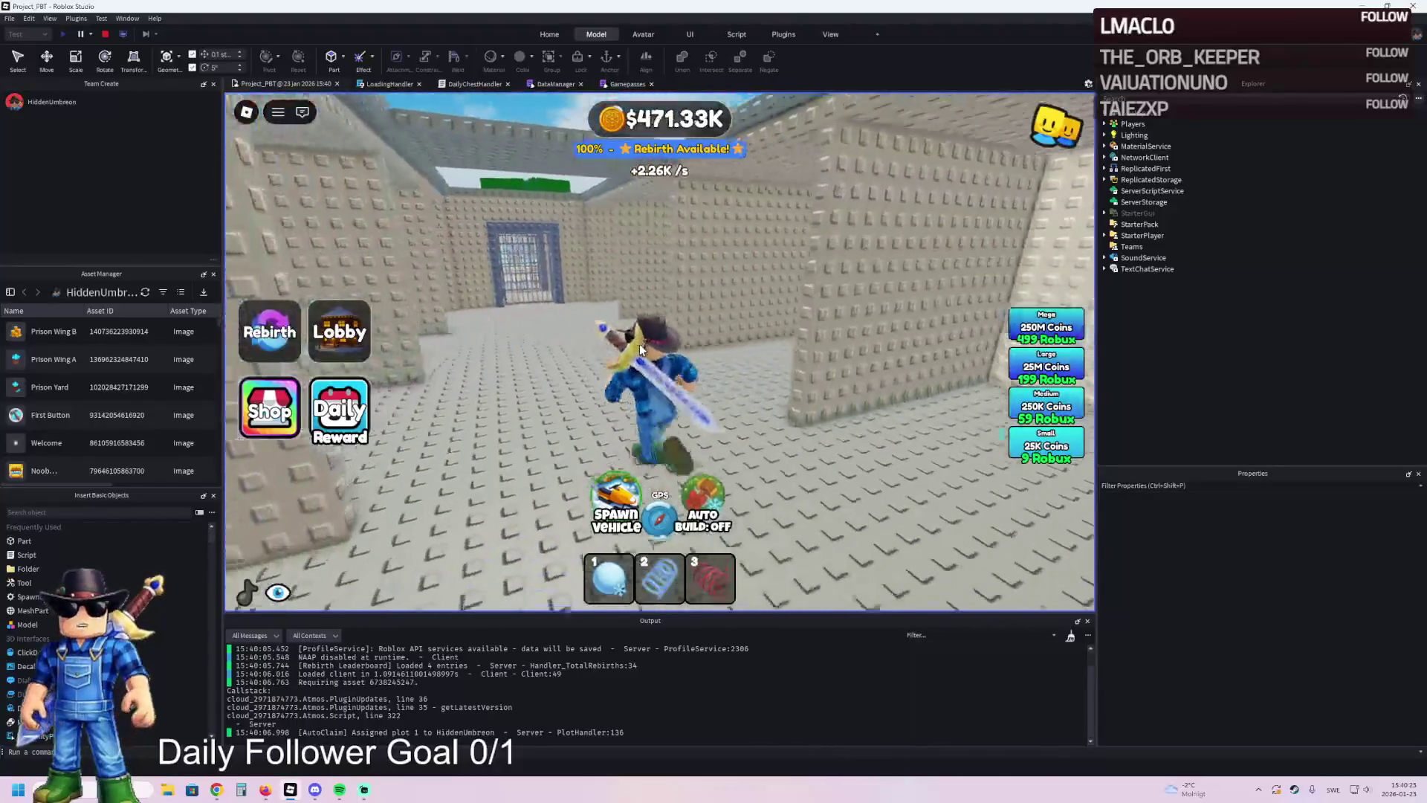
key(a)
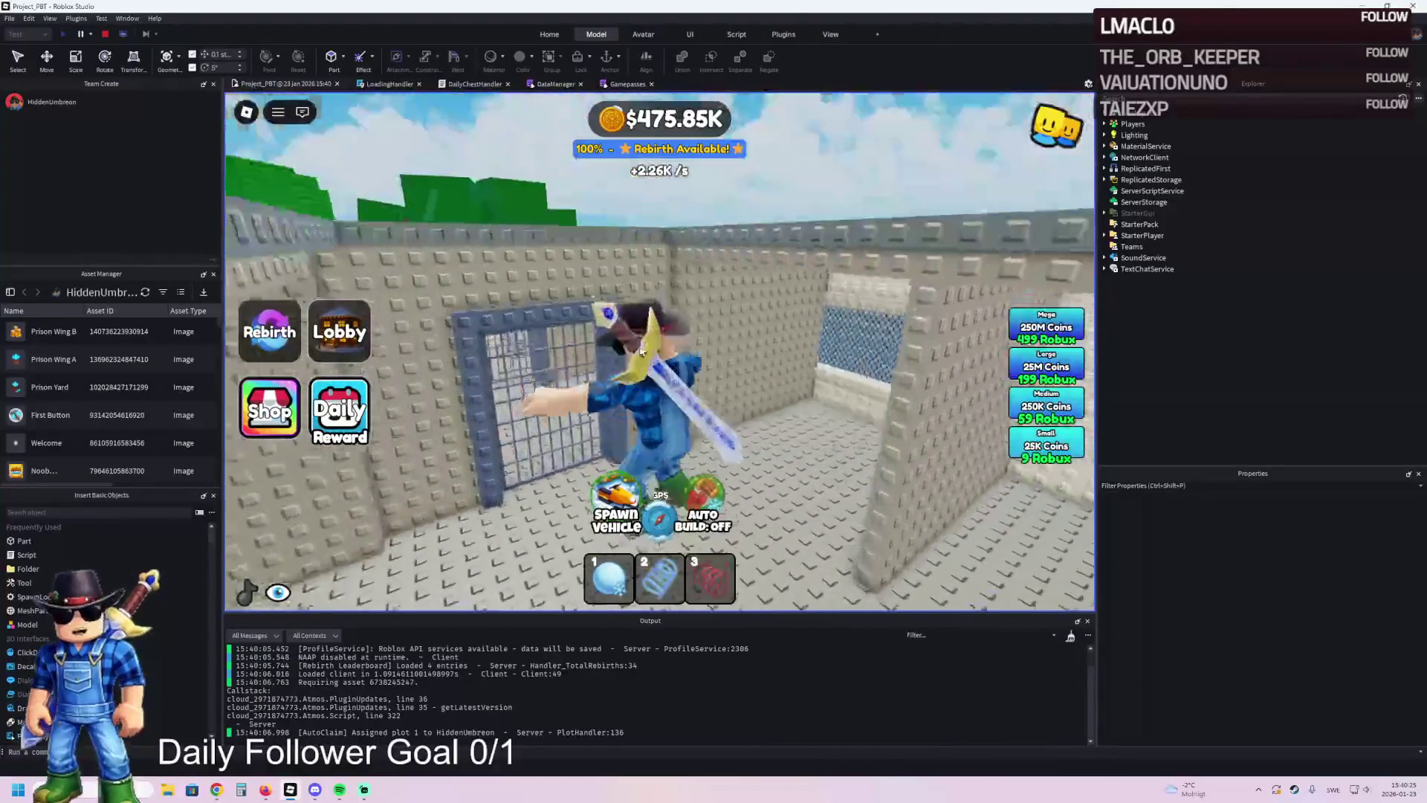
- Equip the coil item, jump onto the roof and walk along it past the hole
key(2)
key(space)
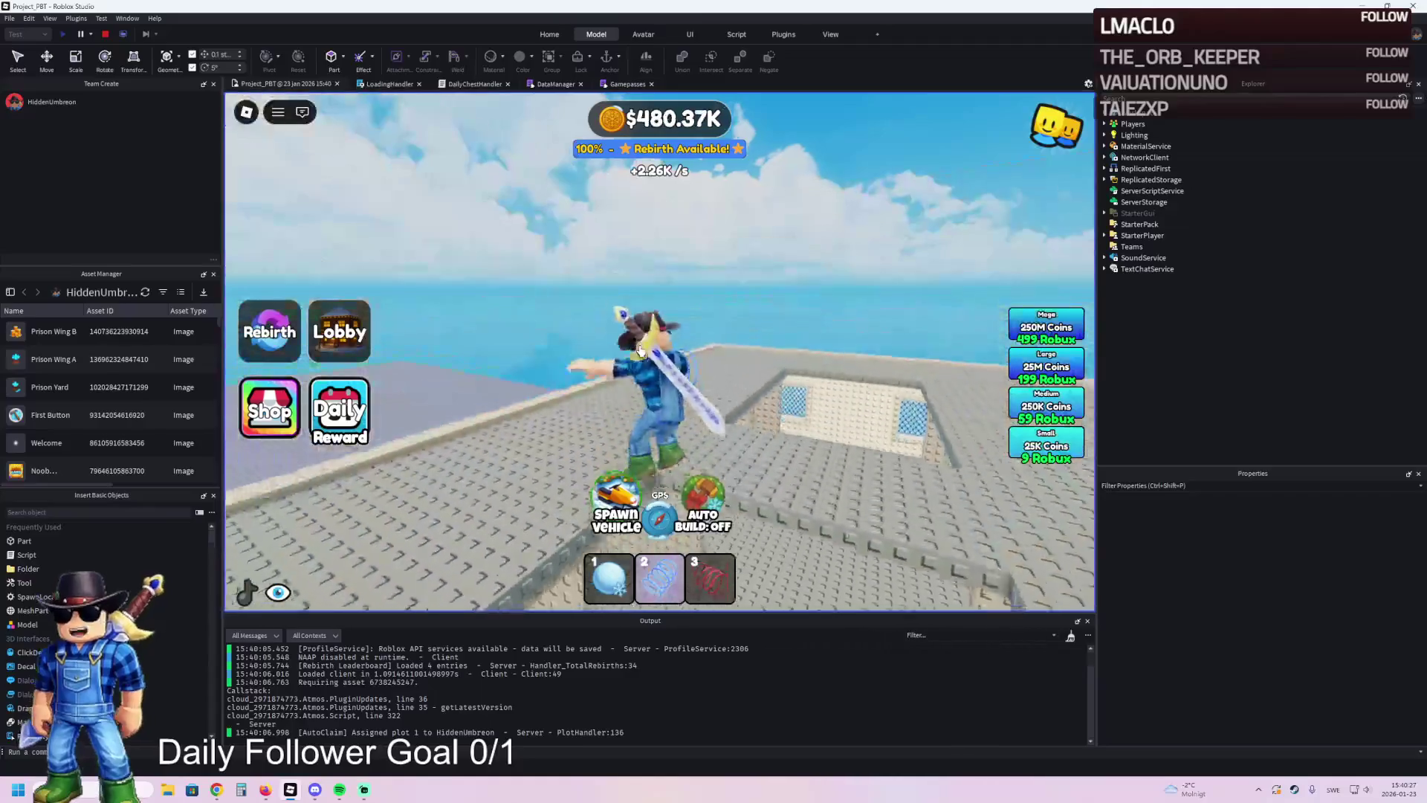
key(a)
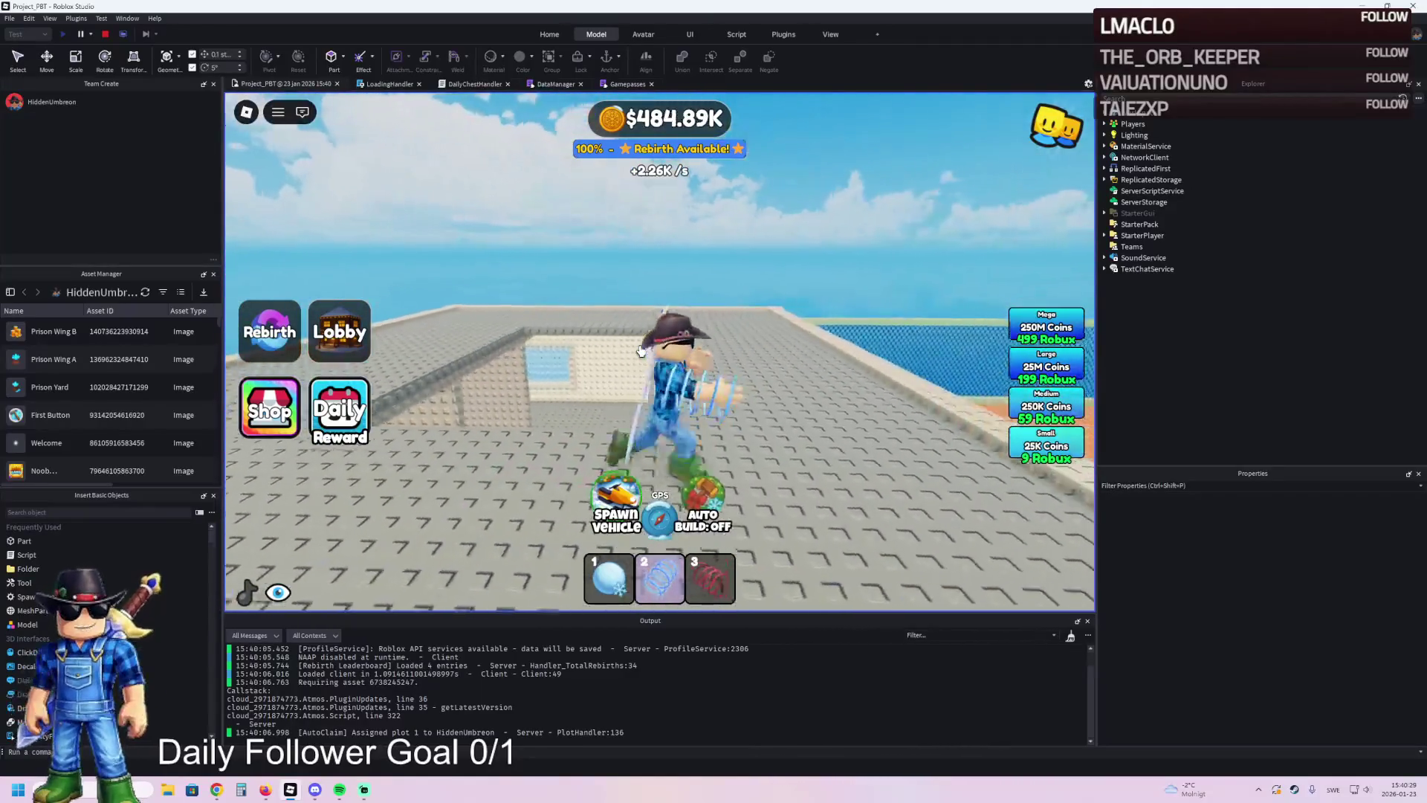
key(a)
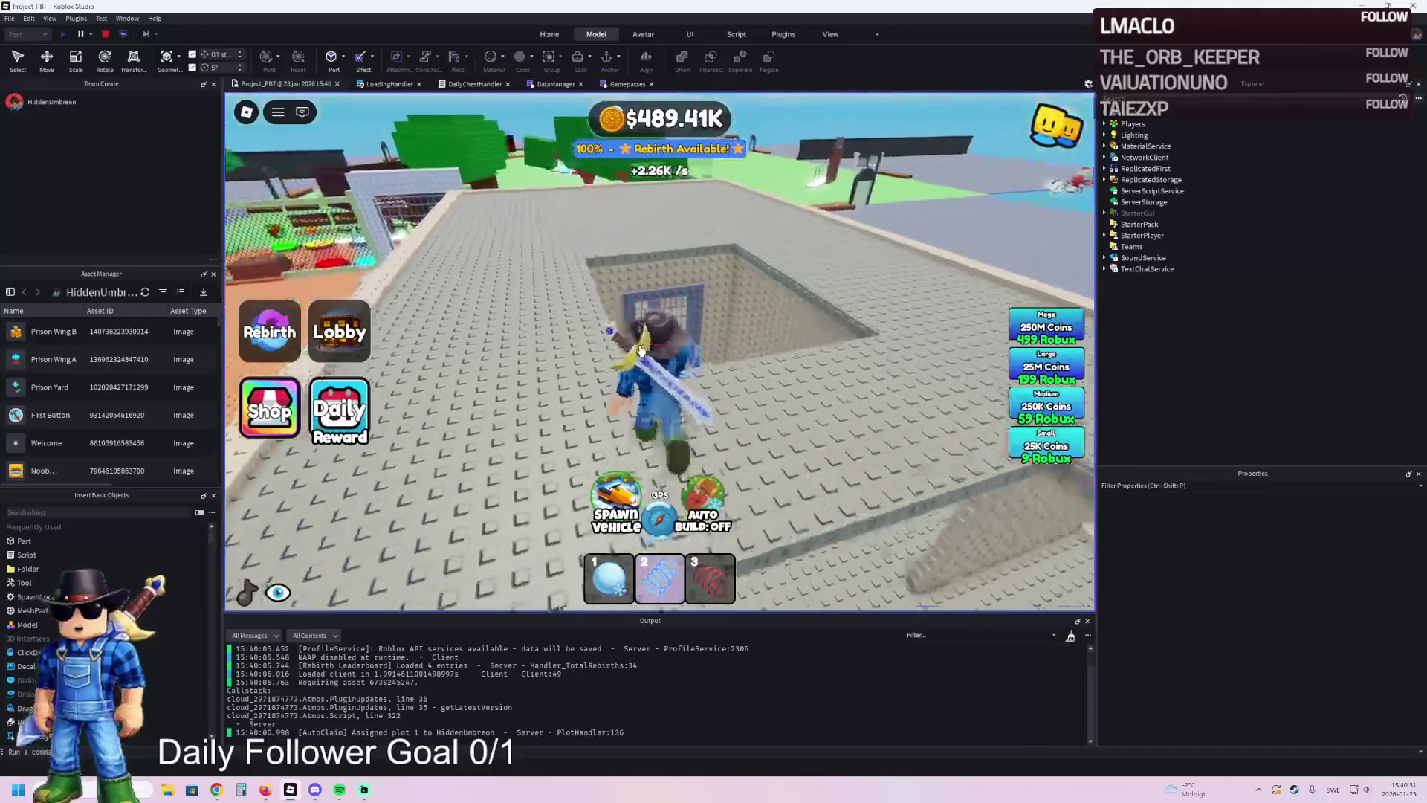
key(a)
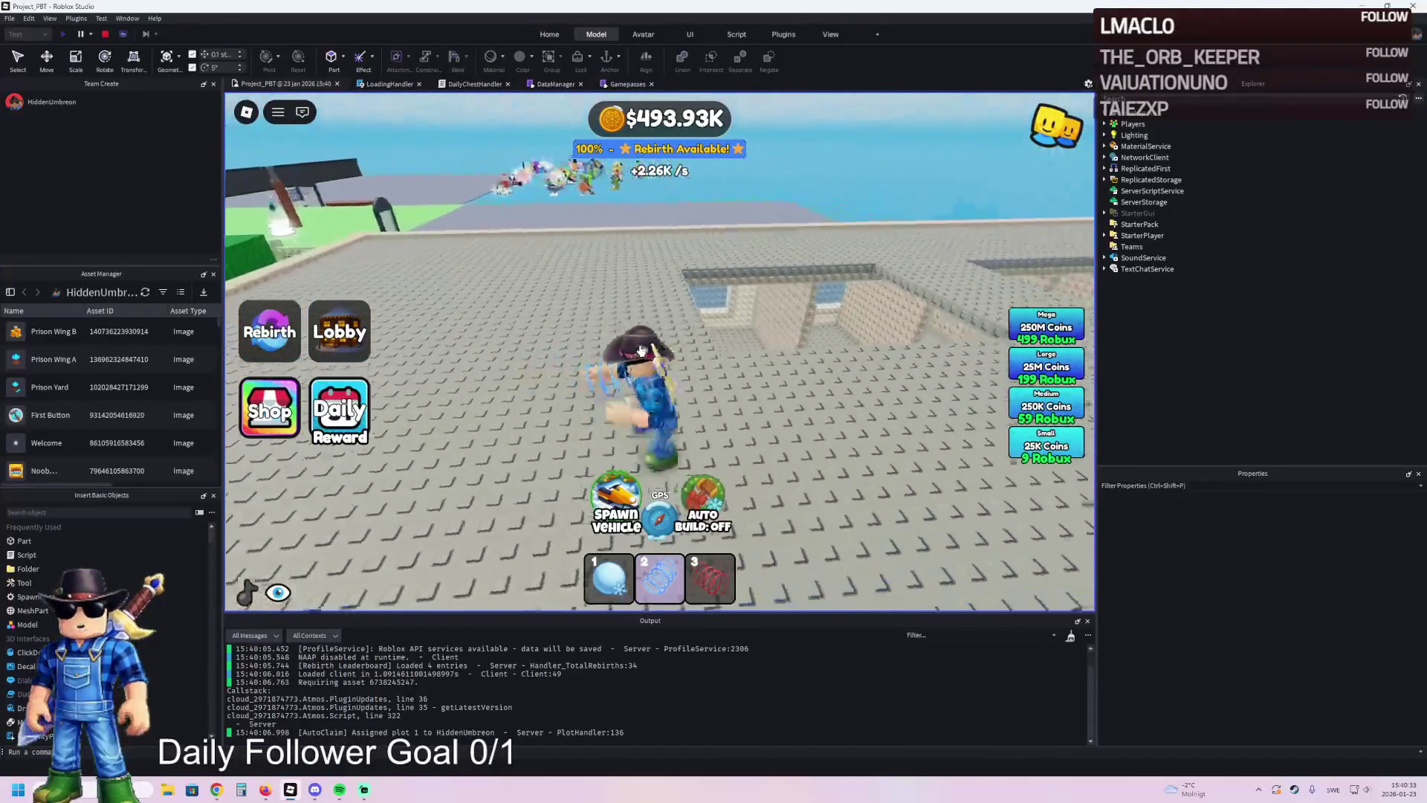
key(a)
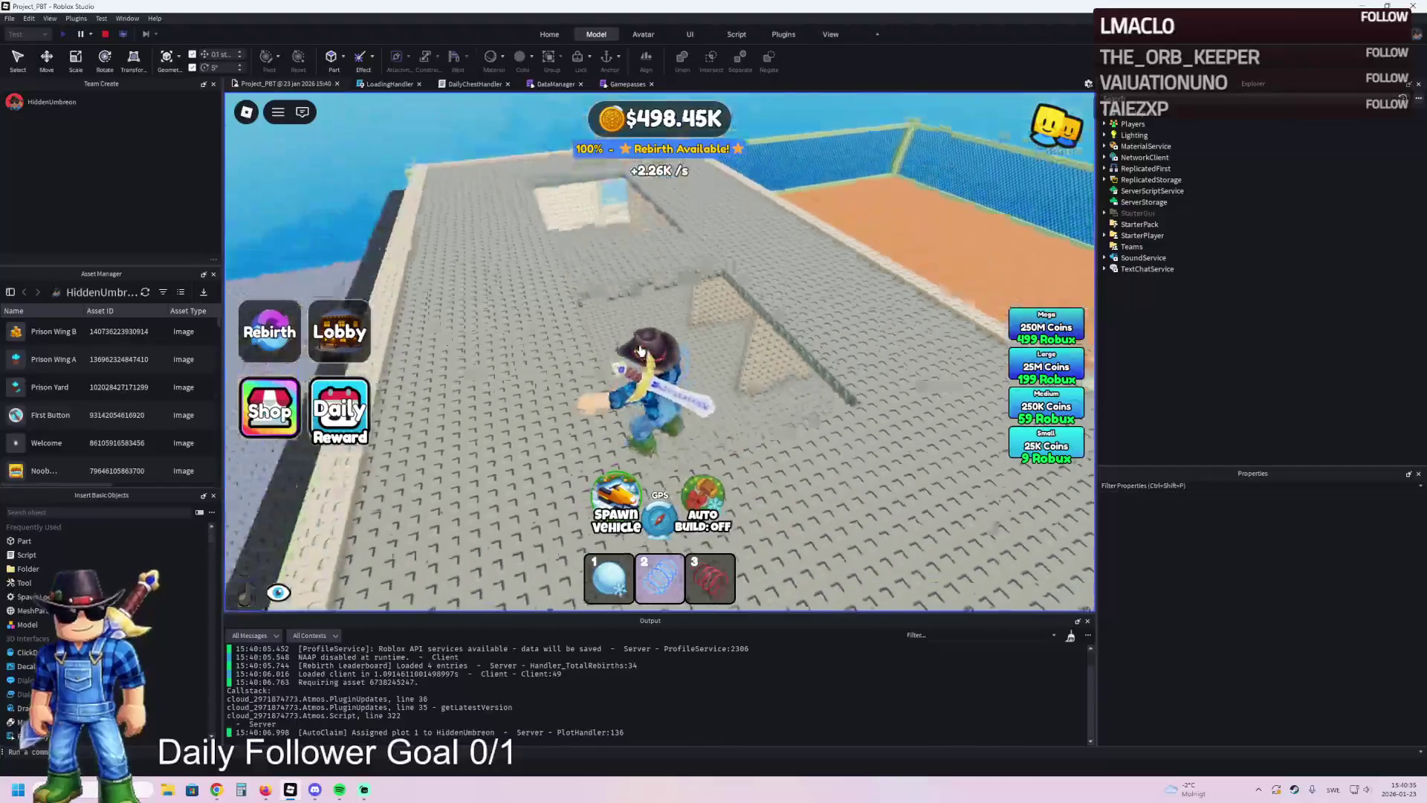
key(a)
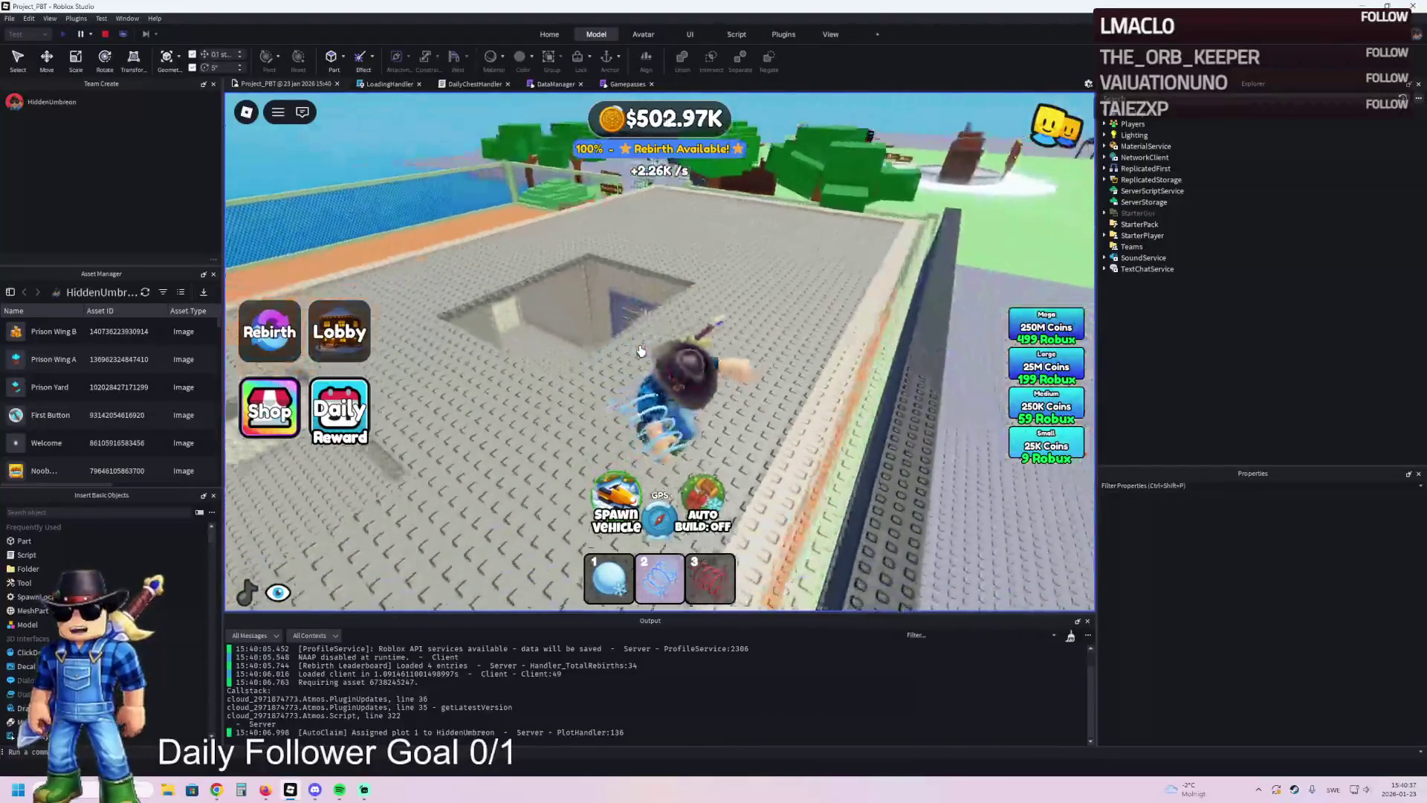
key(a)
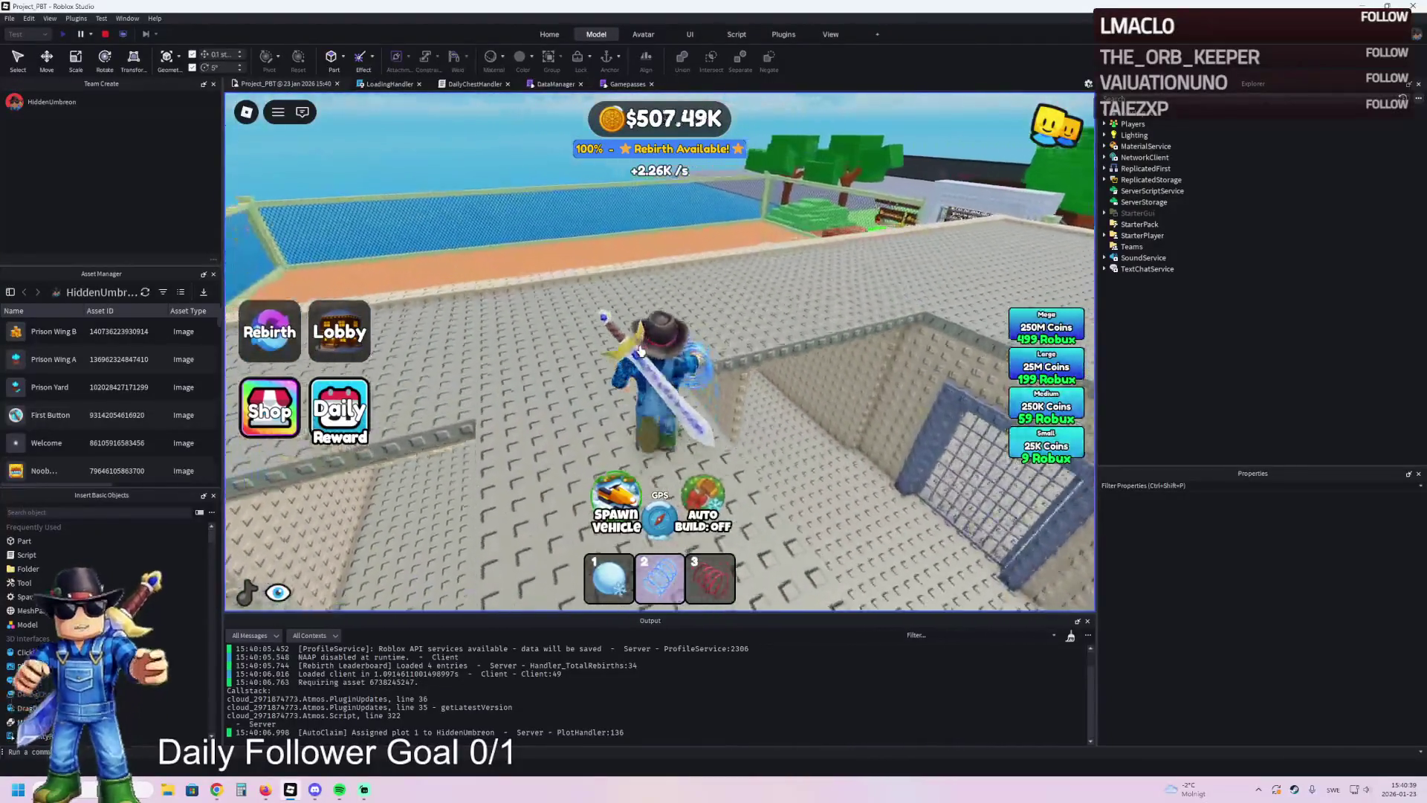
- Run across the roof past the blue fence and stop beside the fenced cell pit
key(a)
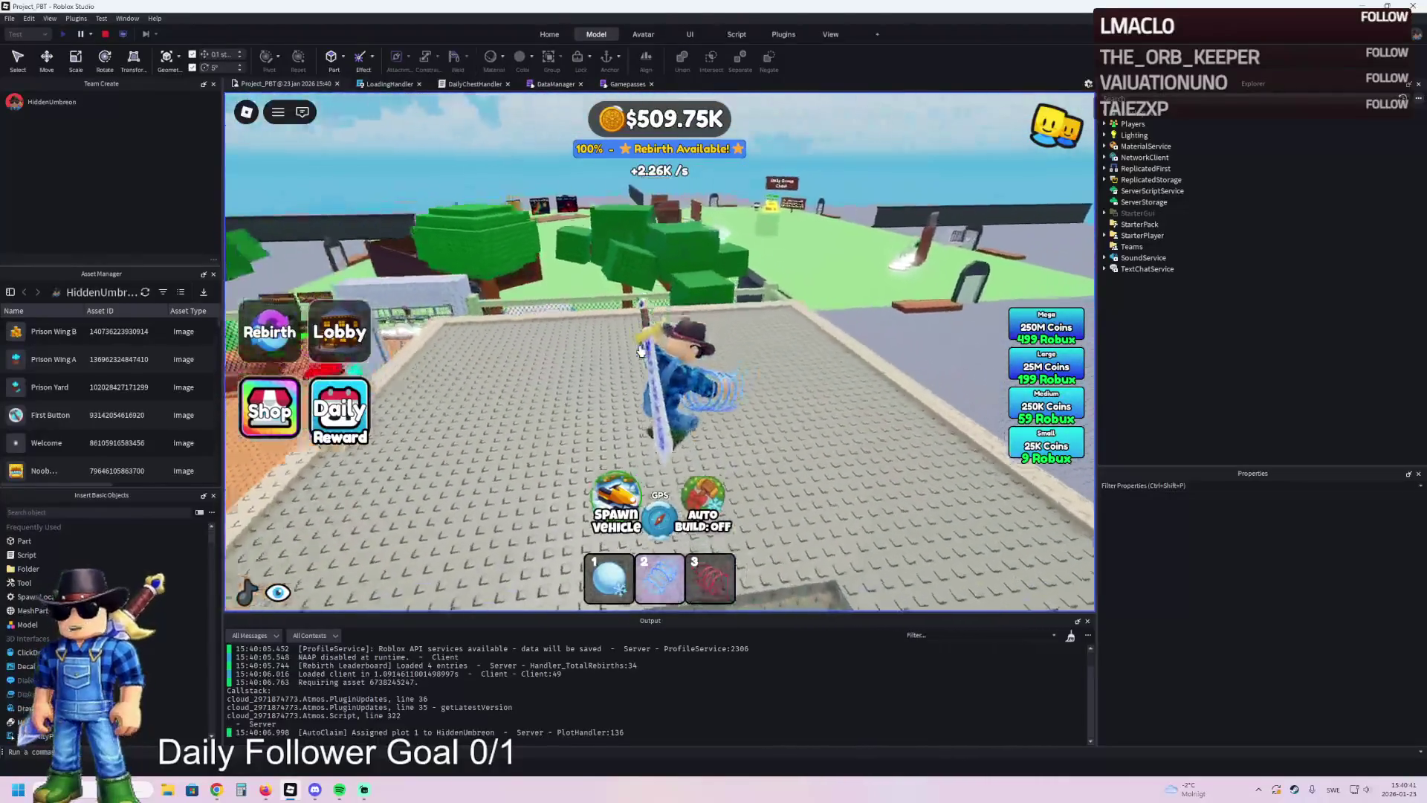
key(a)
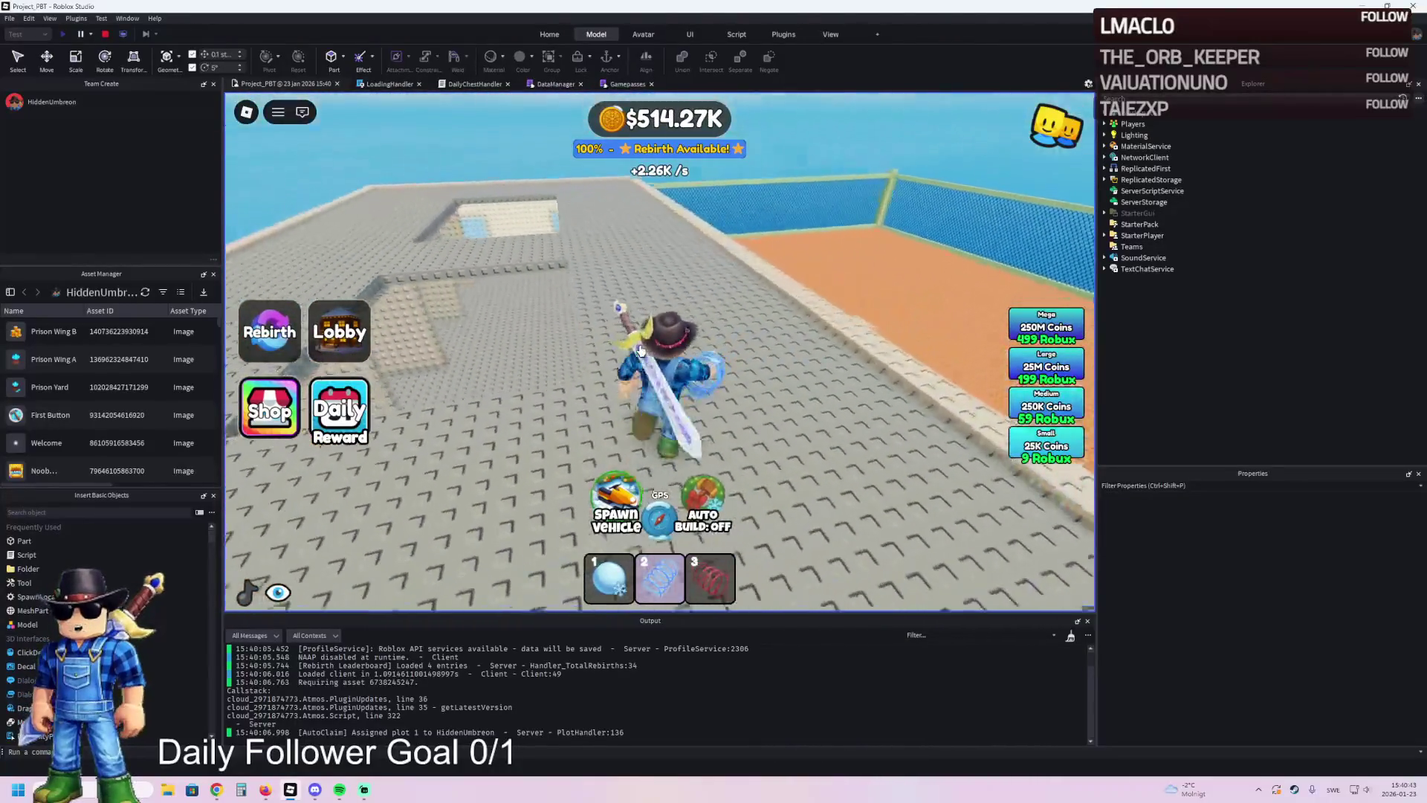
key(a)
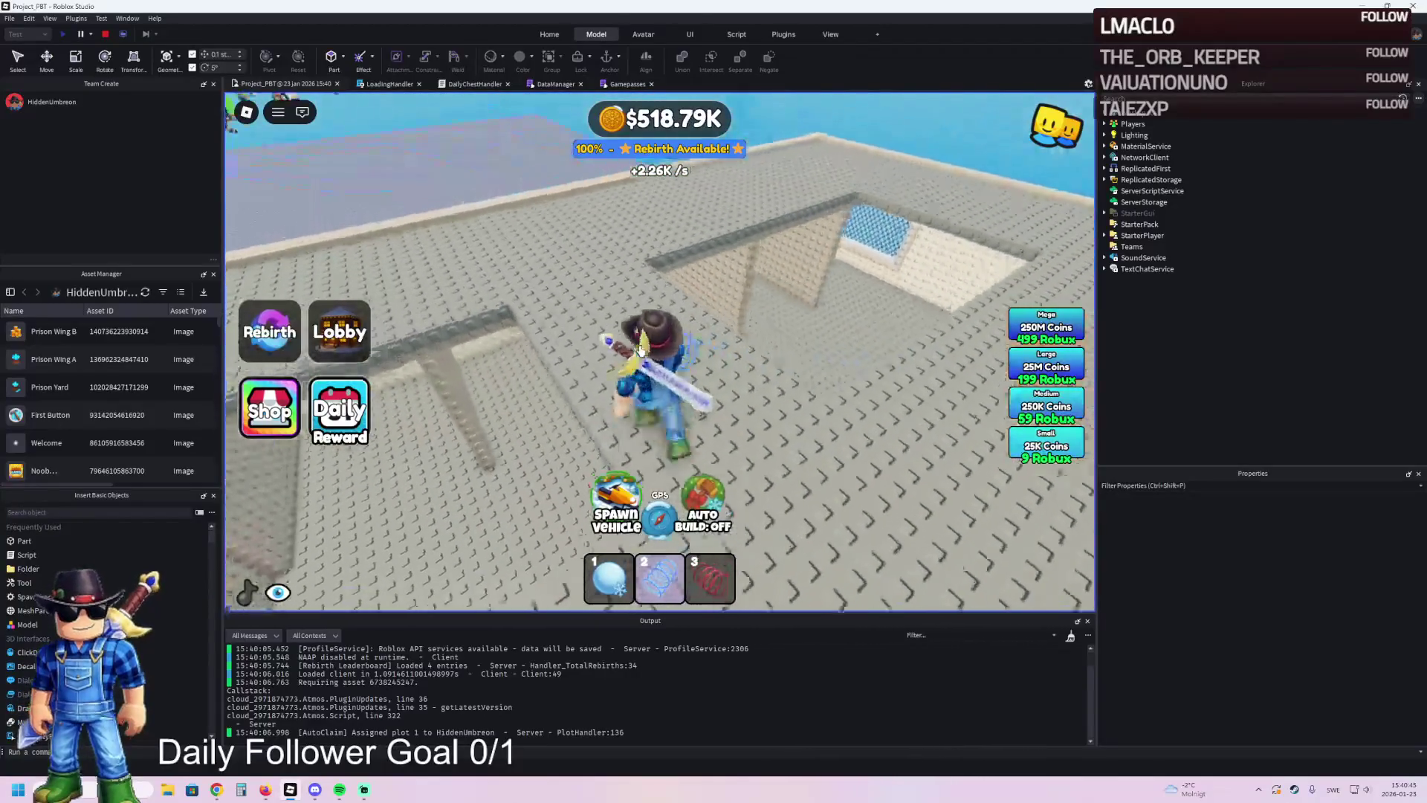
key(a)
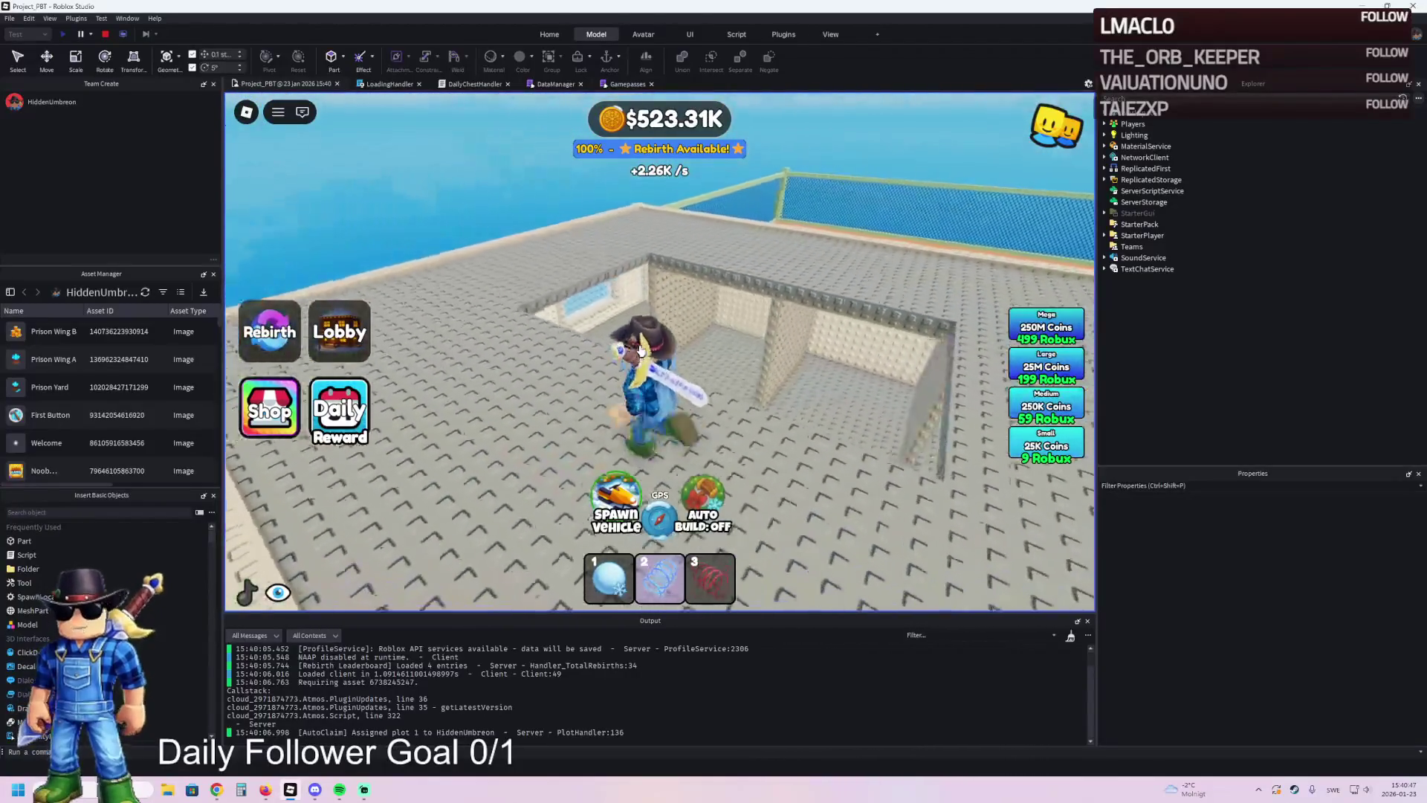
key(a)
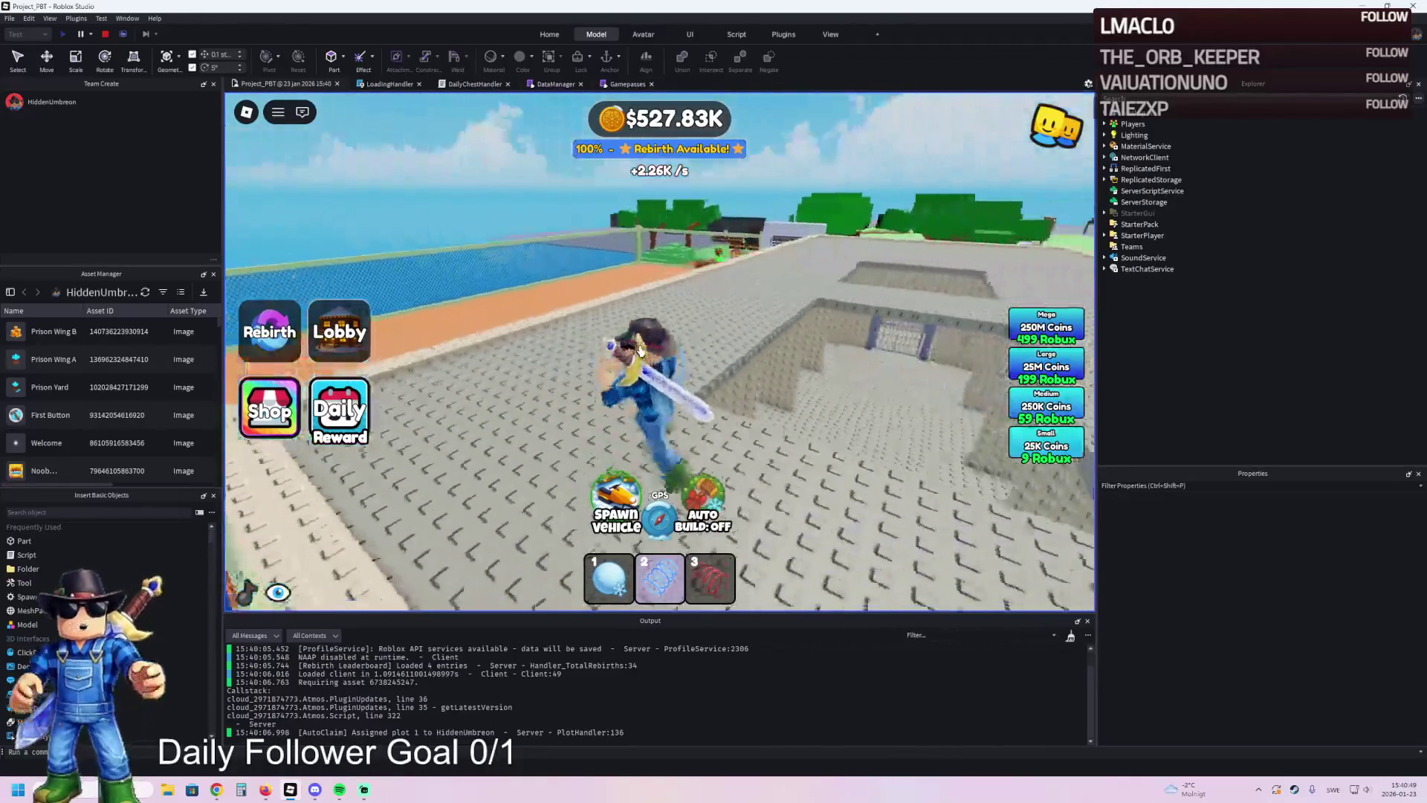
key(a)
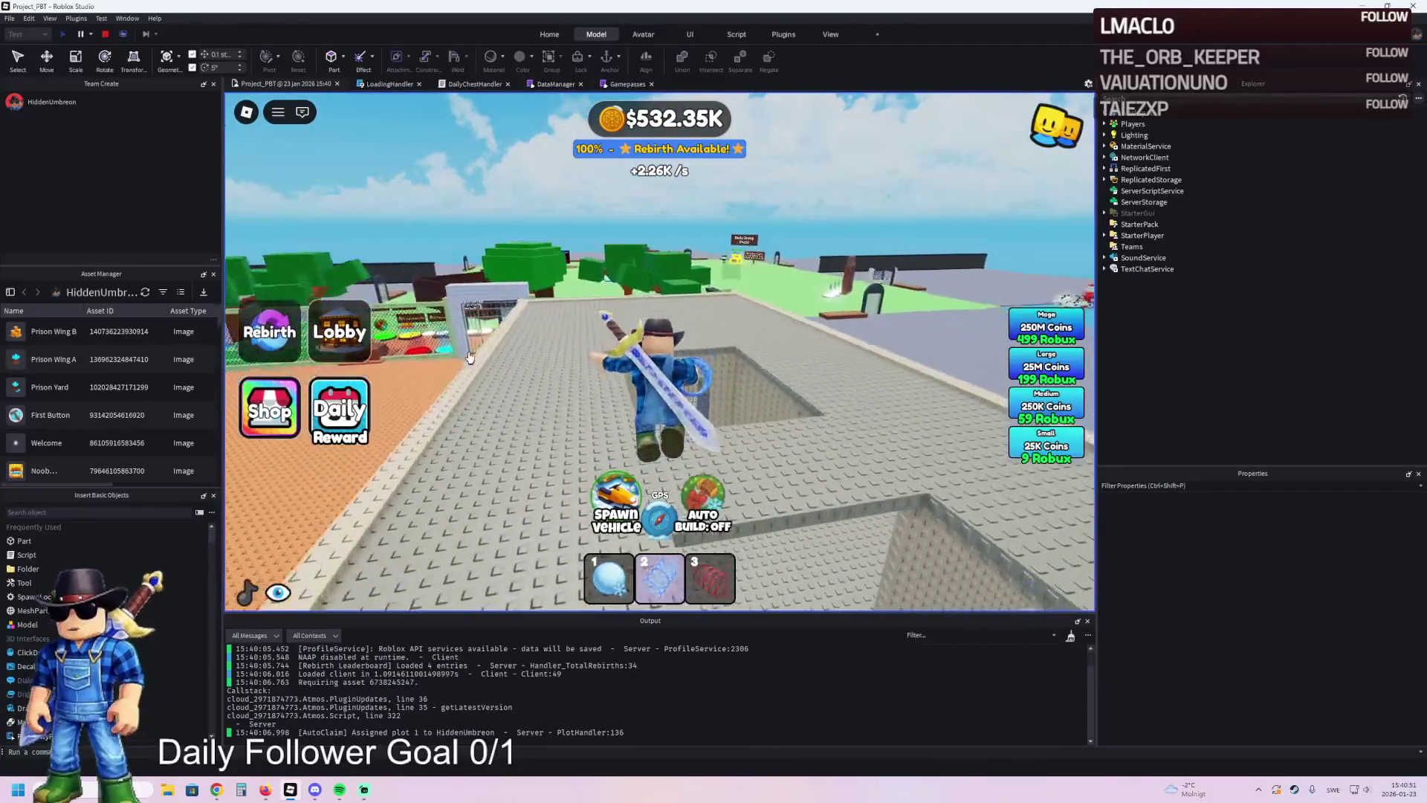
key(a)
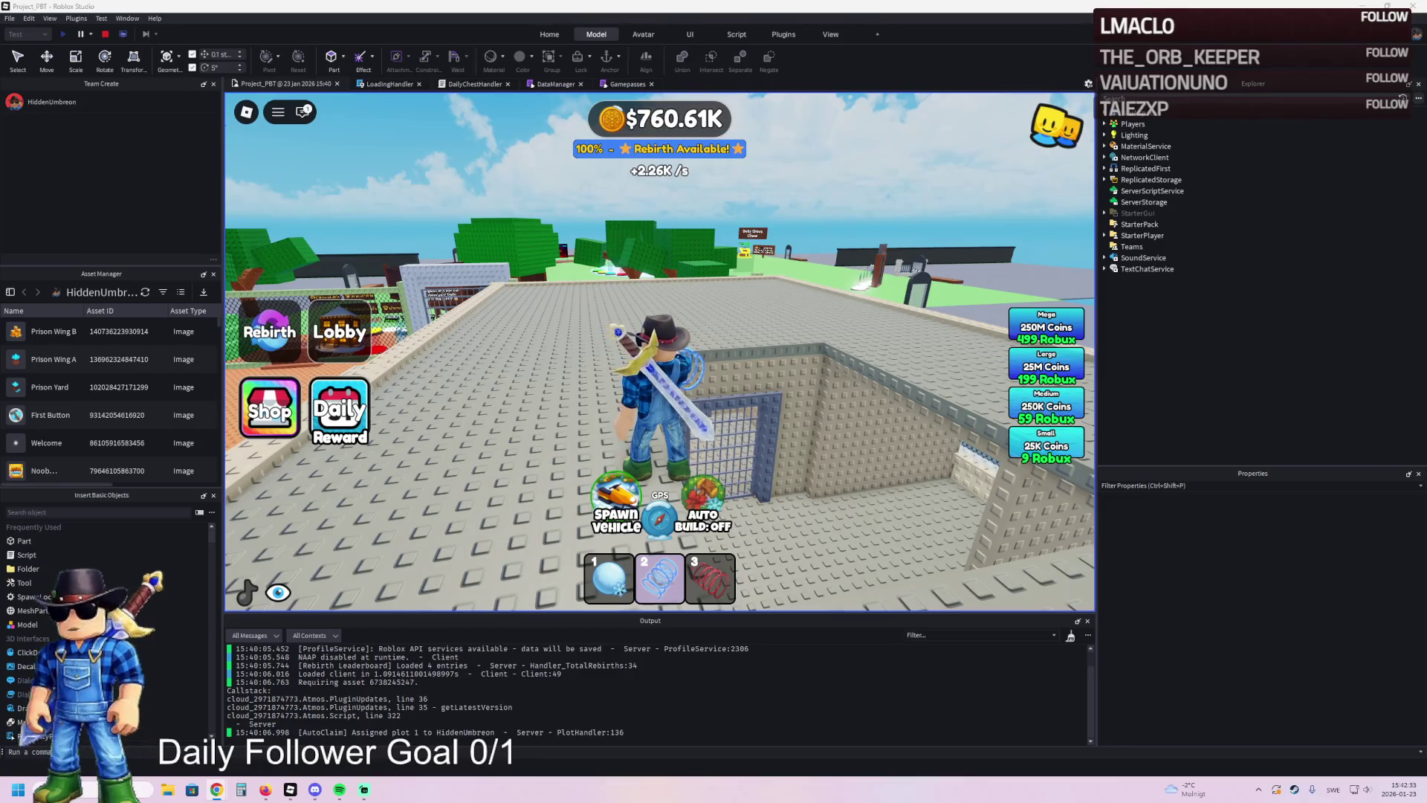
- Walk off the roof, past the truck and through the gate to the Aloura Fashion shop
drag(529, 309, 529, 298)
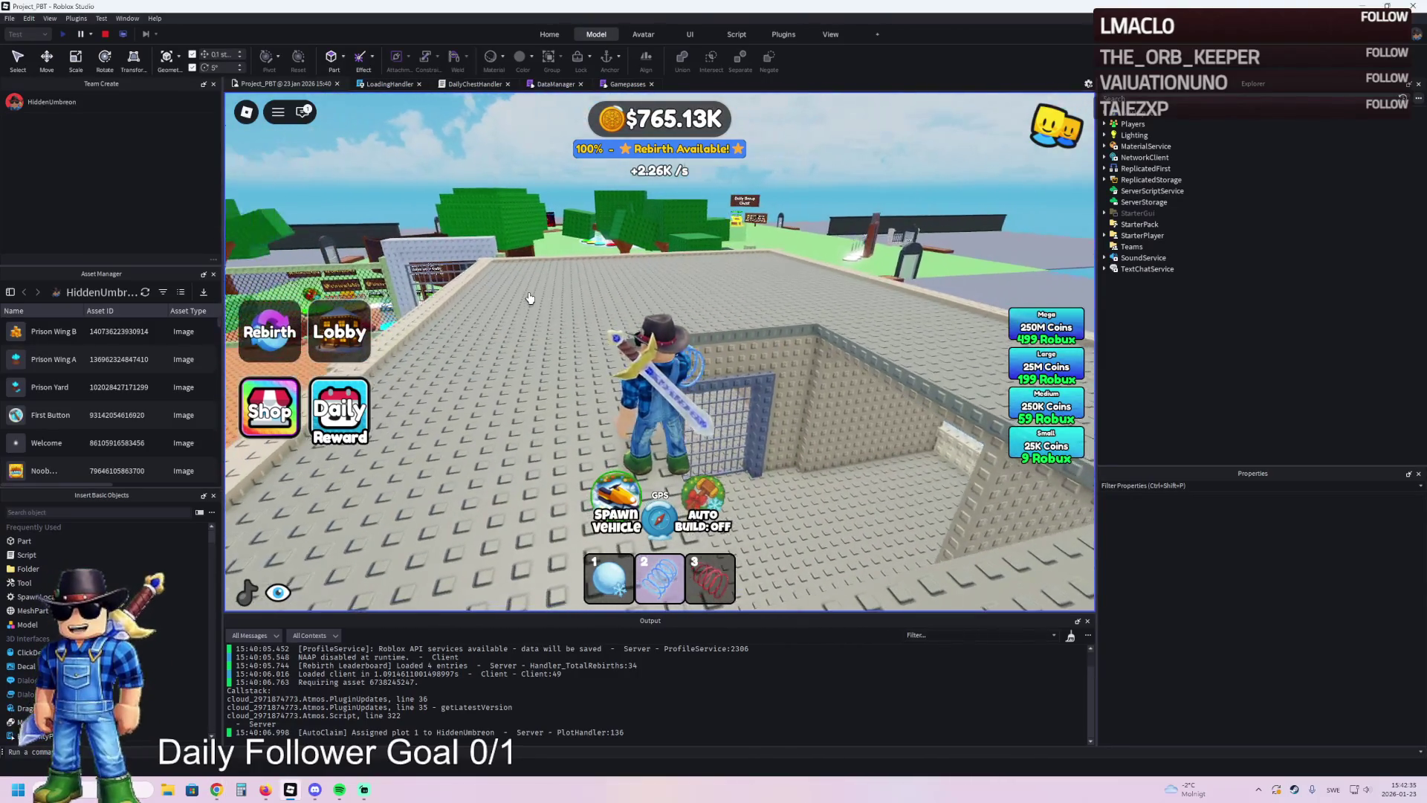
key(a)
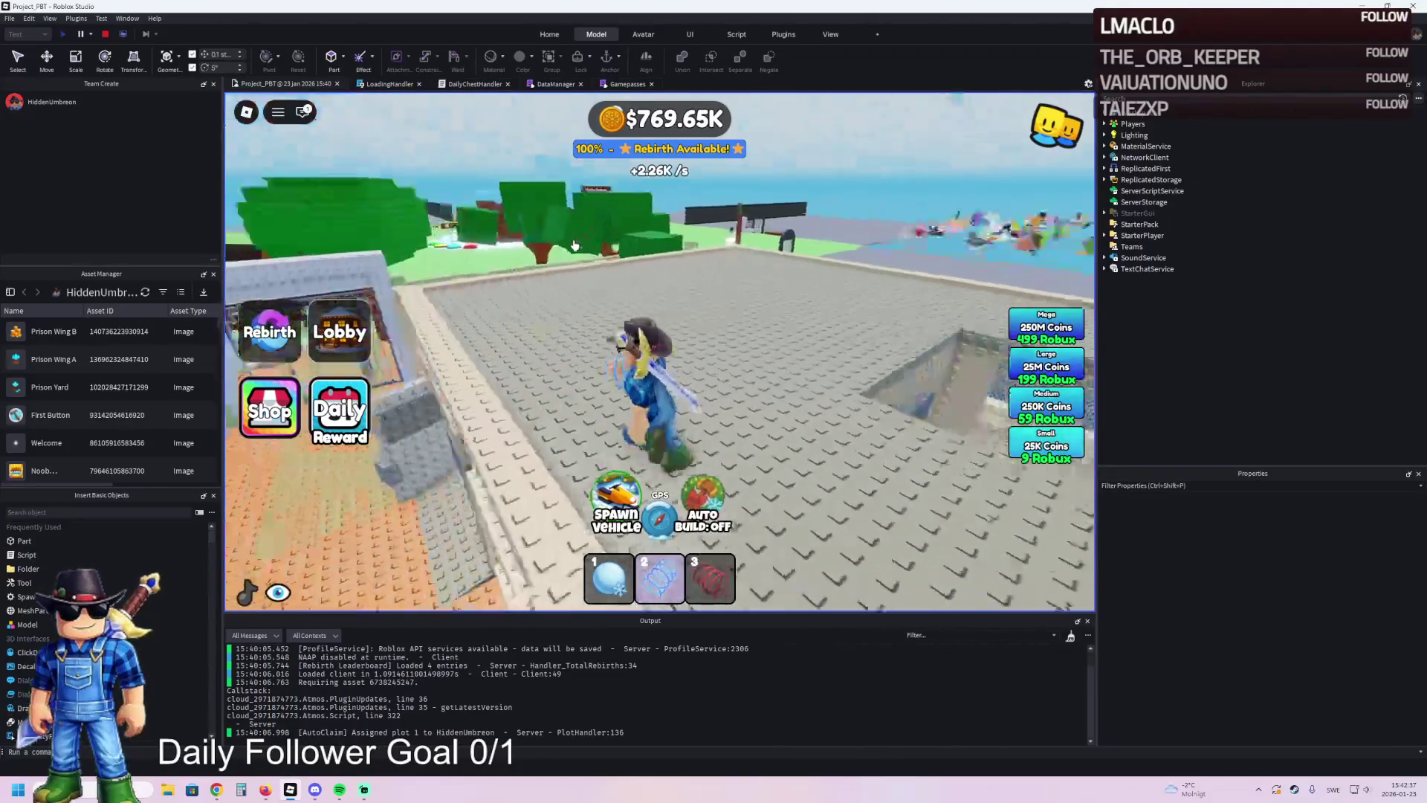
key(a)
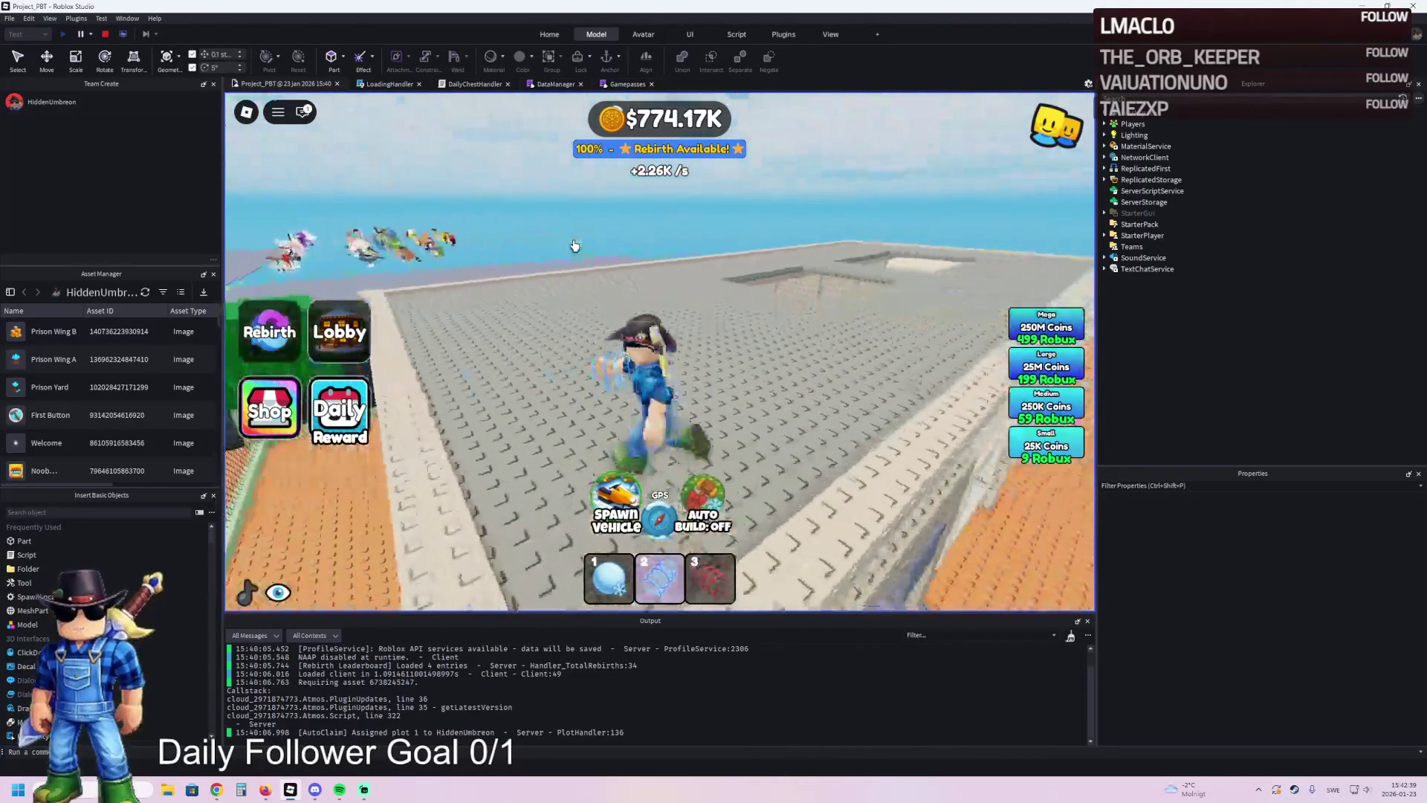
key(a)
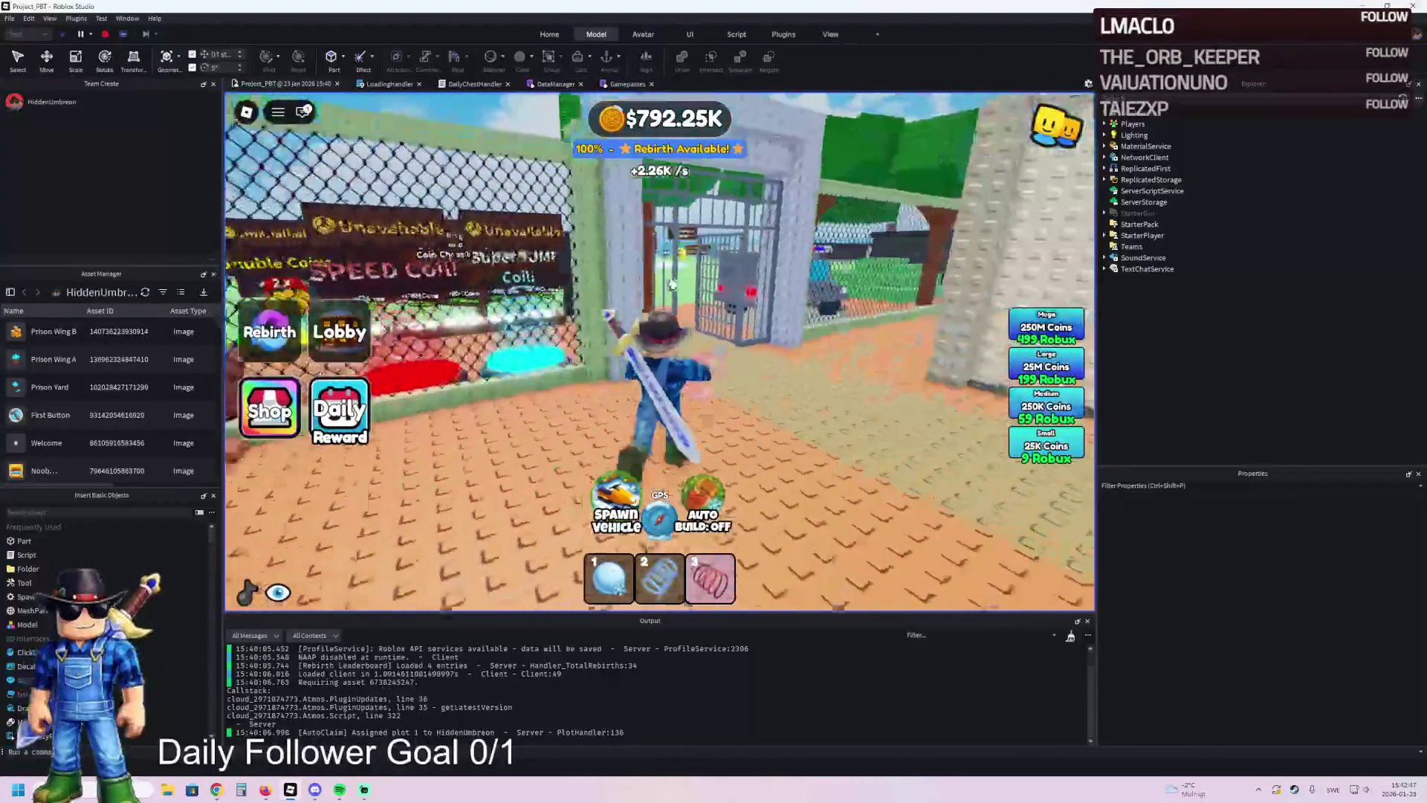
key(w)
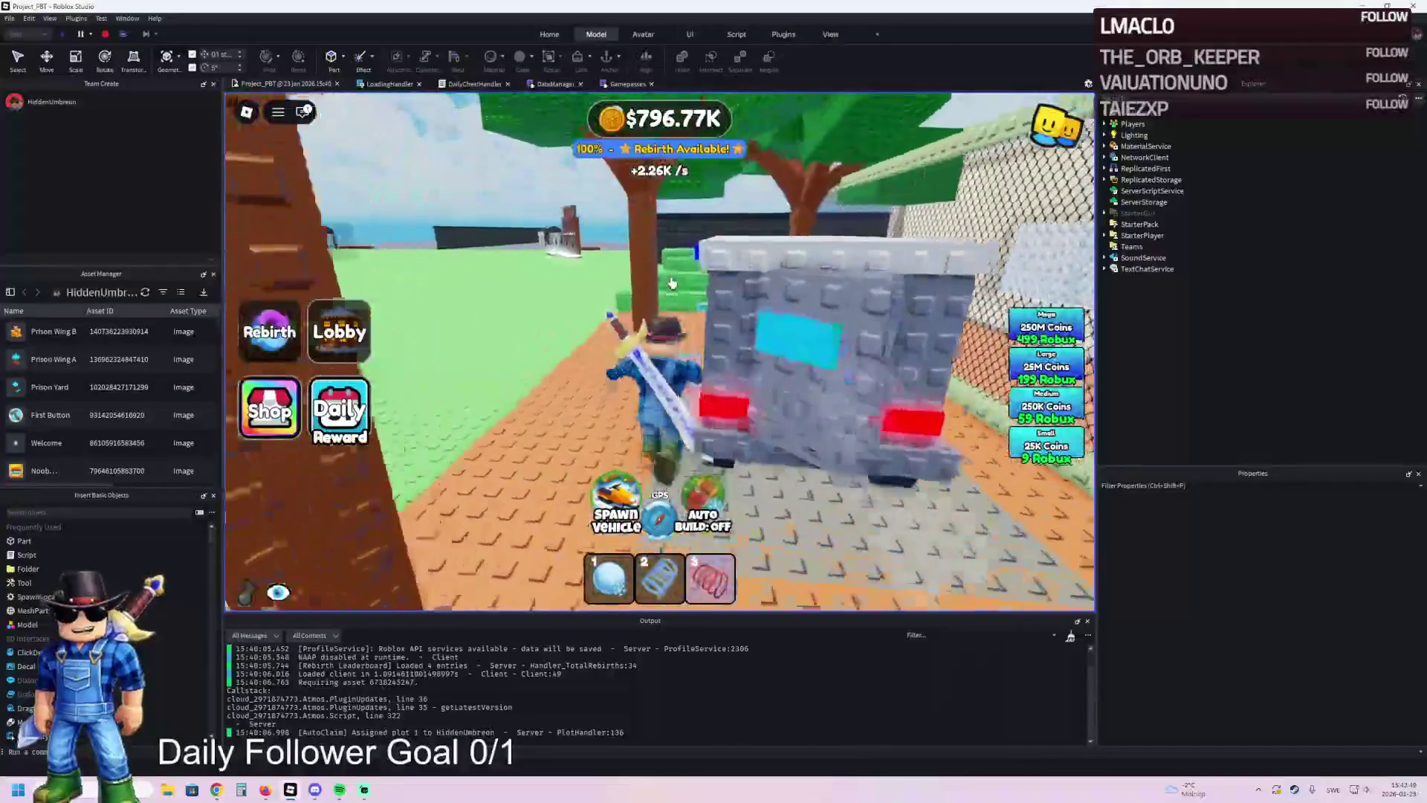
key(w)
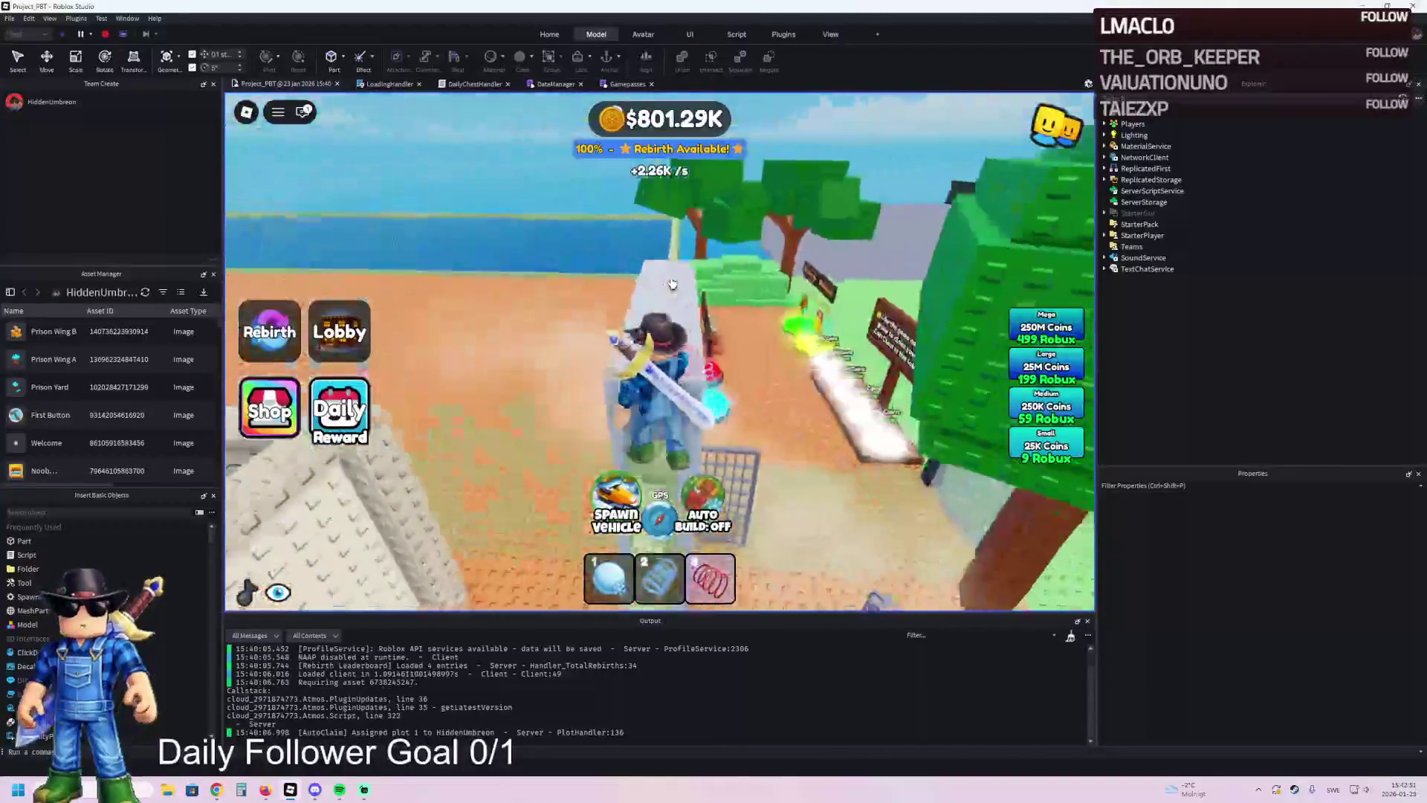
key(w)
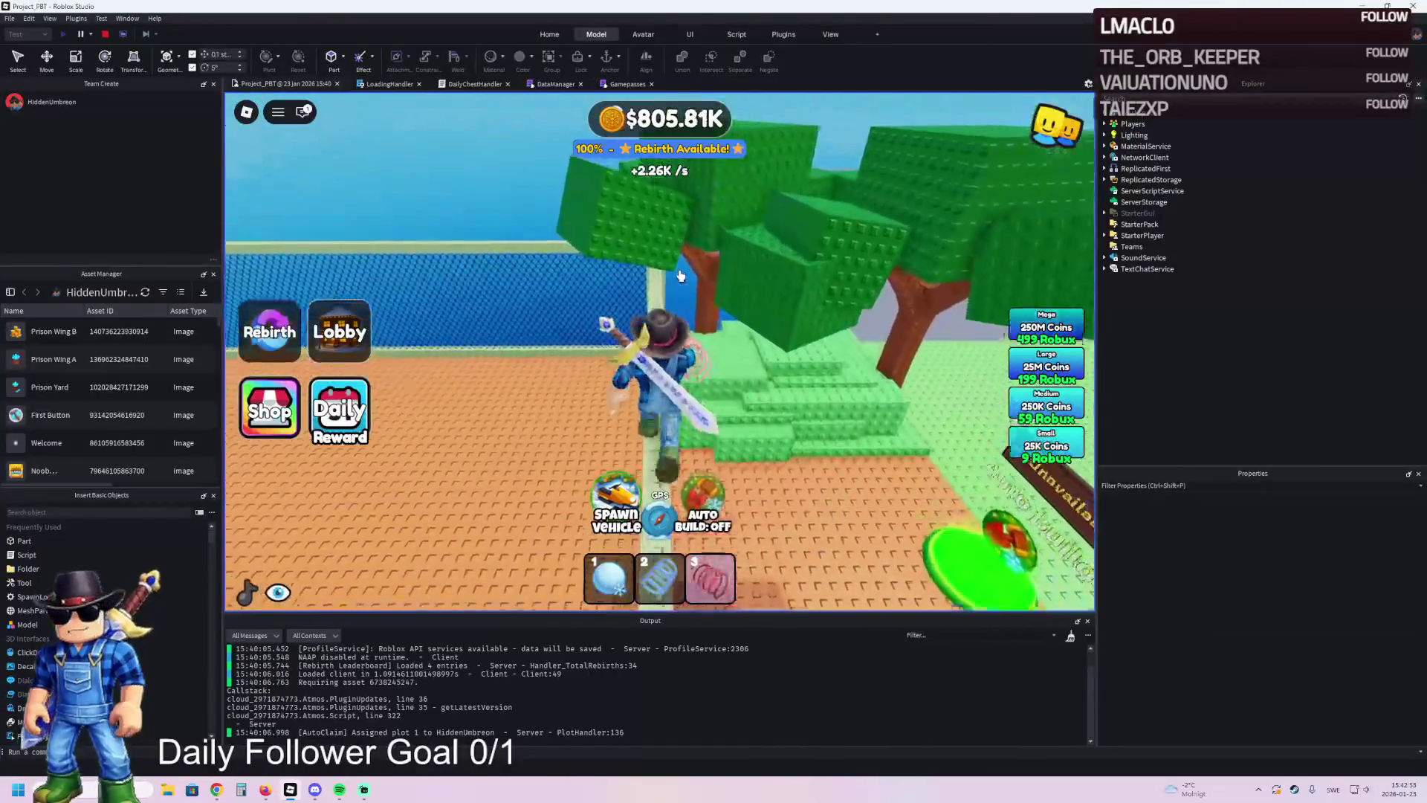
key(w)
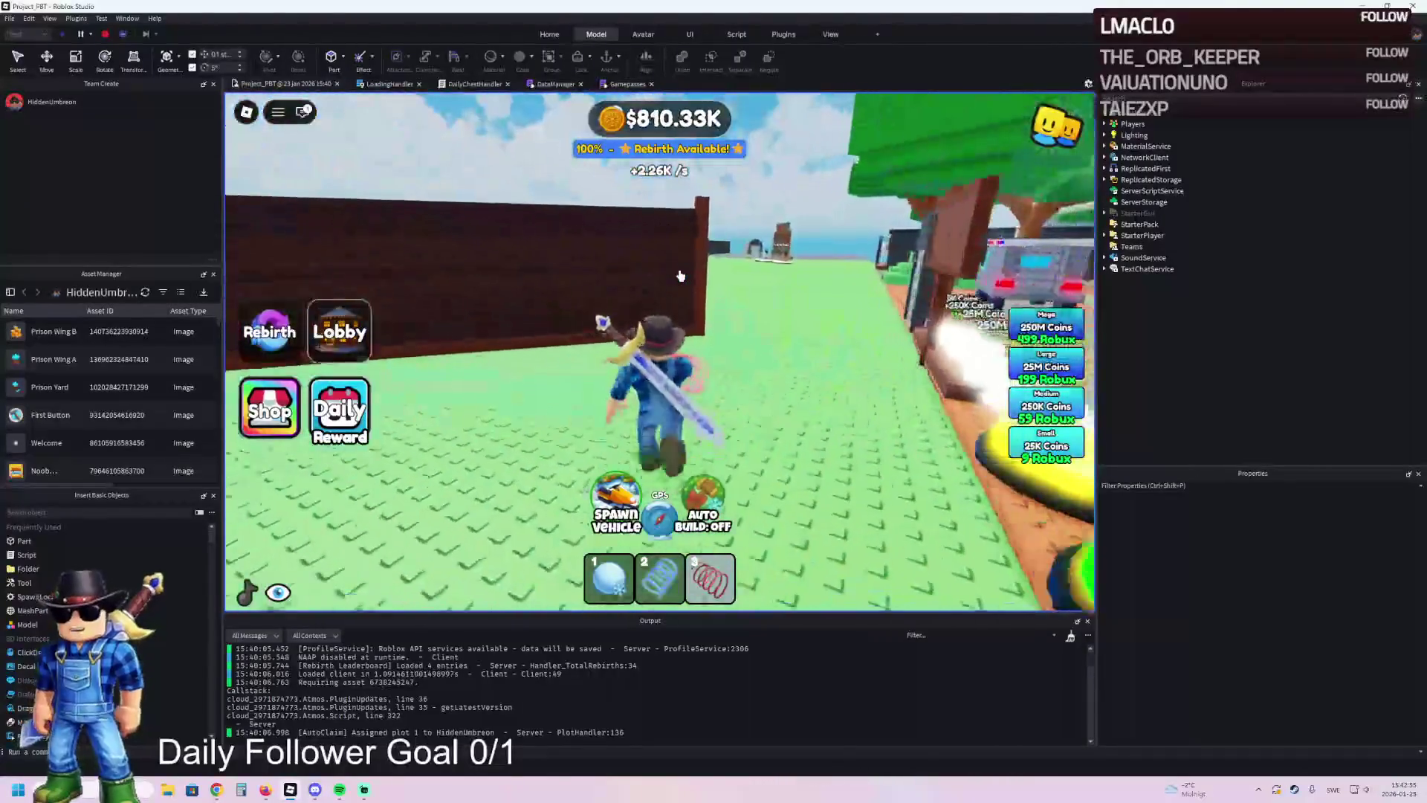
key(w)
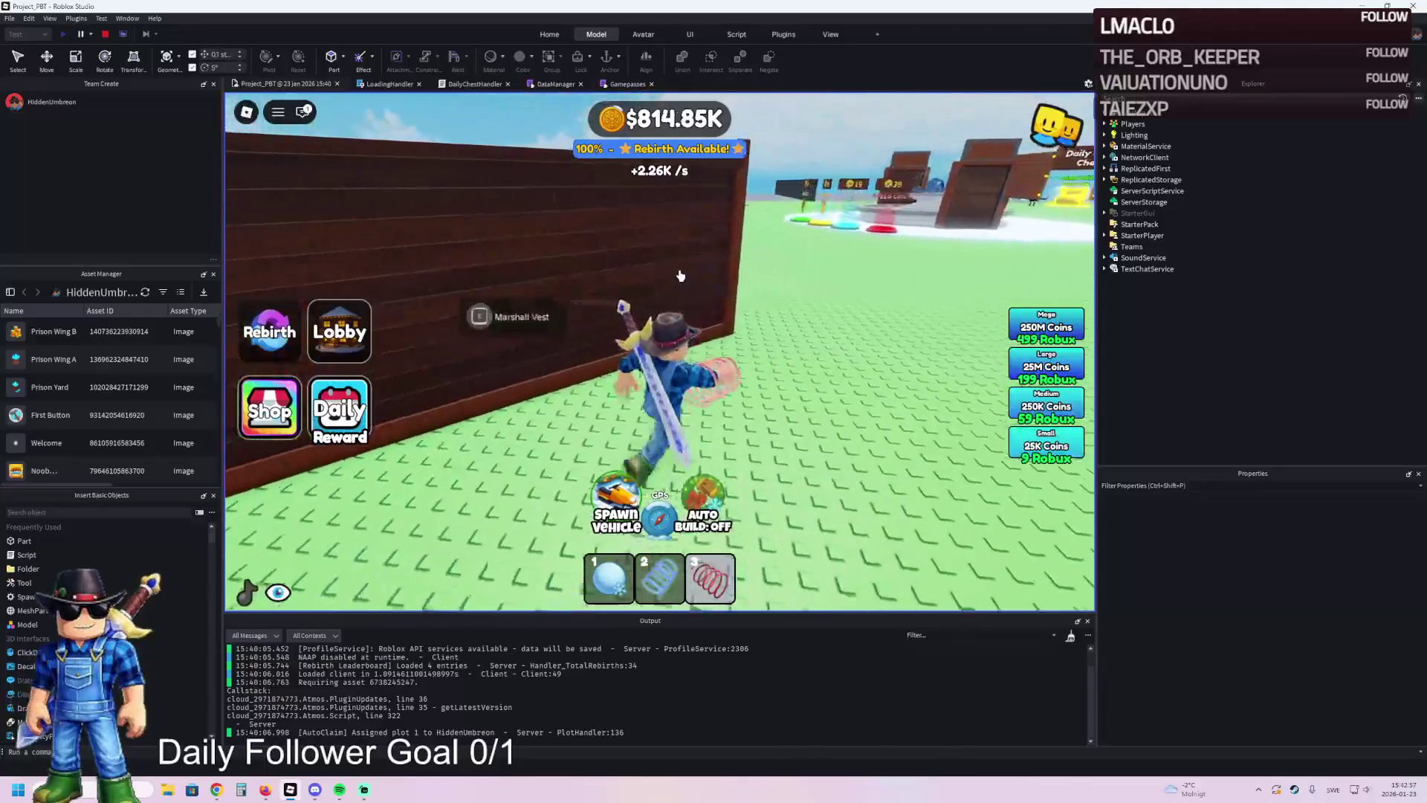
- Run from the shop past the spawn pads and obby boards toward the open baseplate
key(a)
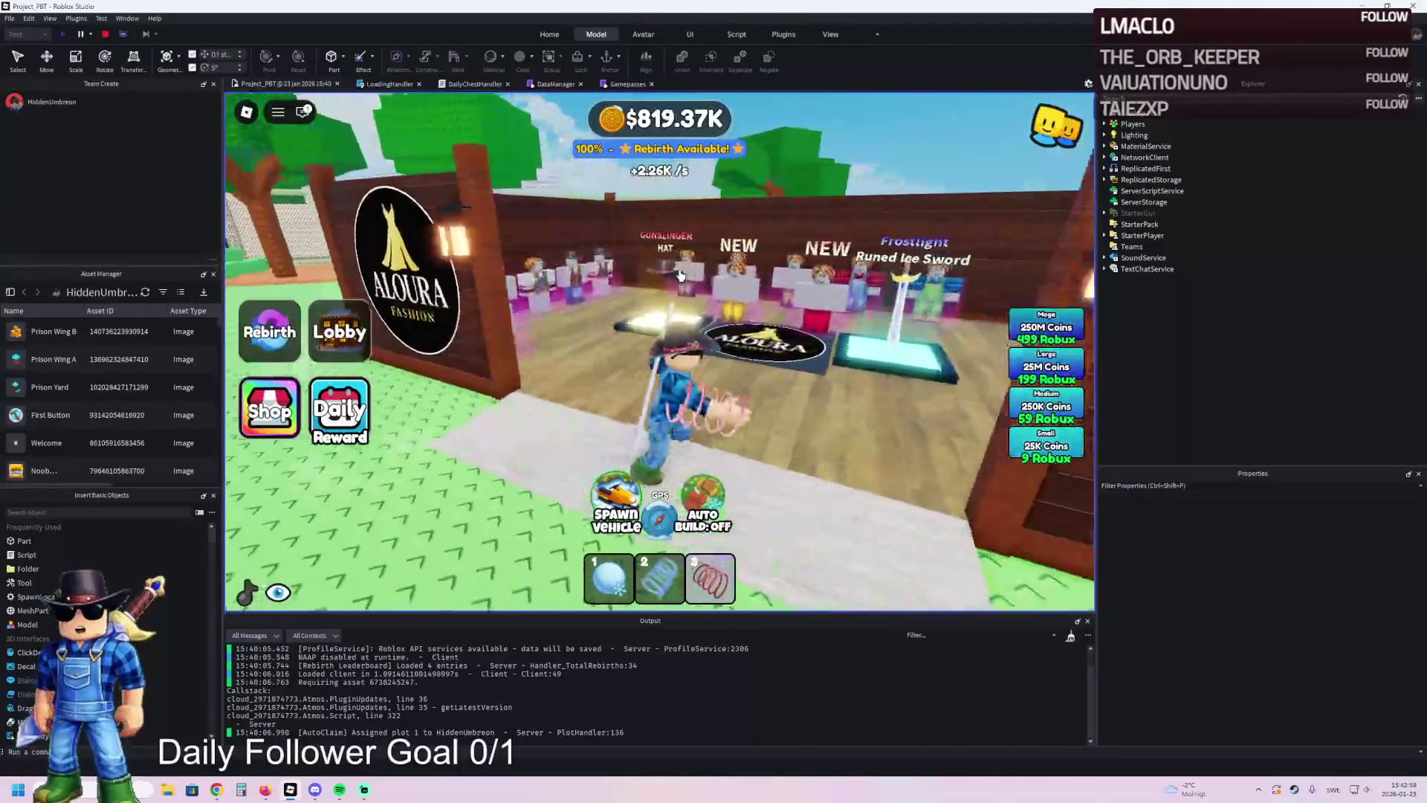
key(w)
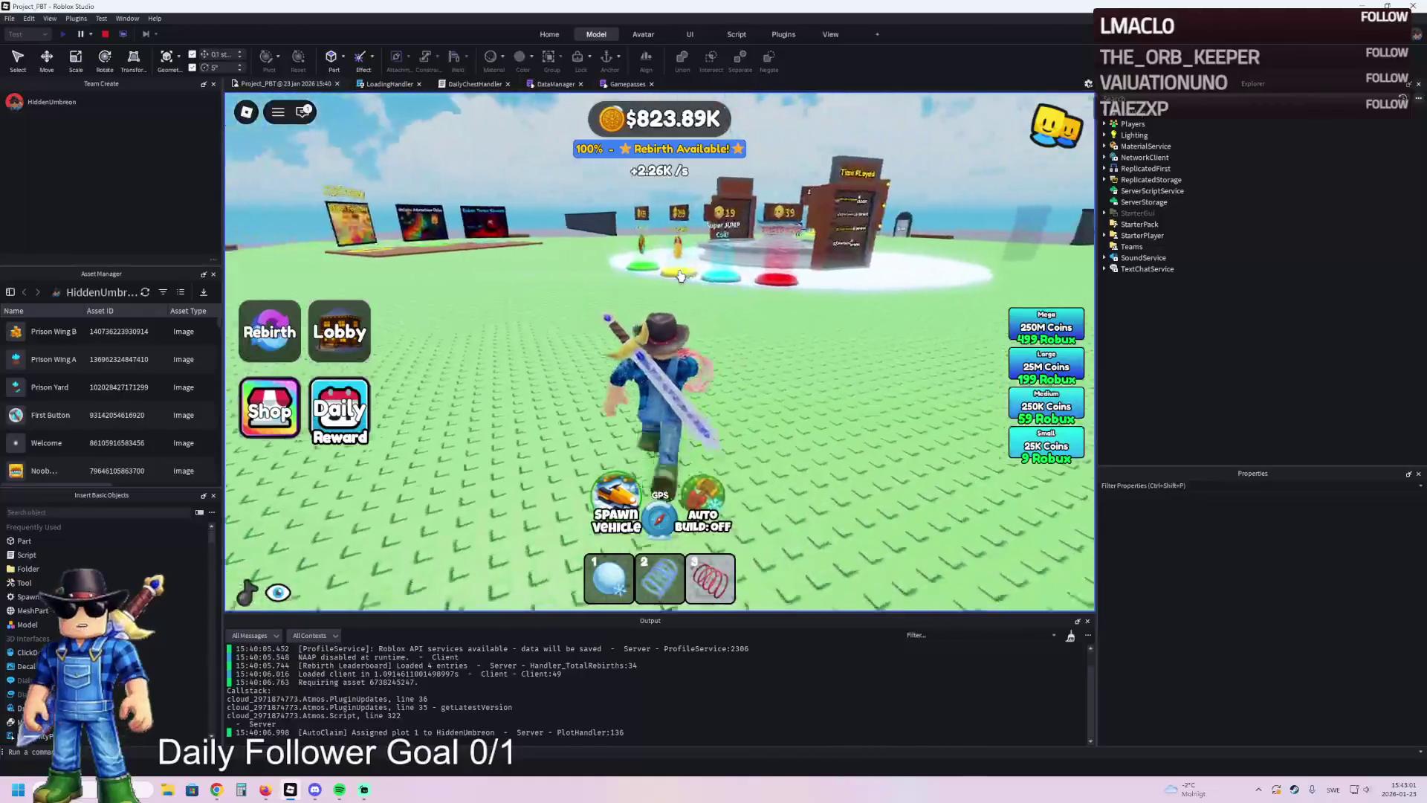
key(a)
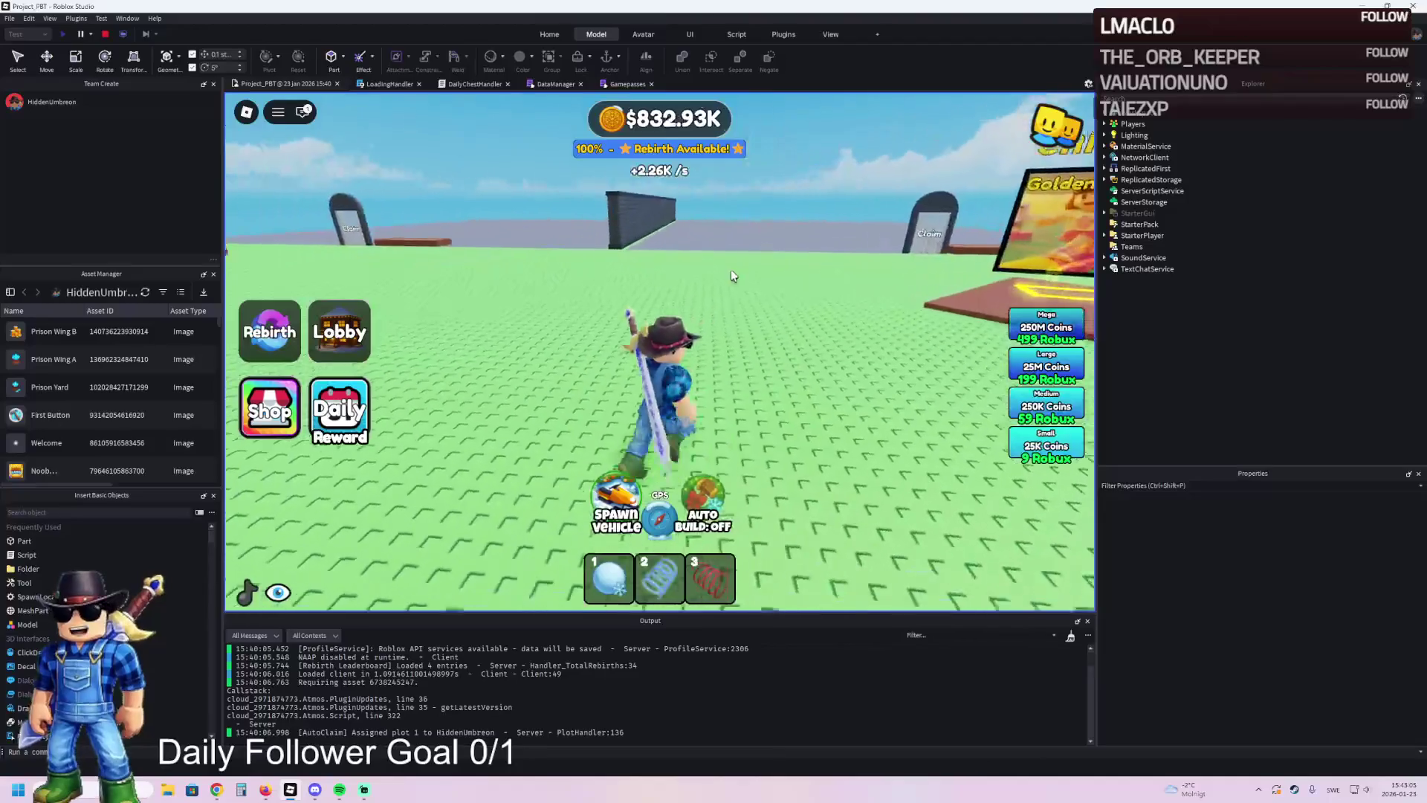
key(d)
key(d)
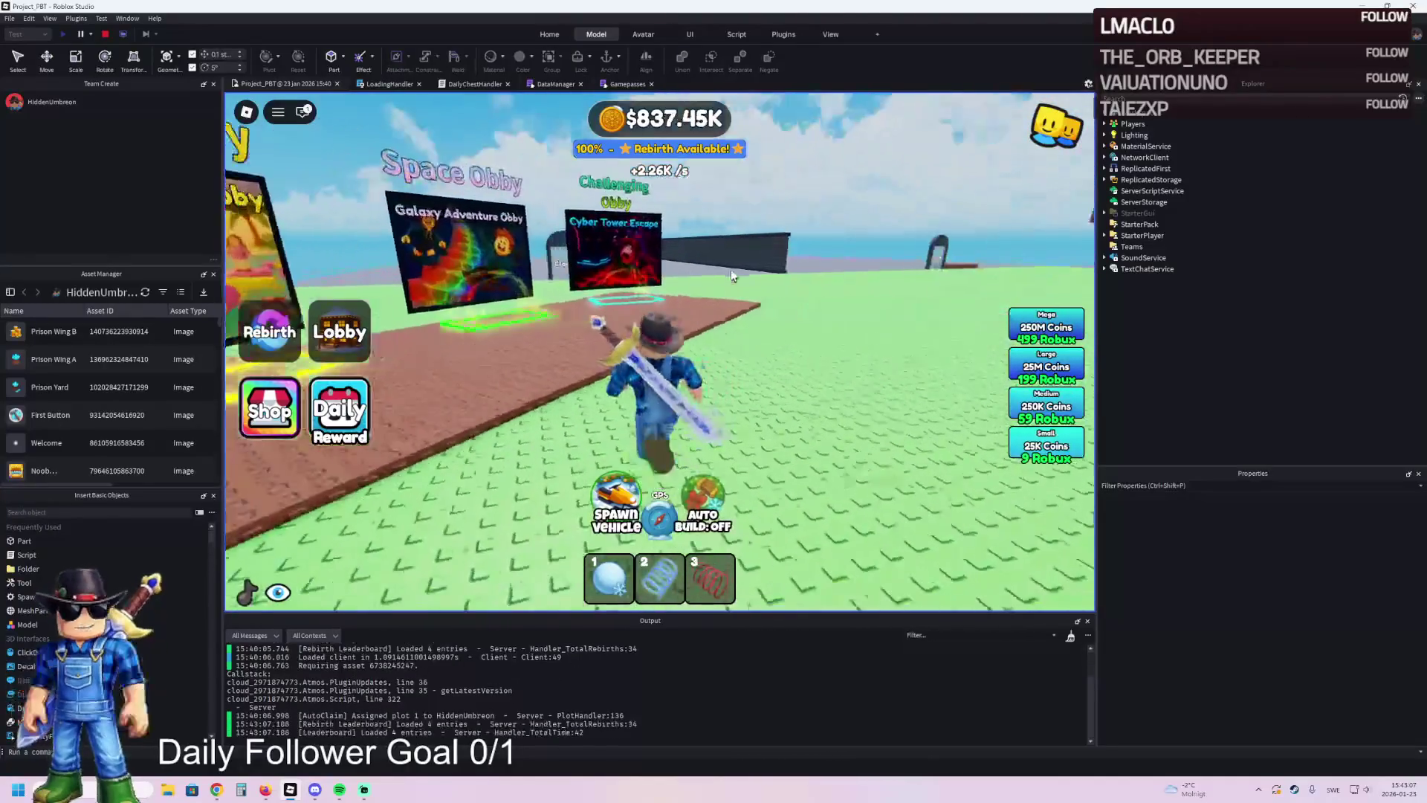
key(d)
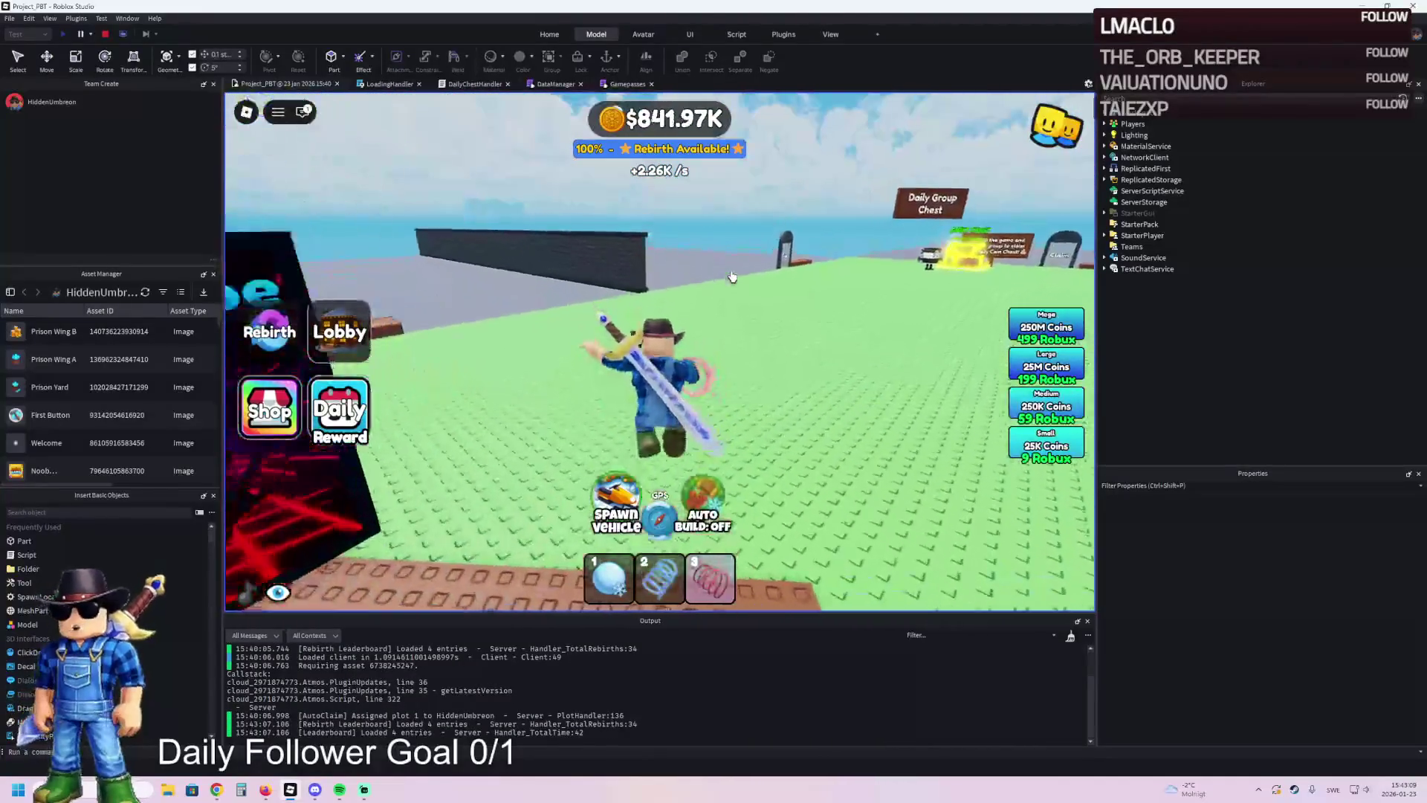
- Run back past the Aloura shop and the van, through the prison gate into the yard
key(a)
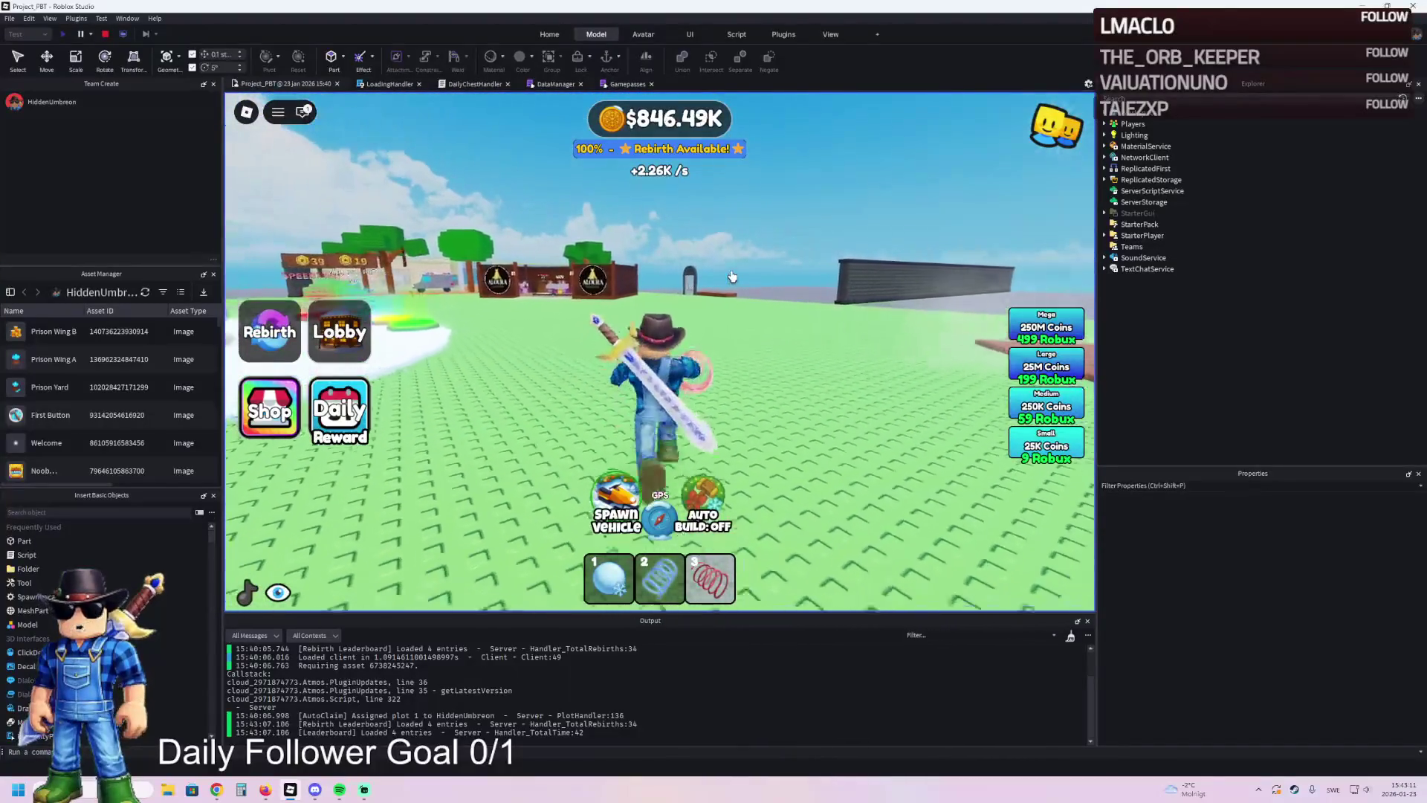
key(a)
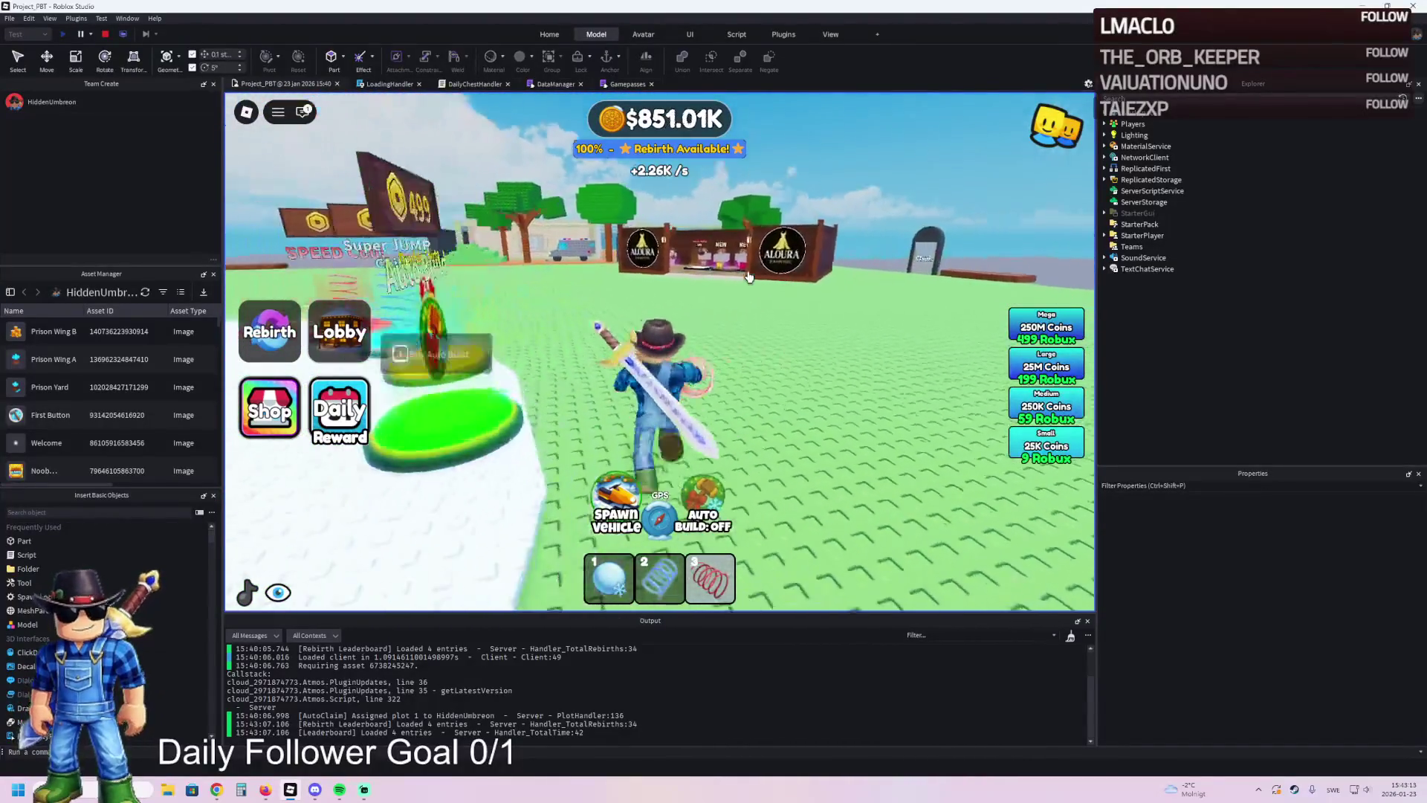
key(w)
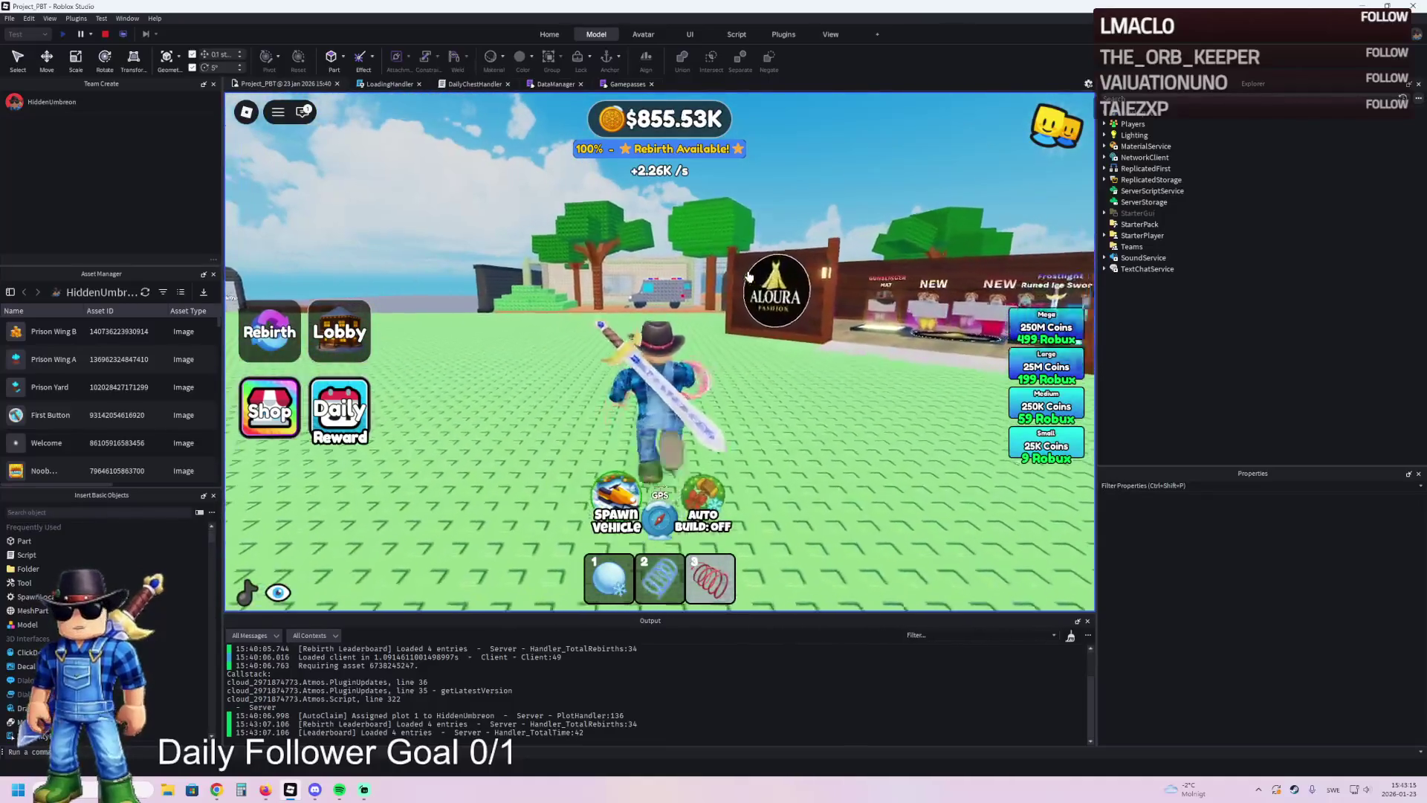
key(a)
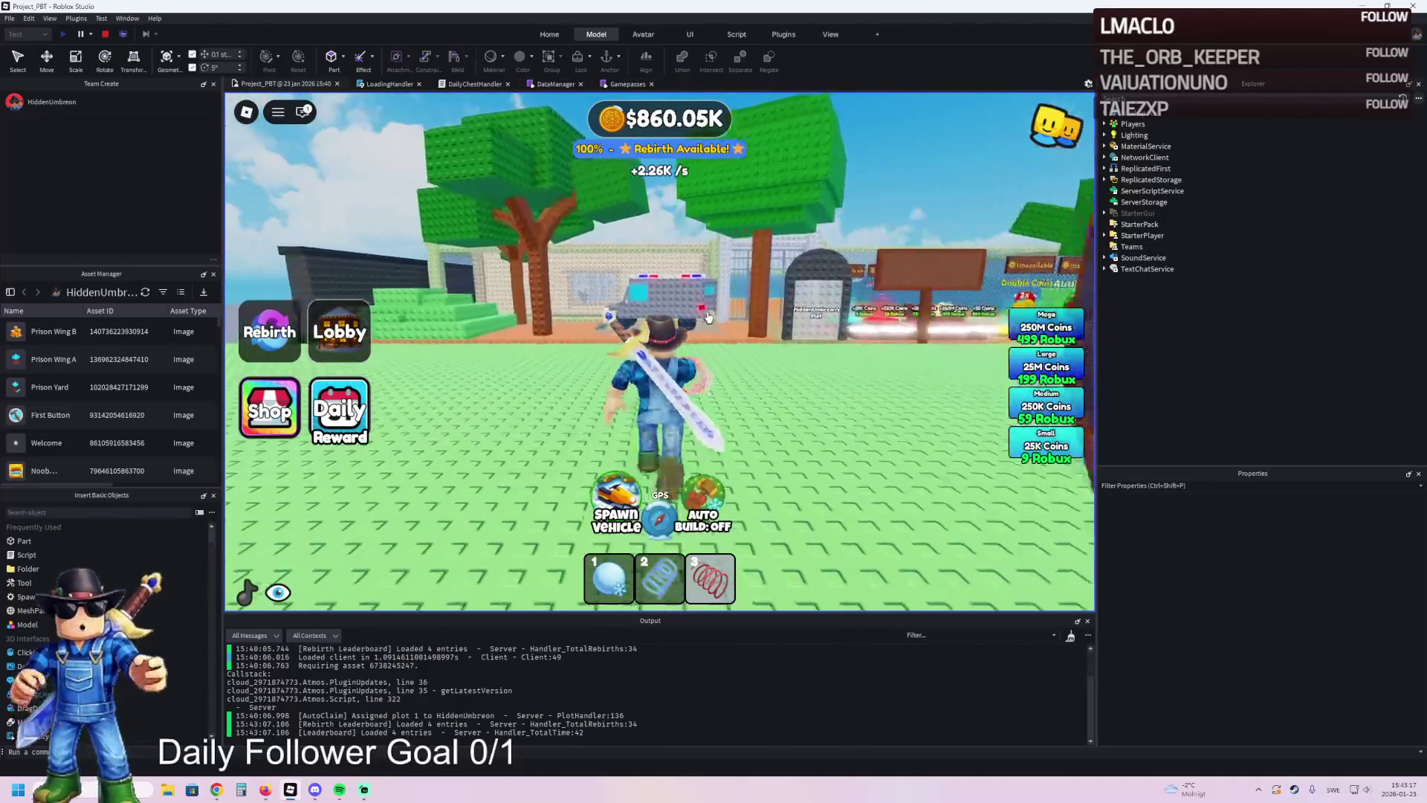
key(w)
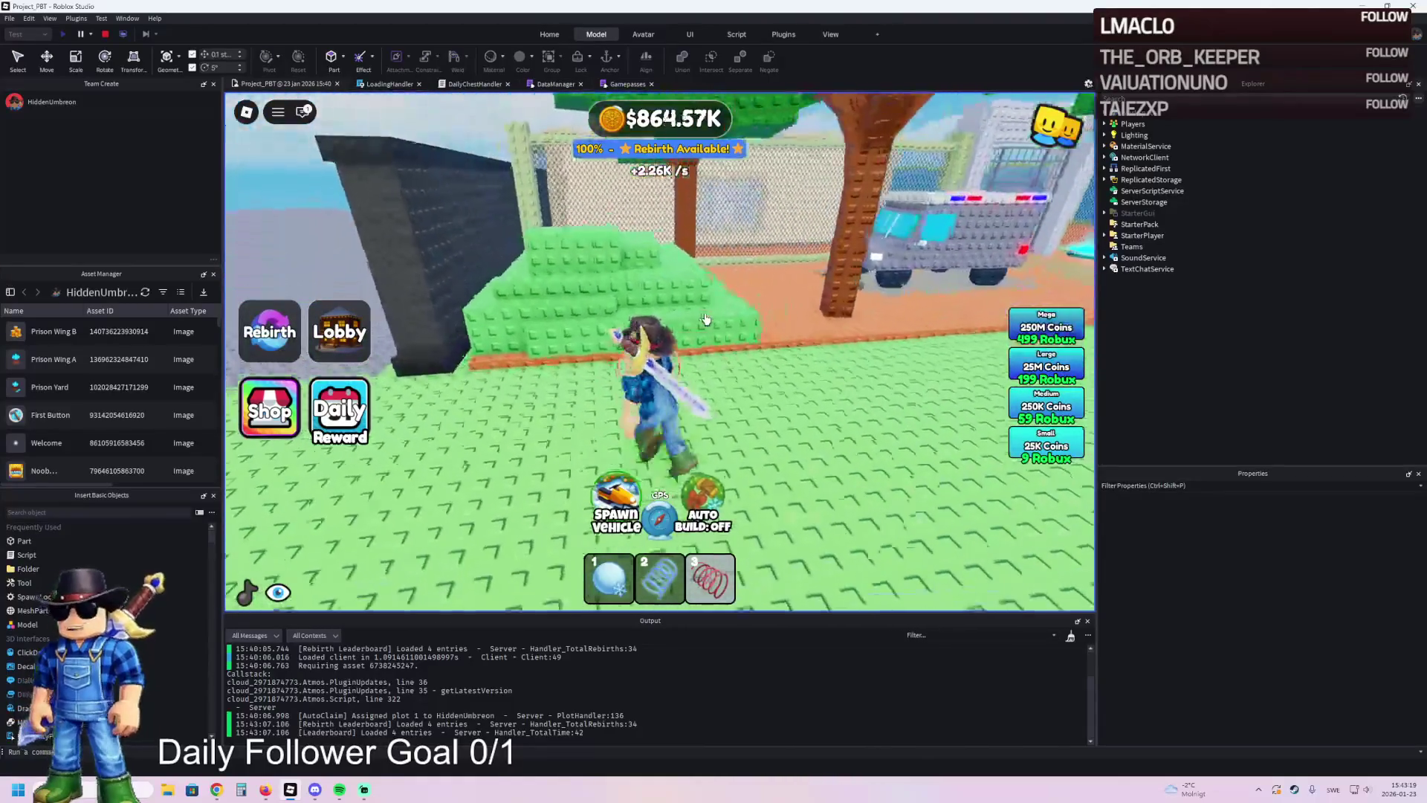
key(w)
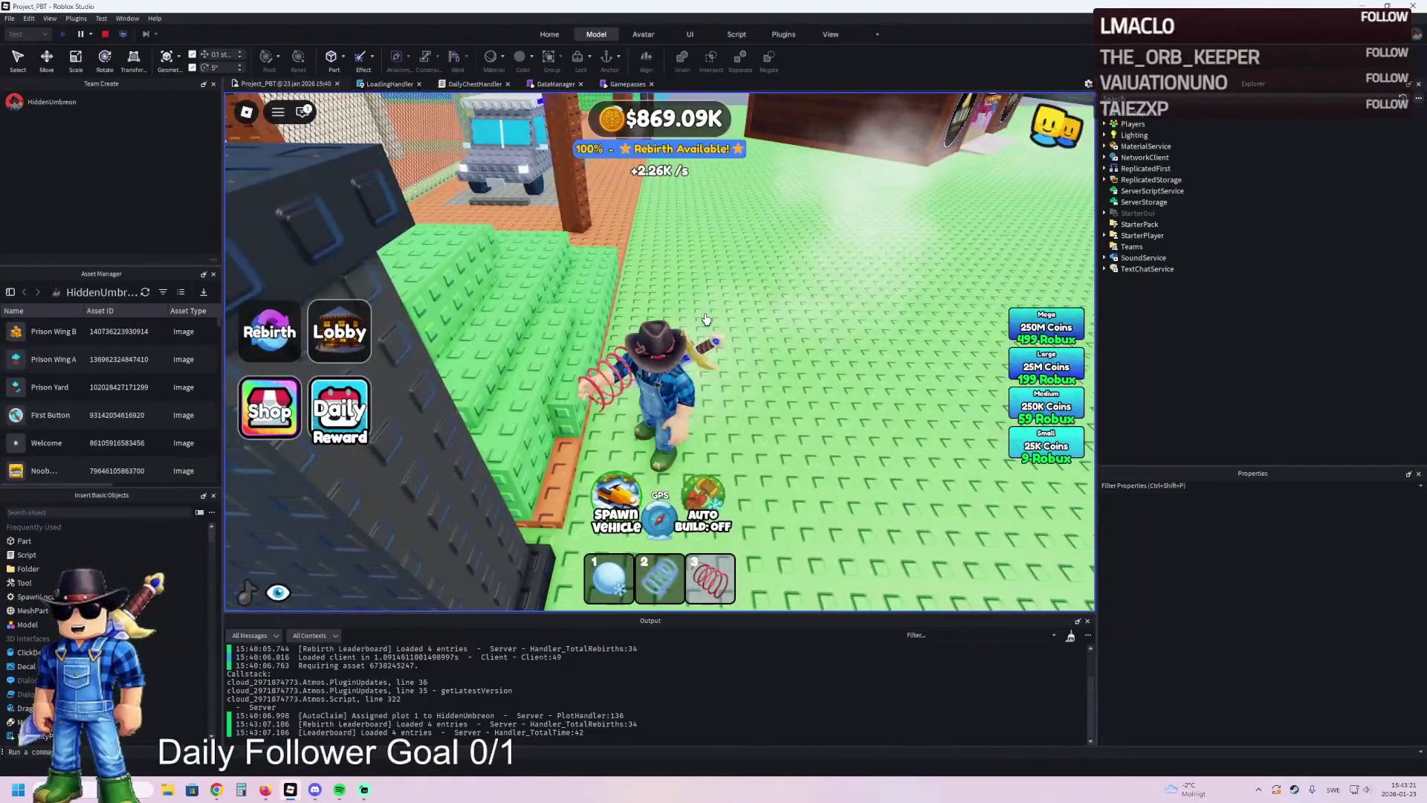
key(w)
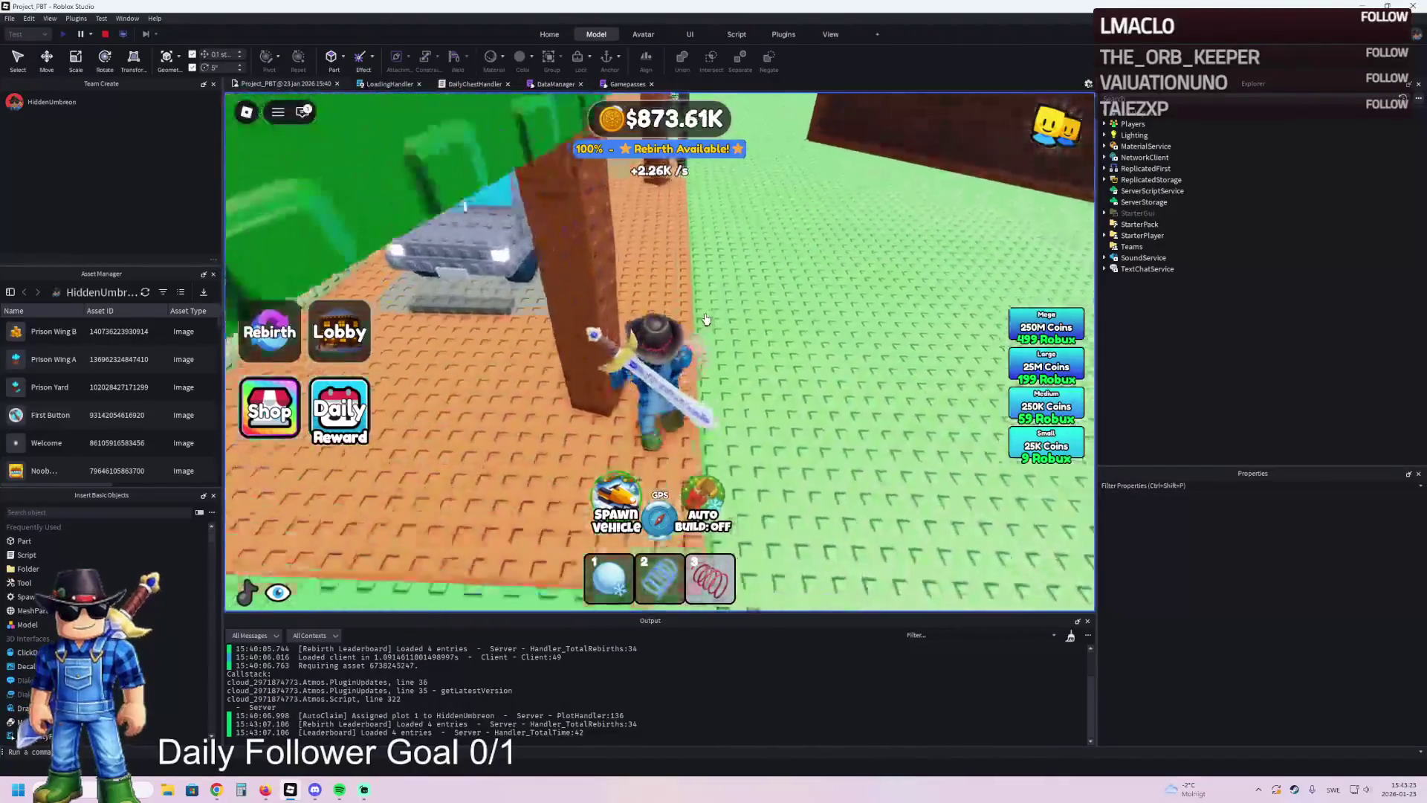
key(w)
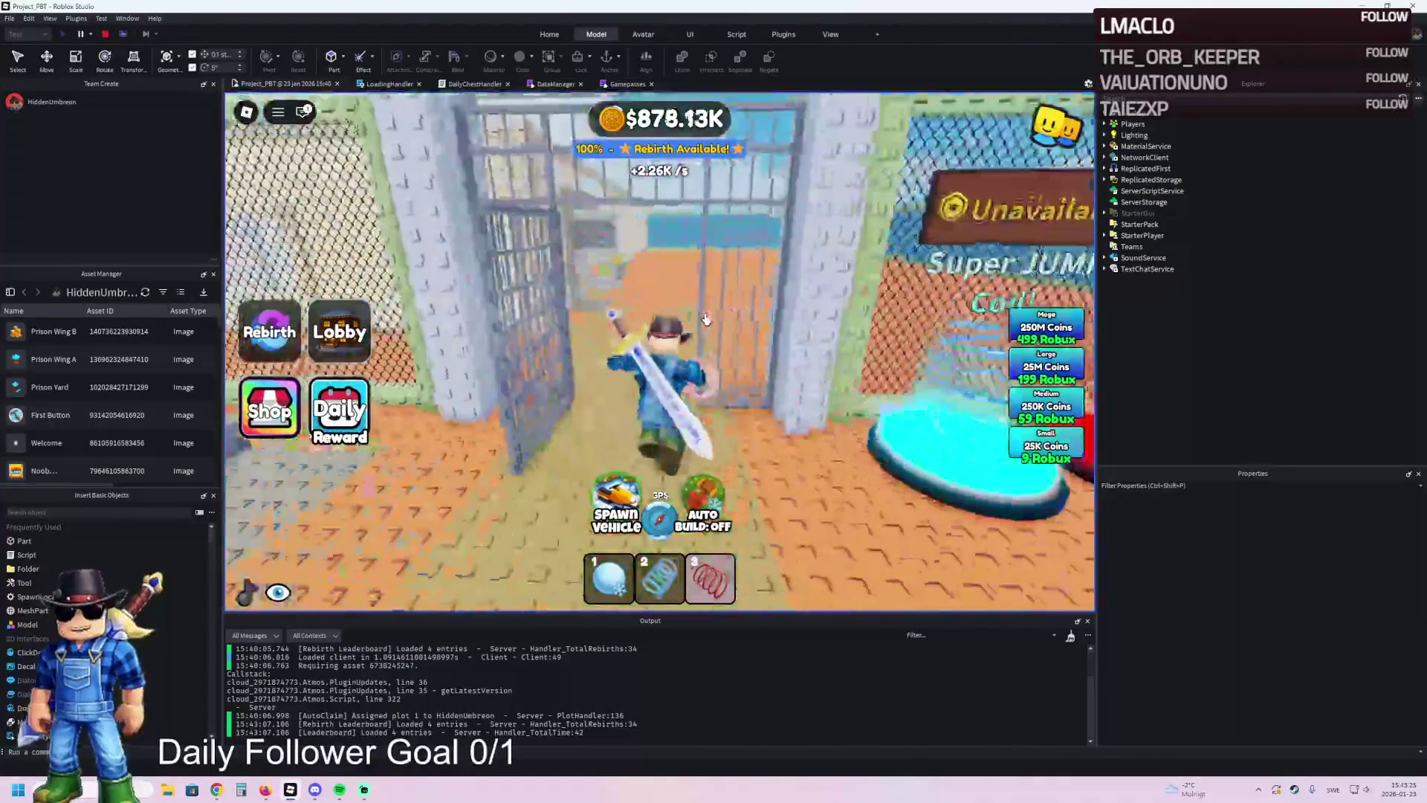
key(w)
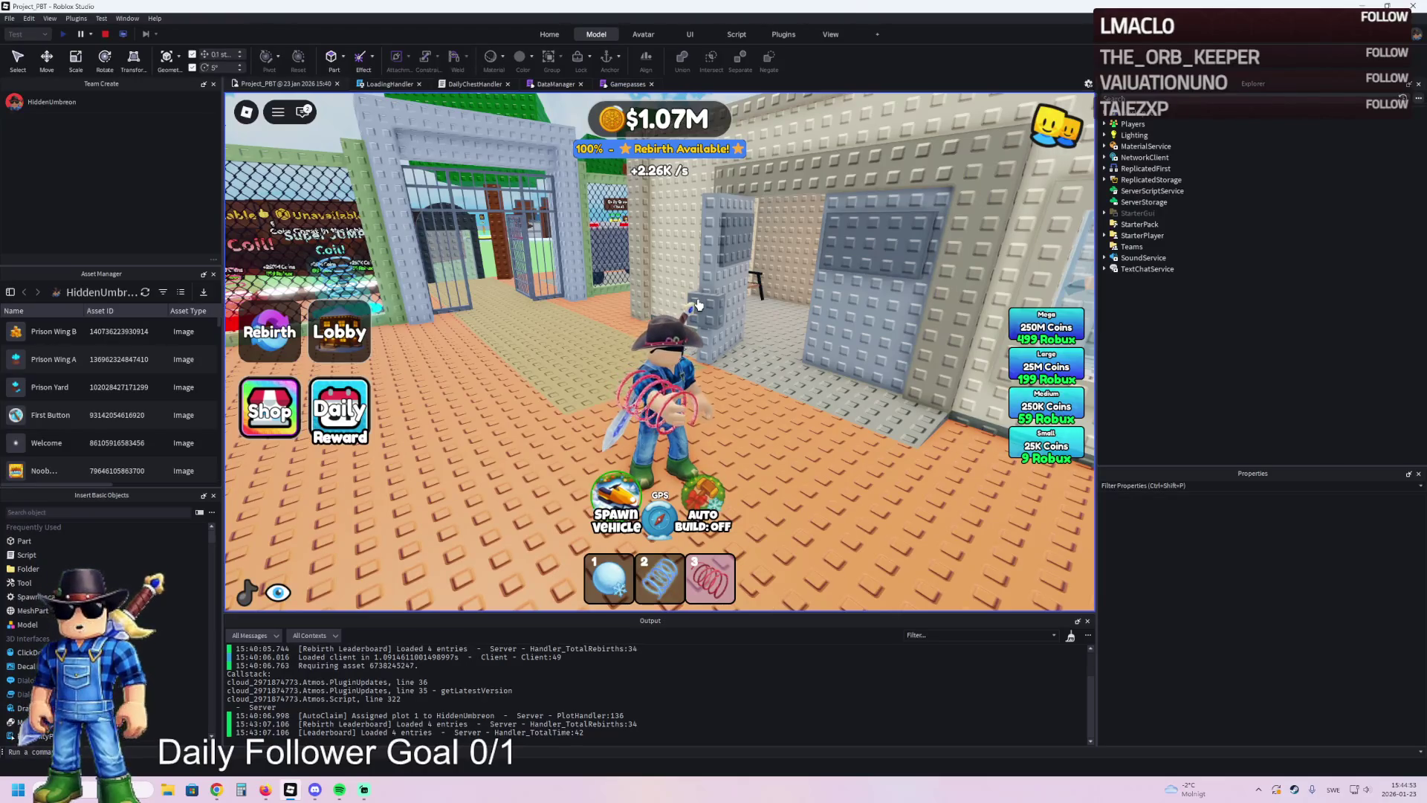
key(w)
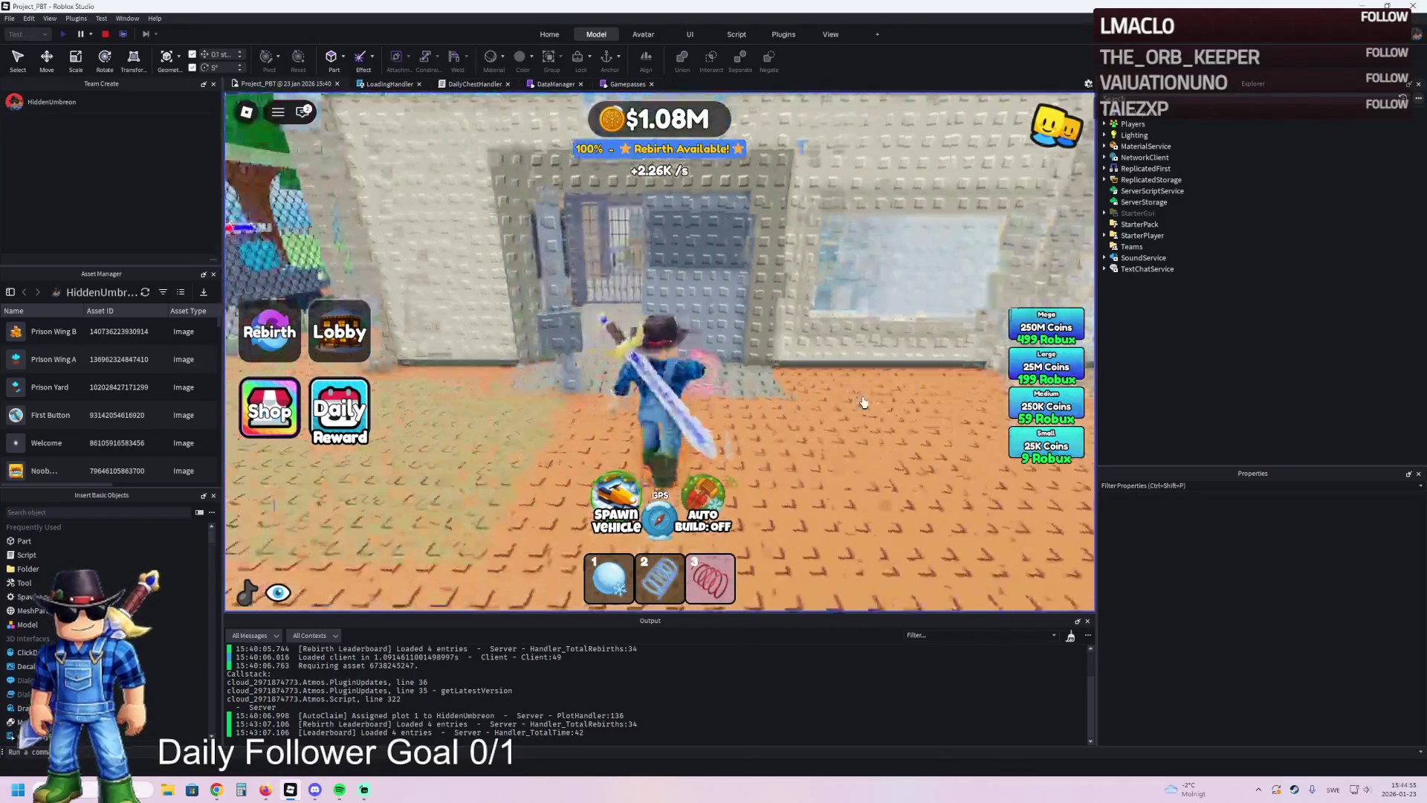
key(w)
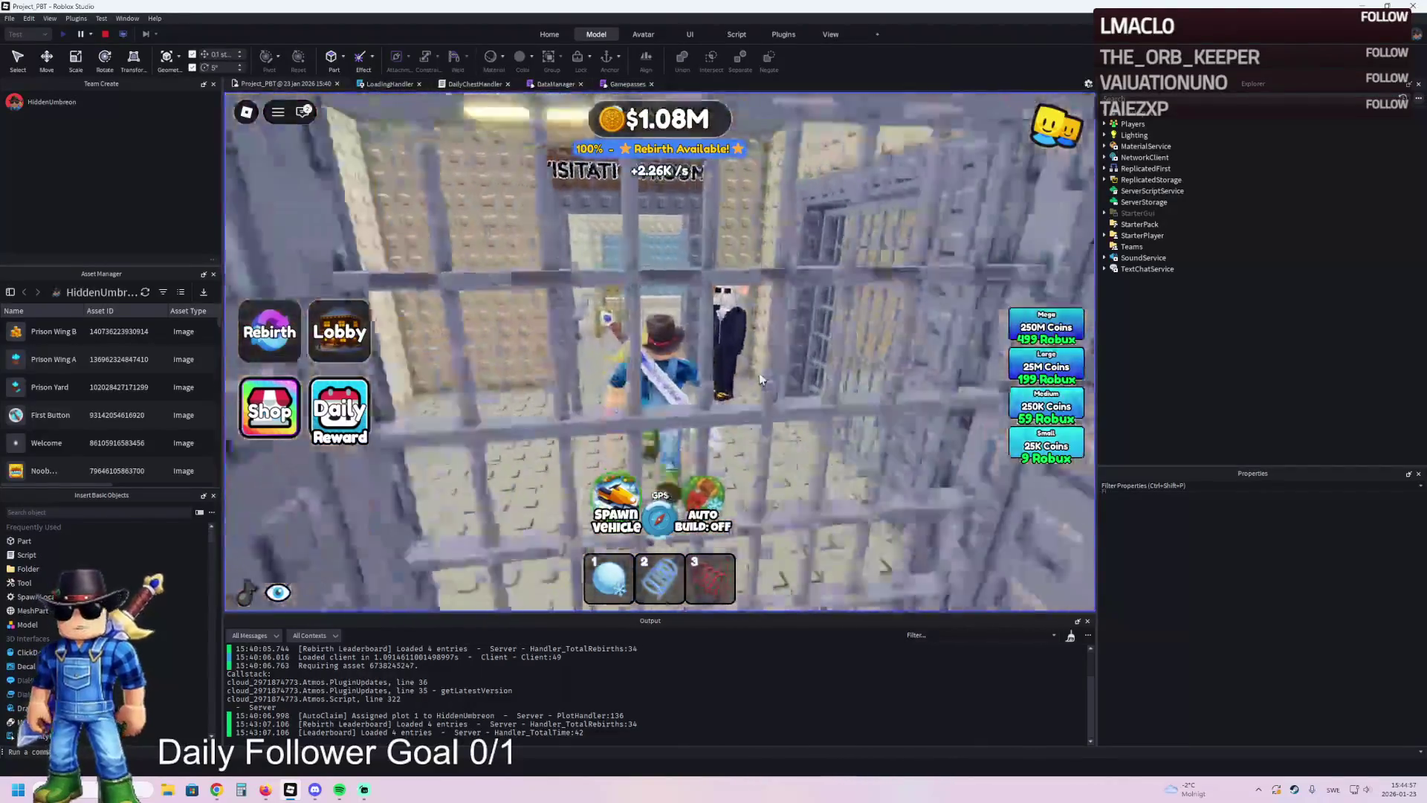
key(s)
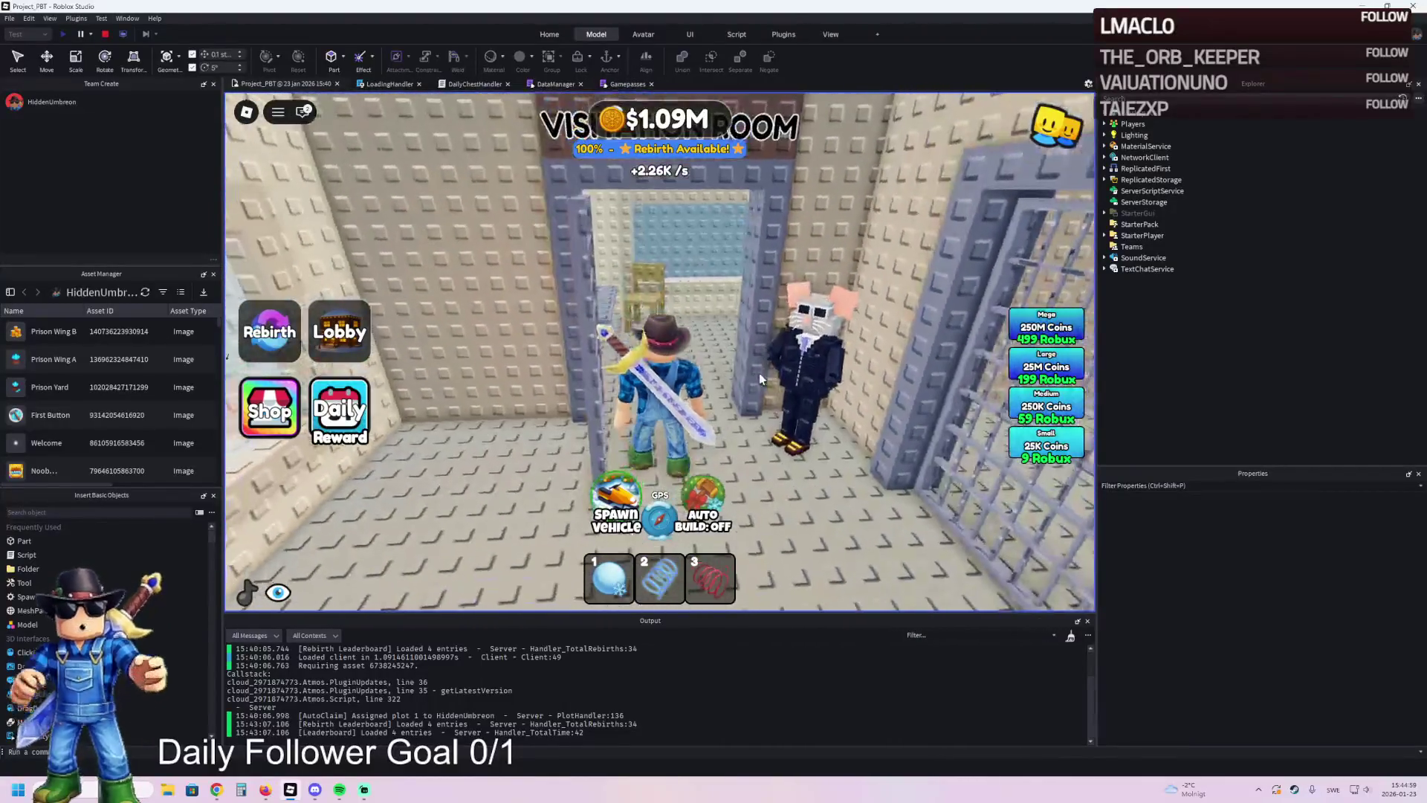
key(w)
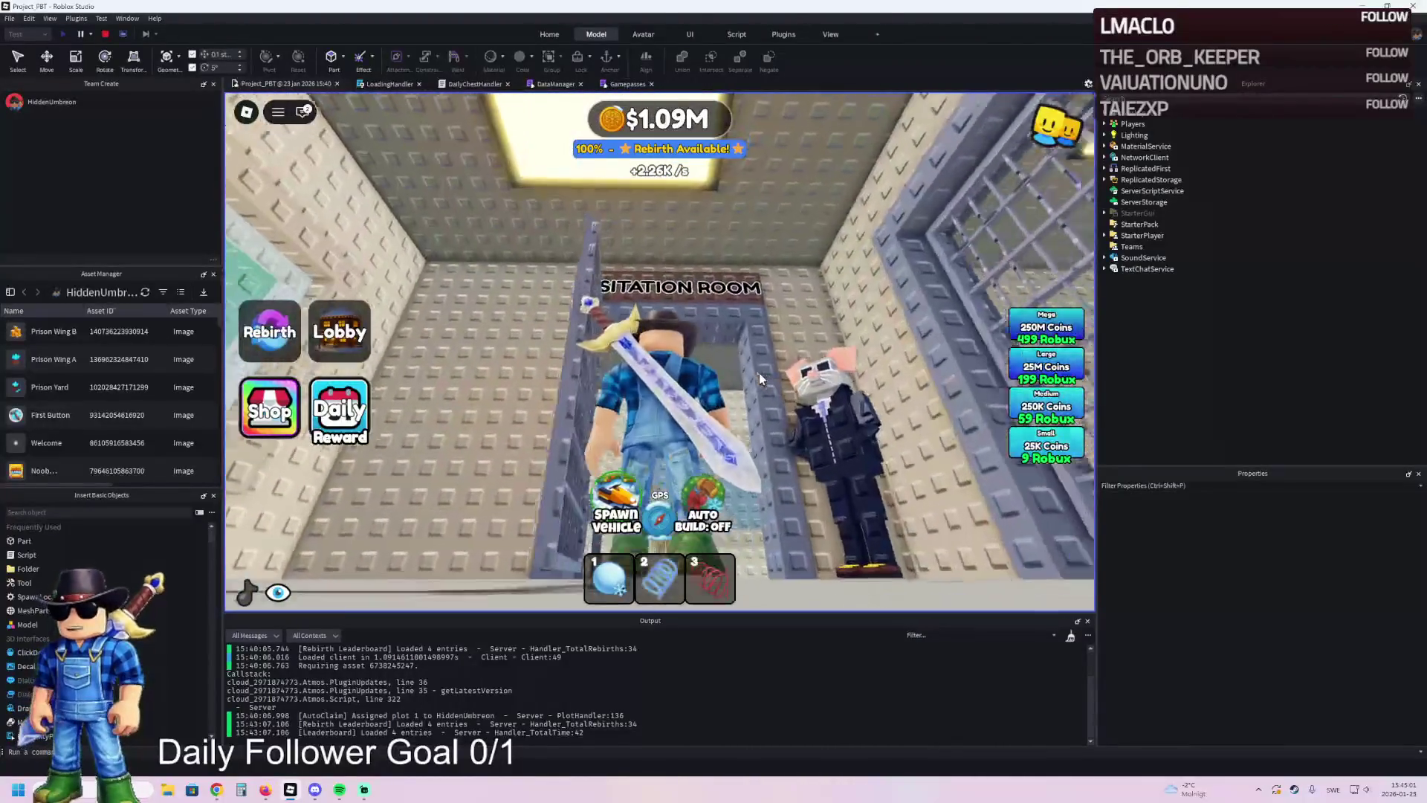
key(w)
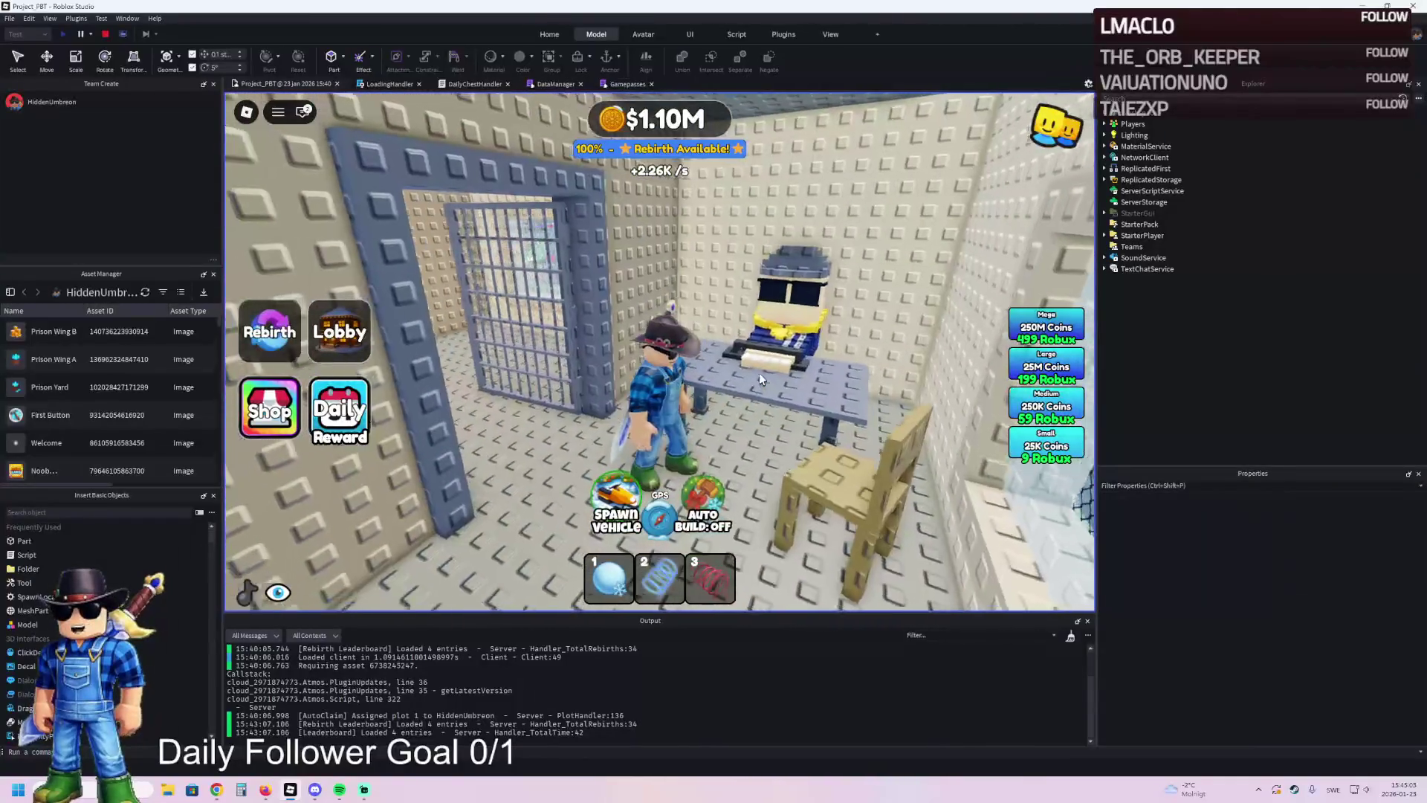
key(w)
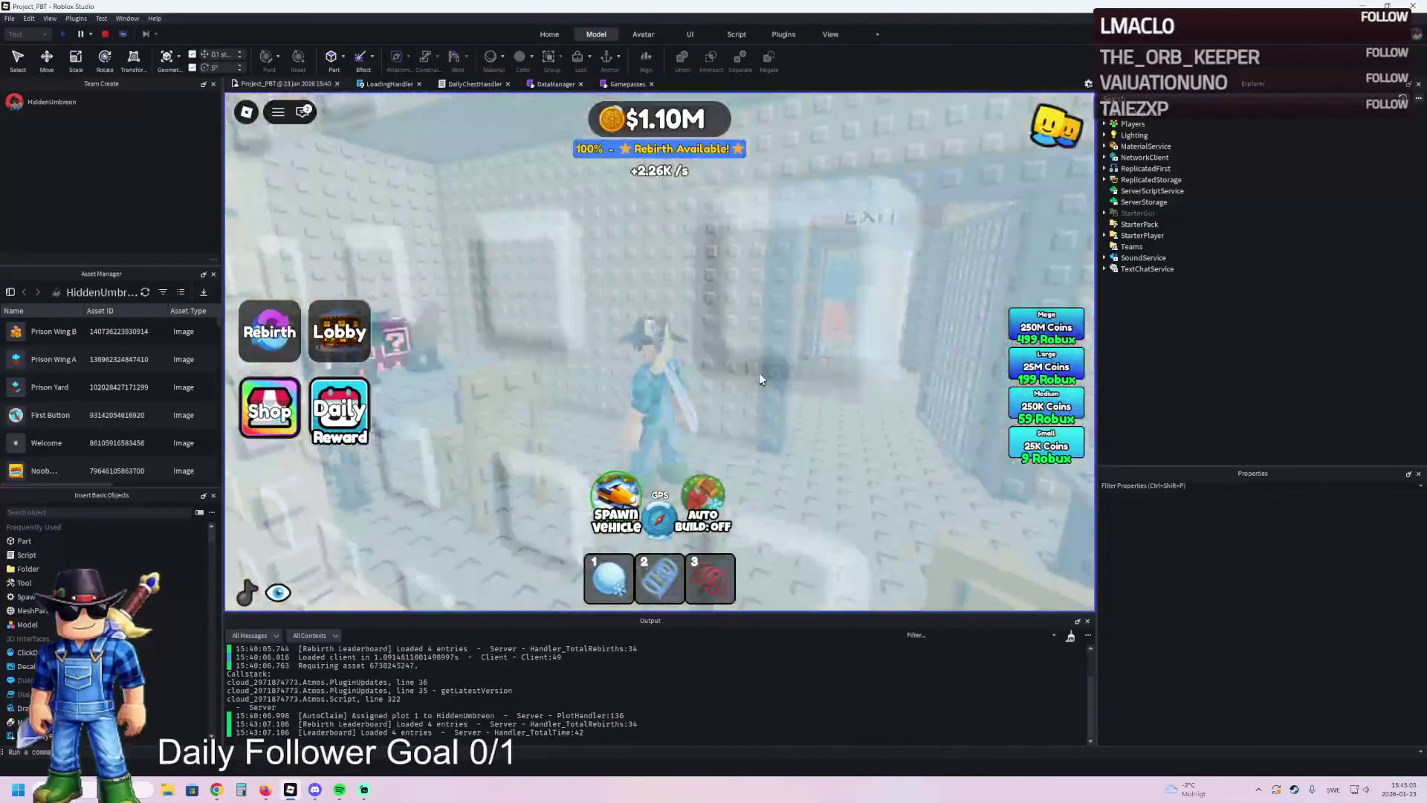
key(w)
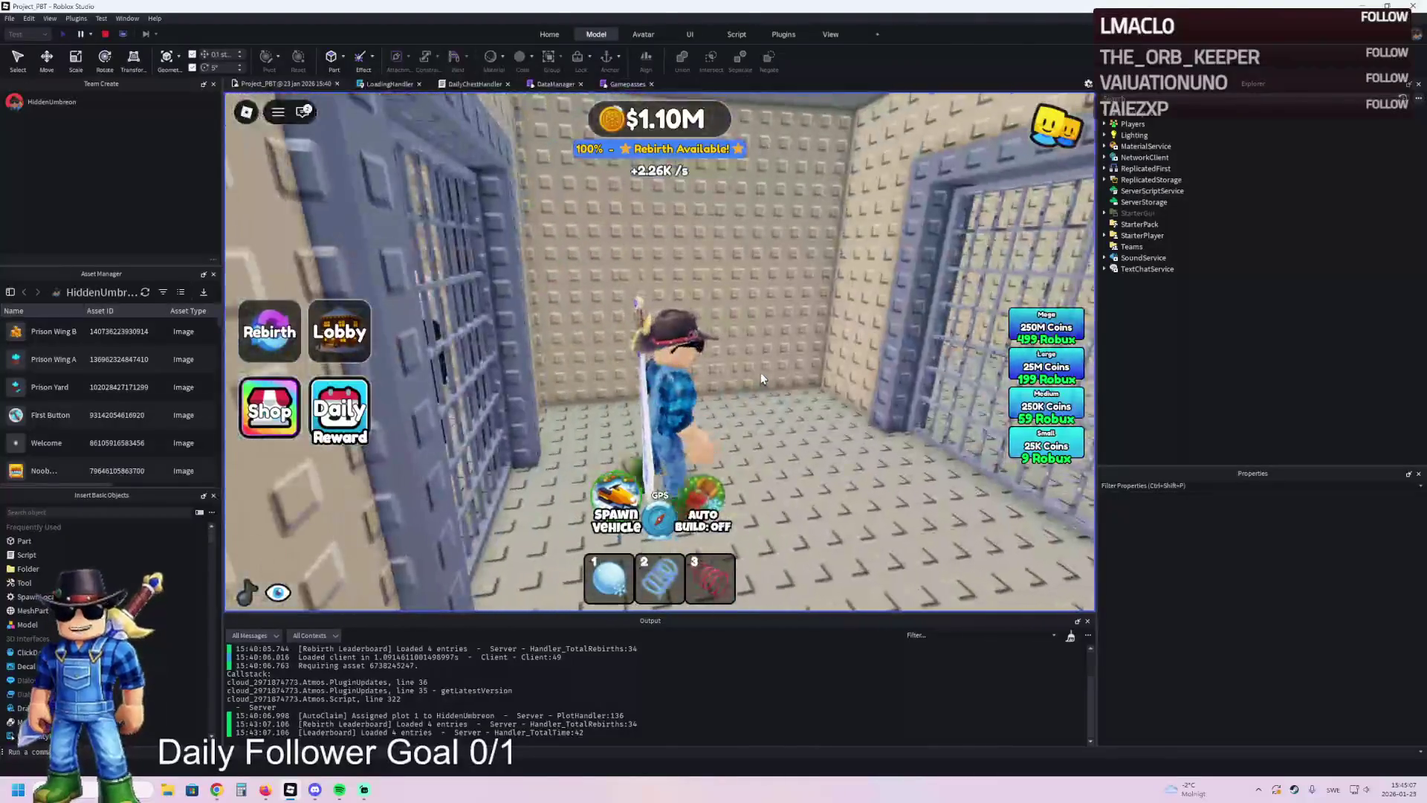
key(w)
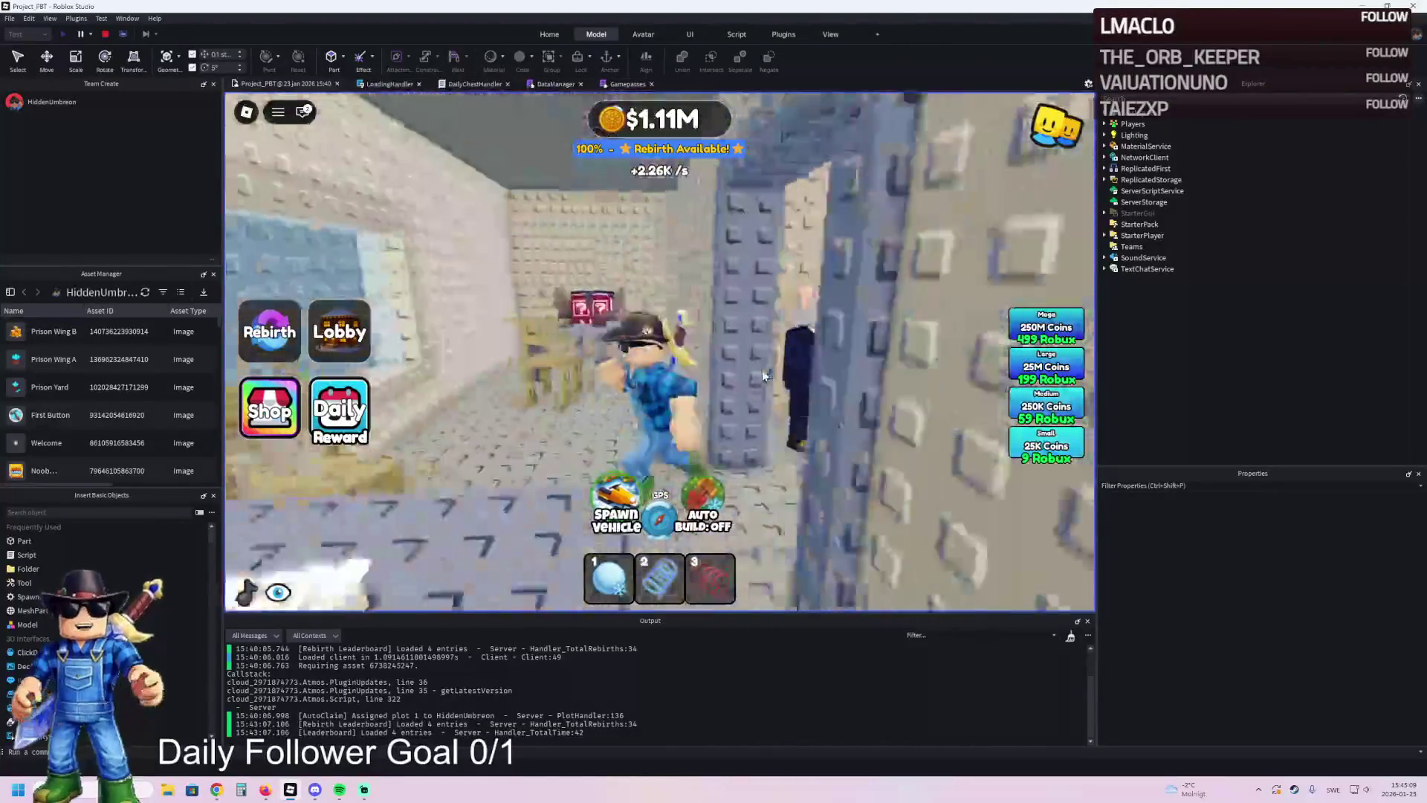
key(w)
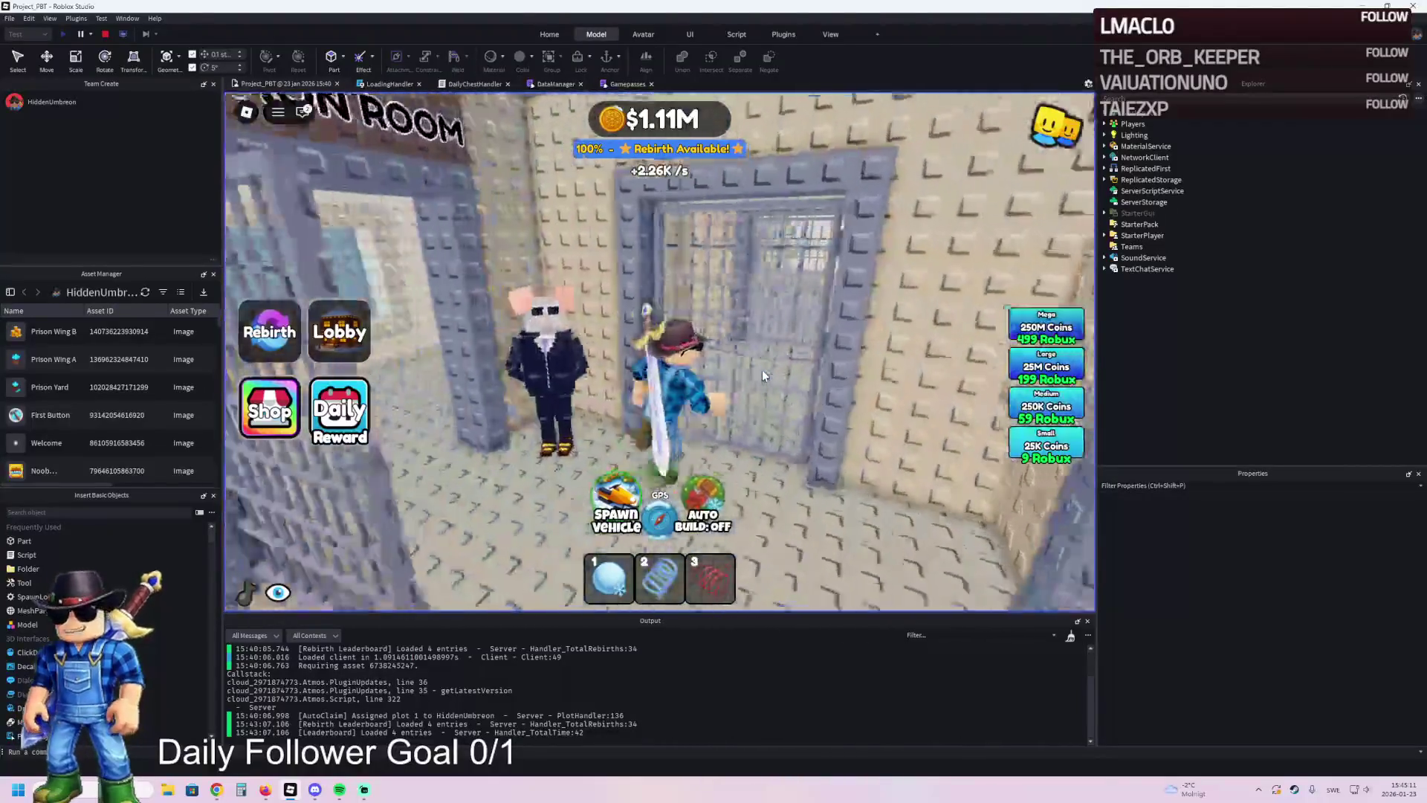
key(w)
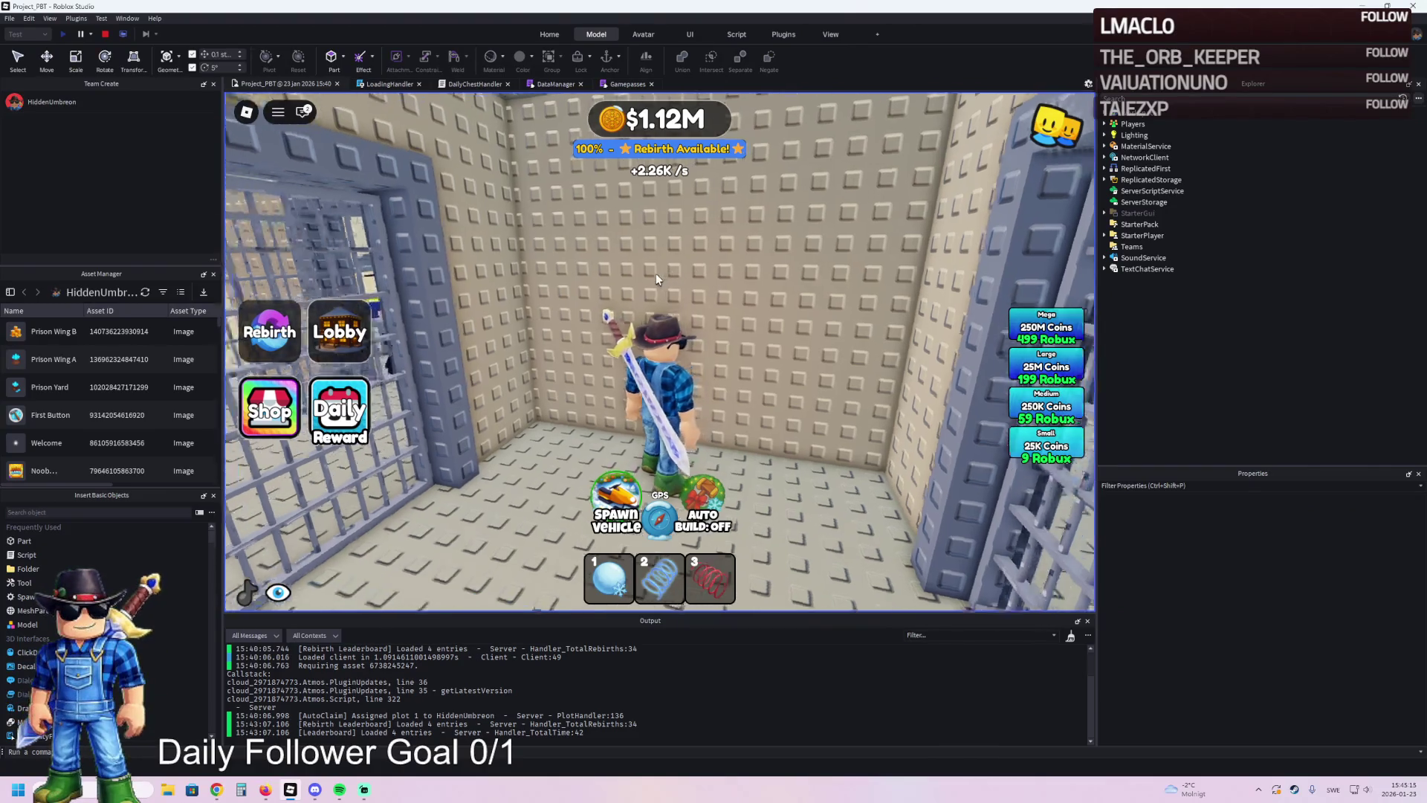
key(a)
key(d)
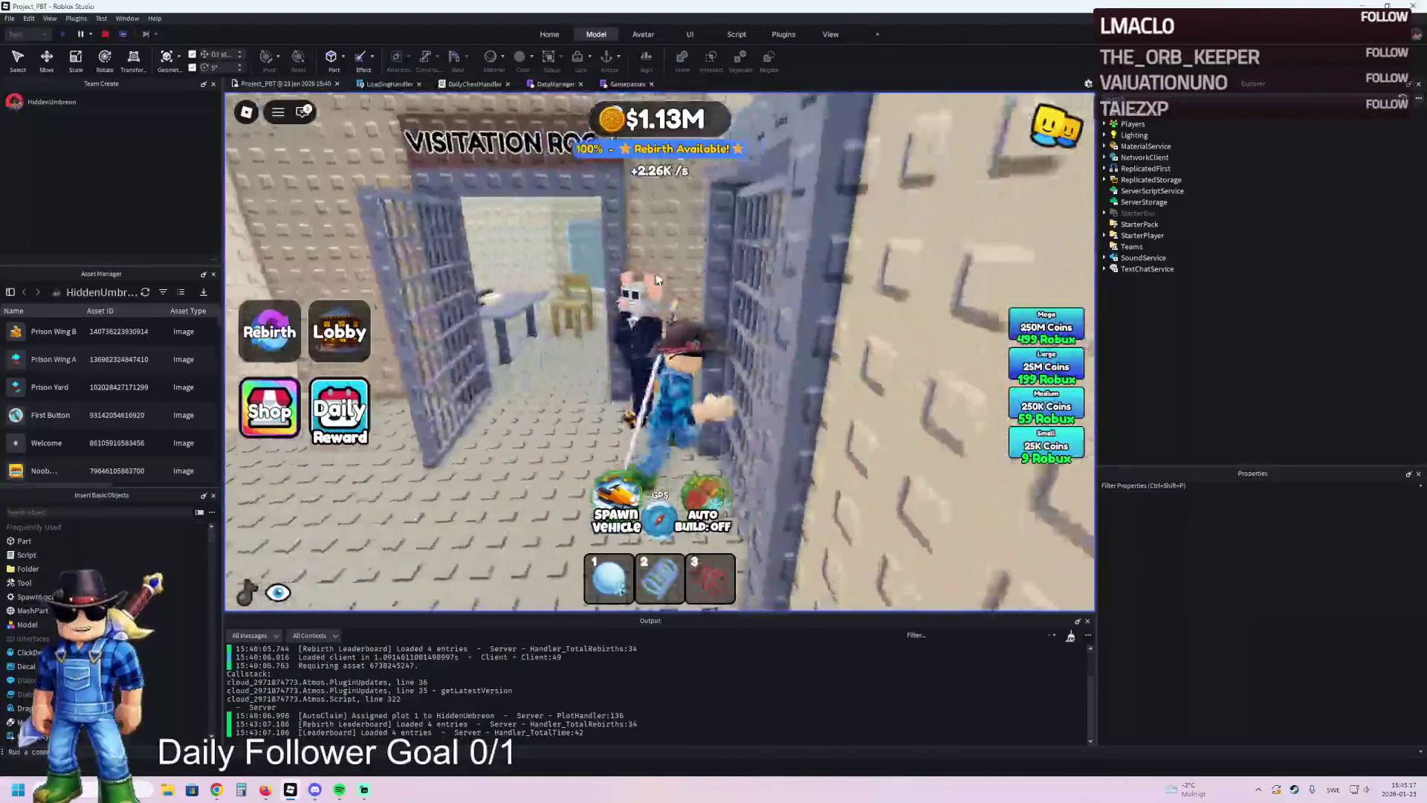
key(a)
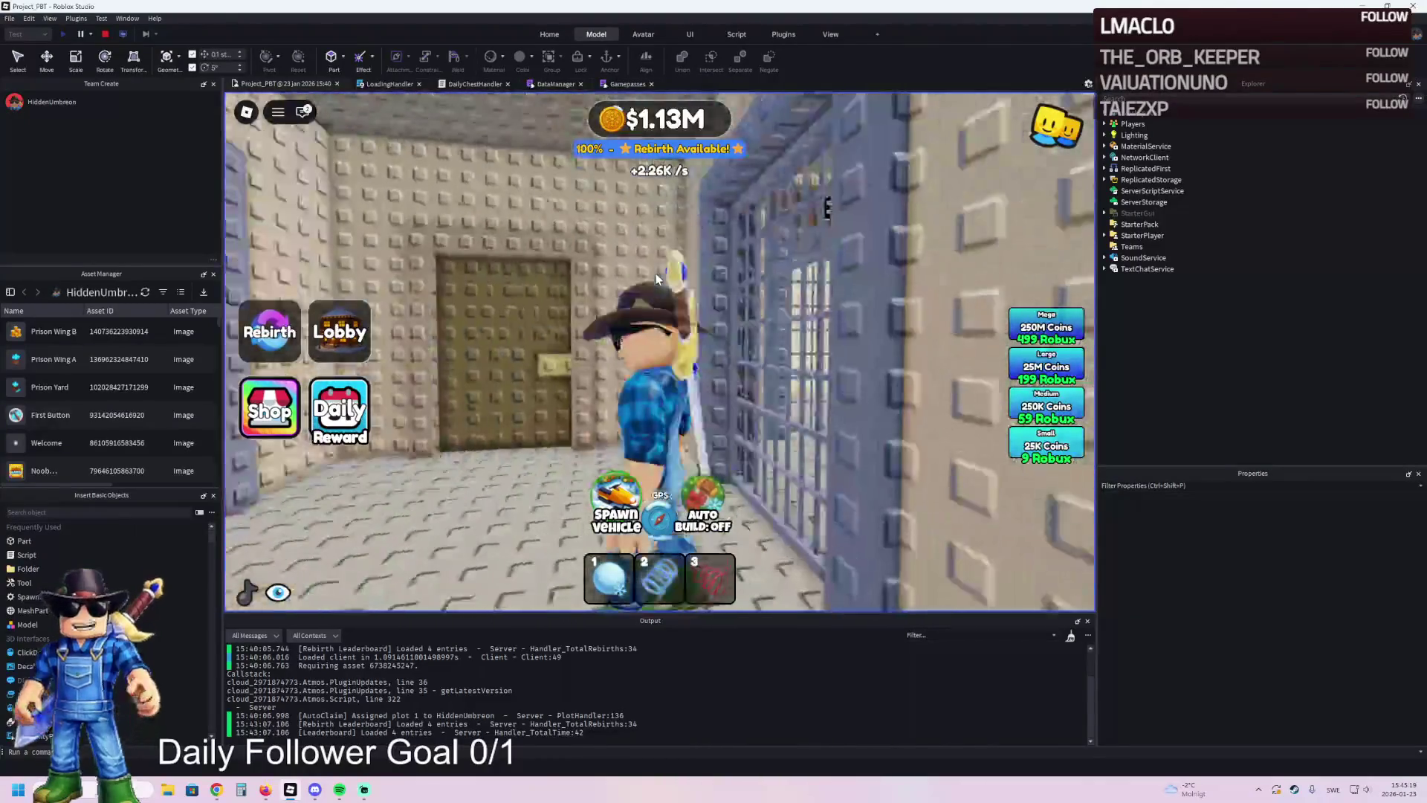
key(d)
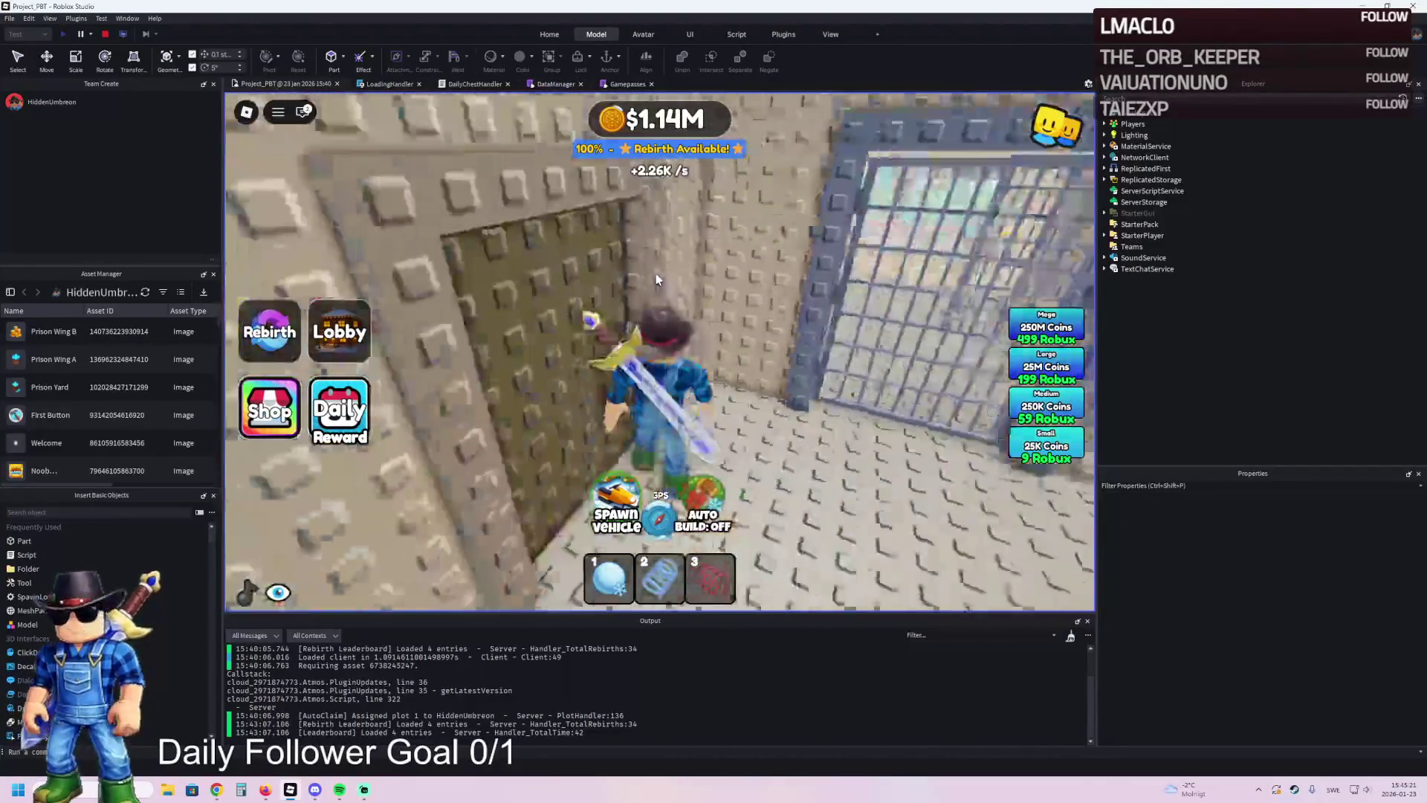
key(w)
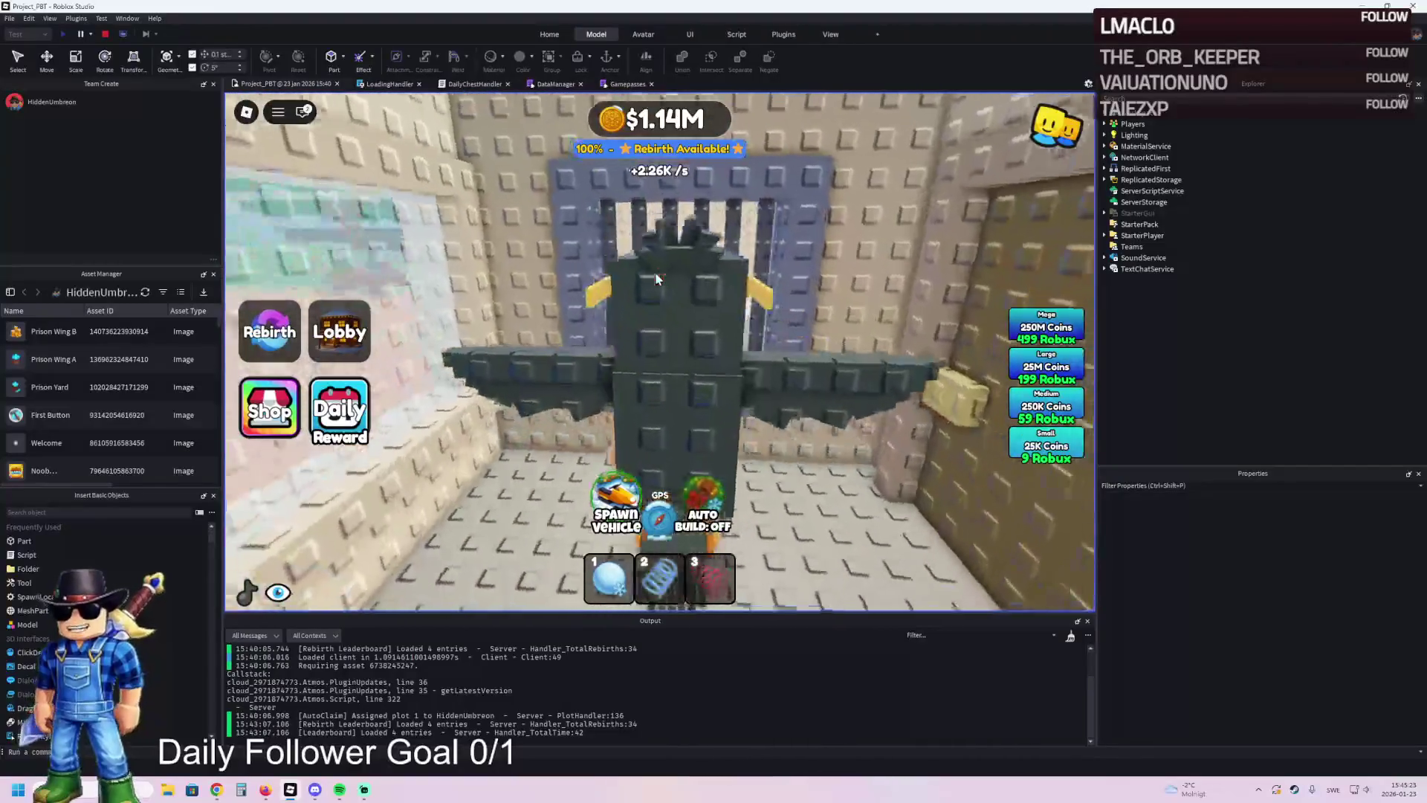
key(s)
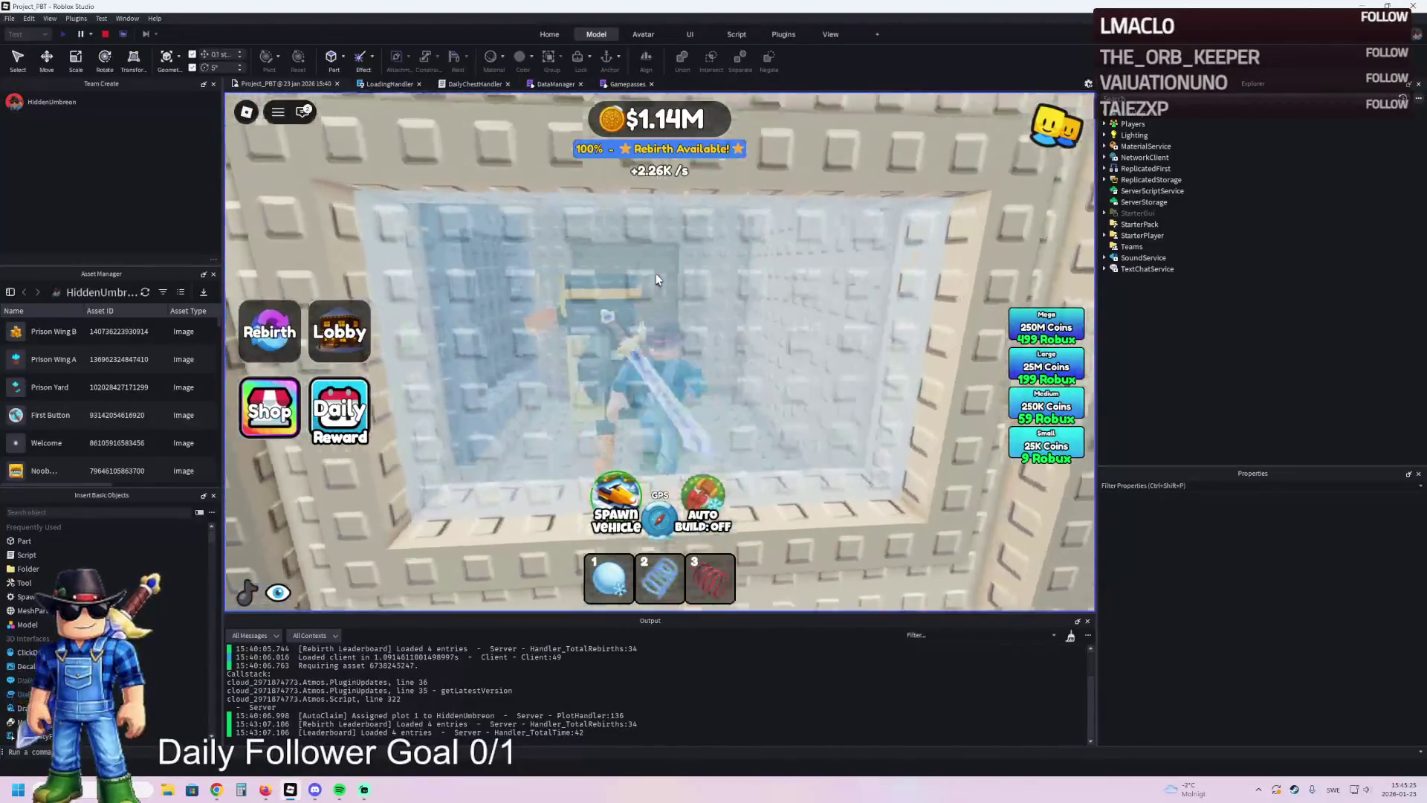
- Step into the small cell with the table, then walk through the cell door to the chain-link window
key(w)
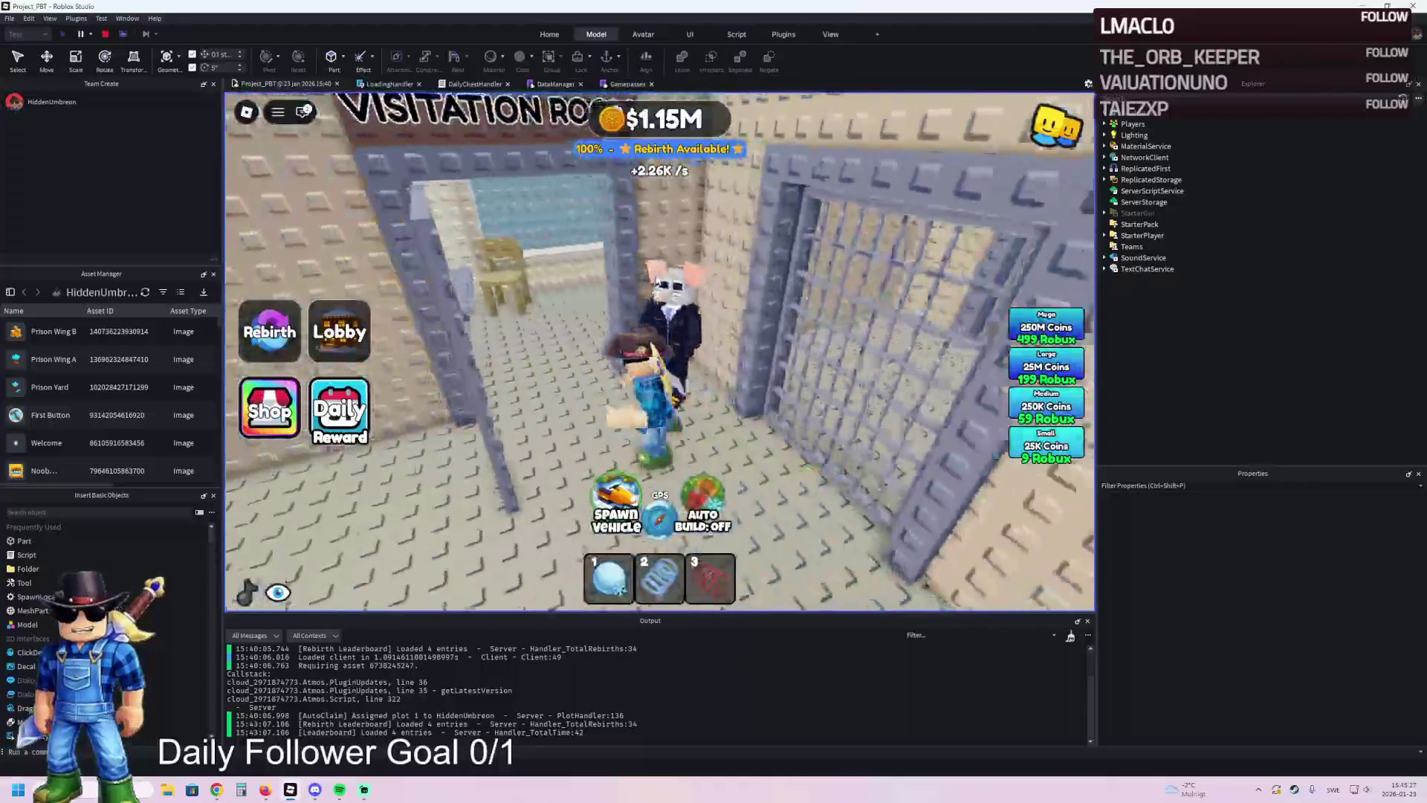
key(space)
key(w)
key(w)
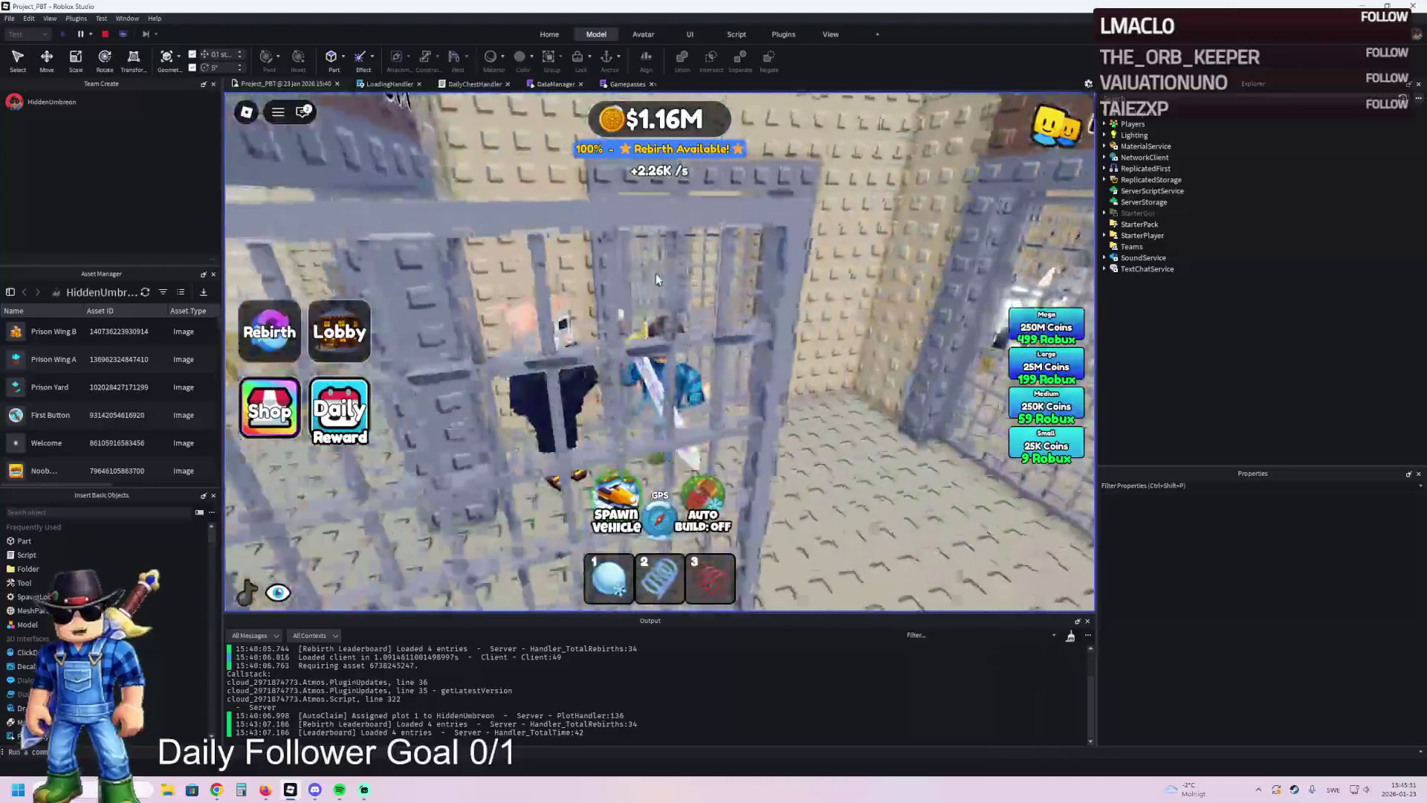
key(w)
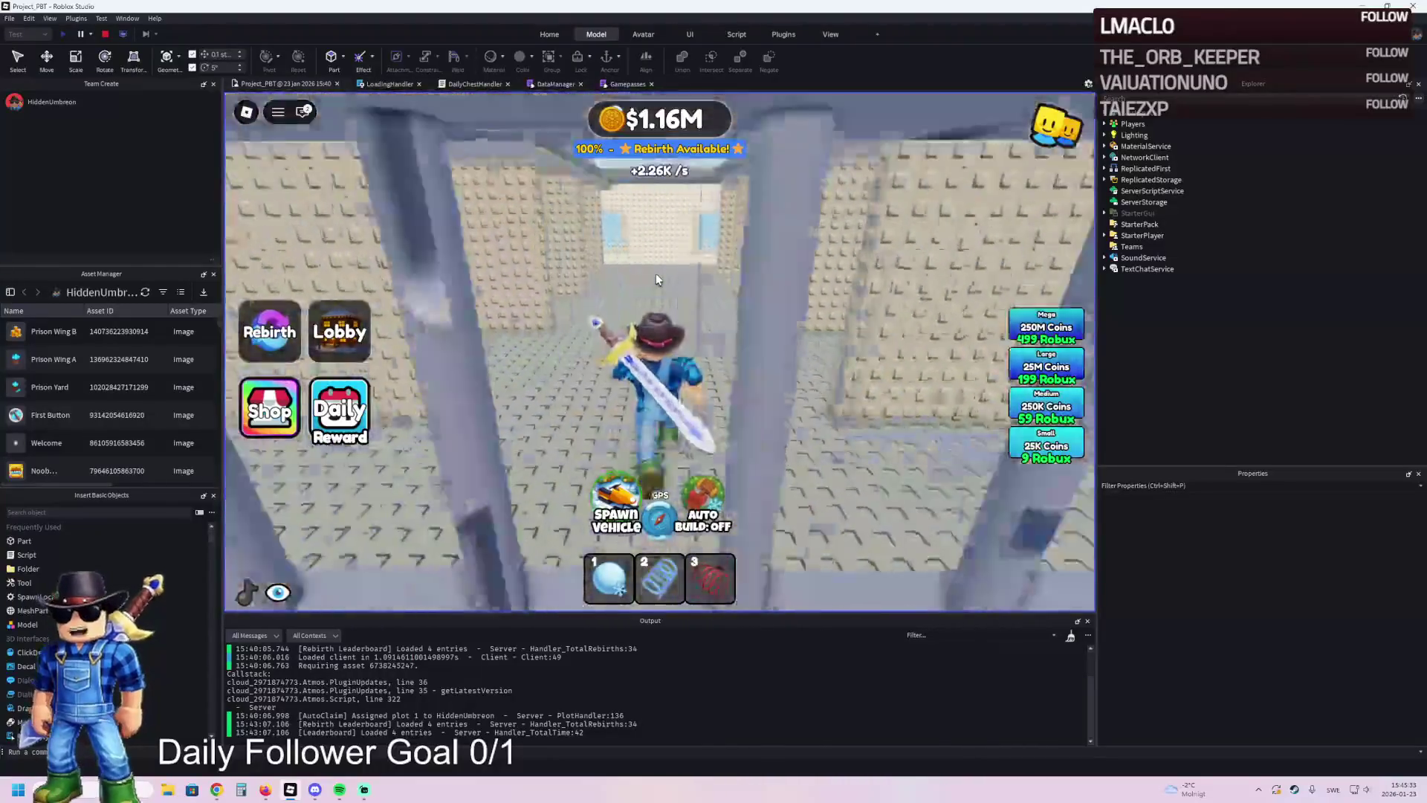
key(w)
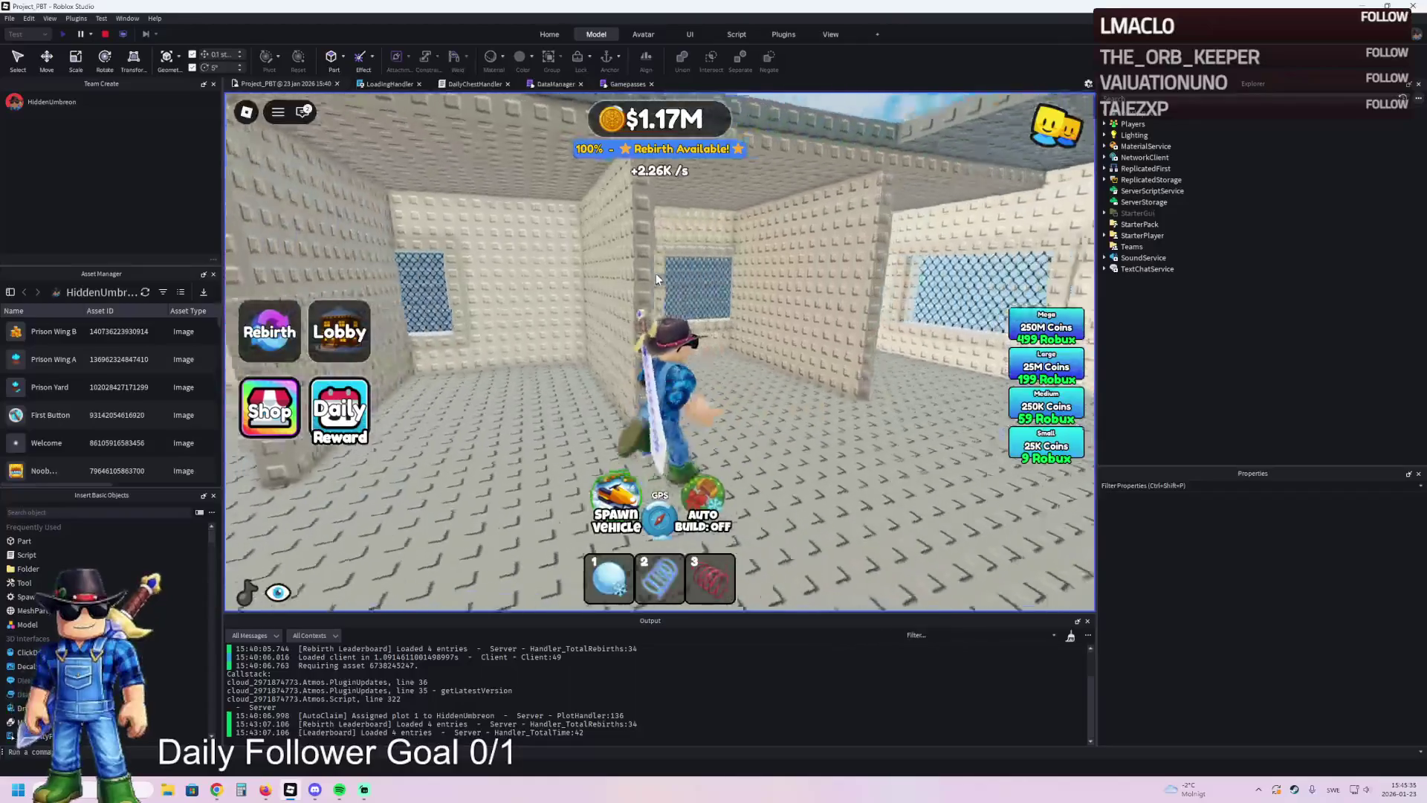
key(w)
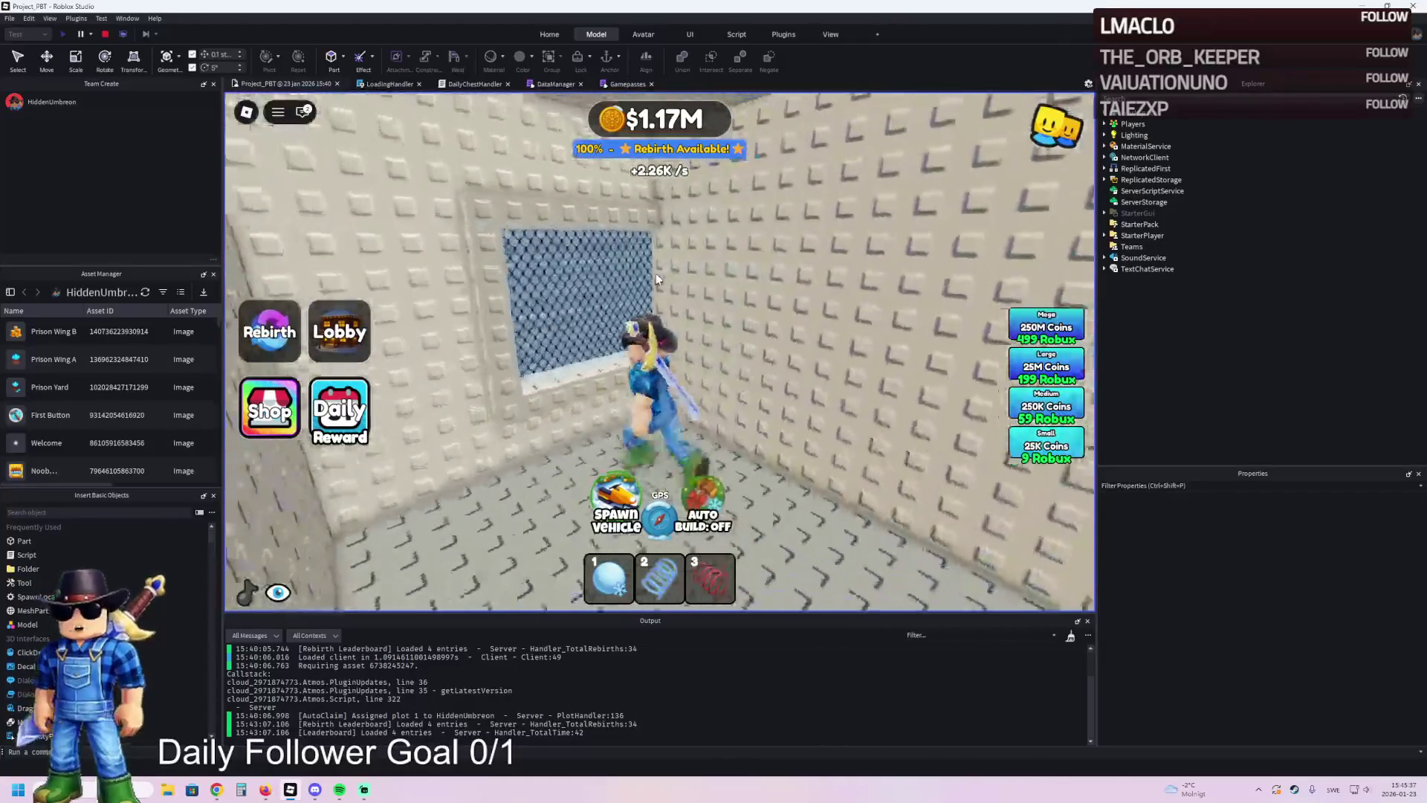
key(w)
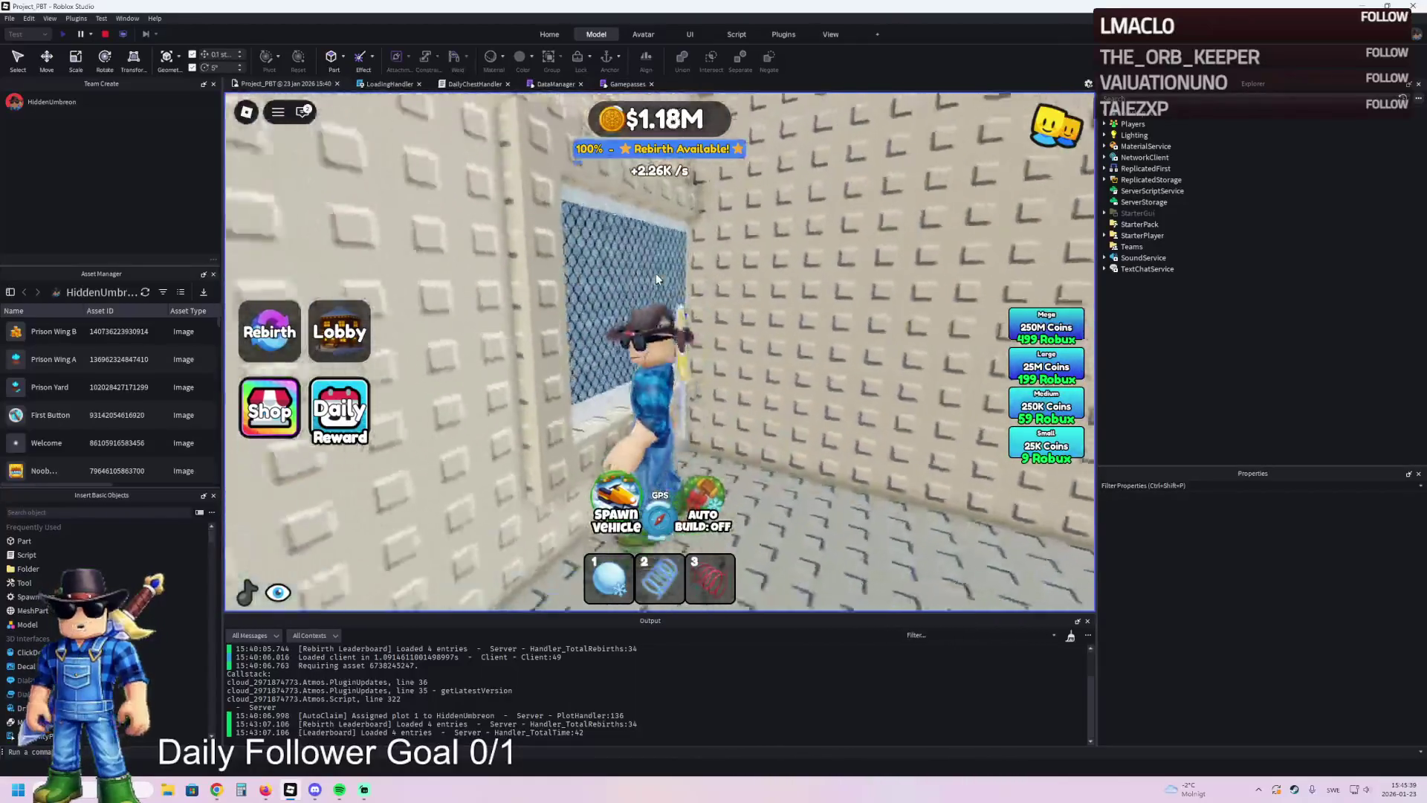
- Look around the walled room's walls and walk toward the barred window
key(w)
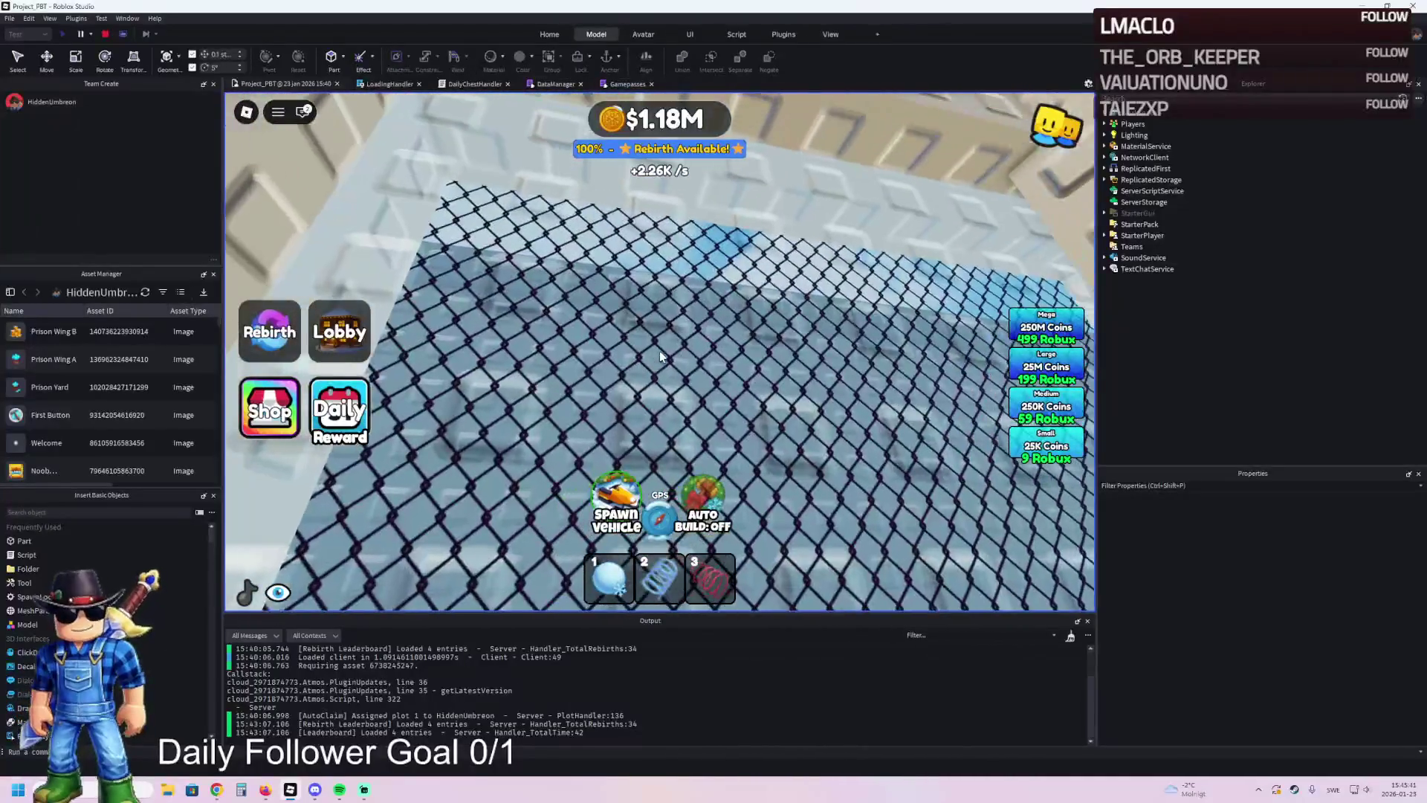
key(w)
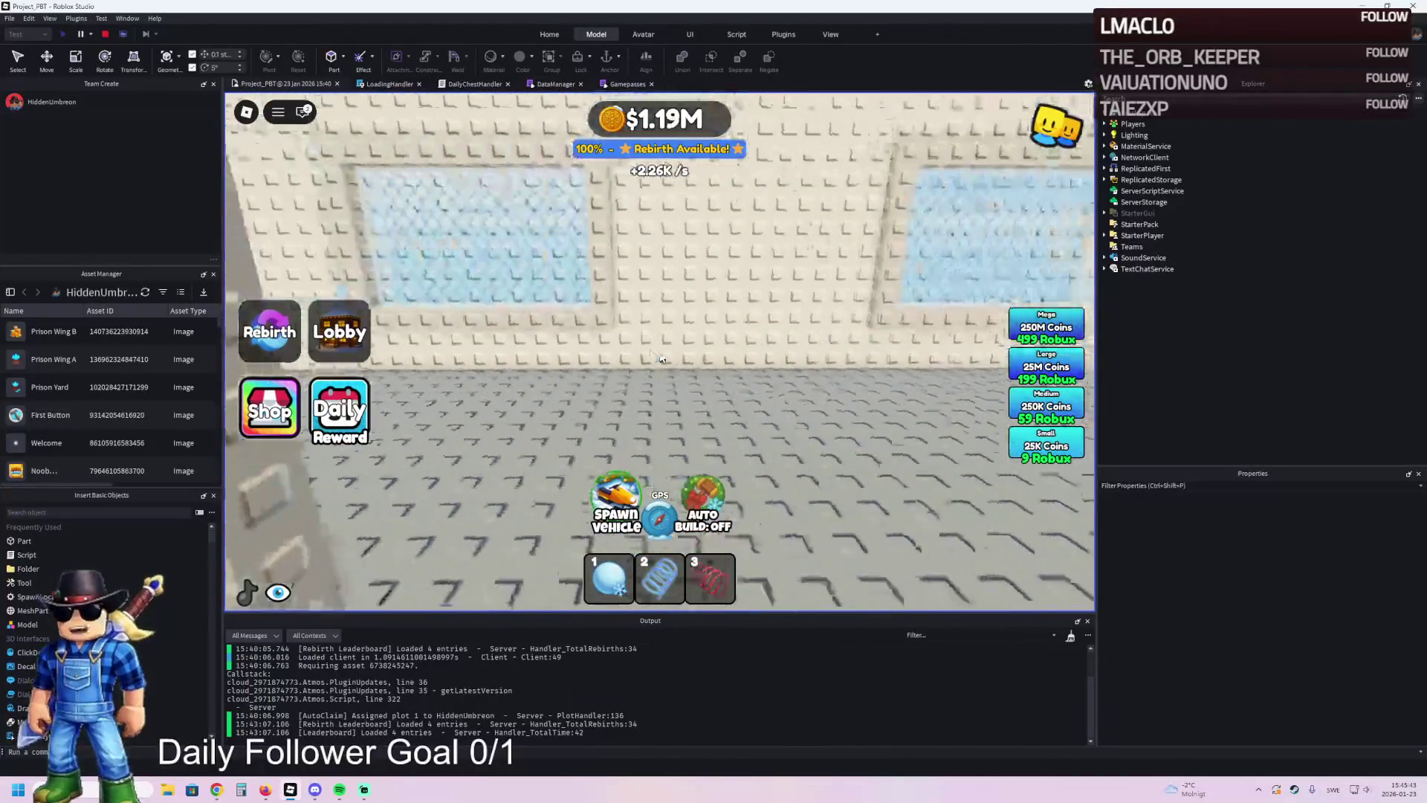
key(s)
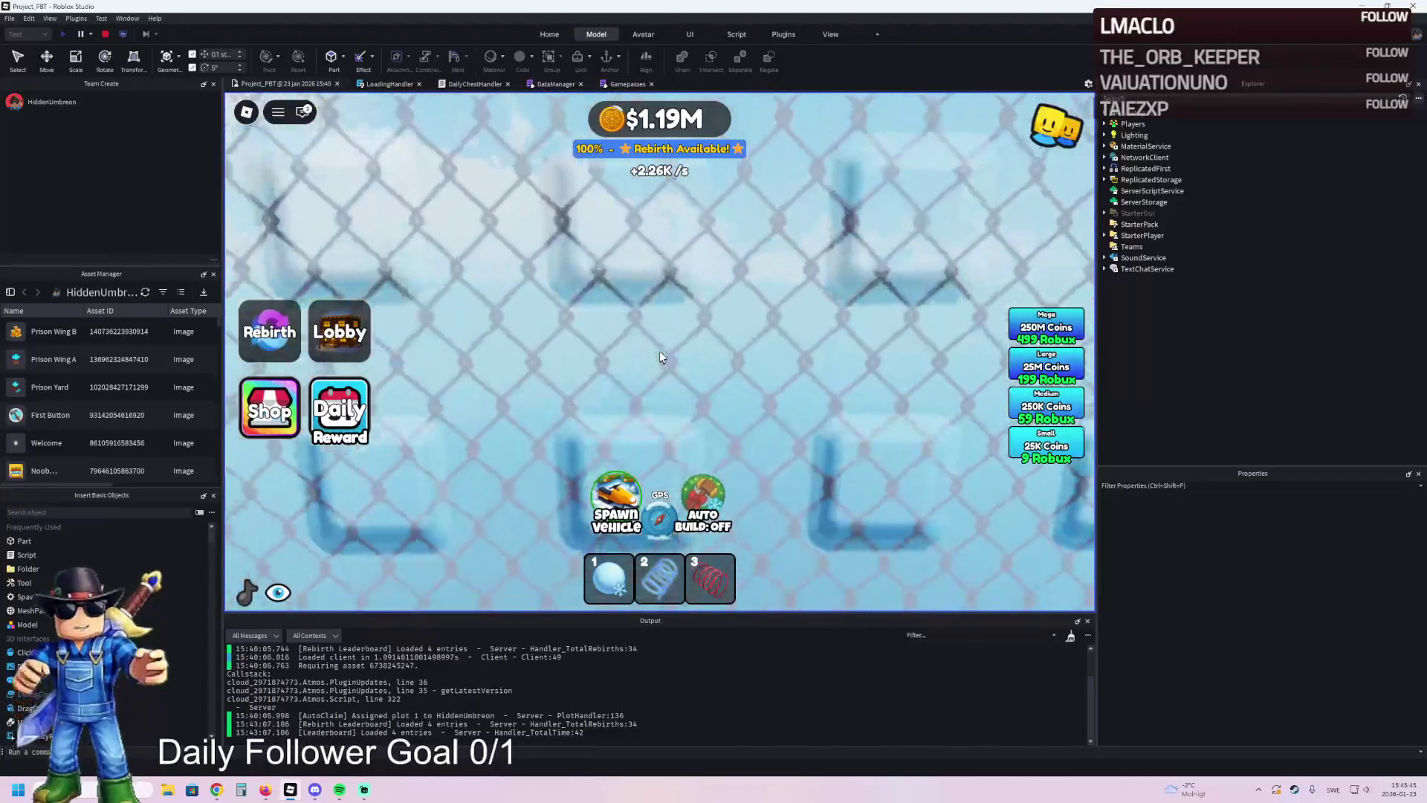
key(s)
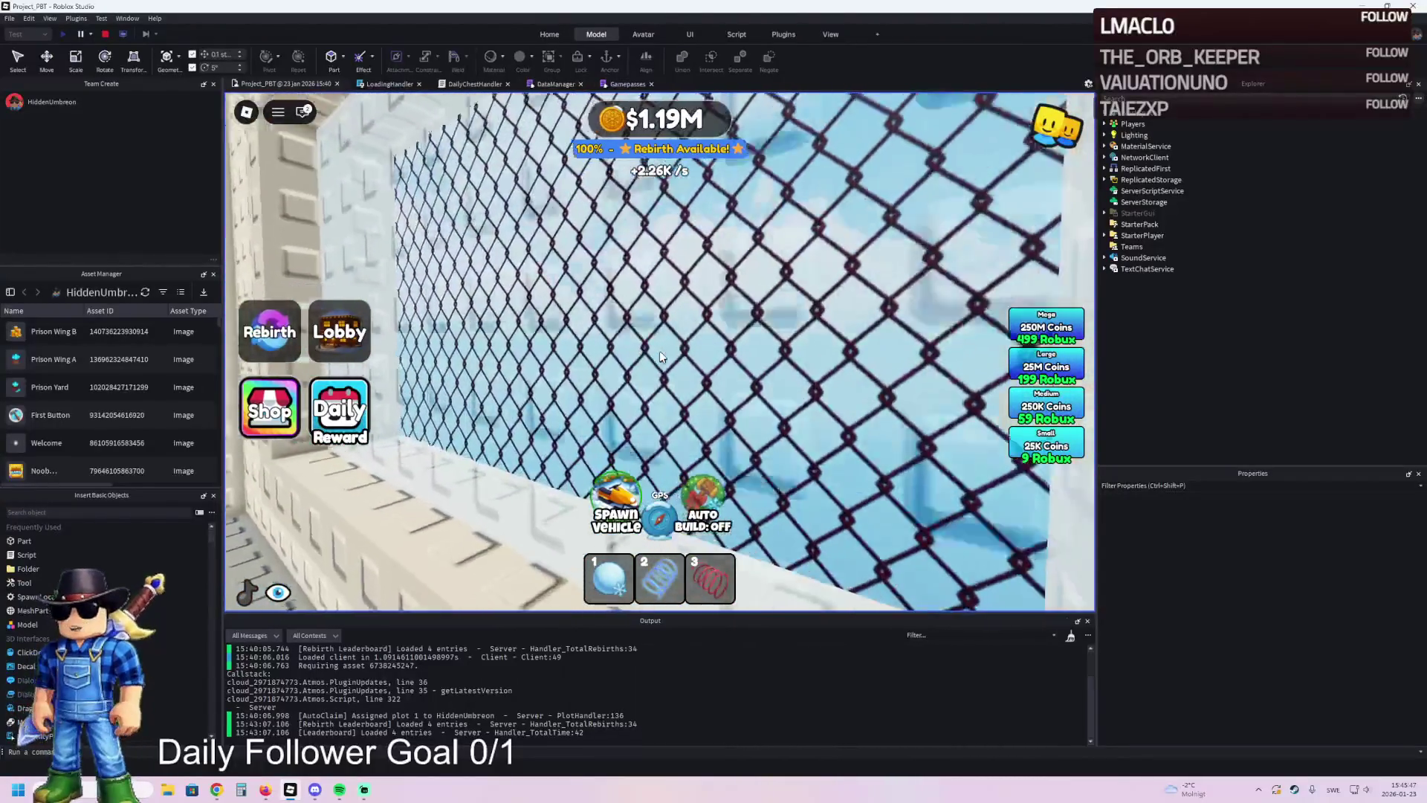
key(w)
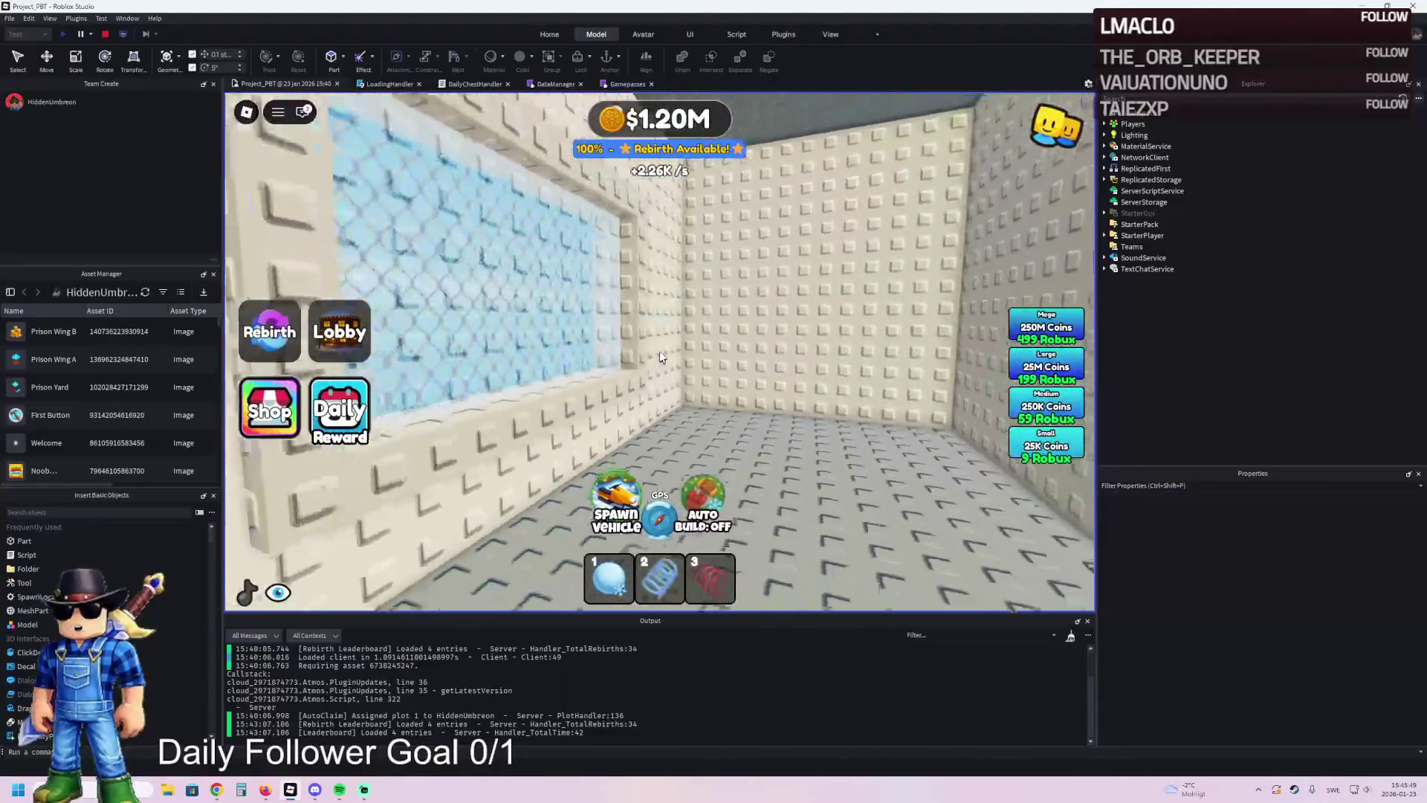
key(w)
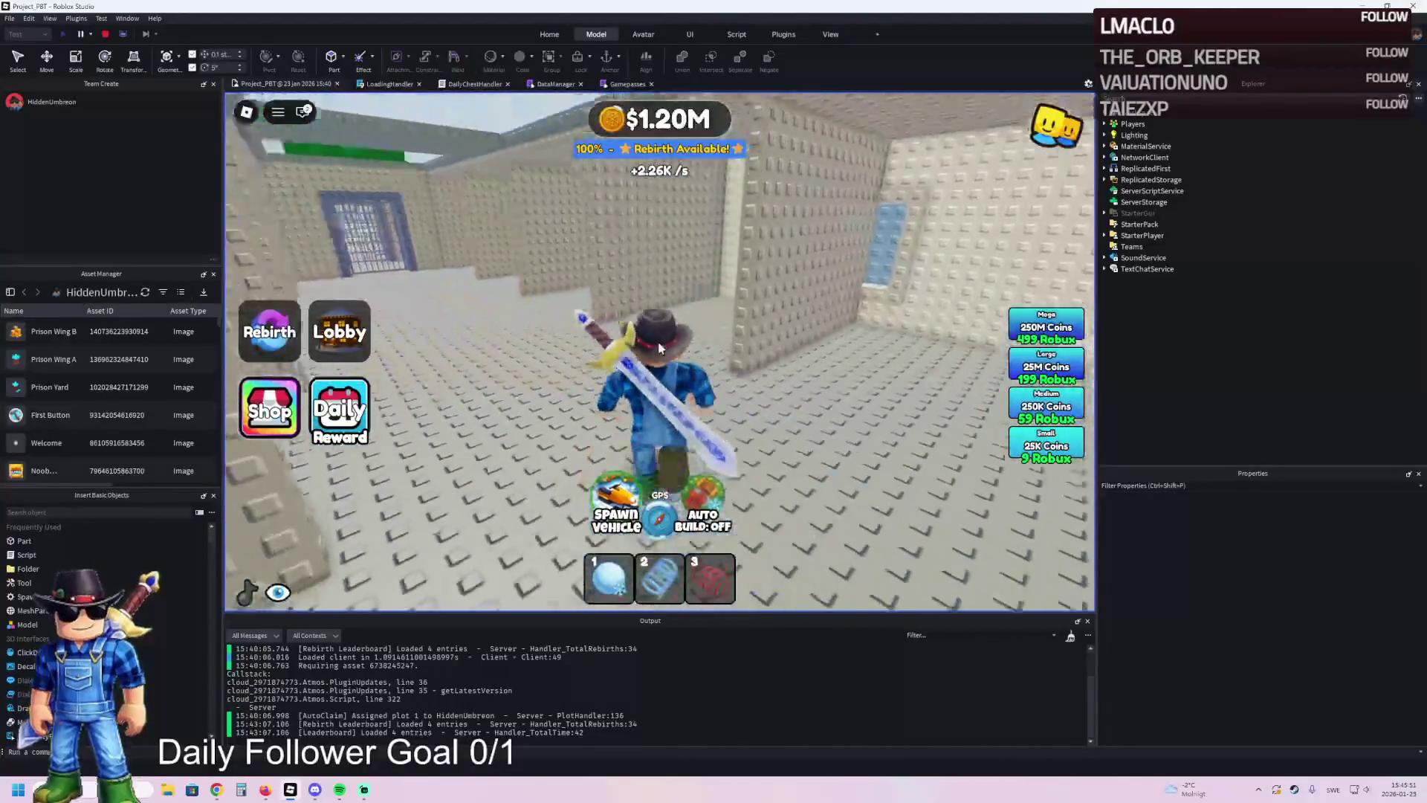
key(w)
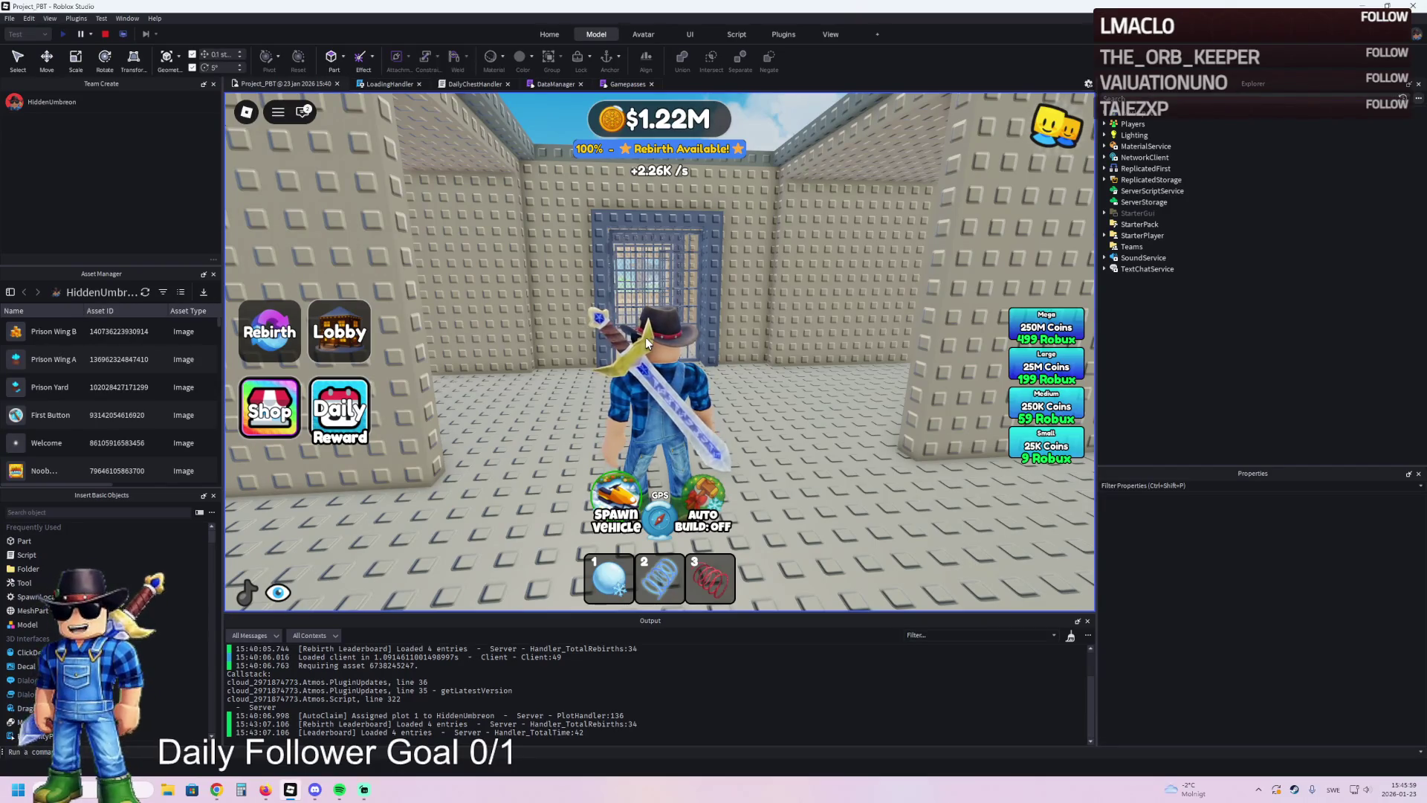
- Turn to the jail door, jump out of the cell and walk along the cell walls
key(w)
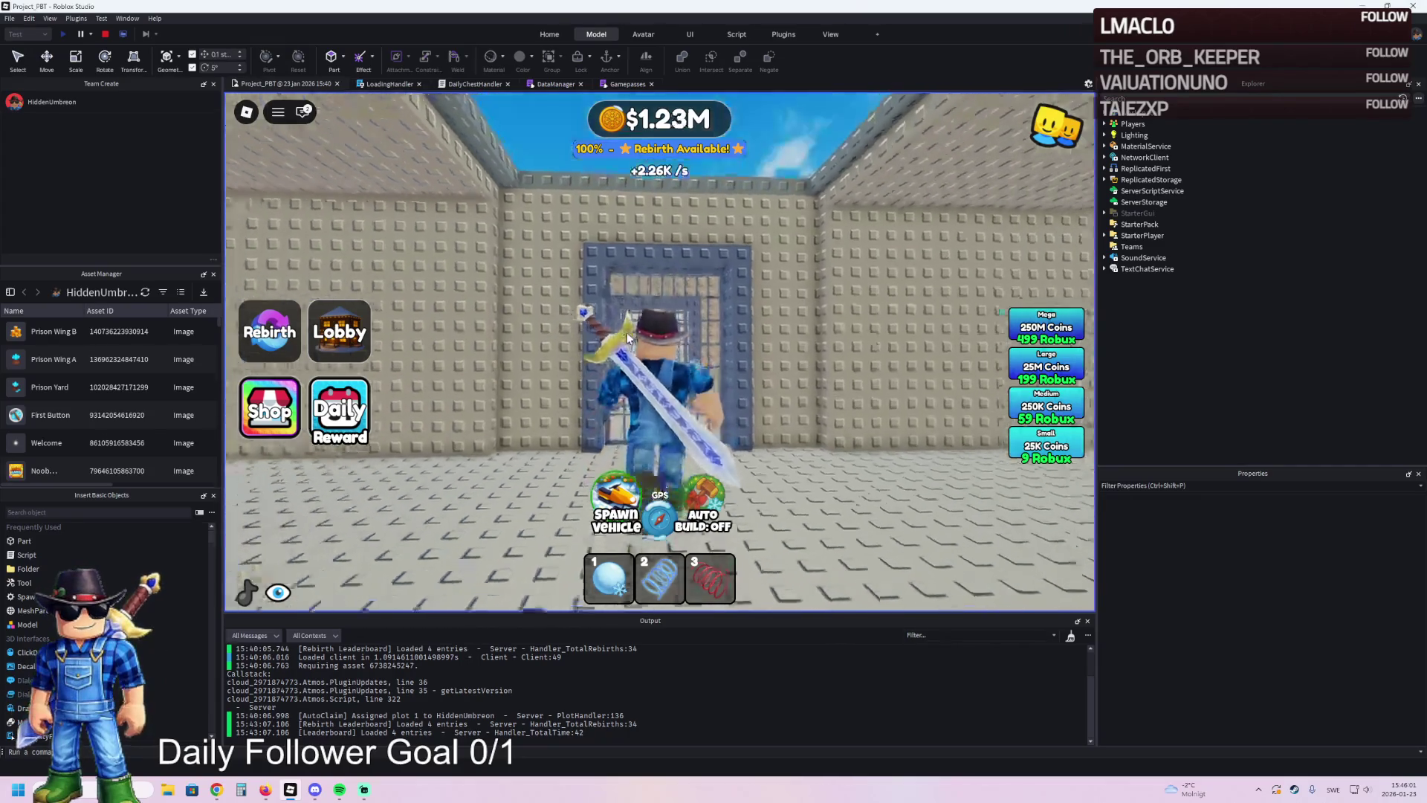
key(a)
key(s)
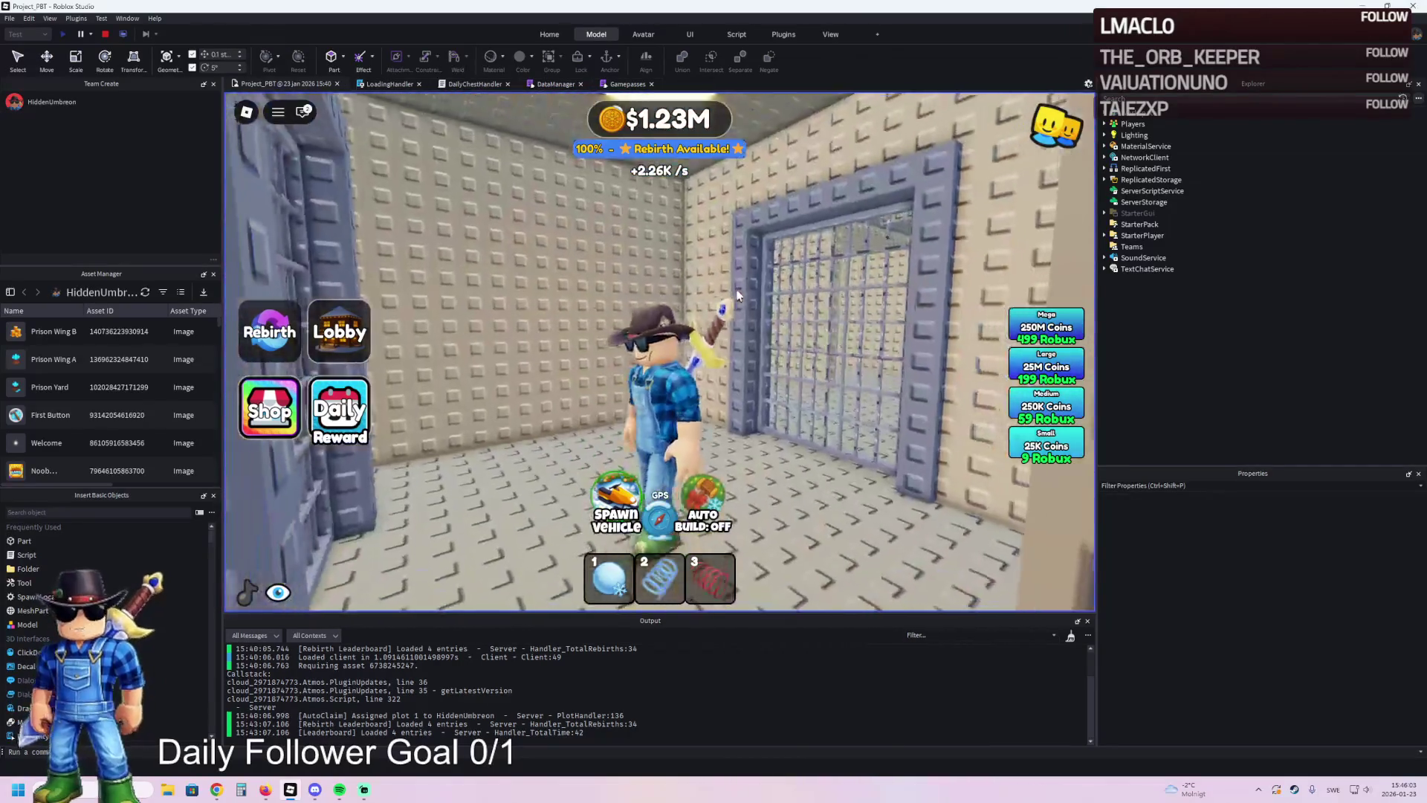
key(w)
key(w)
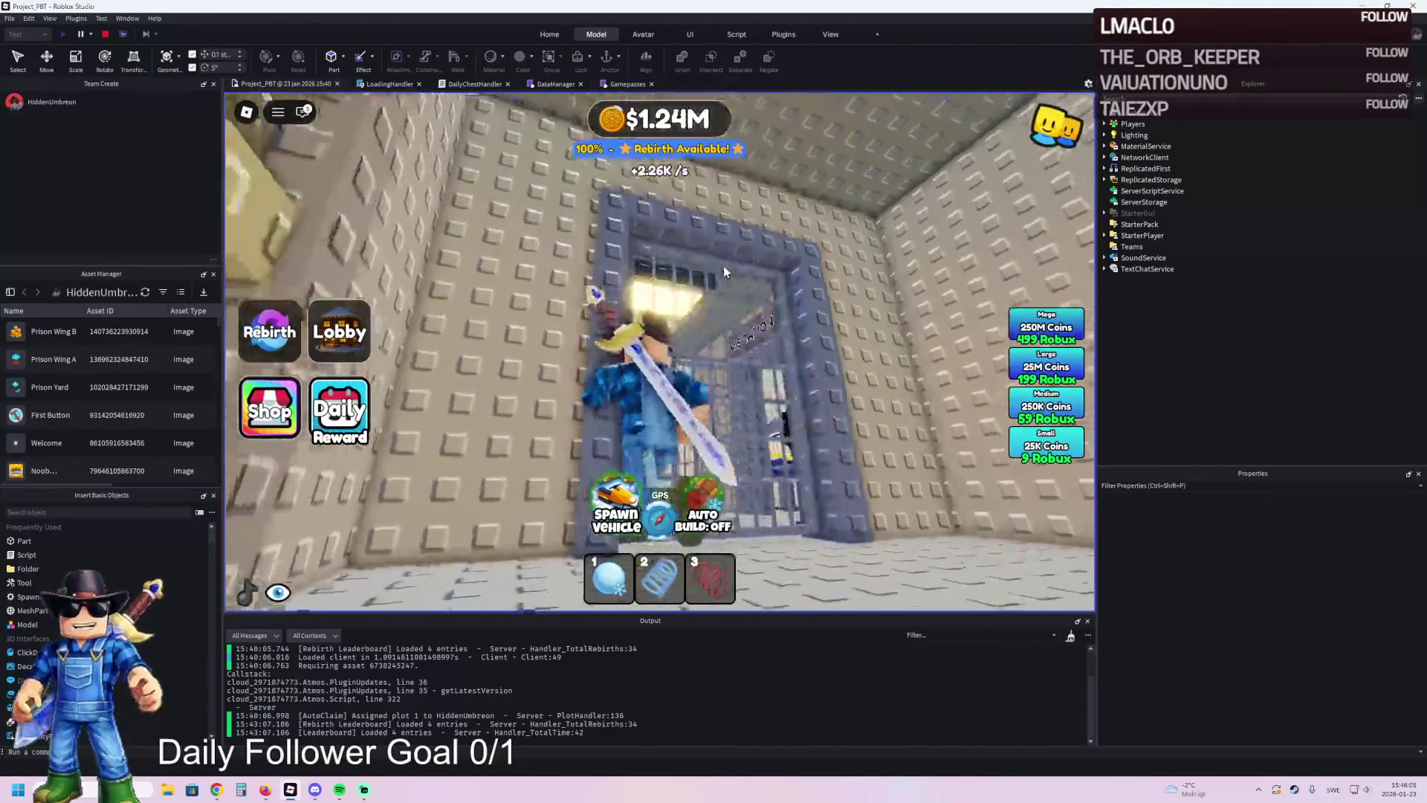
key(w)
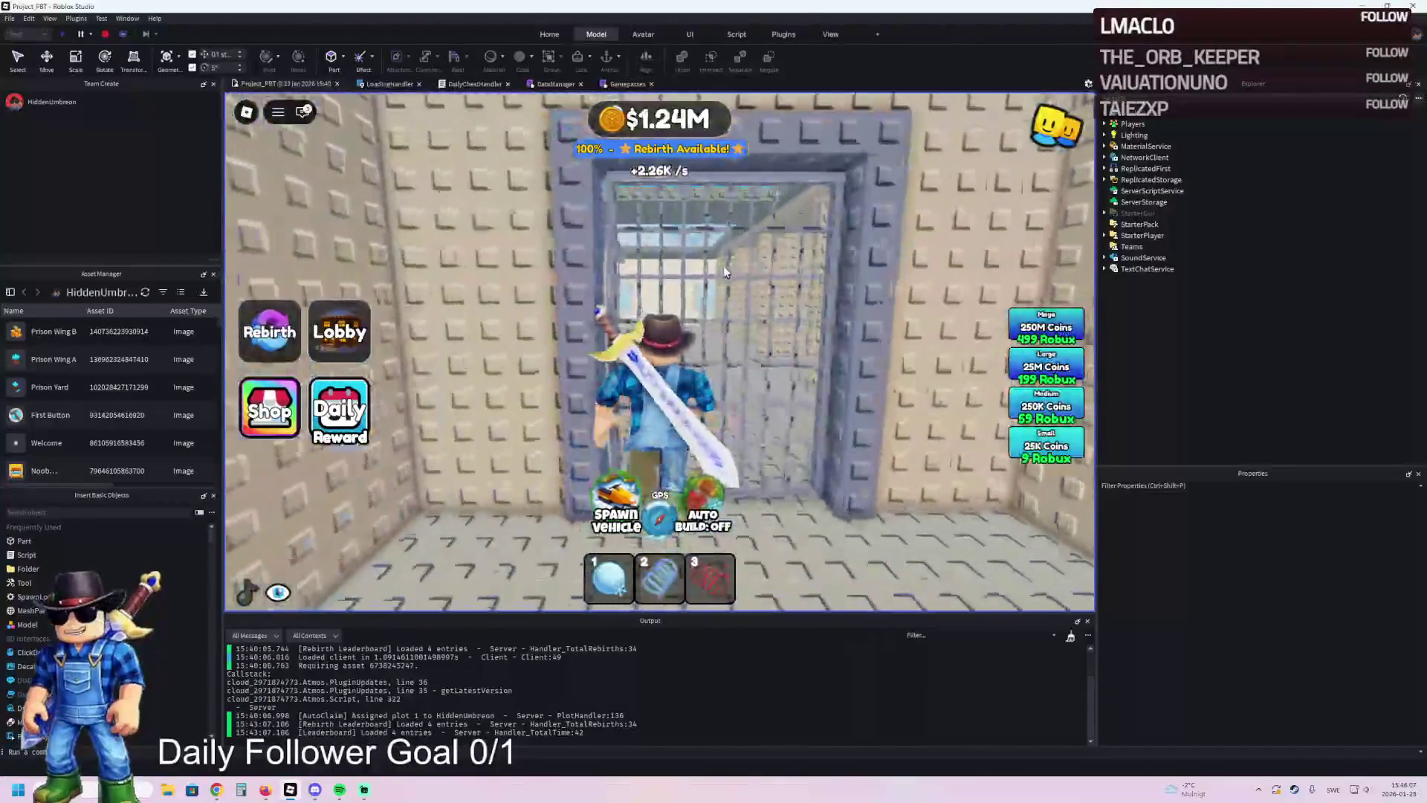
key(space)
key(w)
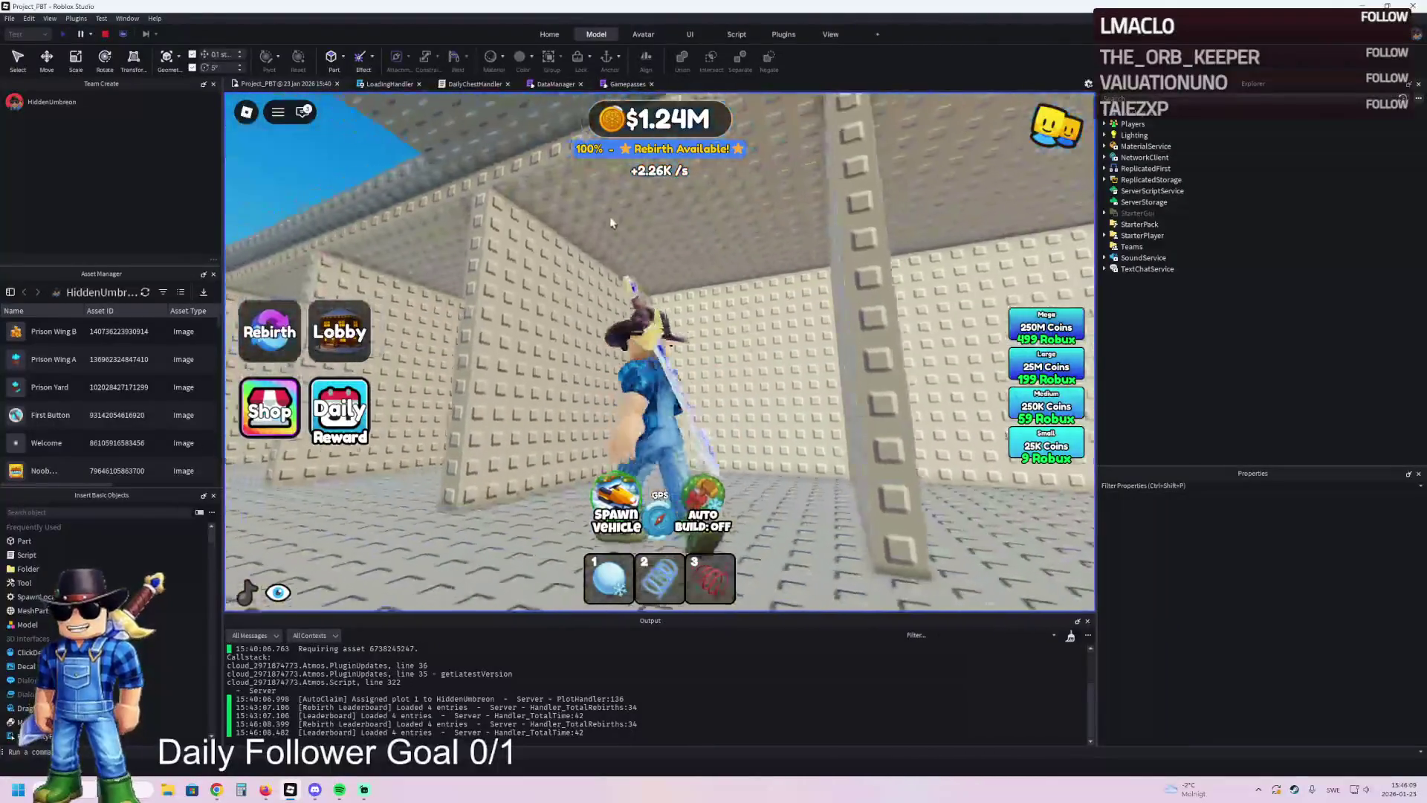
key(w)
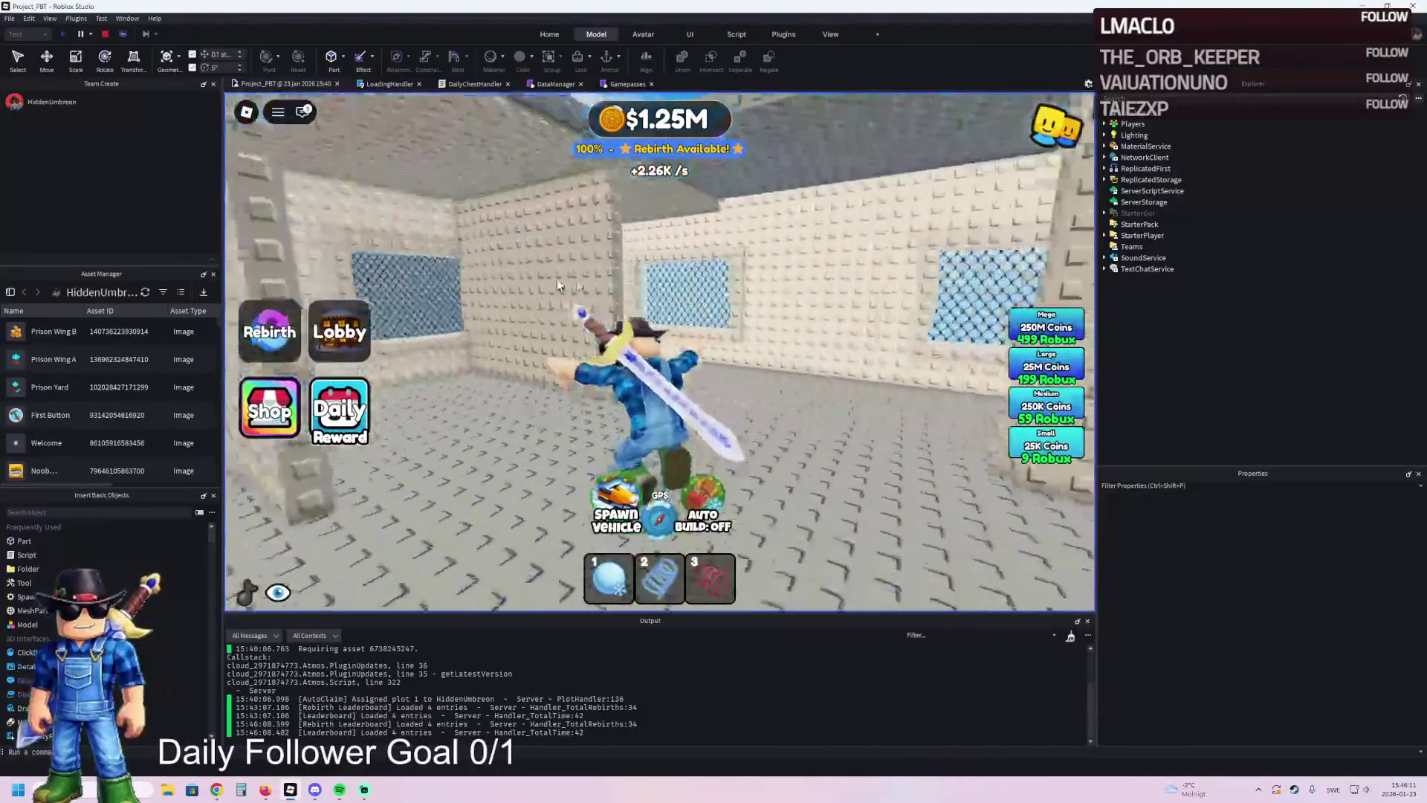
key(w)
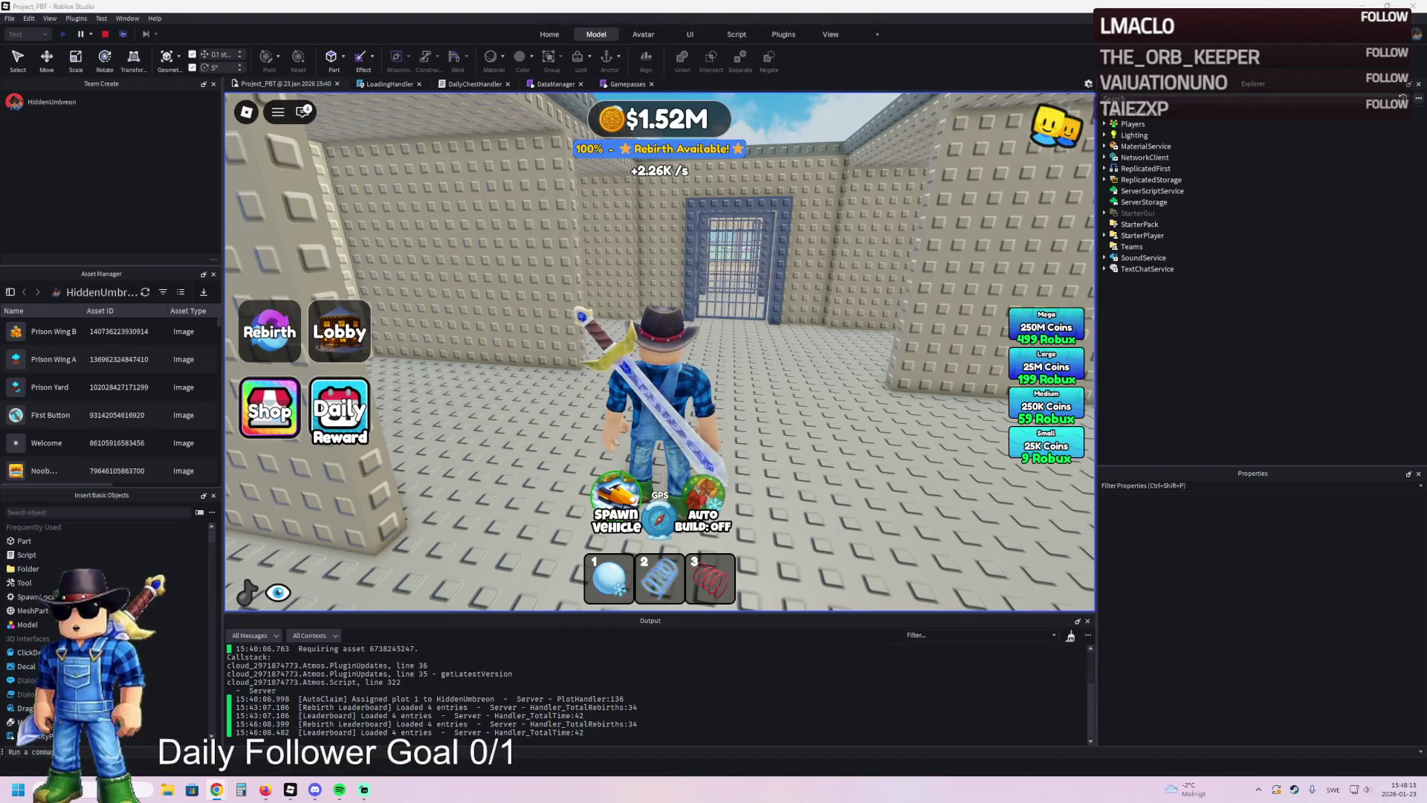
- Walk the character right up against the barred gate
key(w)
key(w)
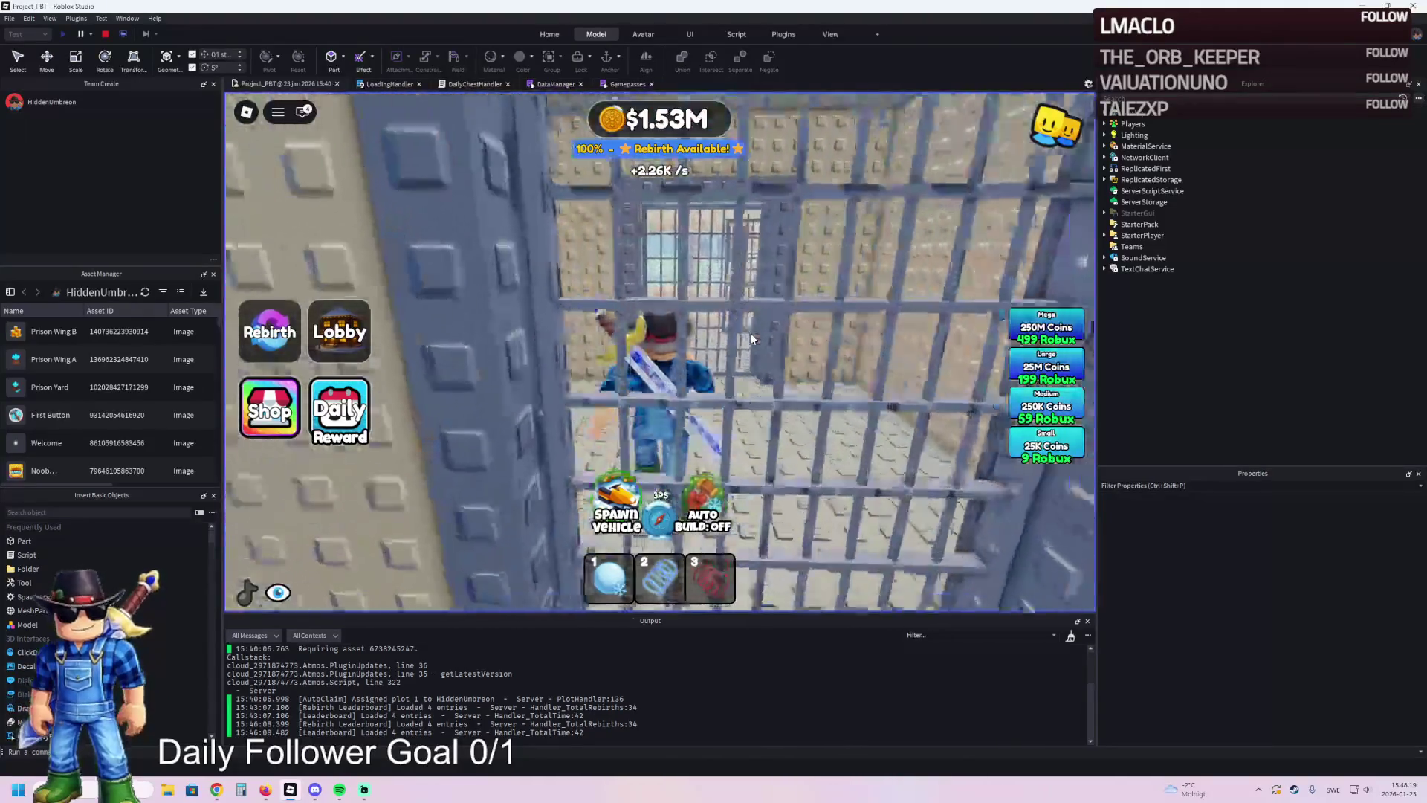
key(w)
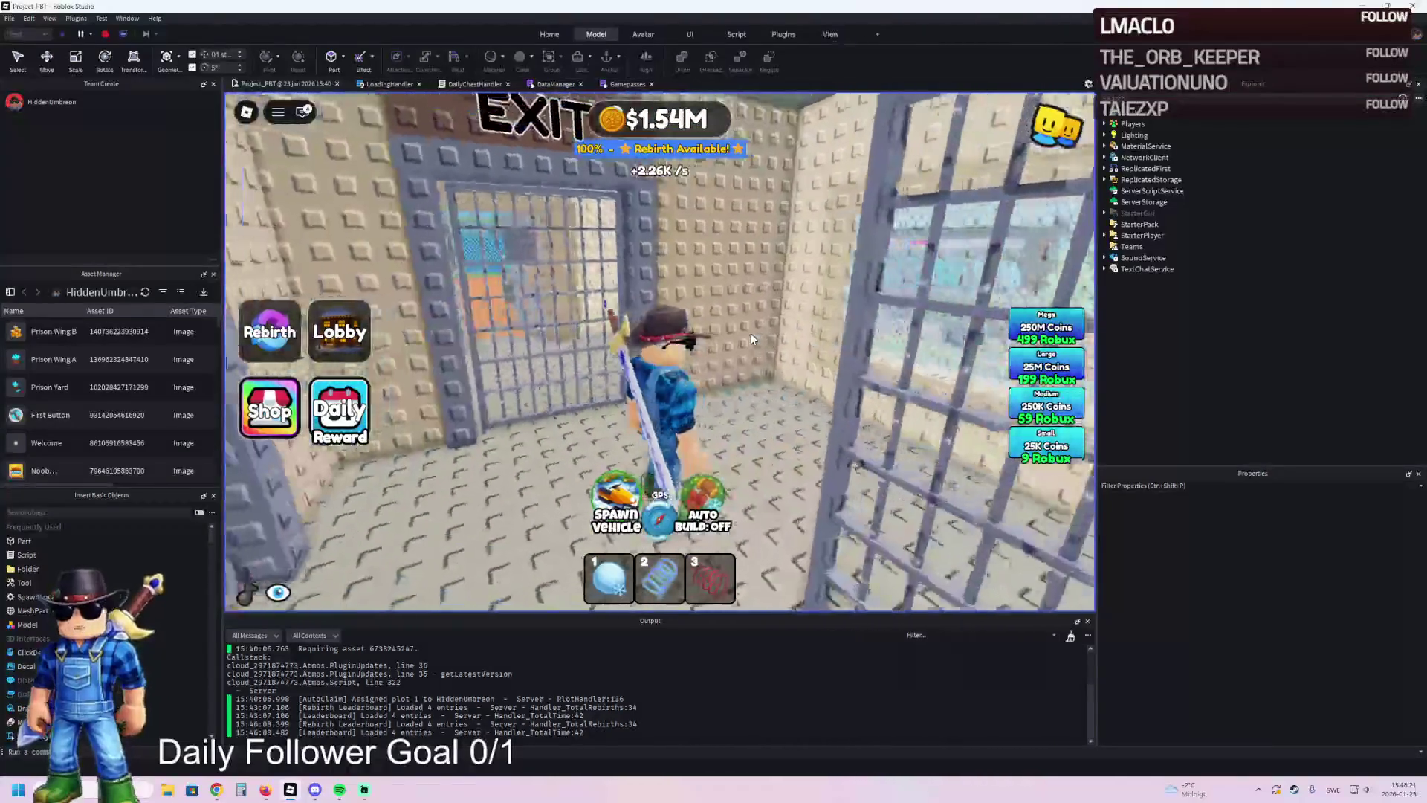
- Walk past the barred gate along the fence and climb the green steps onto the wall
key(a)
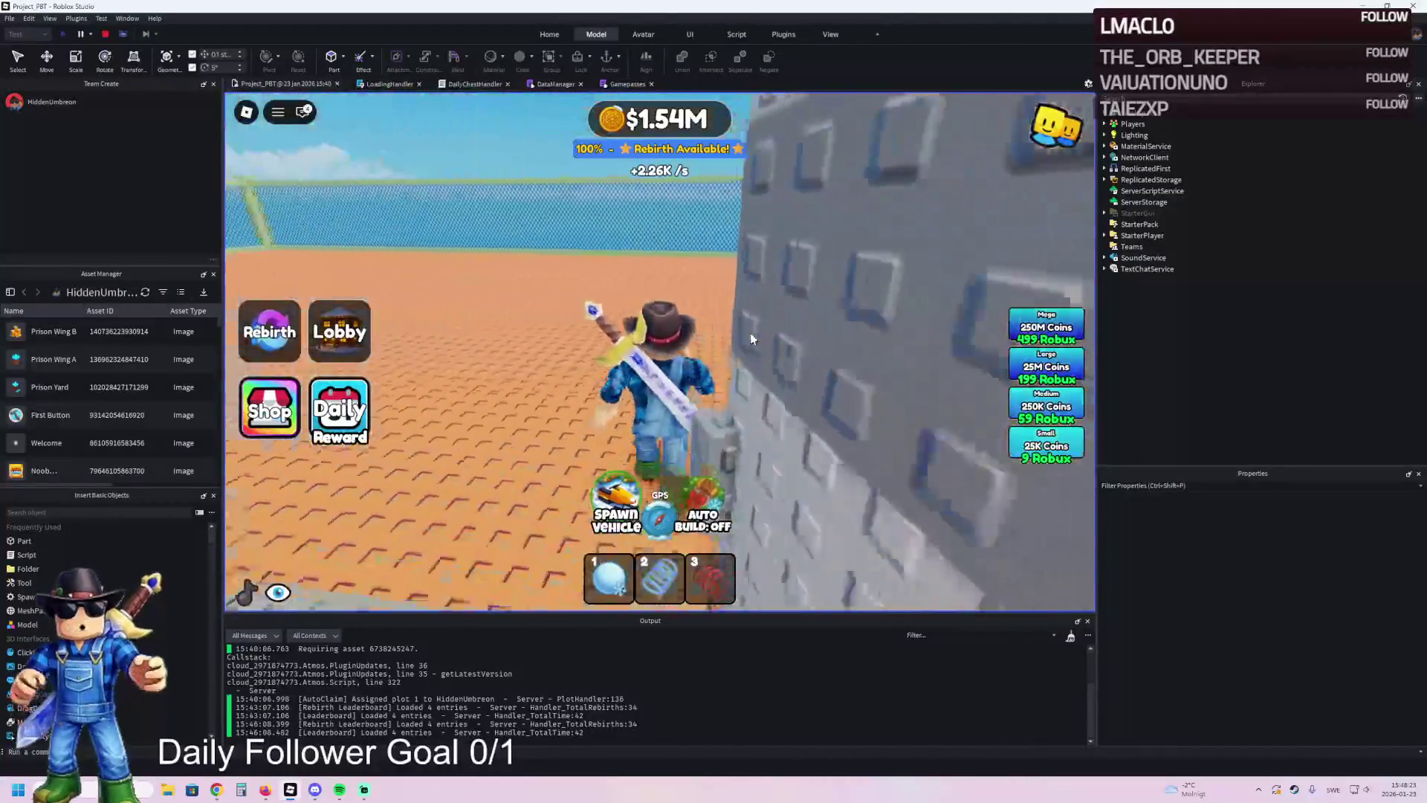
key(w)
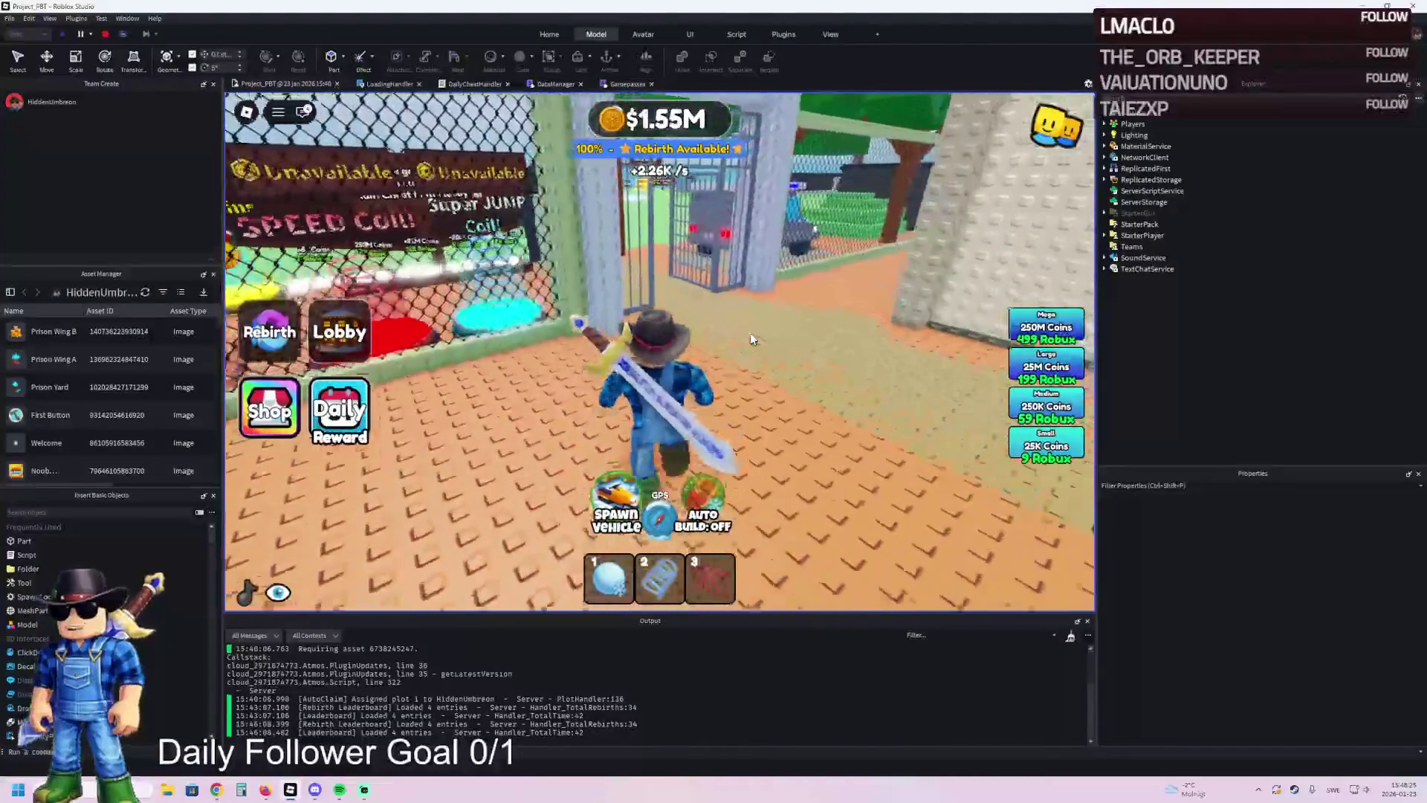
key(w)
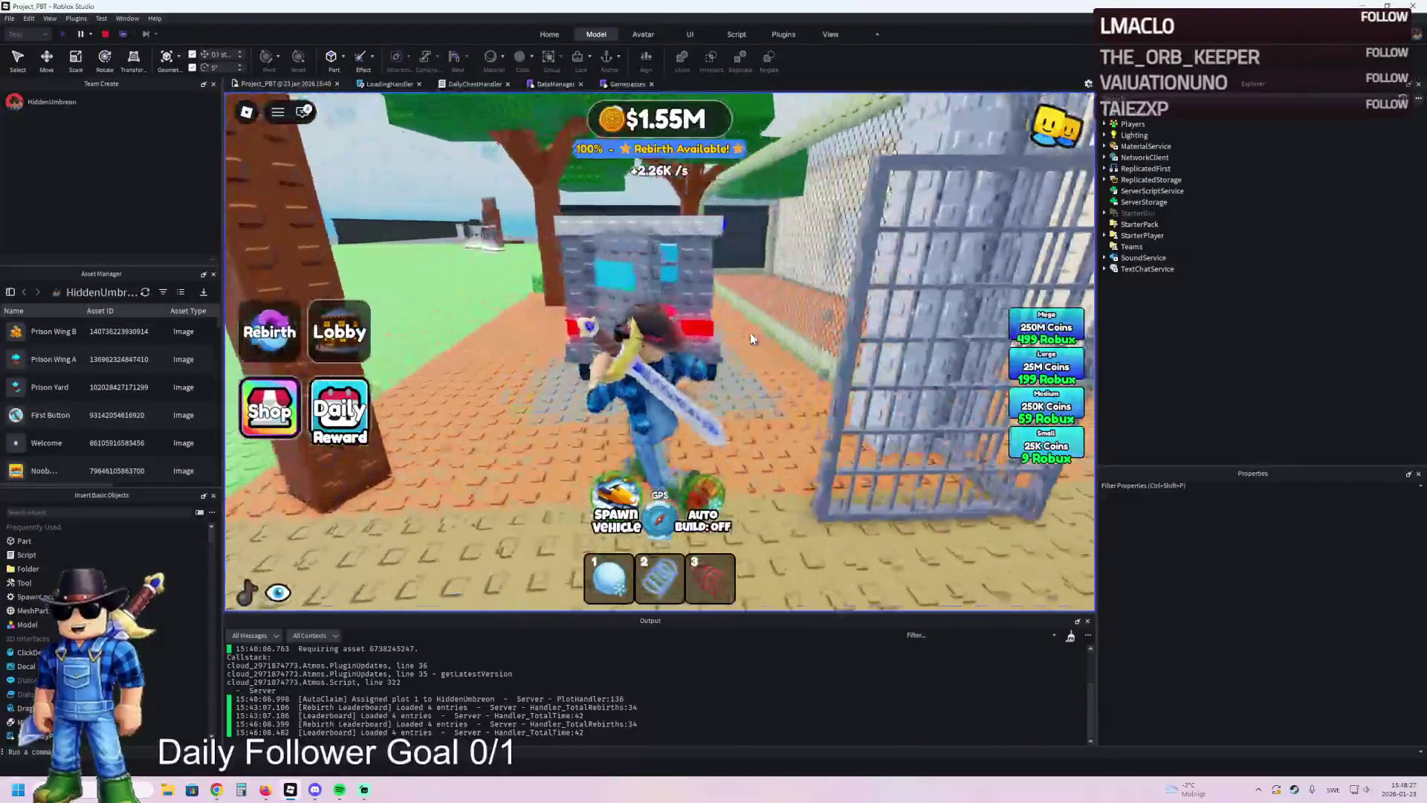
key(w)
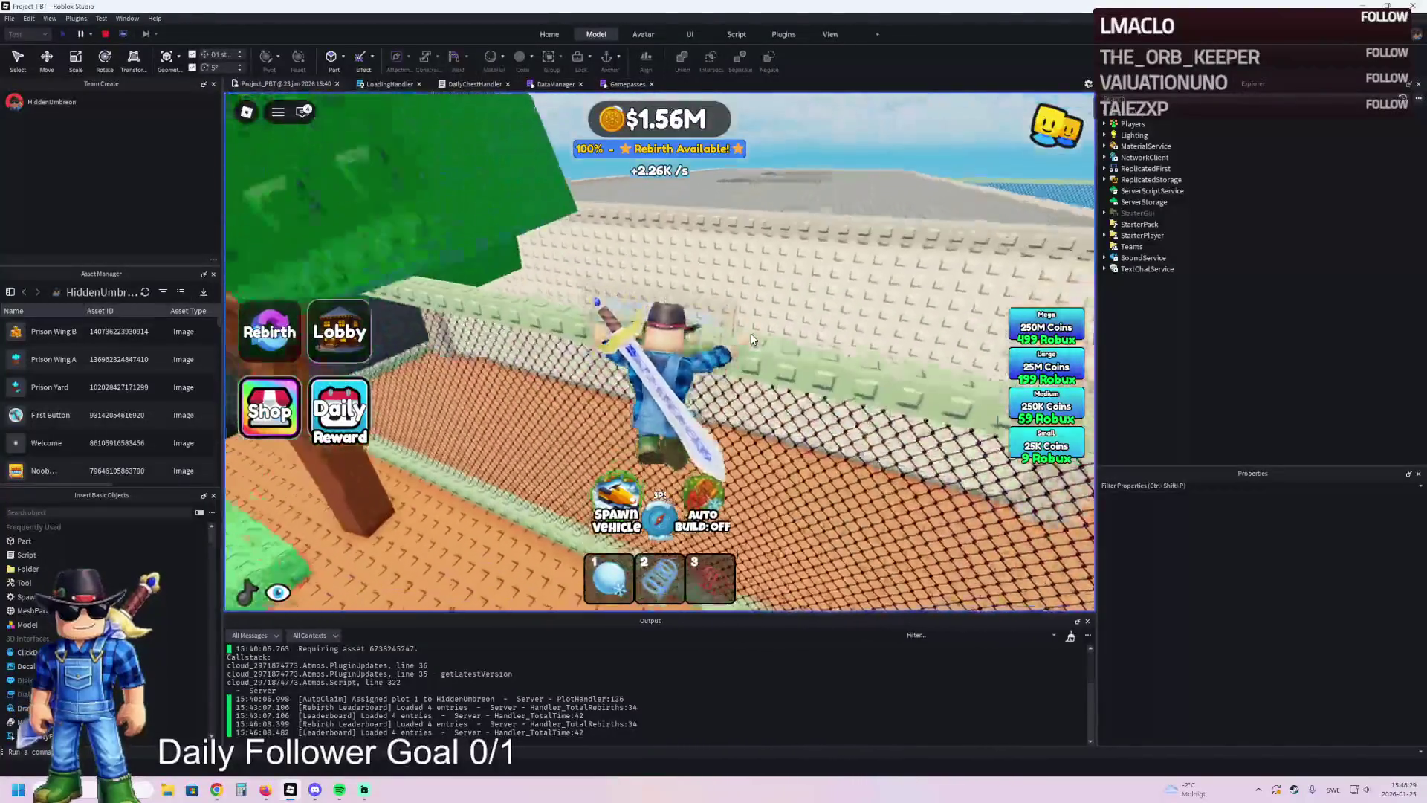
key(w)
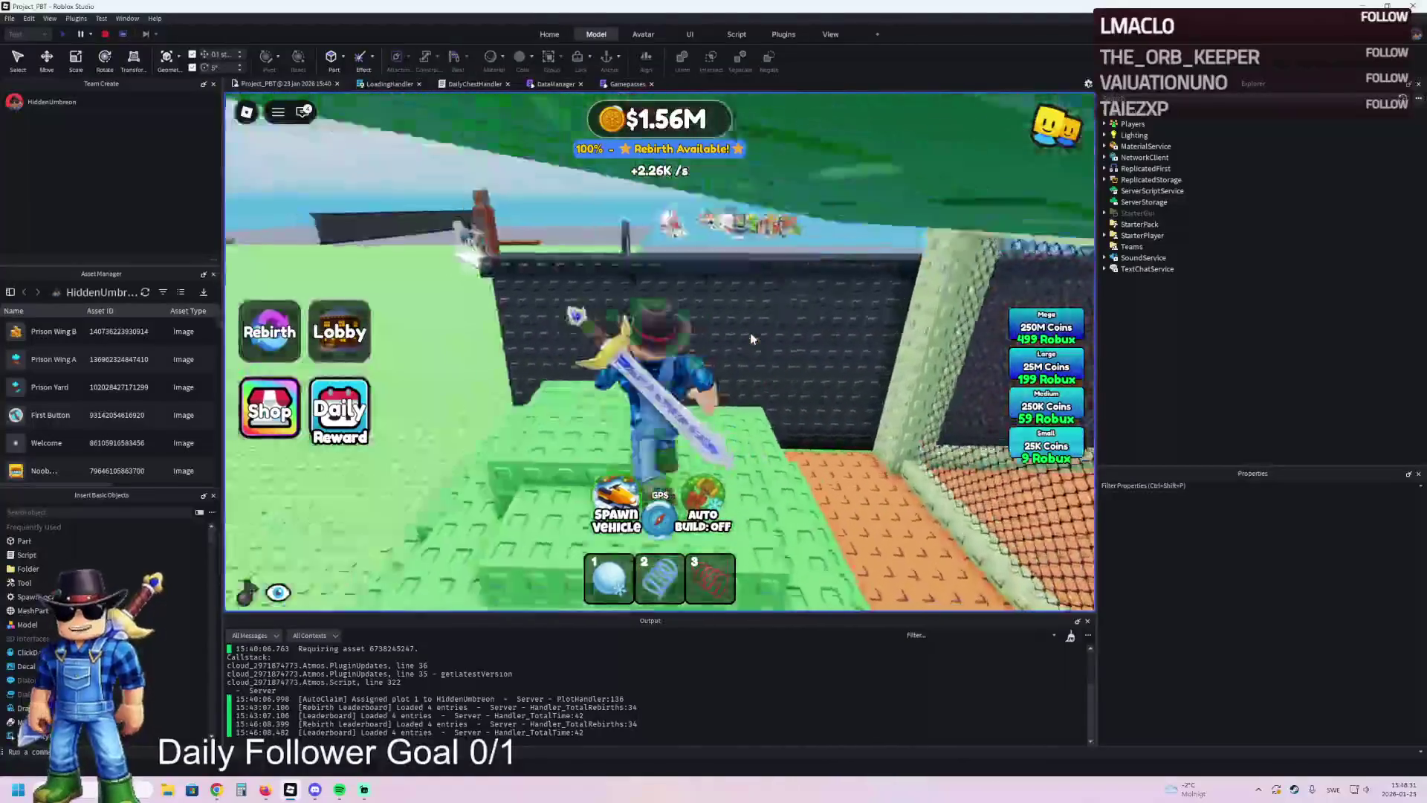
key(w)
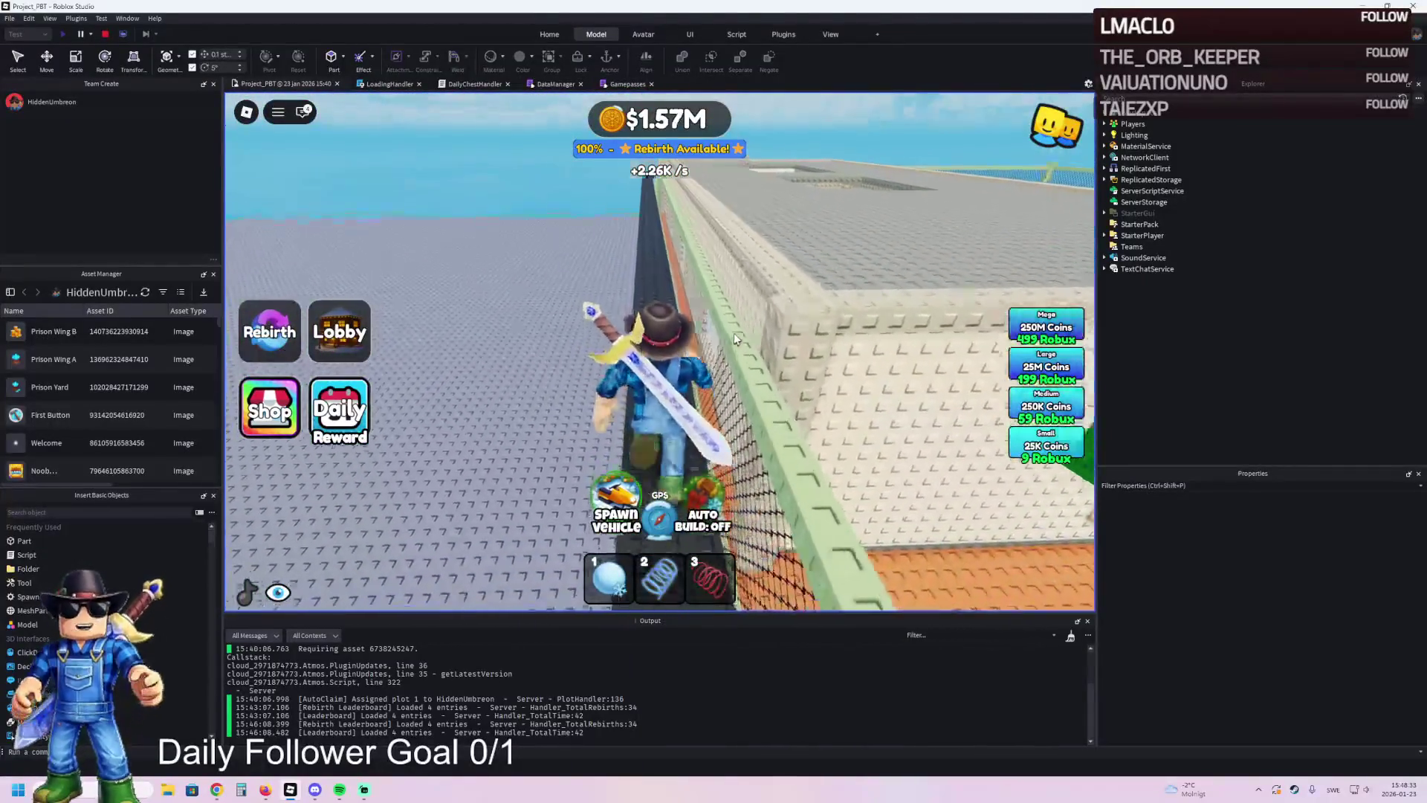
- Walk along the wall top past the inner structure to the fenced gate by the trees
key(w)
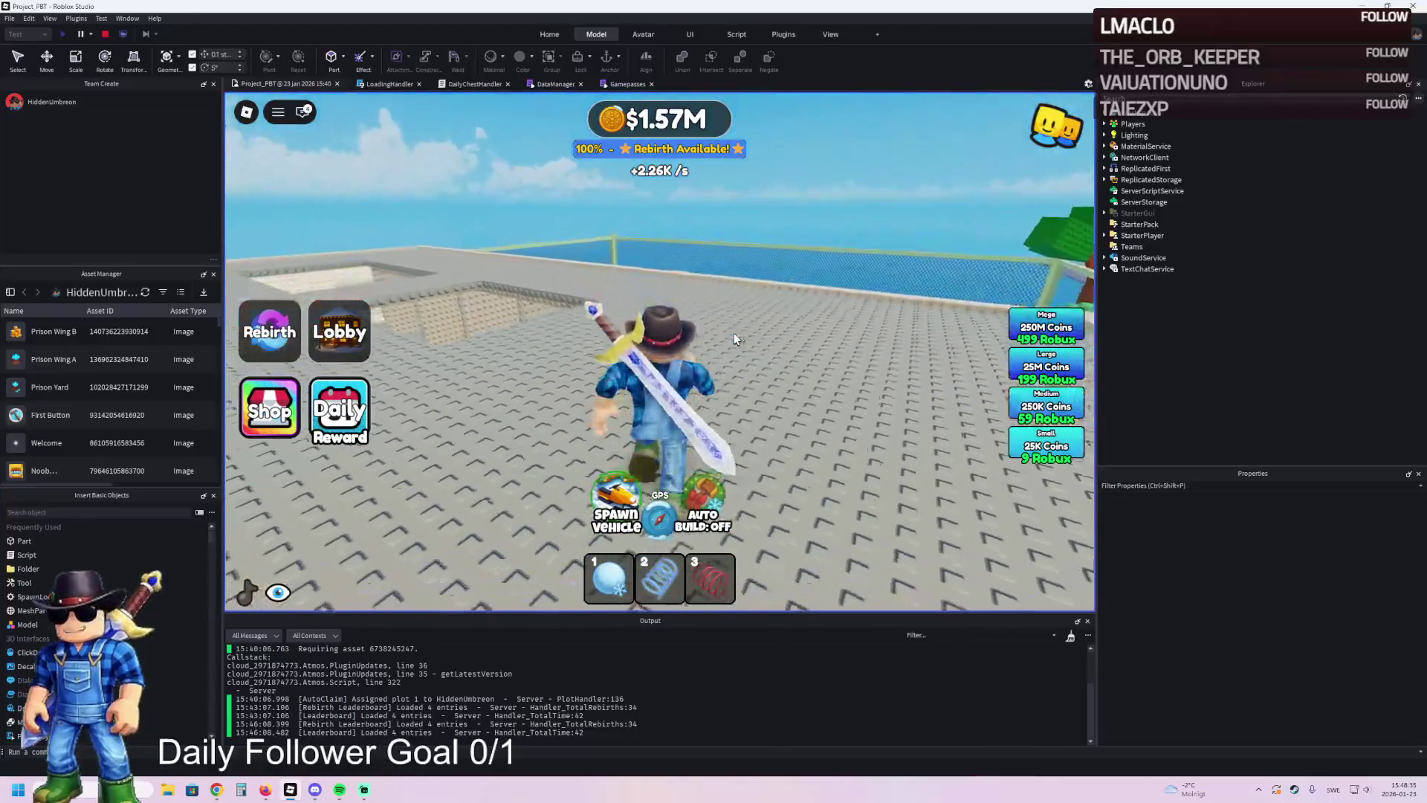
key(w)
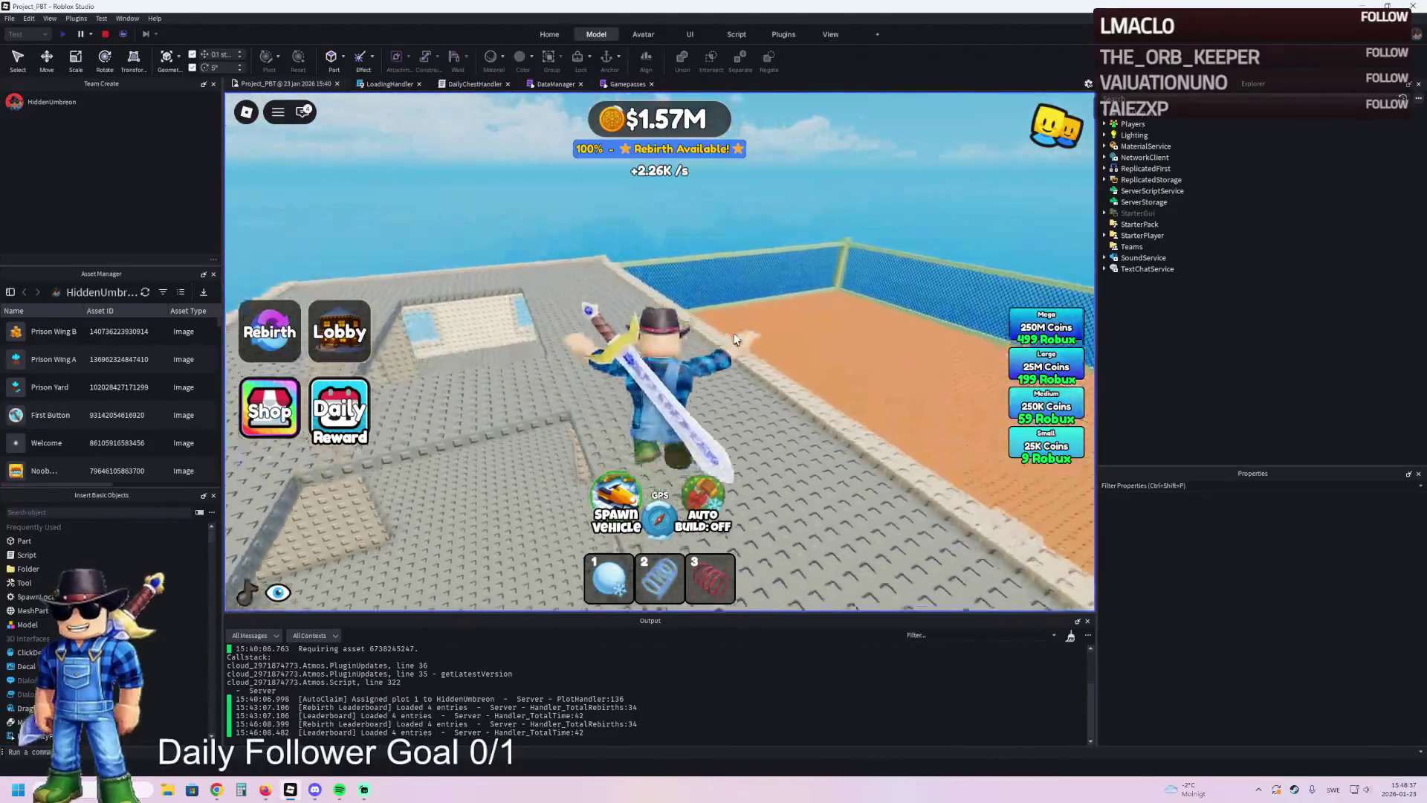
key(w)
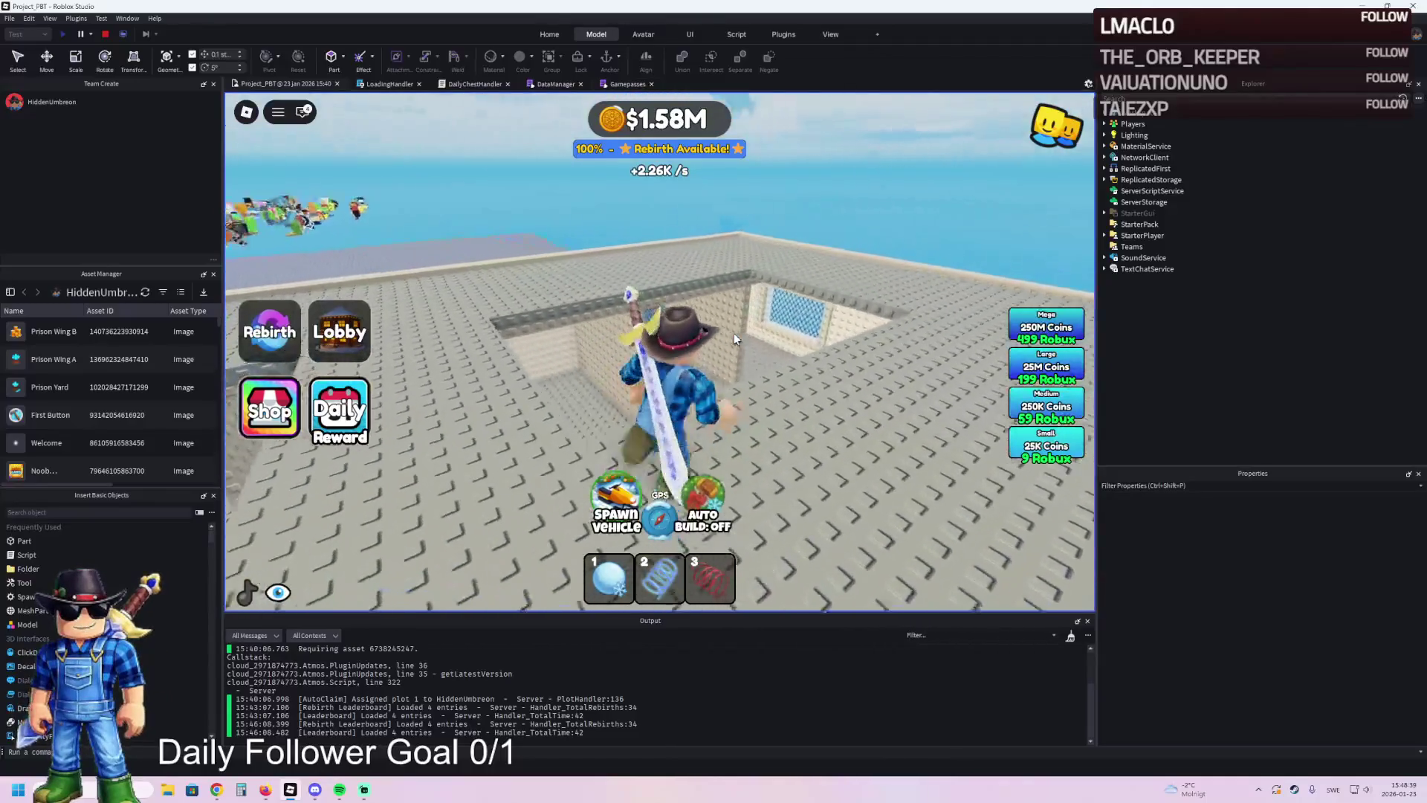
key(w)
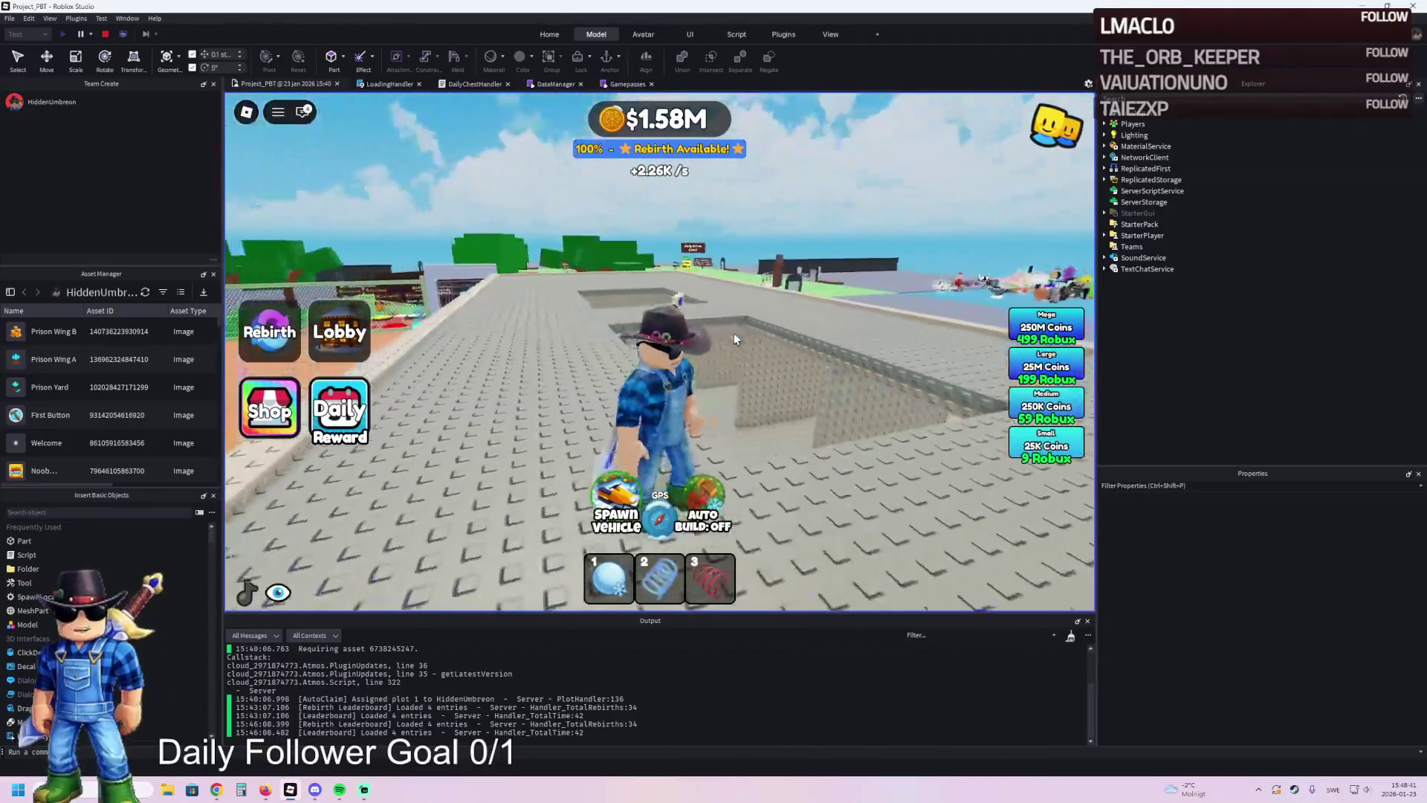
key(w)
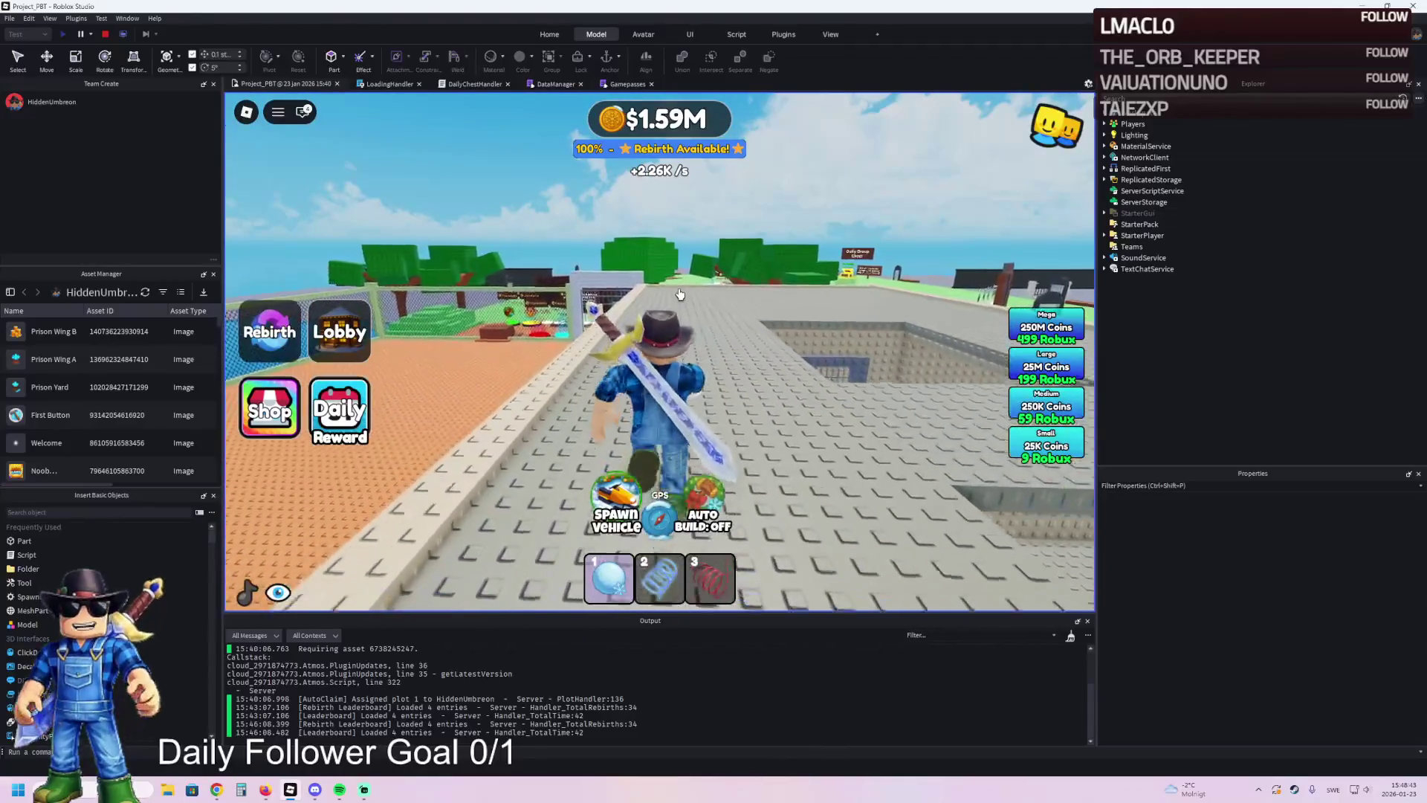
key(w)
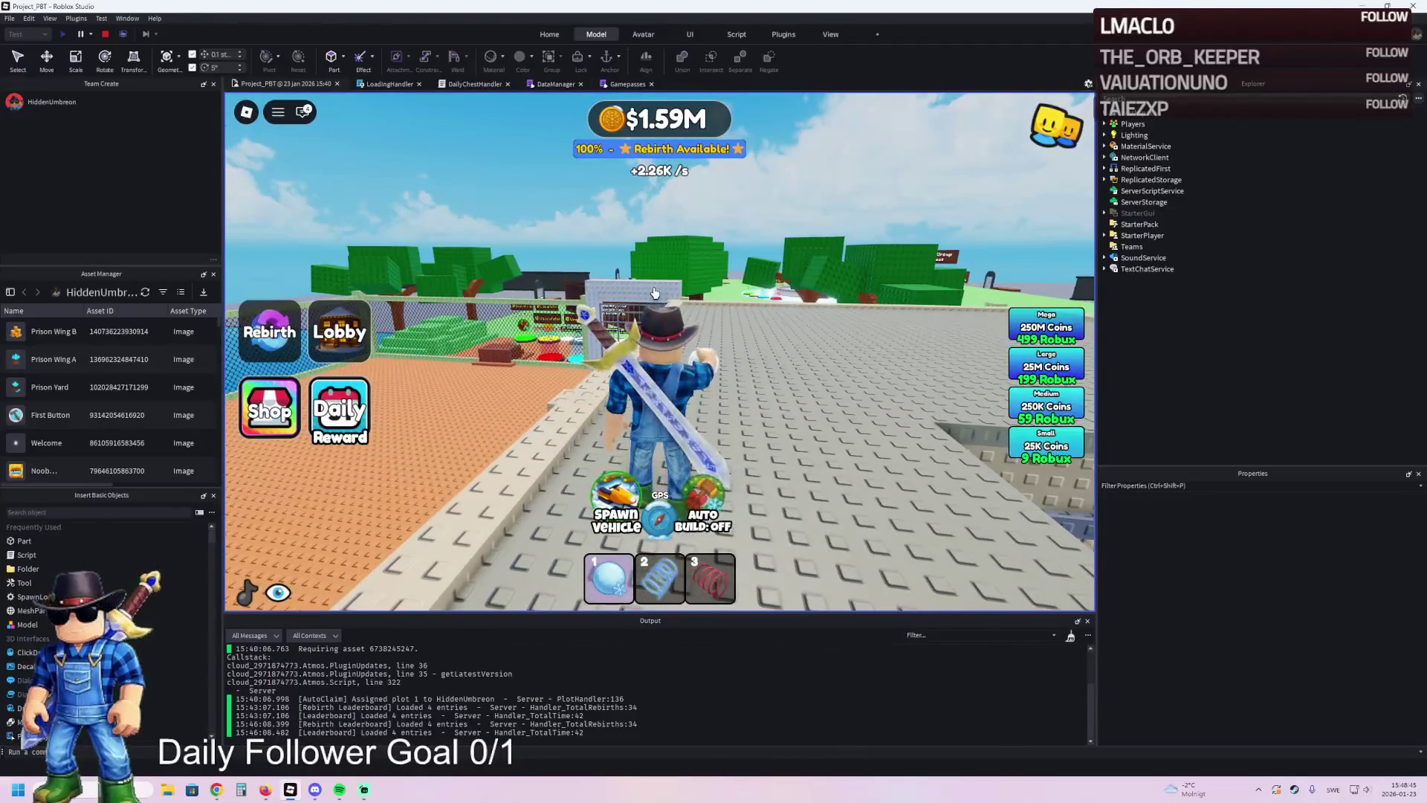
key(w)
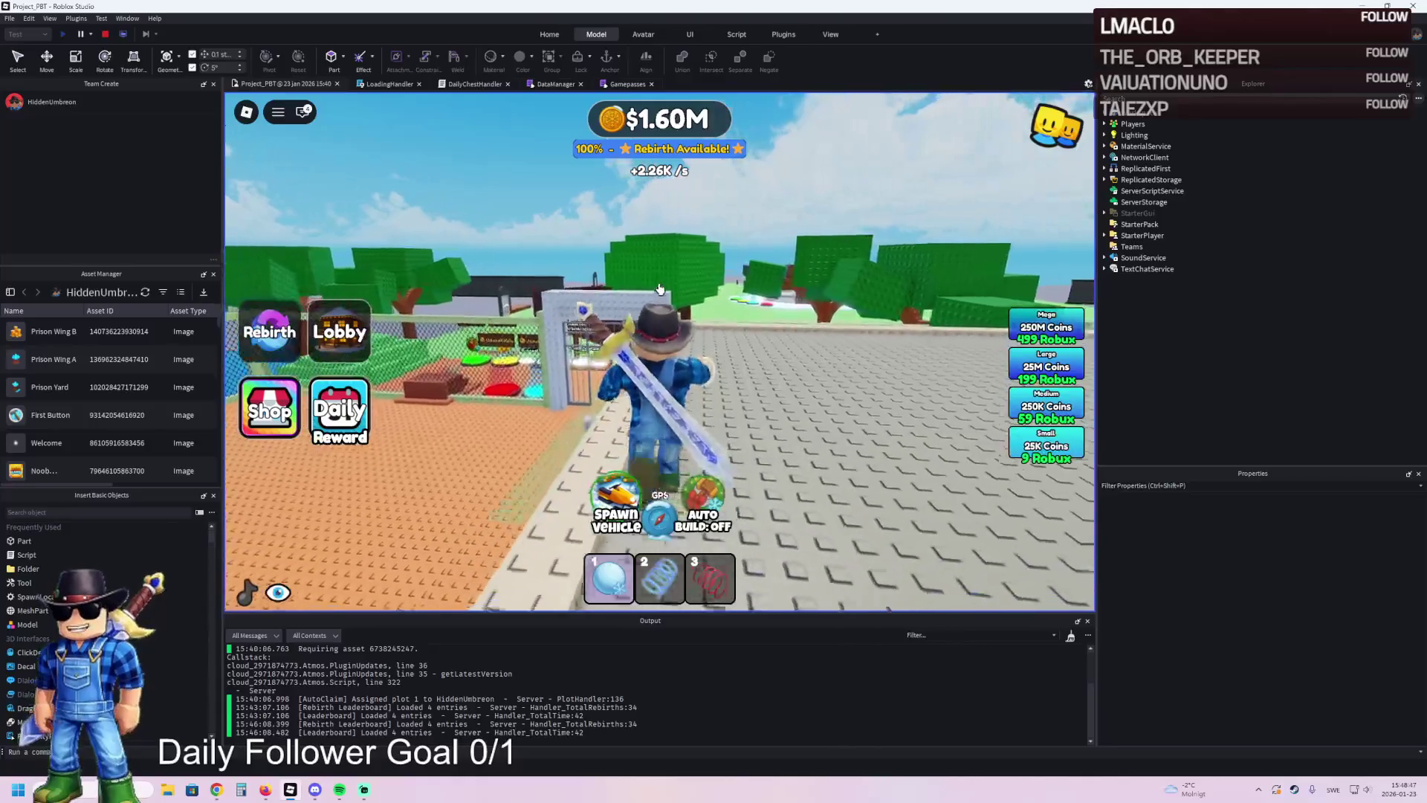
key(w)
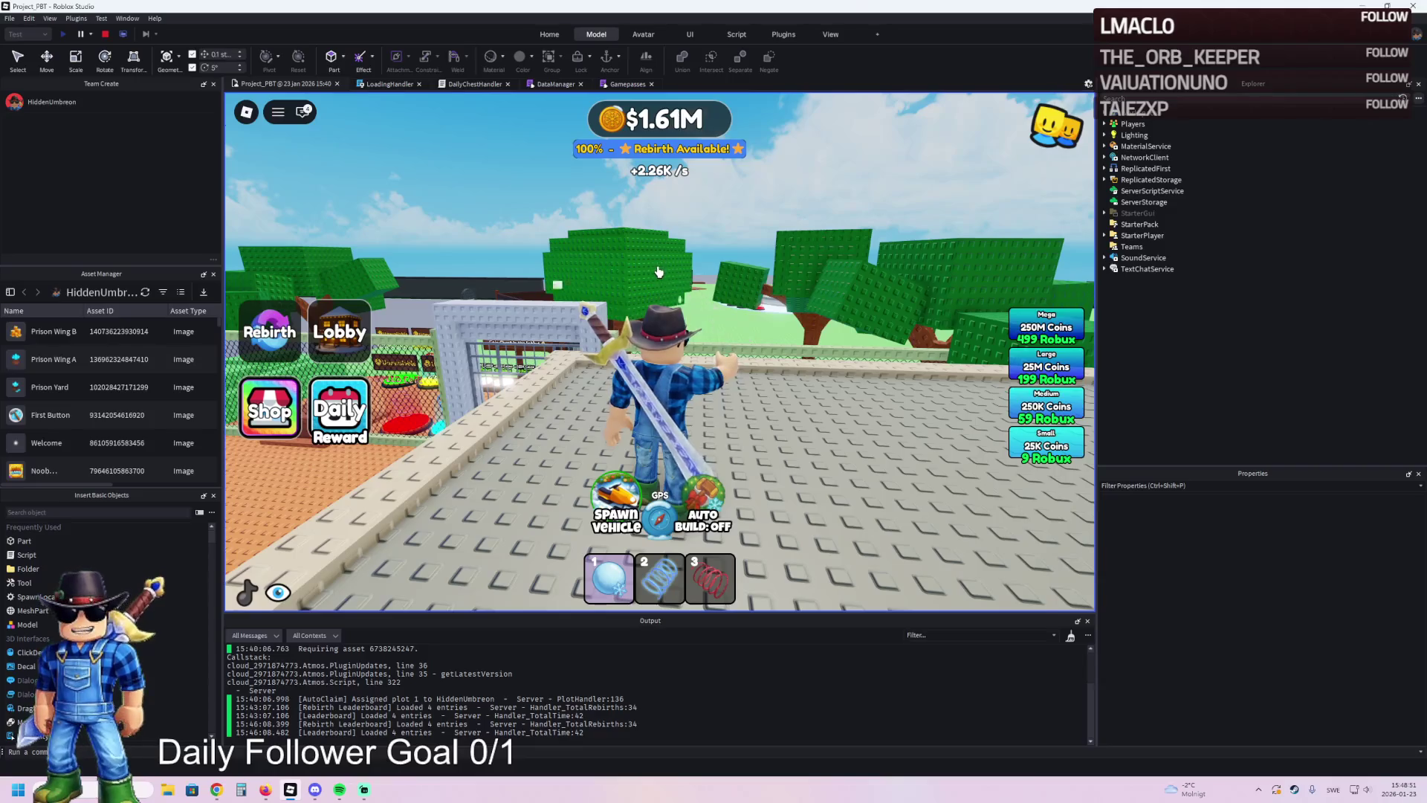
key(w)
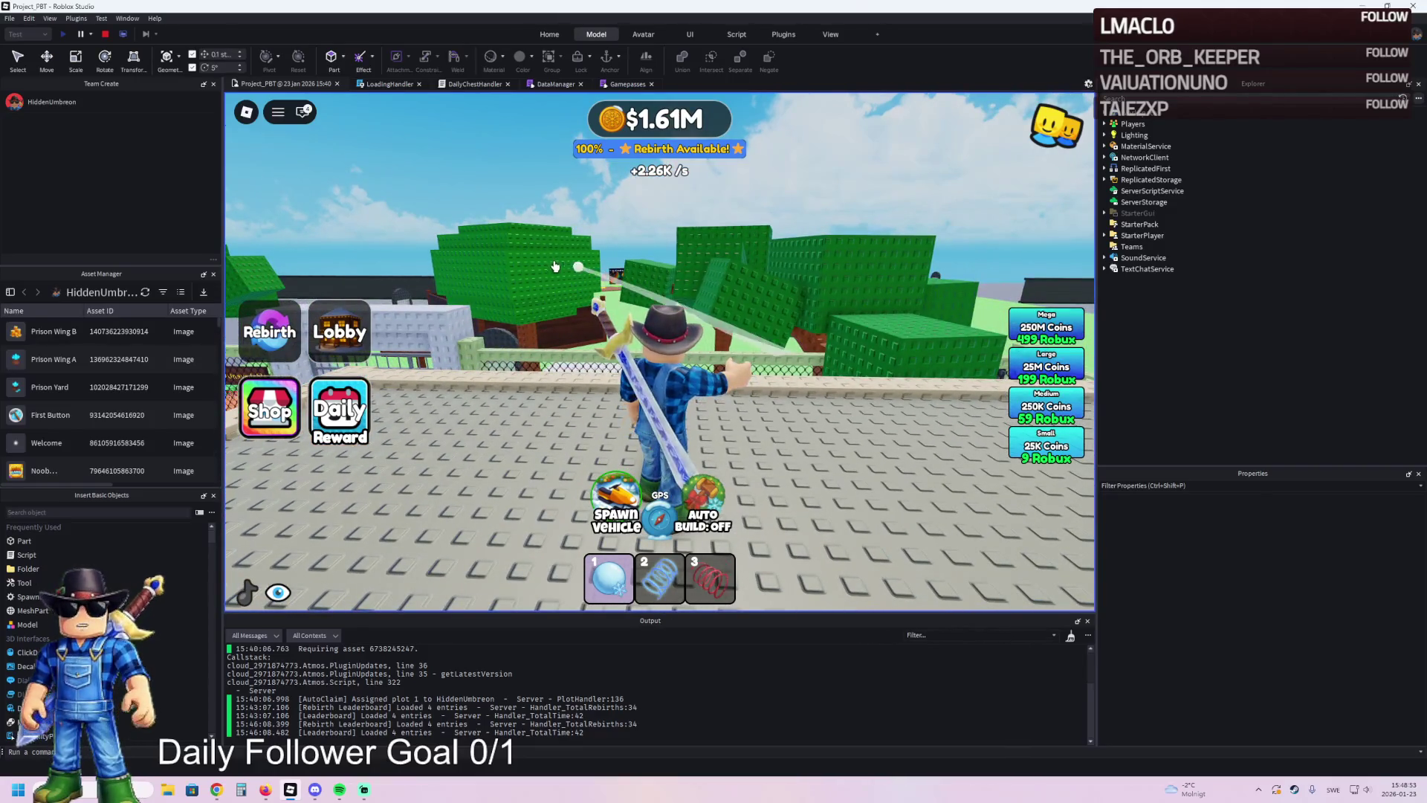
key(a)
key(a)
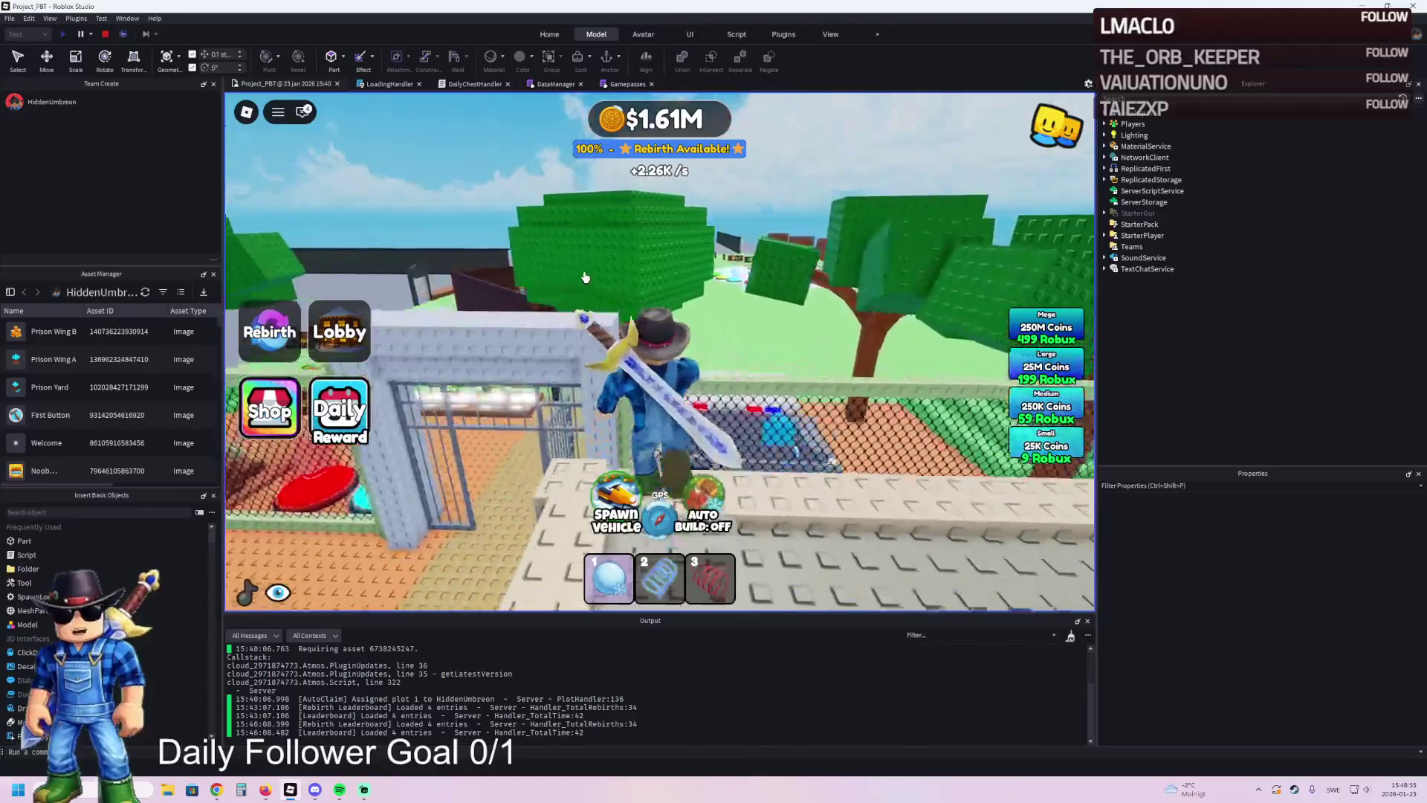
- Walk through the prison gate across the lobby field to the Time Played leaderboard
key(w)
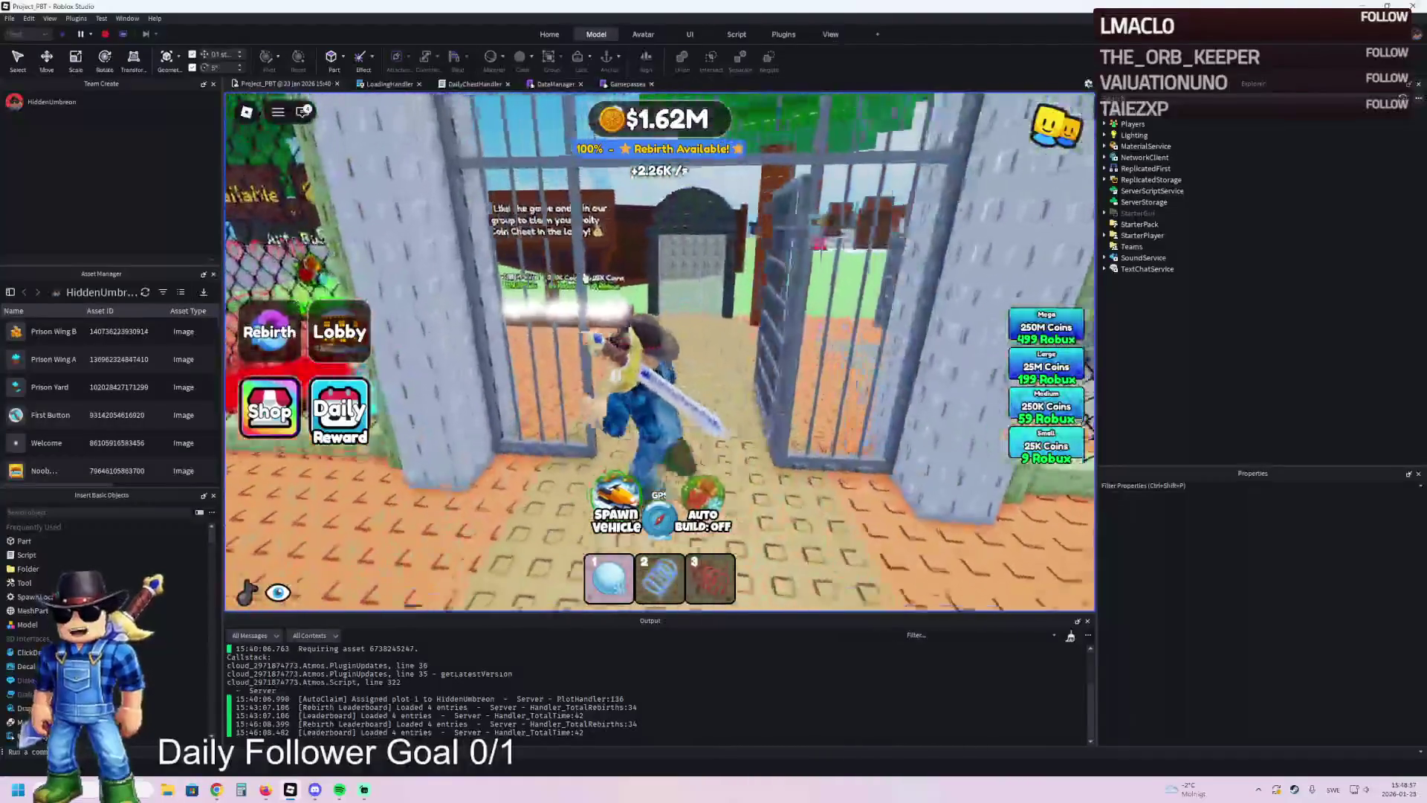
key(d)
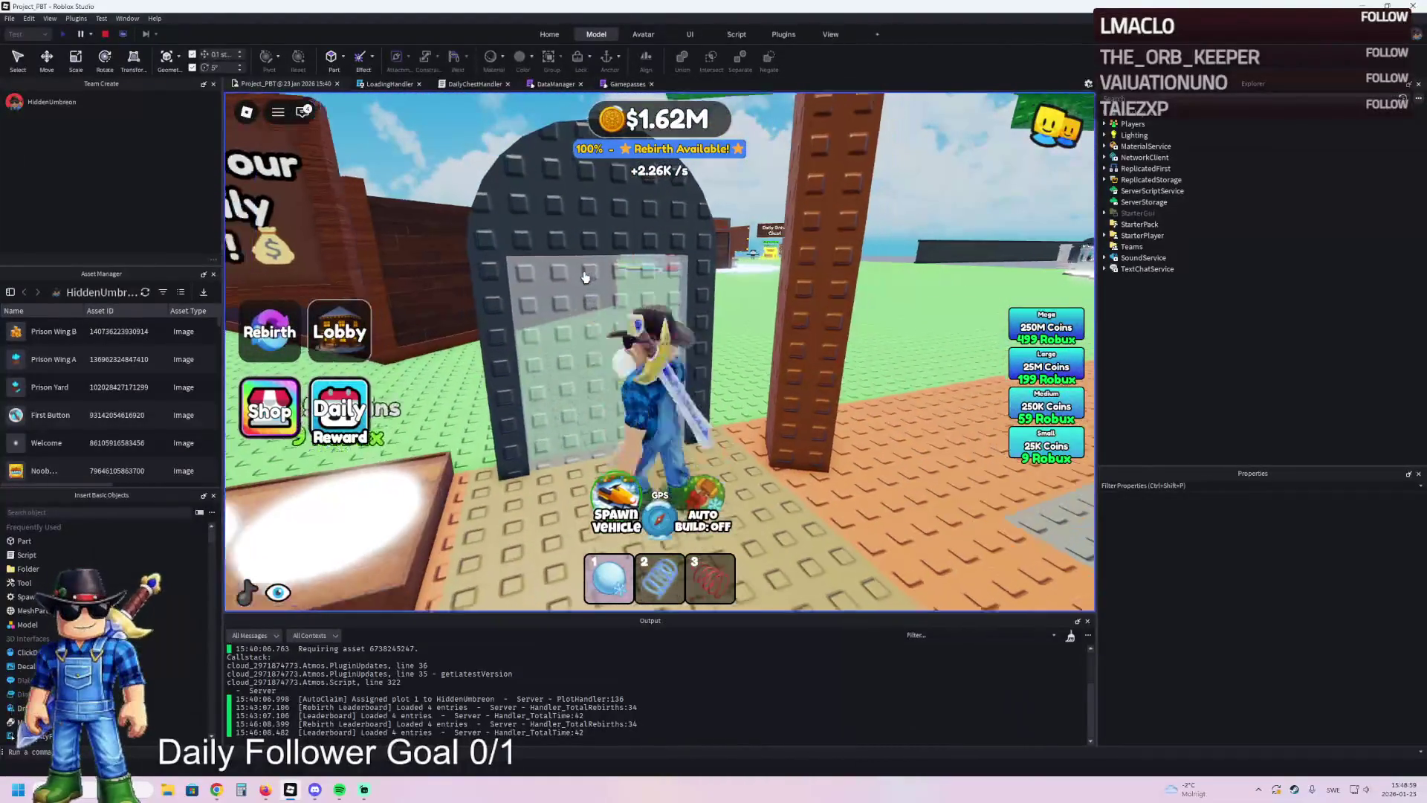
key(w)
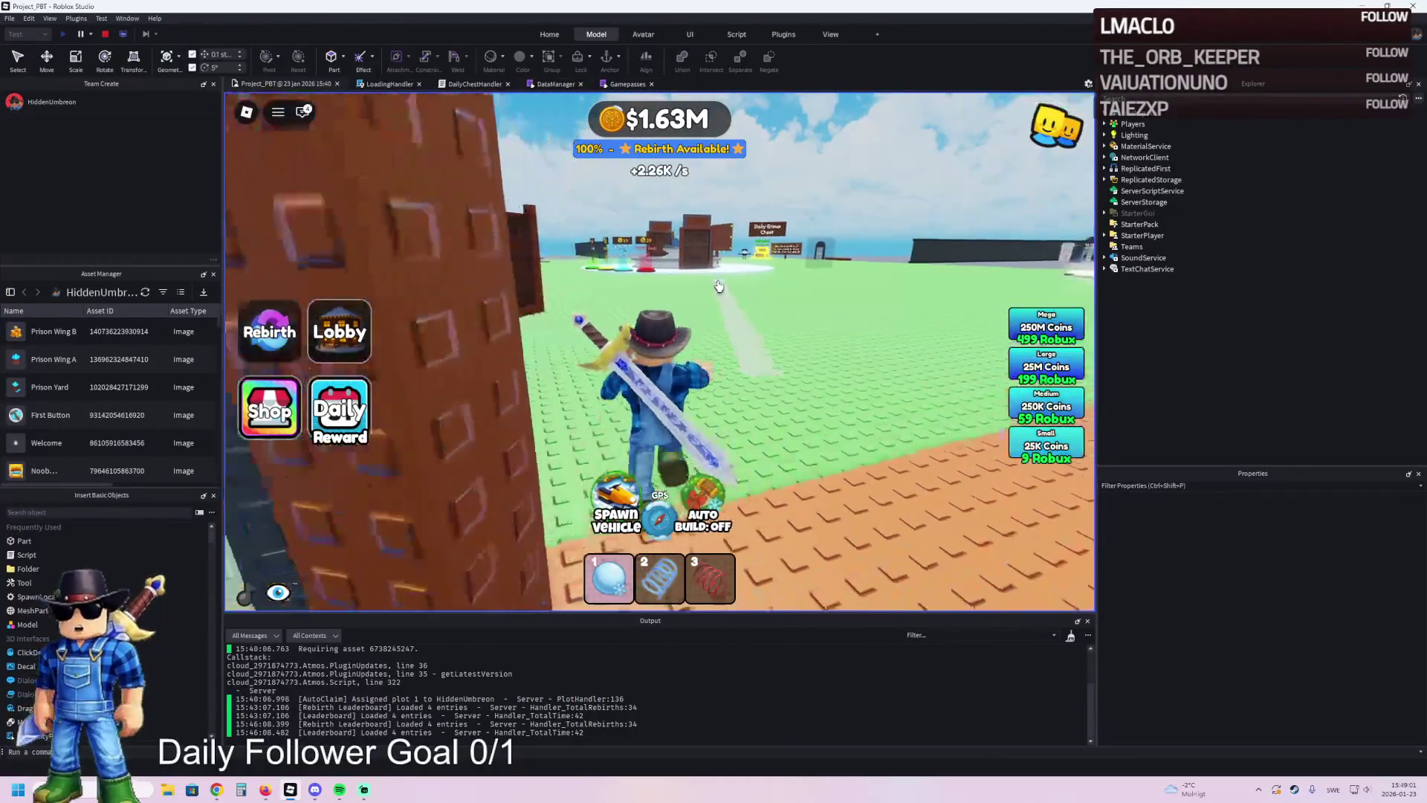
key(w)
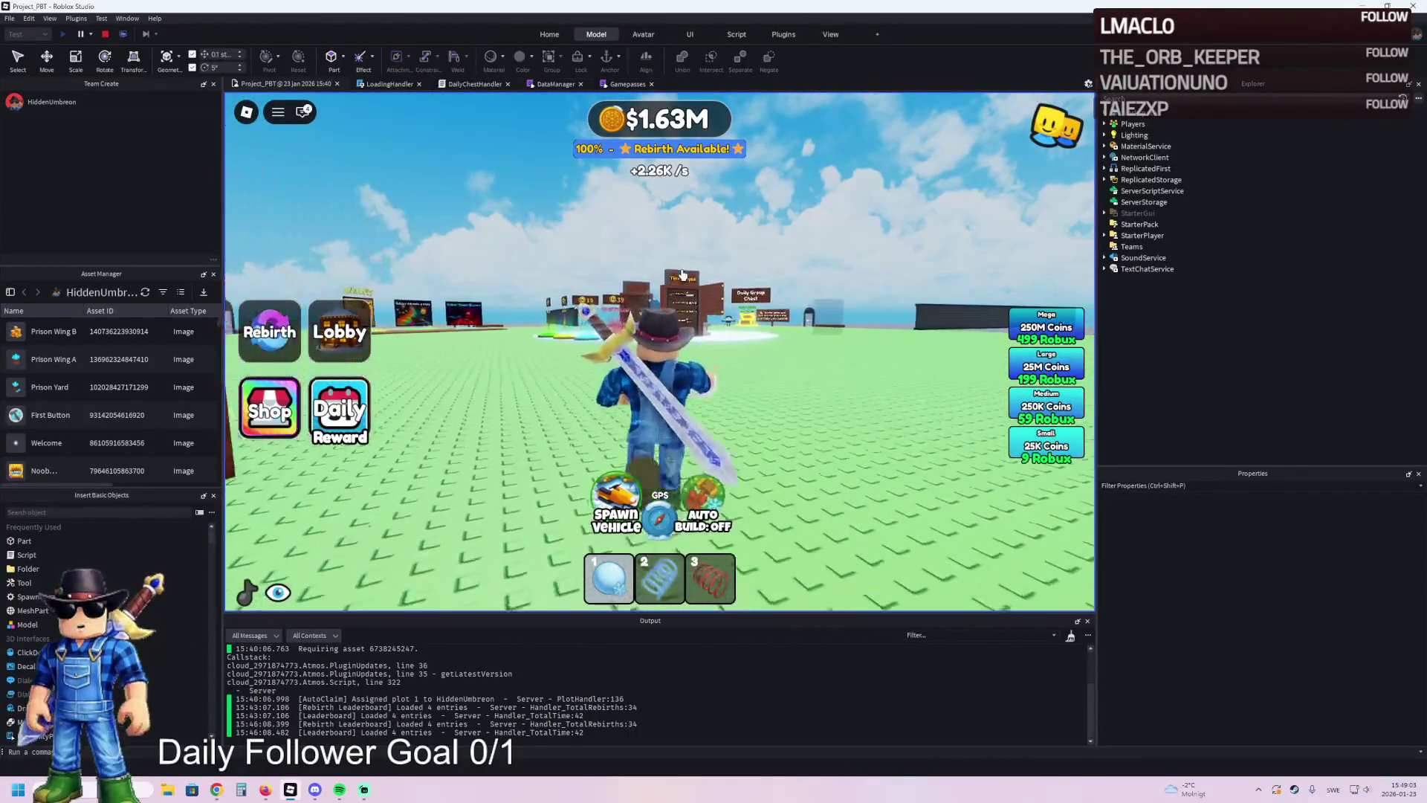
key(w)
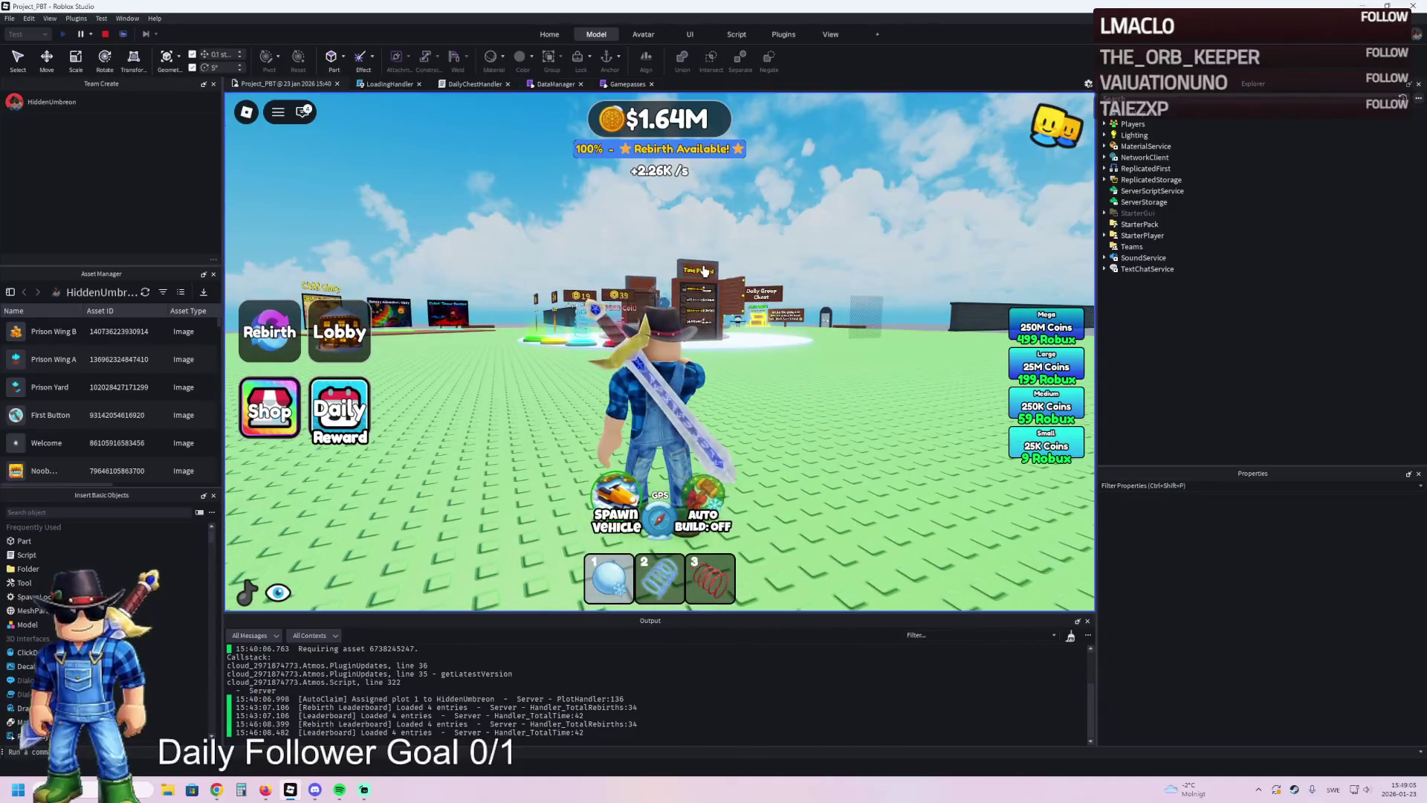
key(w)
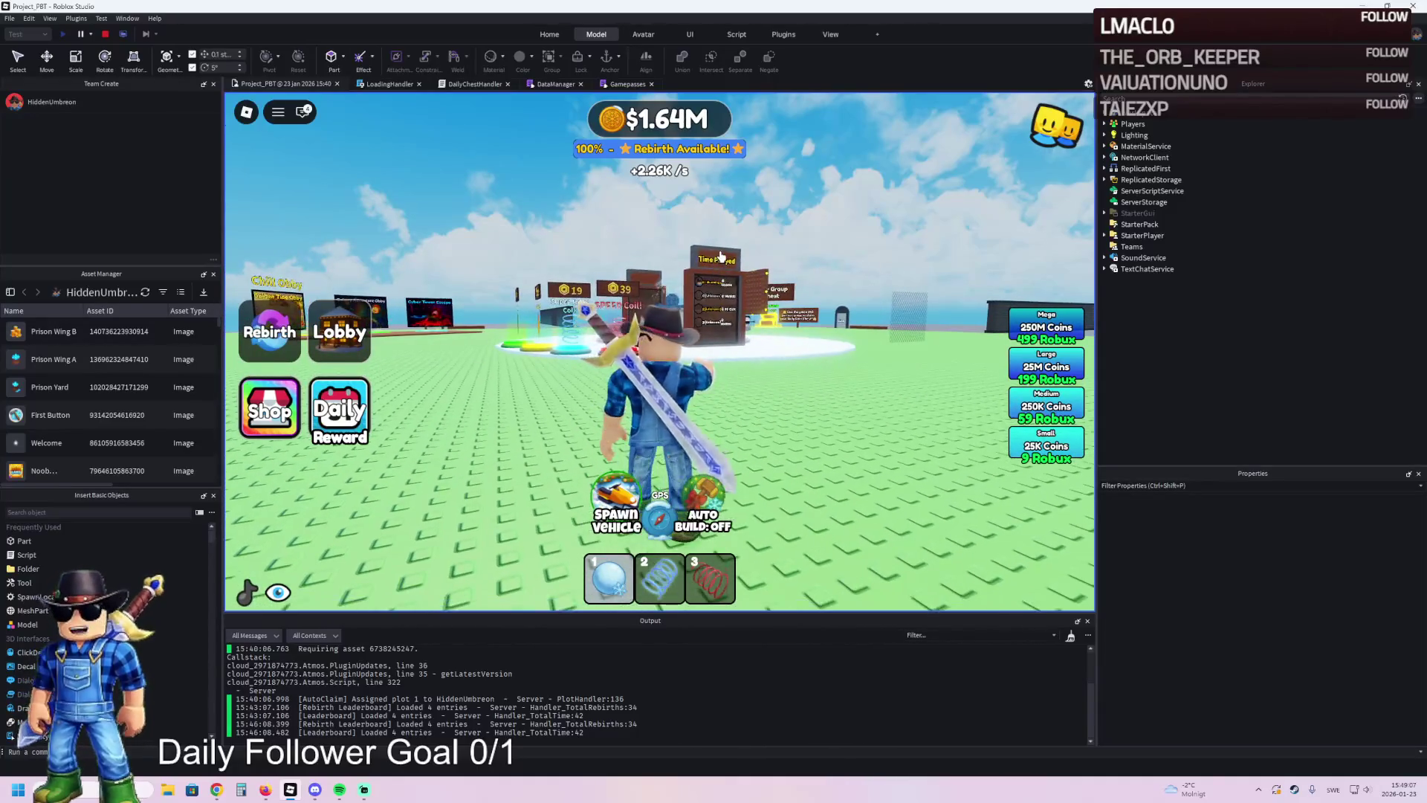
key(w)
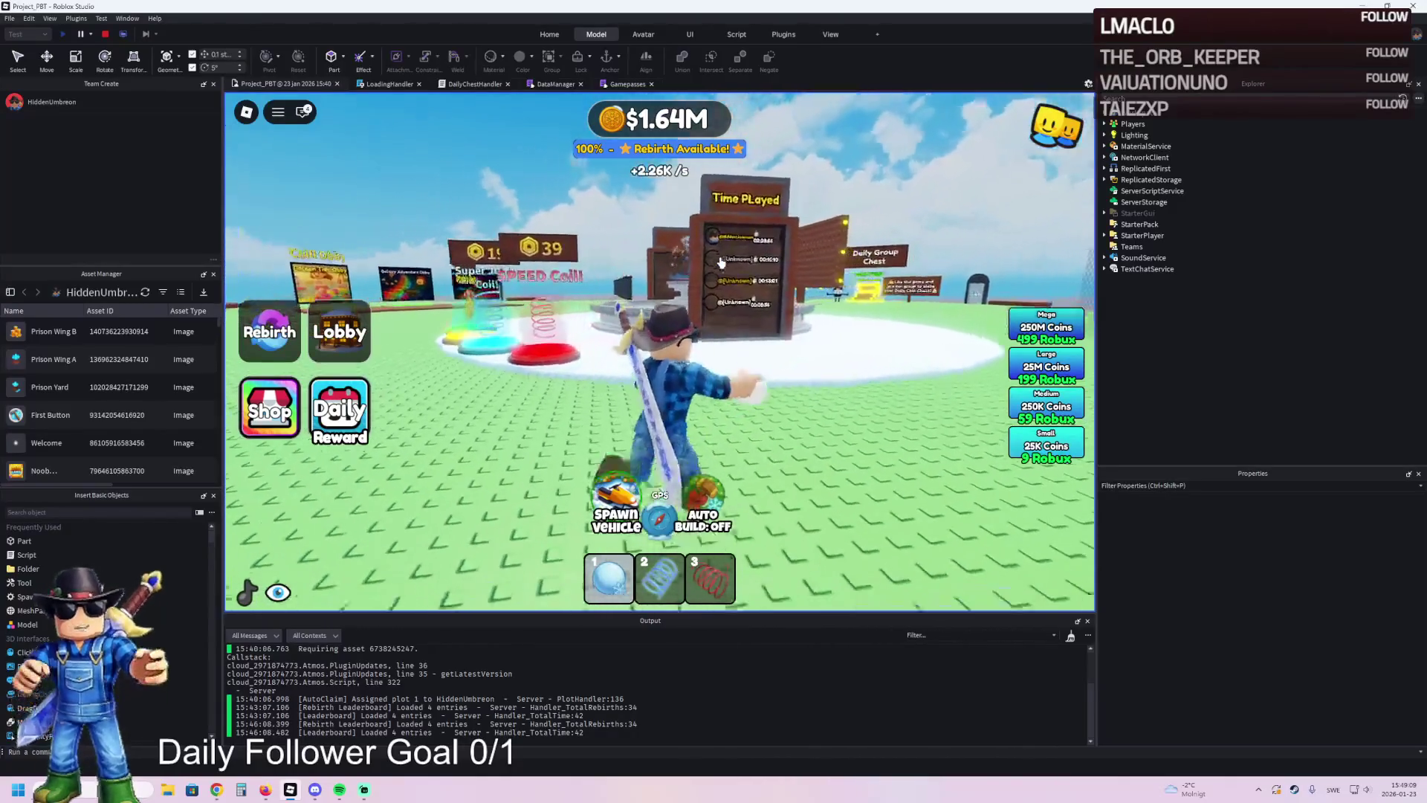
key(w)
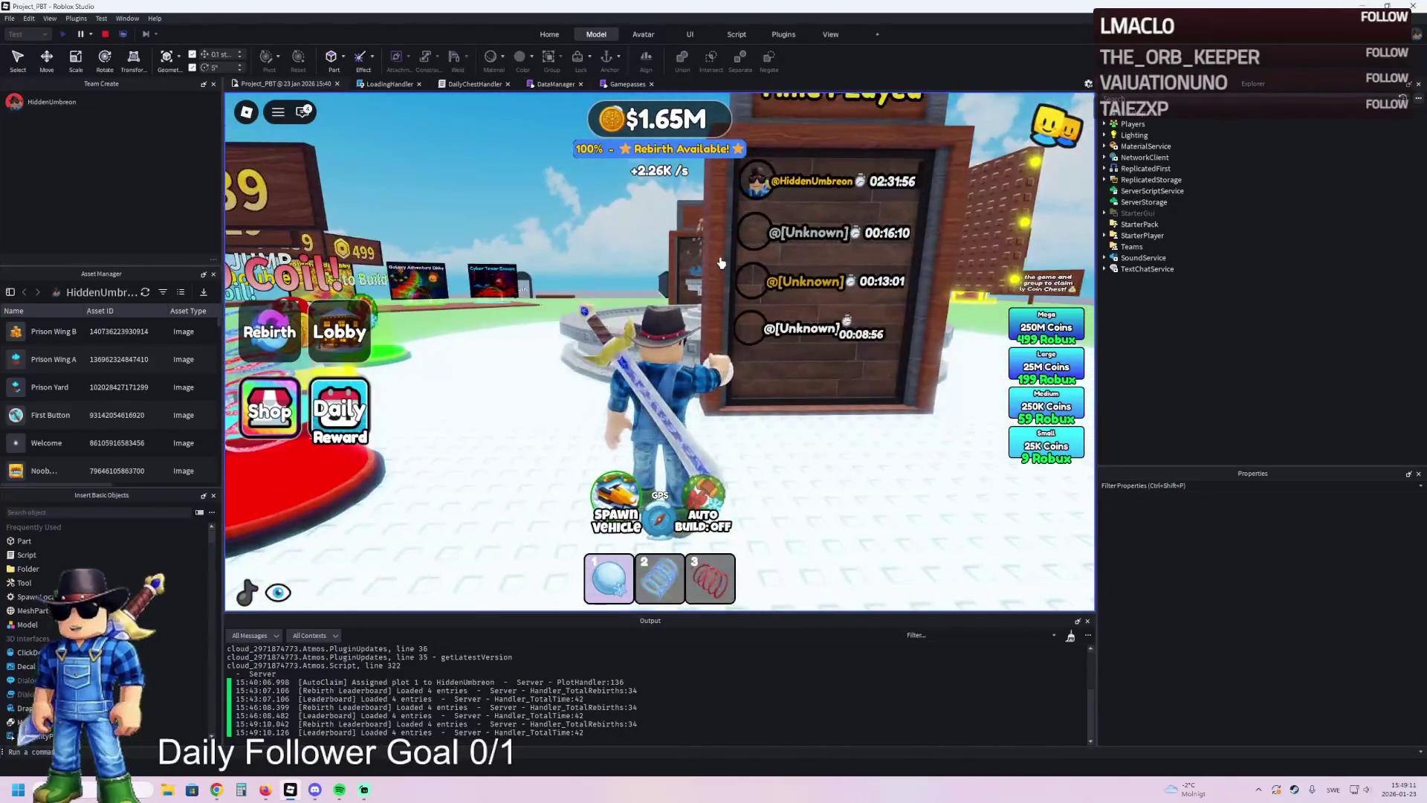
- Walk around the fountain, then stop the play-test to return to edit mode
key(w)
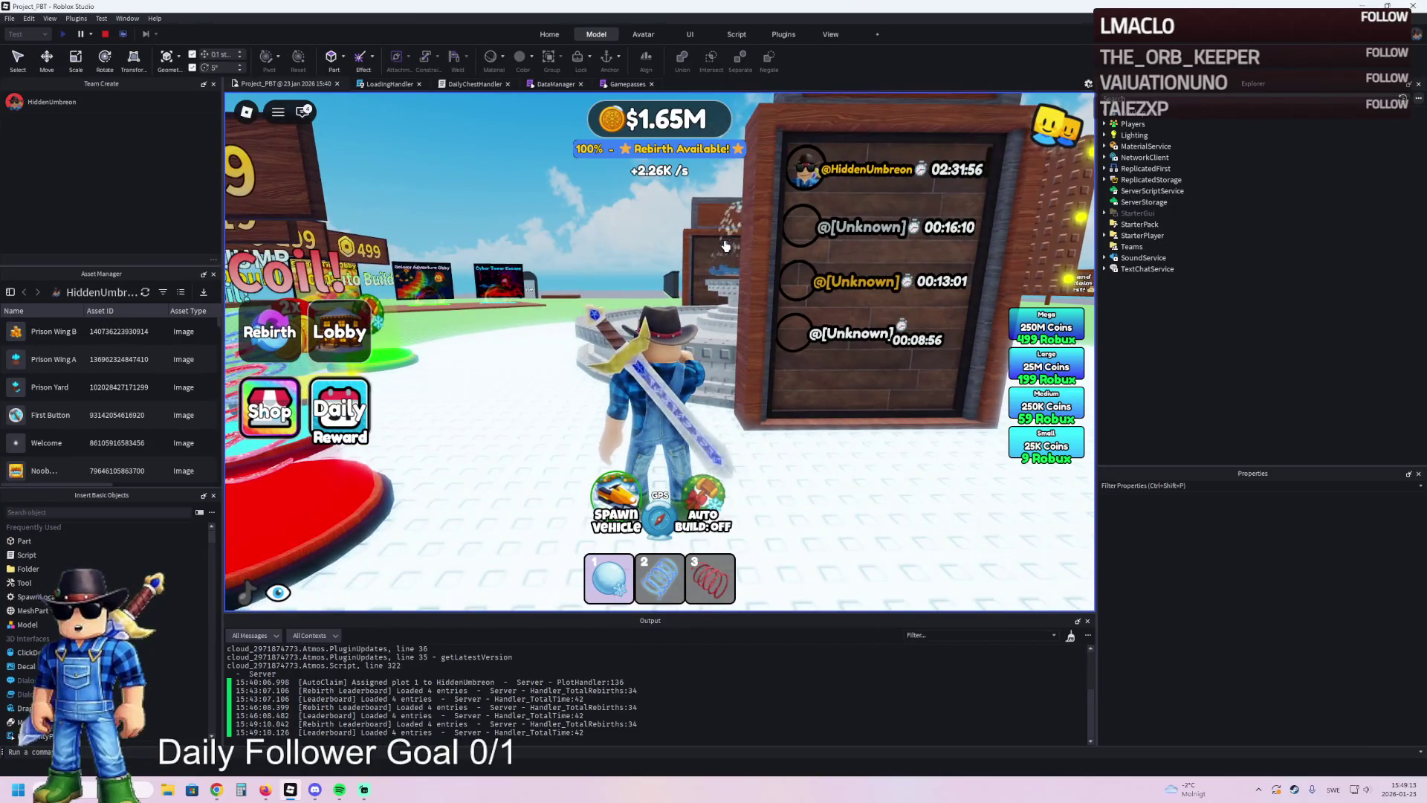
key(w)
key(a)
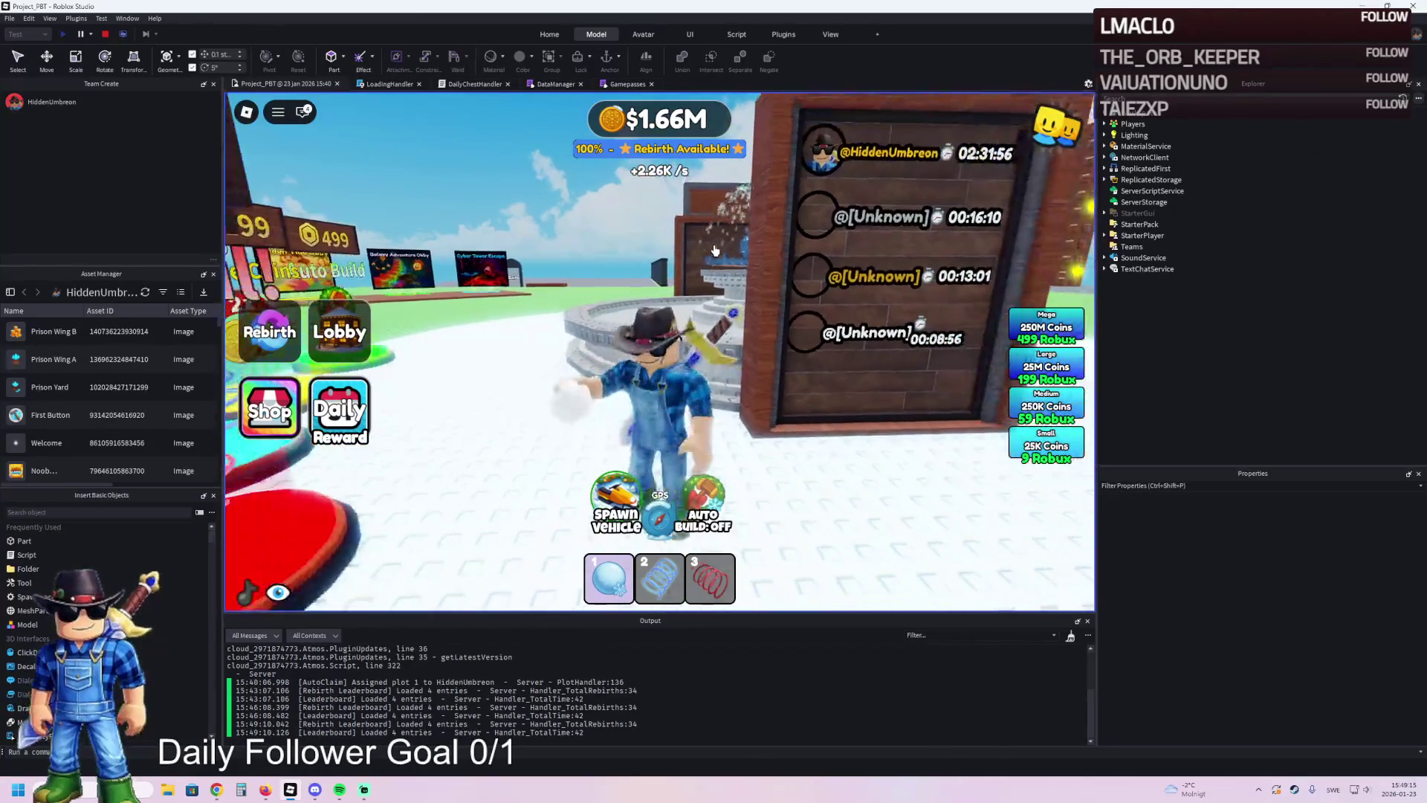
key(a)
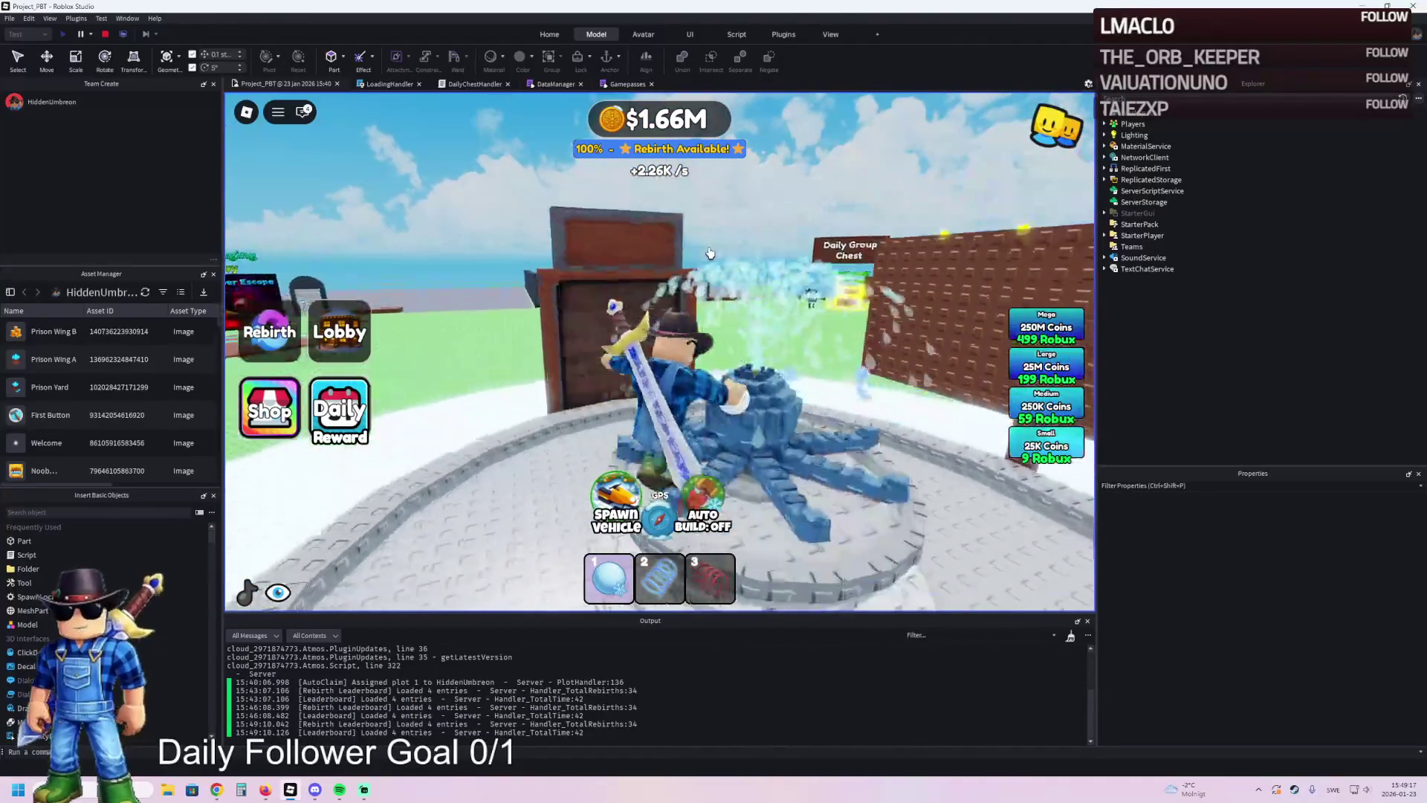
key(s)
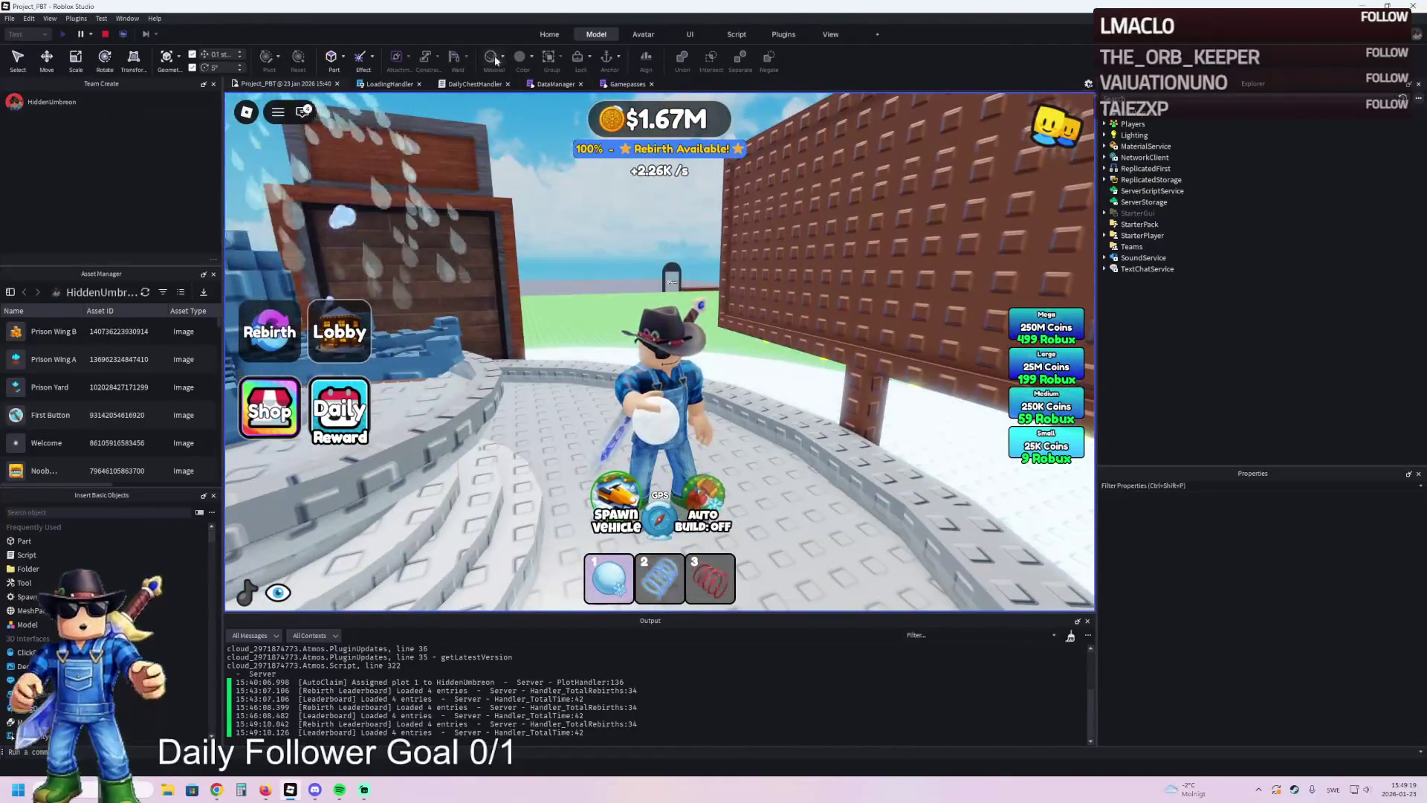
click(104, 36)
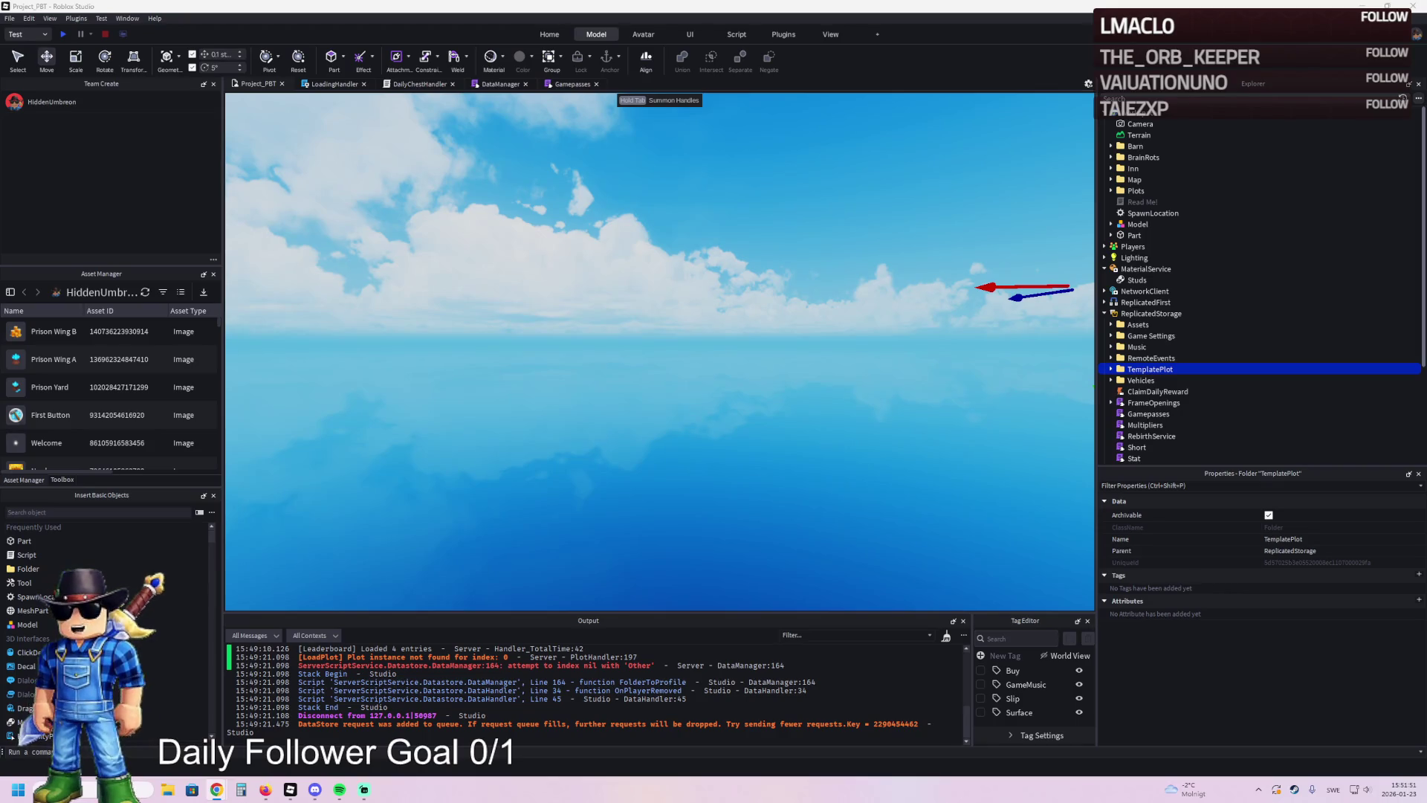
- Cut TemplatePlot, paste it into Workspace, and focus the view on the prison plot
key(ctrl+x)
key(ctrl+v)
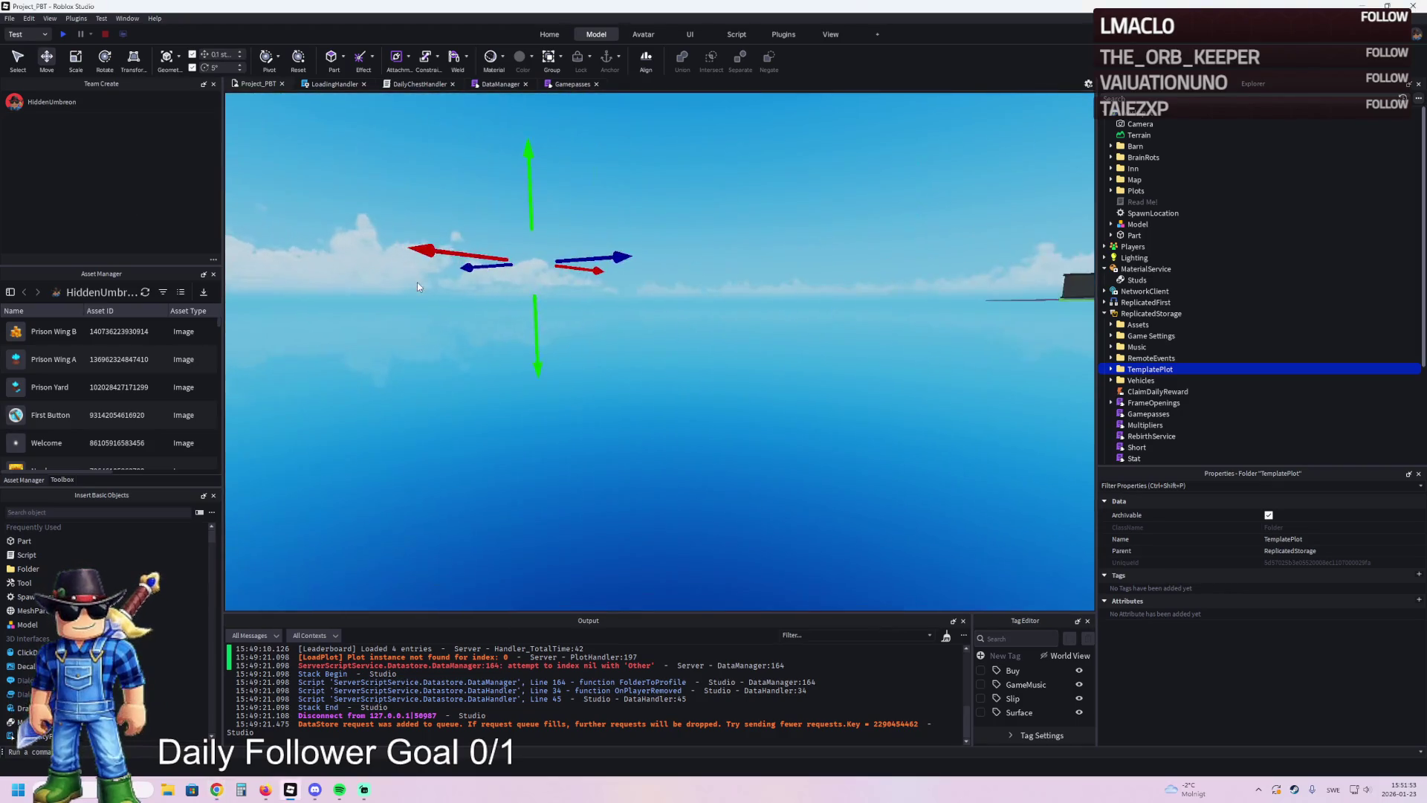
key(f)
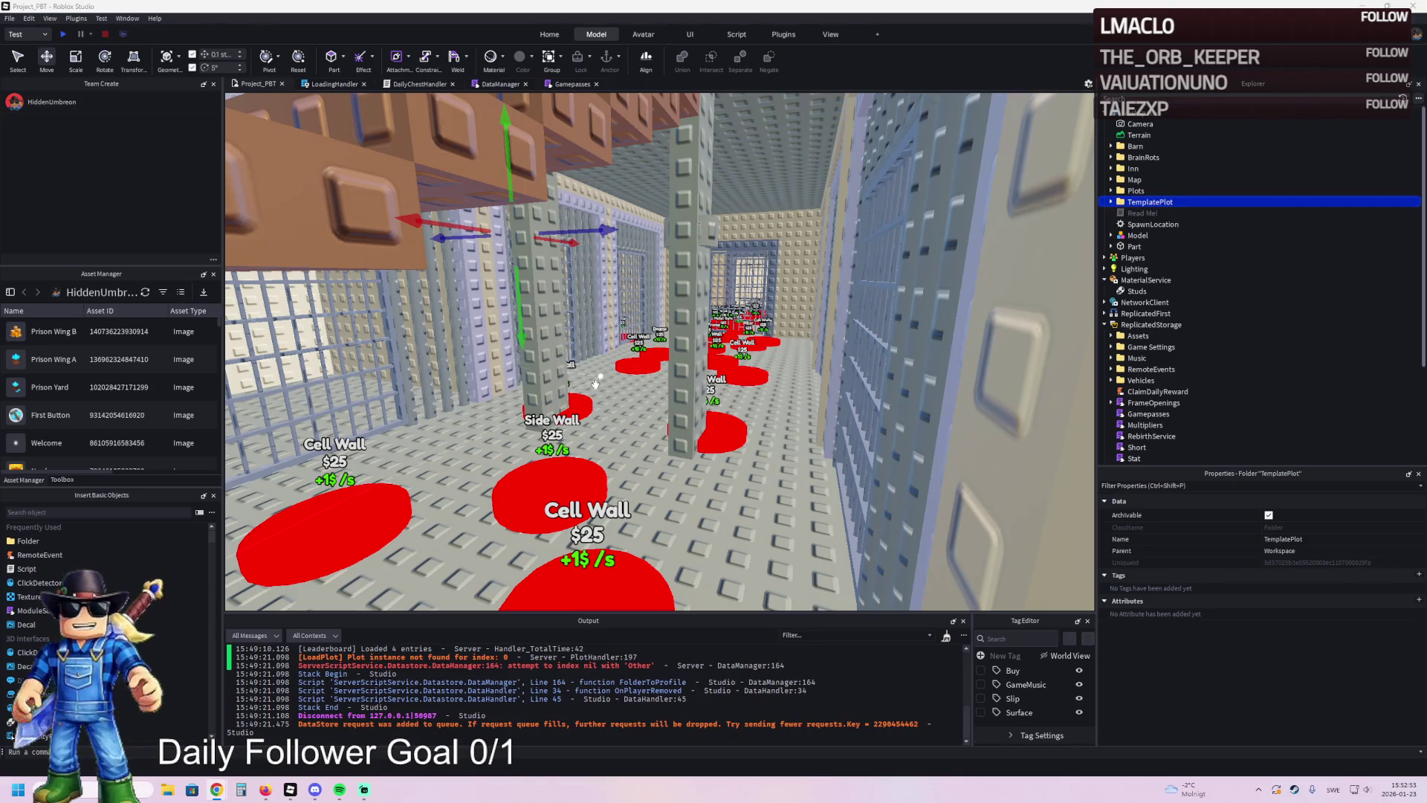
- Fly the camera over the cell blocks and down the cell corridor to the floor beside the staircase
key(e)
key(q)
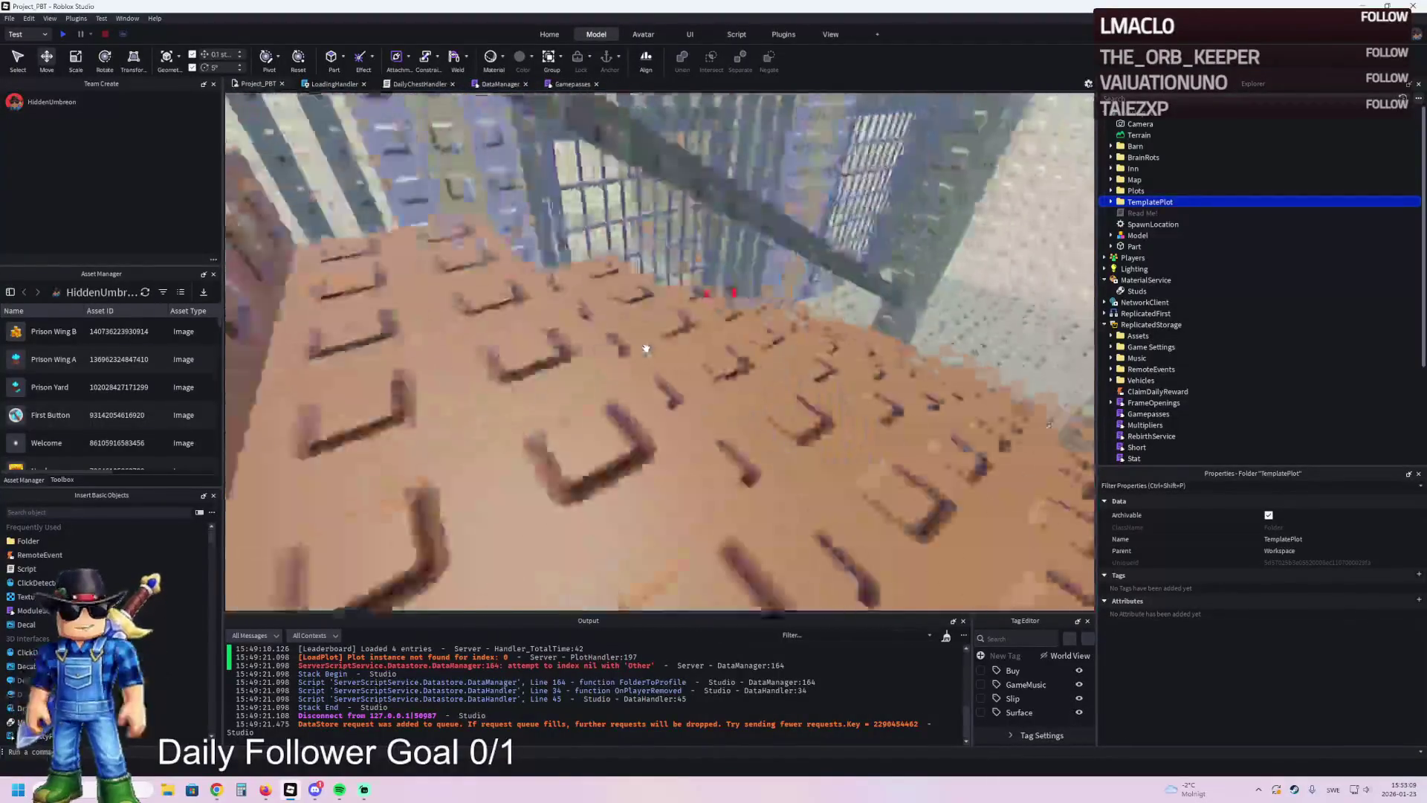
key(w)
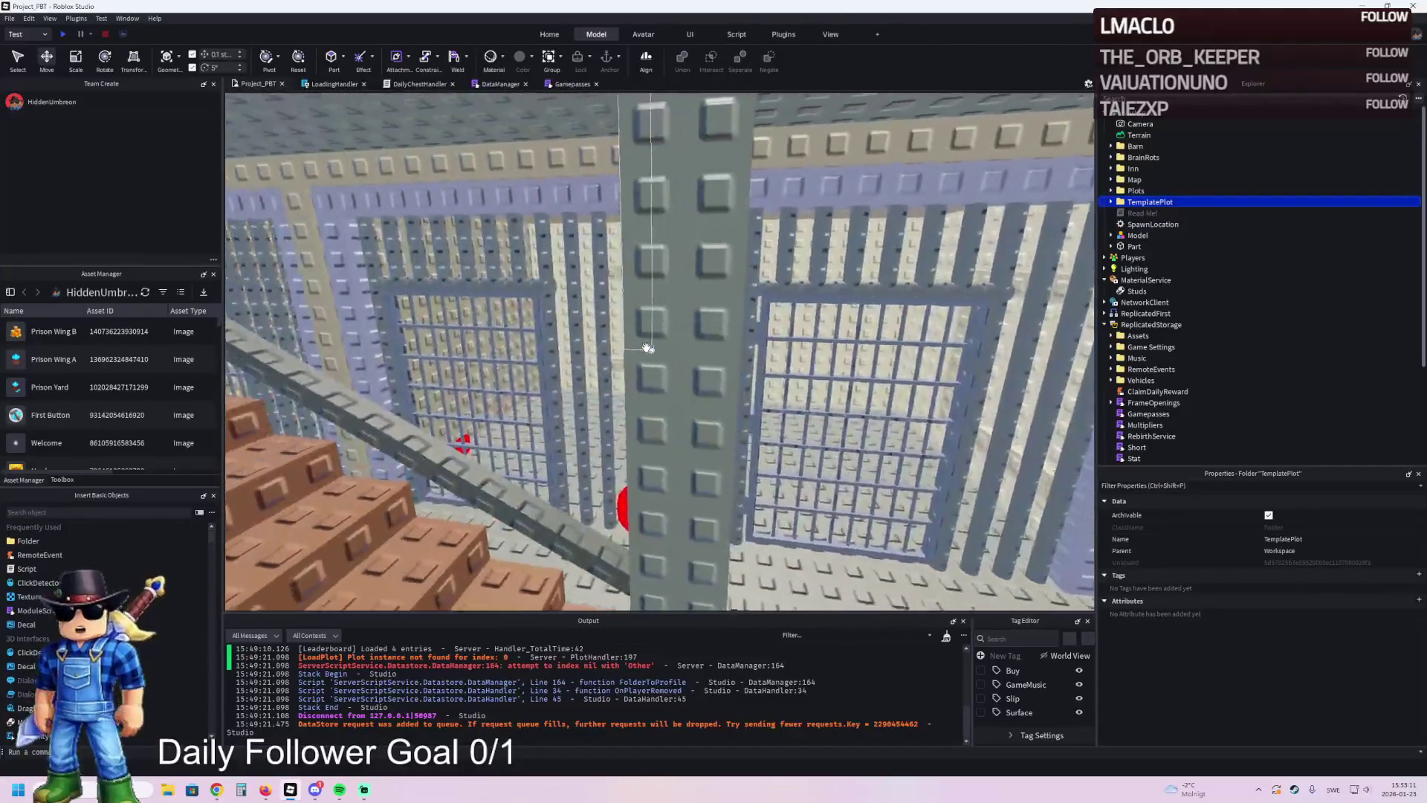
key(w)
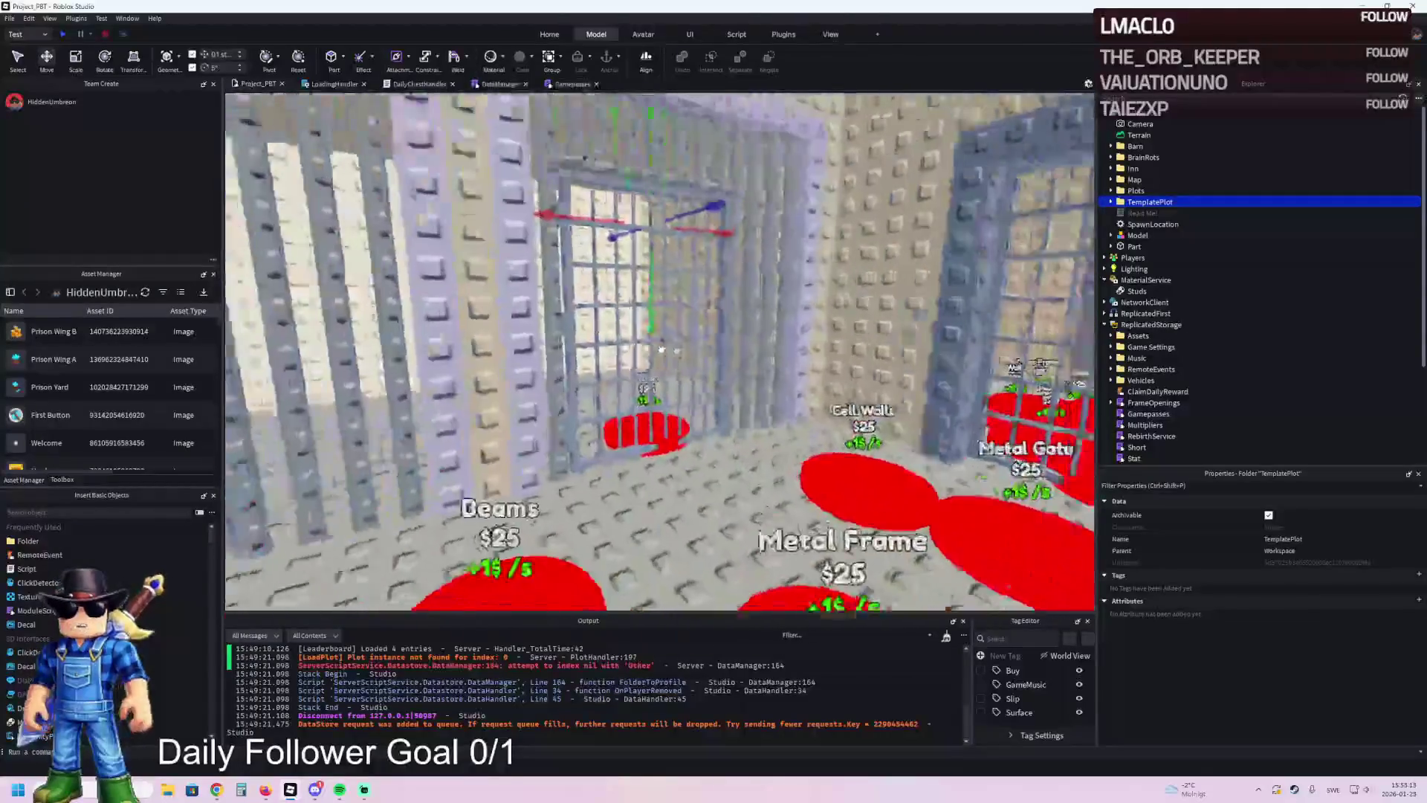
key(w)
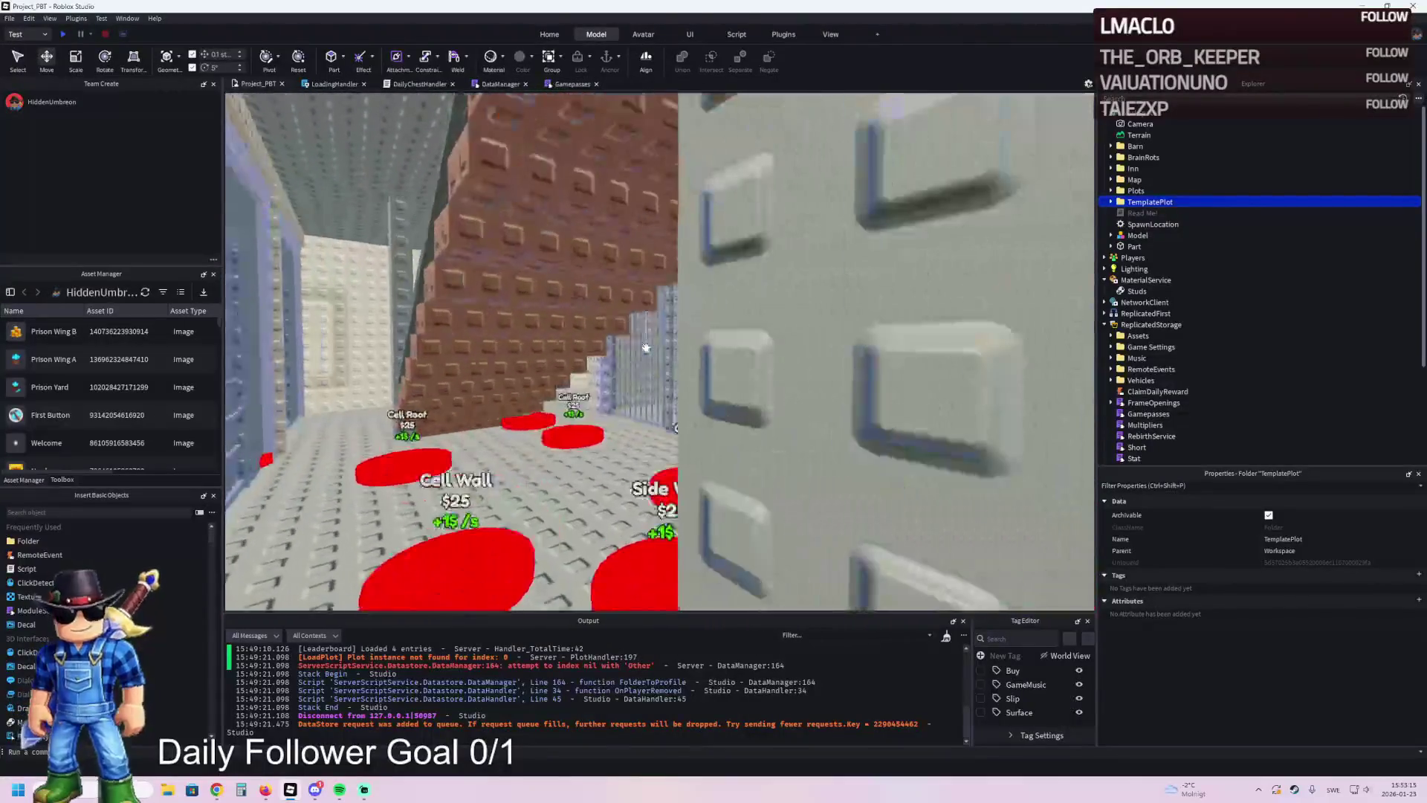
key(w)
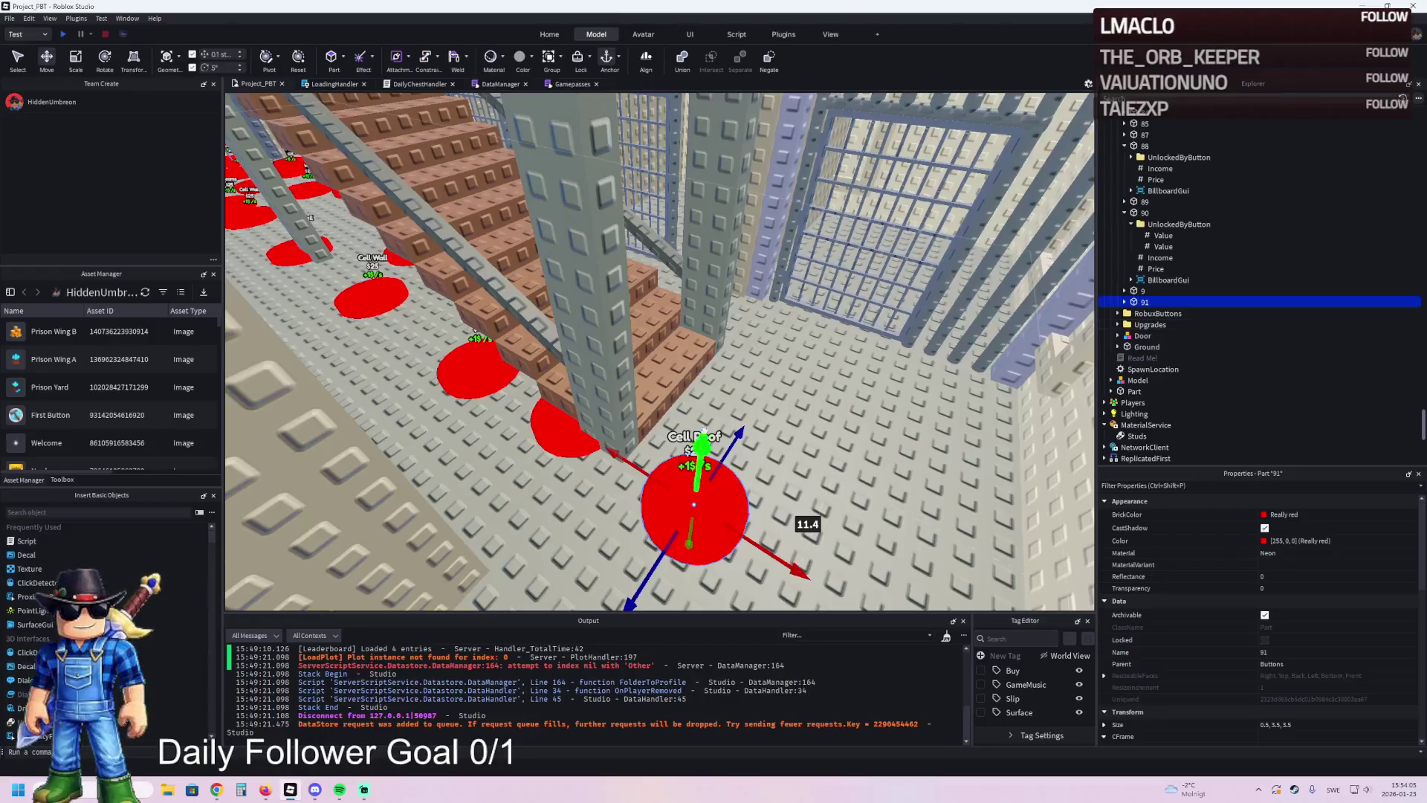
- Drag red pad 91 into place on the cell floor
drag(717, 446, 809, 324)
mouse_move(877, 362)
mouse_down()
mouse_move(855, 357)
mouse_move(854, 412)
mouse_move(840, 424)
mouse_move(767, 405)
mouse_up()
drag(877, 405, 886, 397)
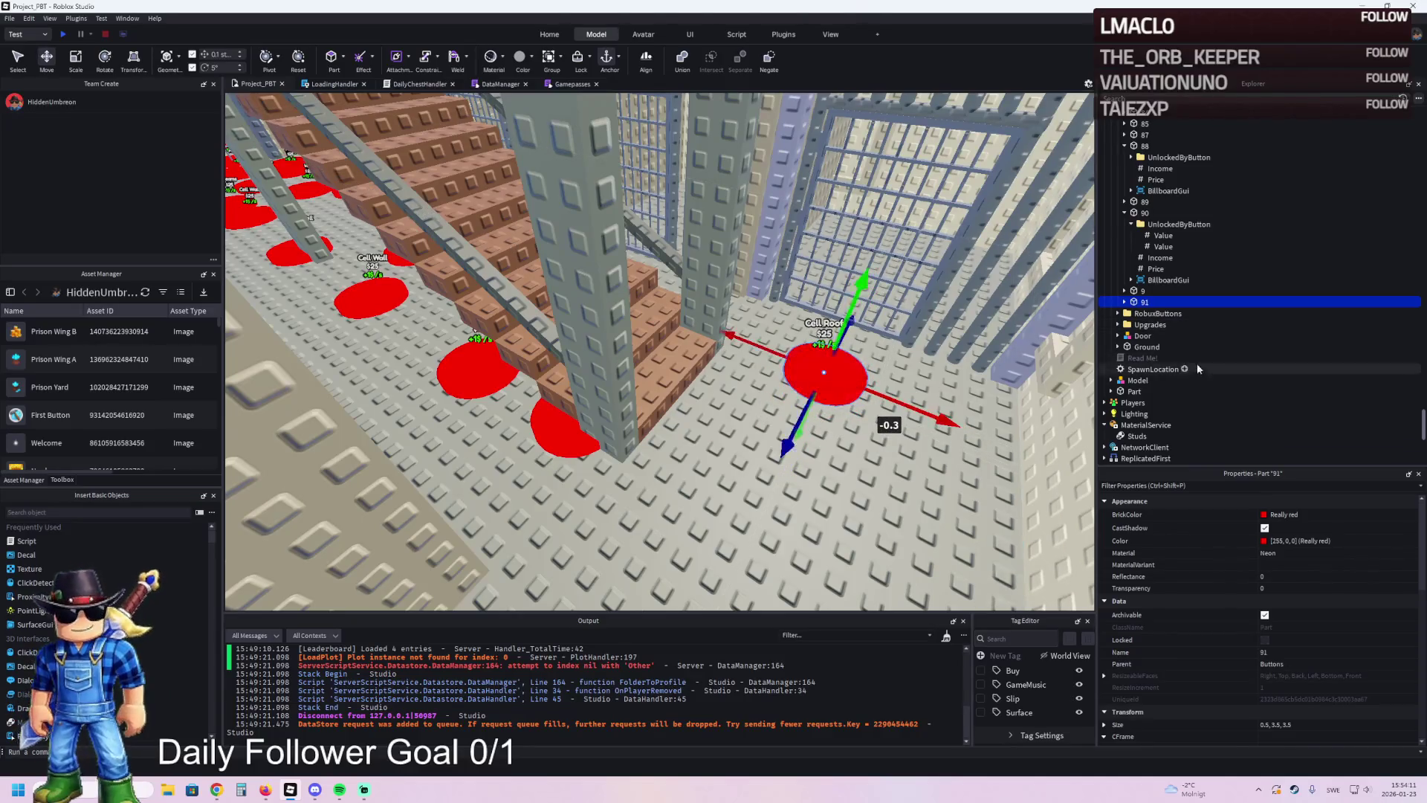
- Set pad 91's two UnlockedByButton values to 89 and 90
click(1125, 302)
click(1131, 313)
click(1163, 325)
click(1277, 574)
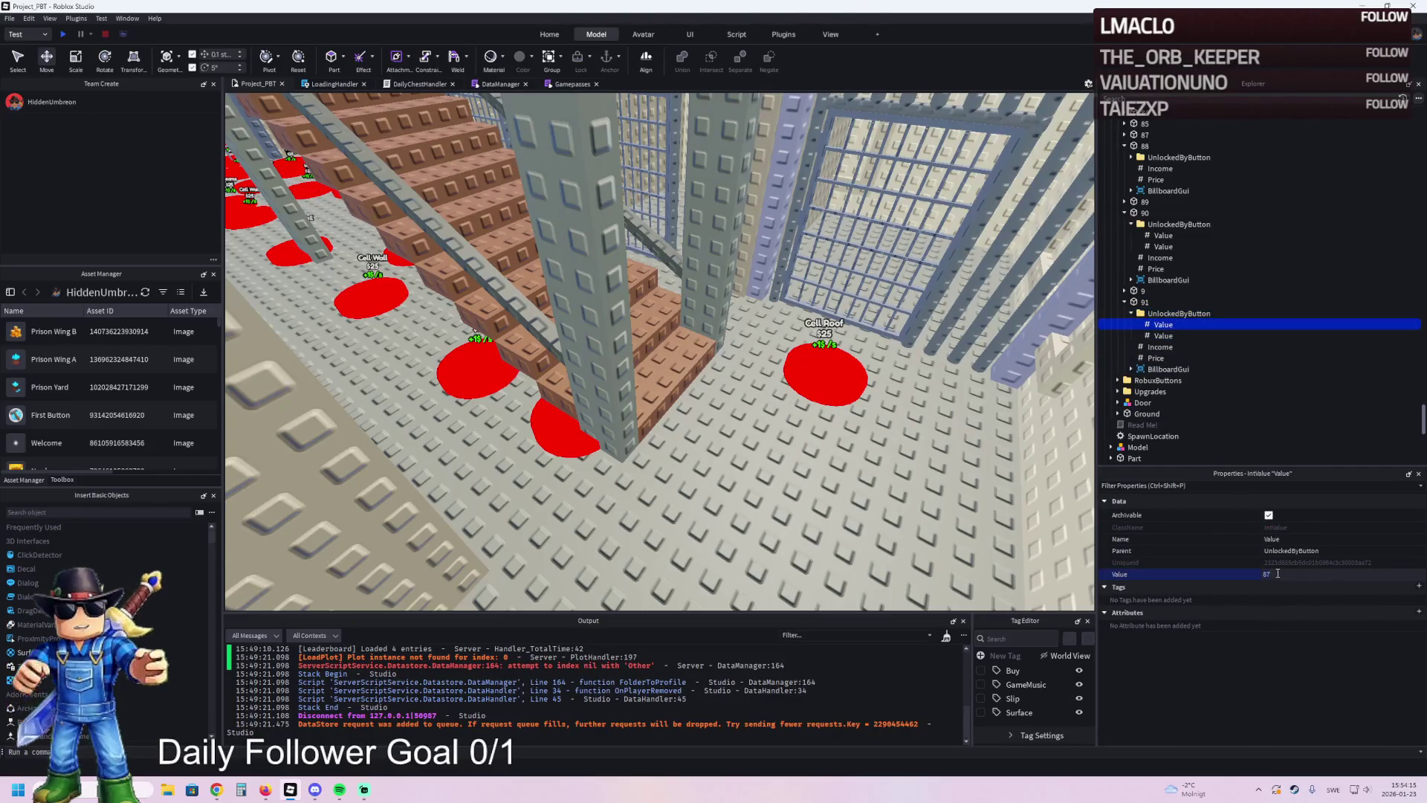
text(89)
key(Return)
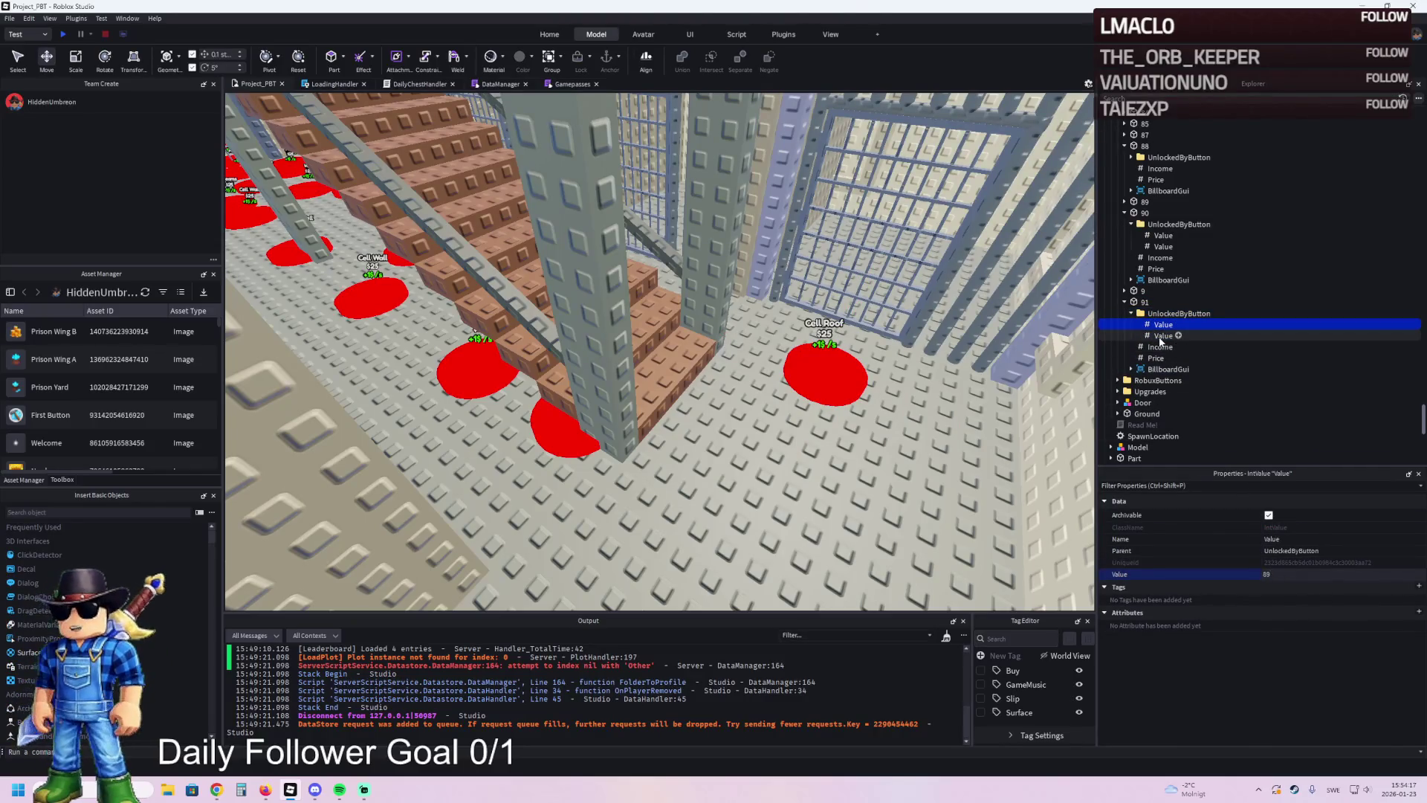
click(1161, 336)
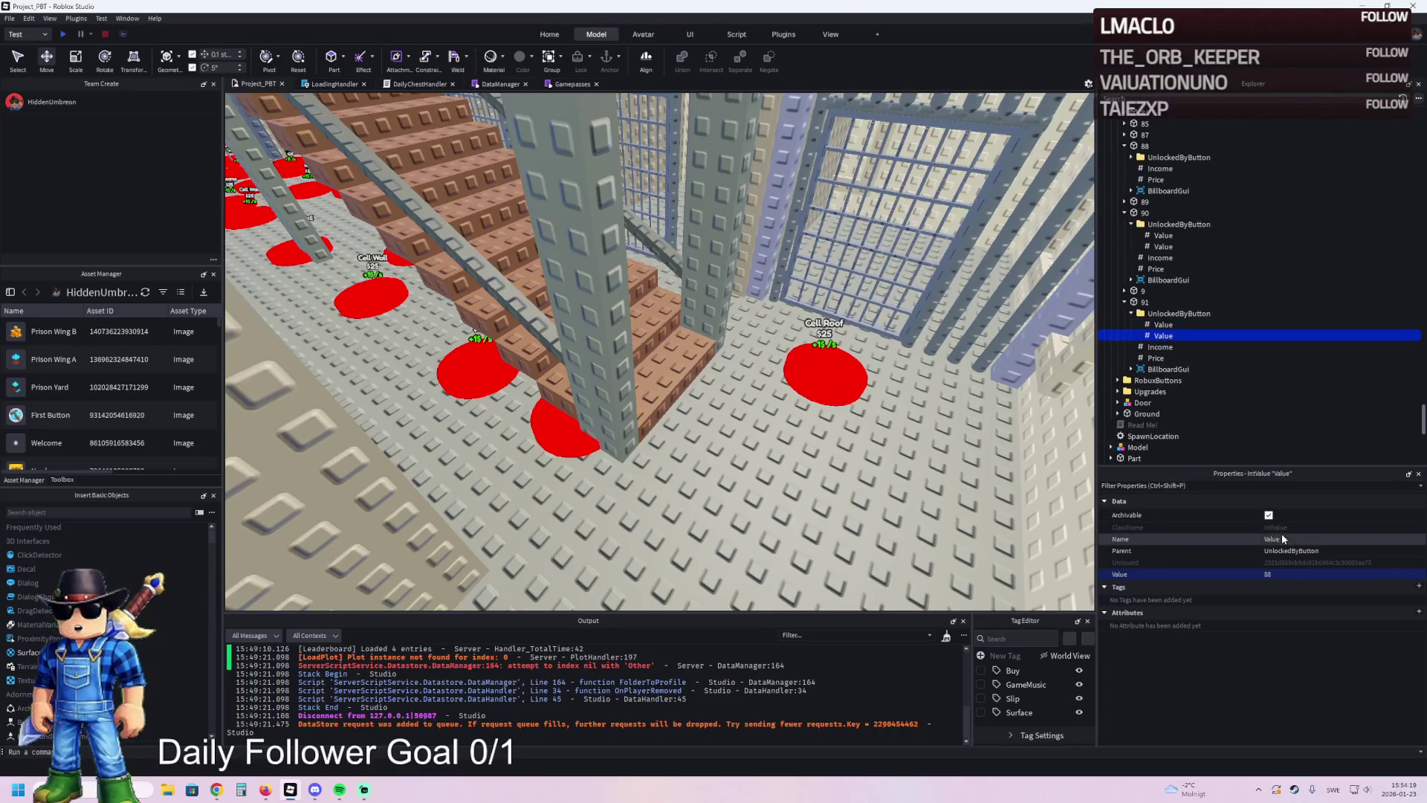
click(1279, 573)
text(8)
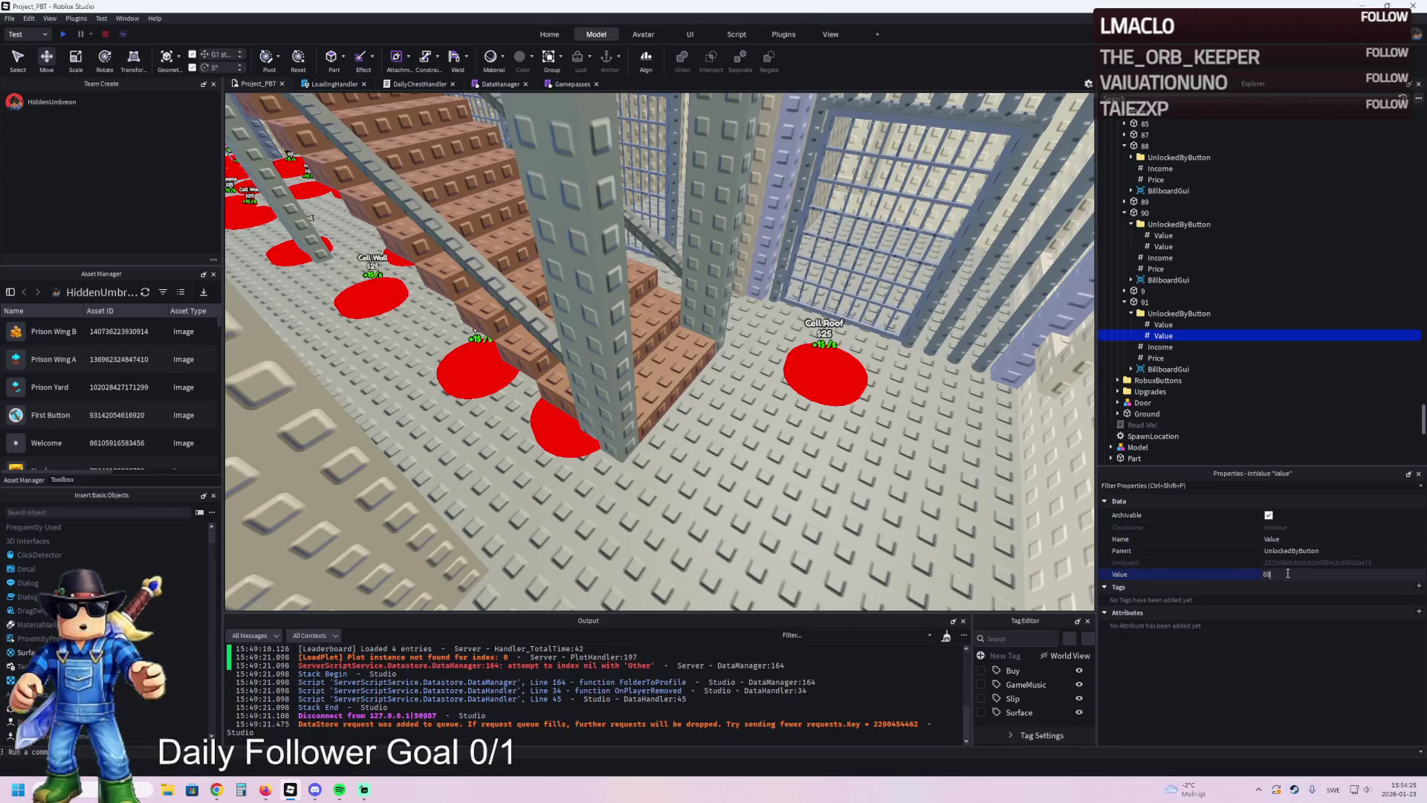
text(90)
key(Return)
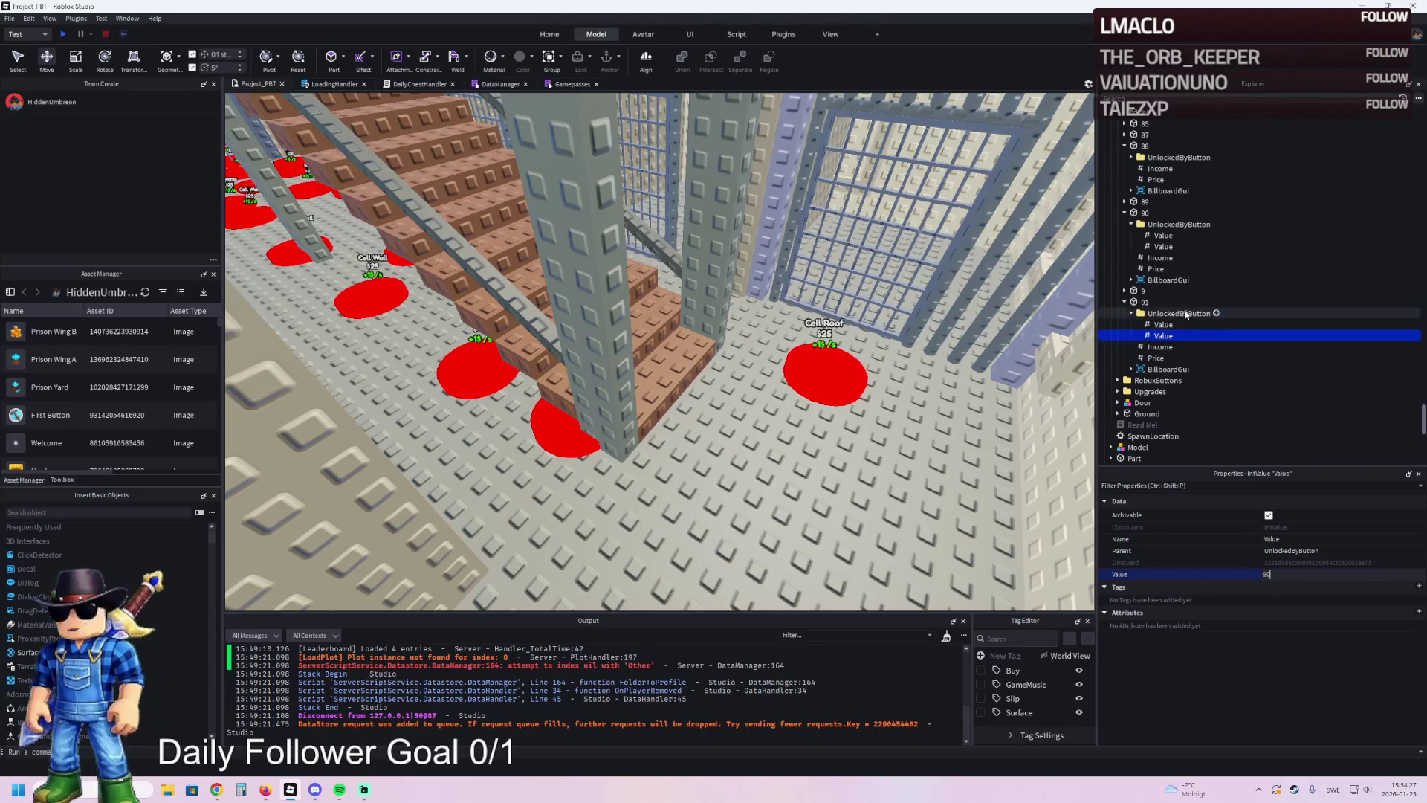
- Compare pad 91's position with pads 90 and 89, then reselect pad 91
click(1142, 215)
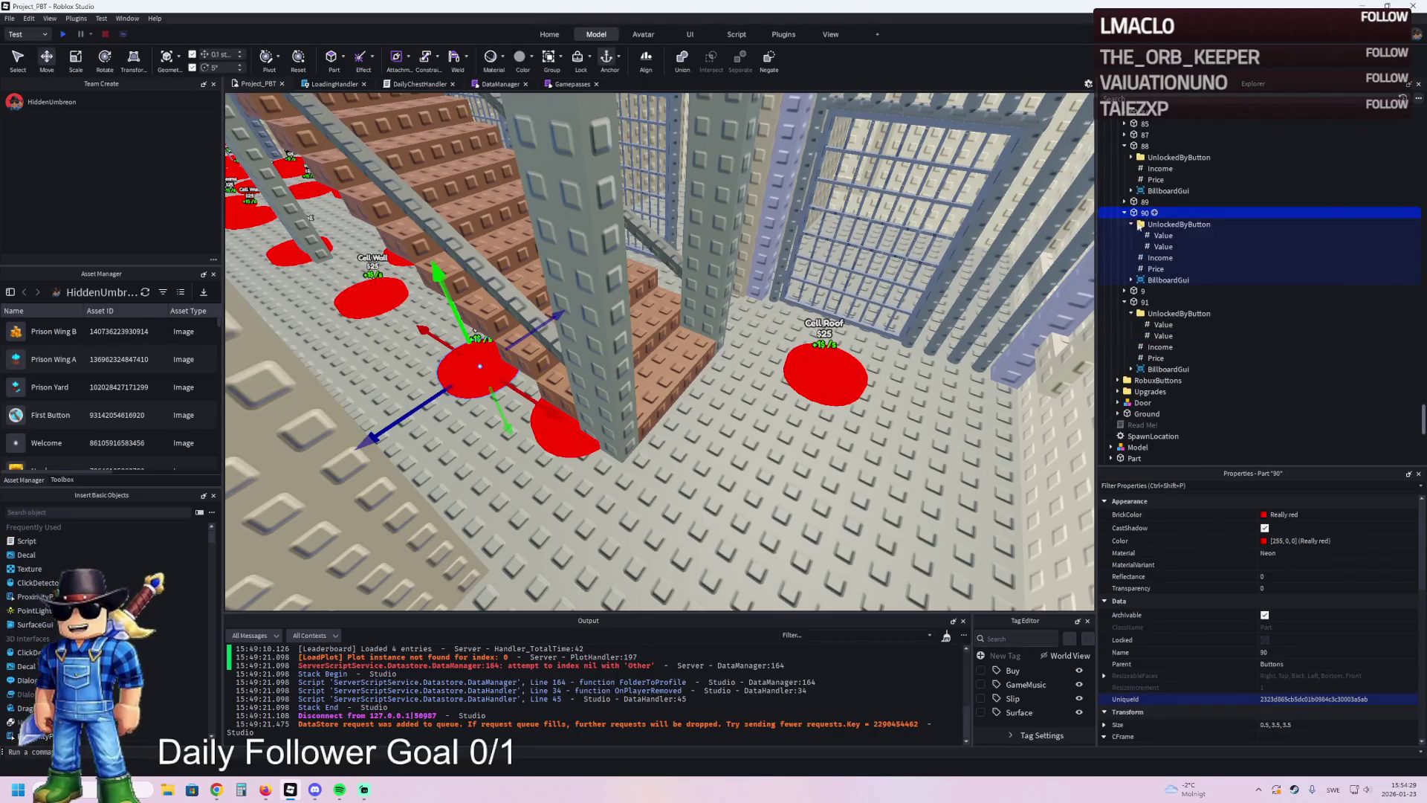
click(1141, 303)
click(1142, 202)
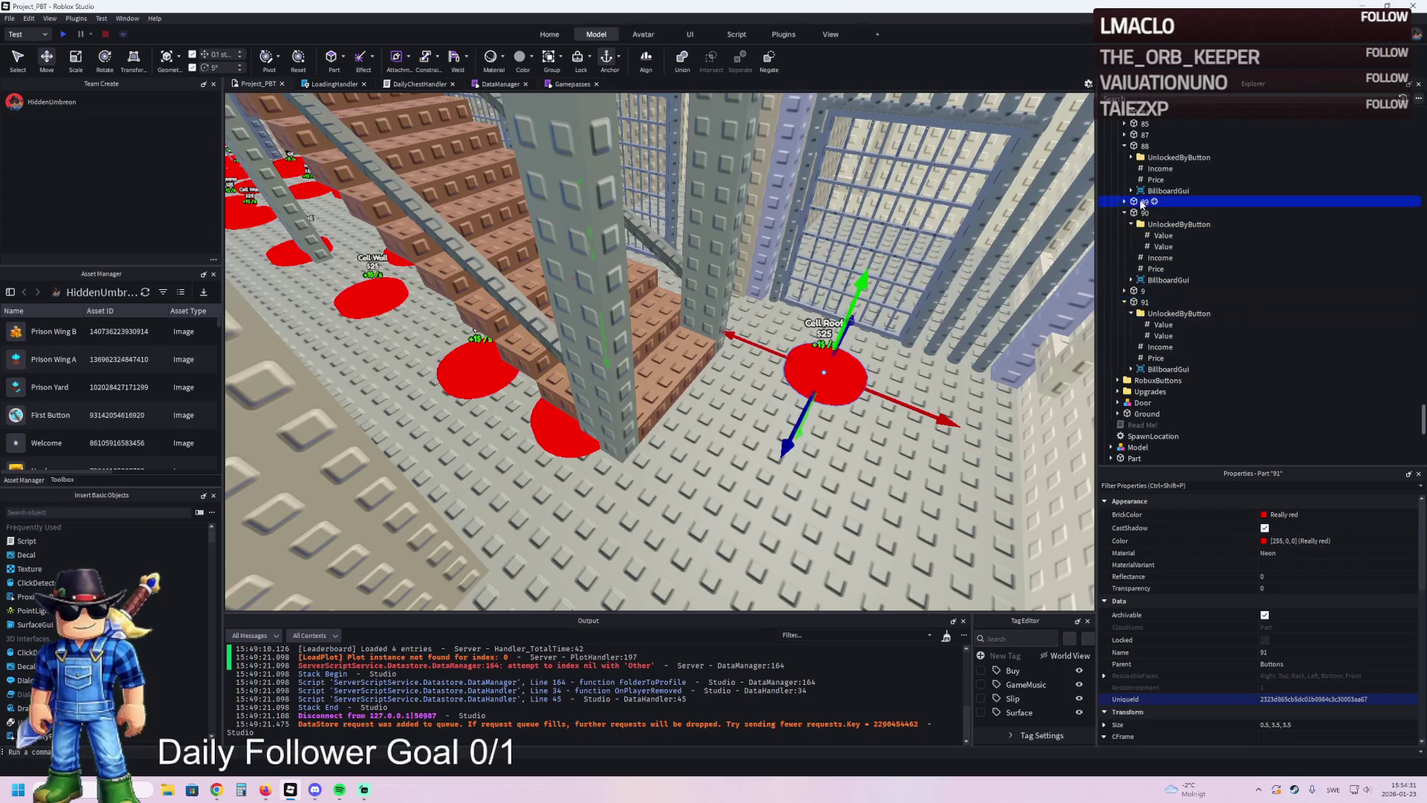
click(1142, 302)
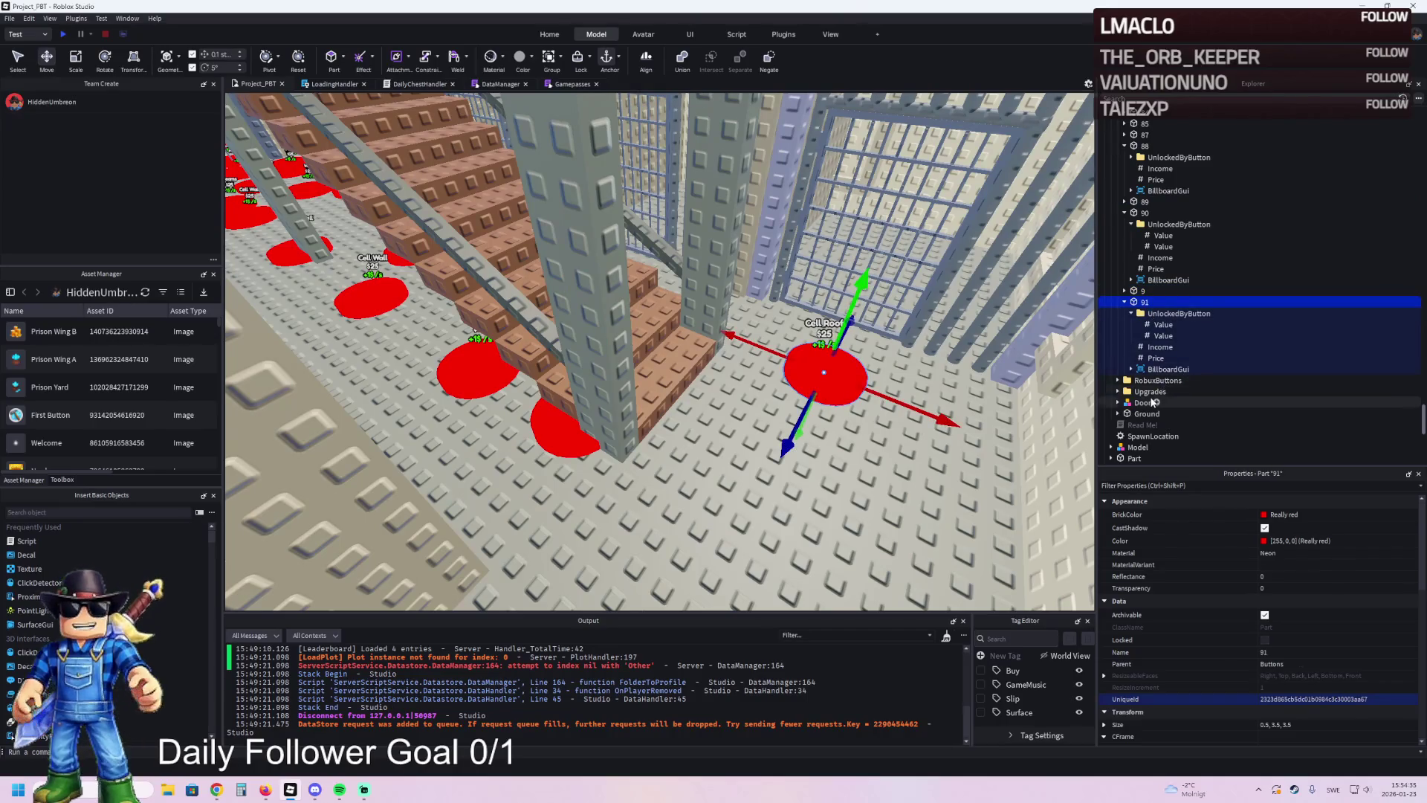
- Change pad 91's BillboardGui Item label text from Cell Roof to 'Metal Frame'
click(1131, 370)
click(1160, 391)
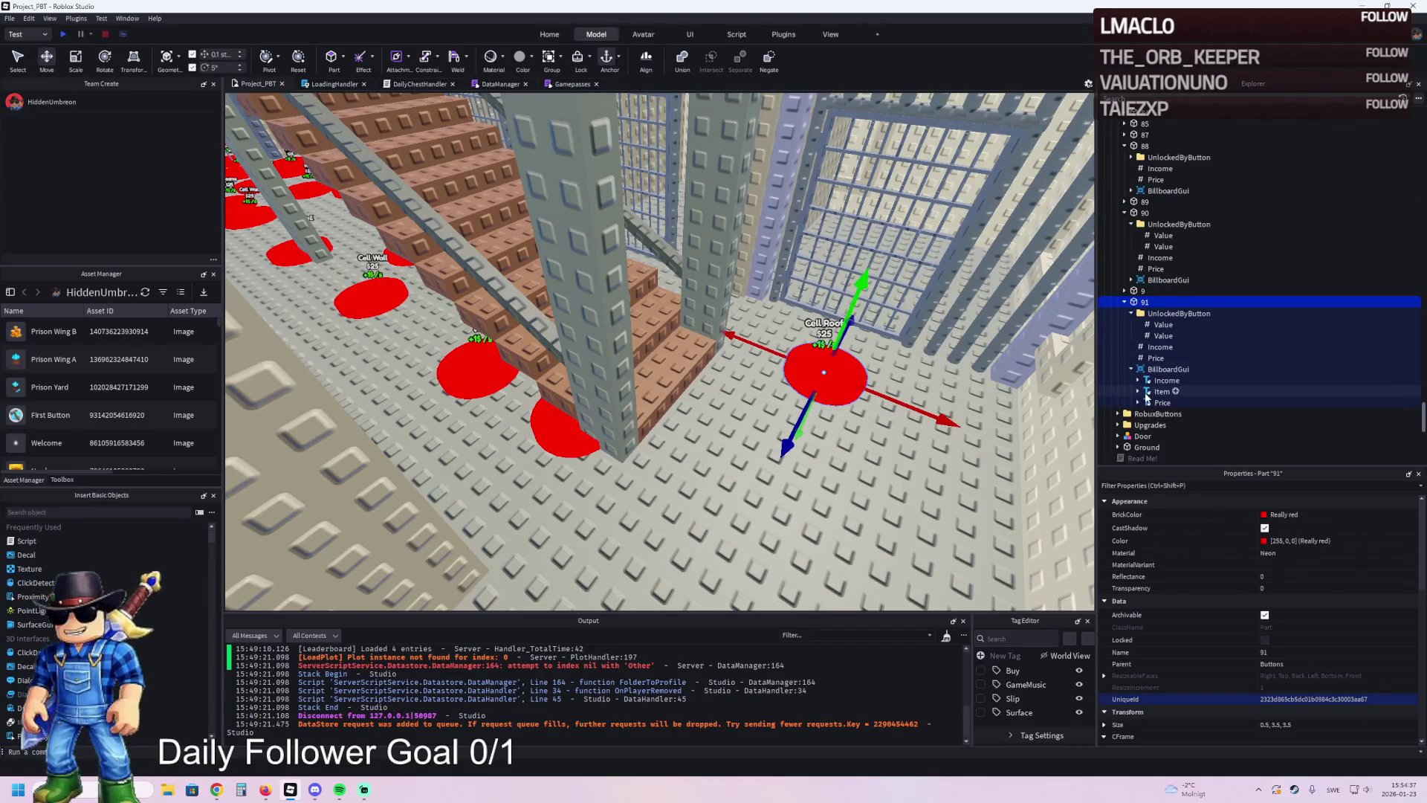
scroll(1263, 595, down, 5)
scroll(1314, 603, down, 3)
text(Metal Frame)
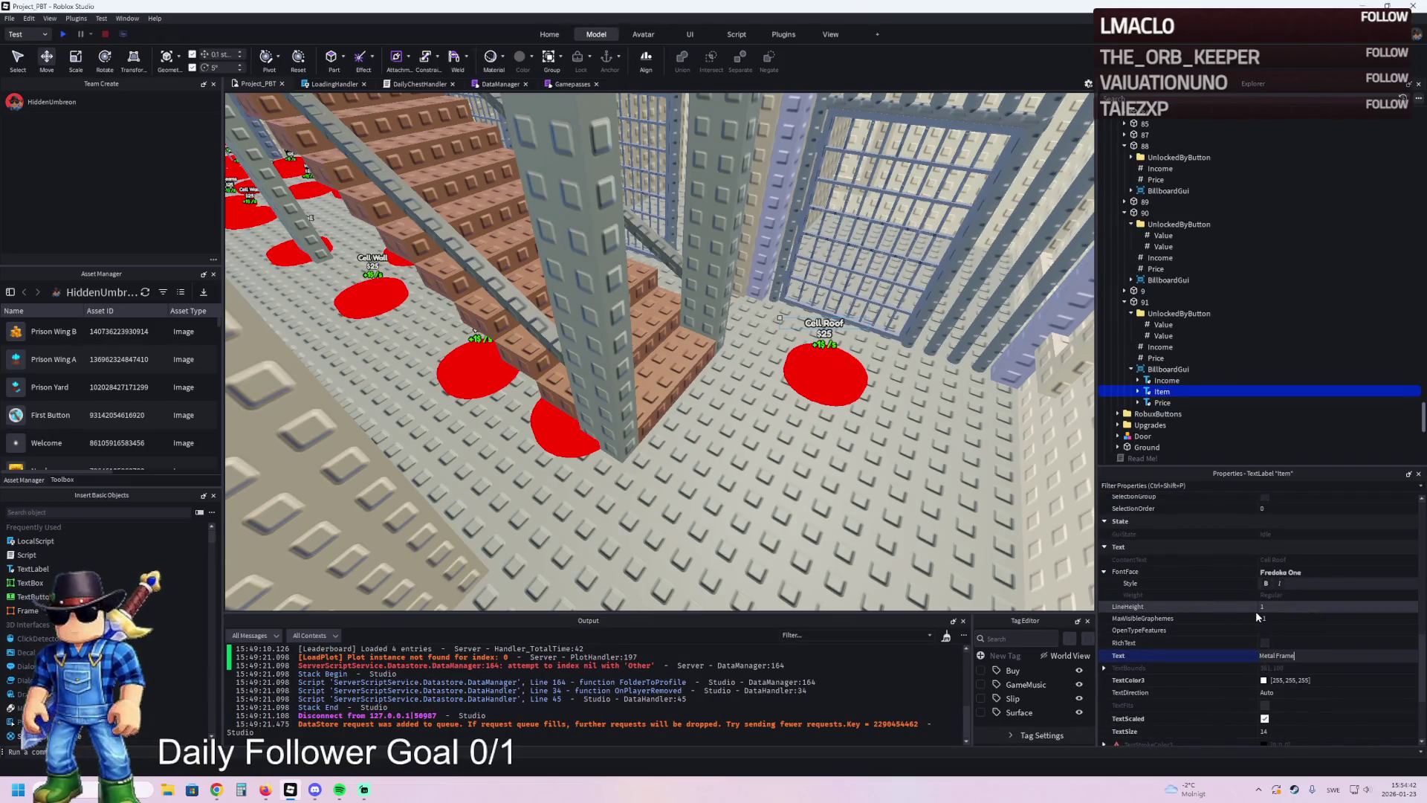
key(Return)
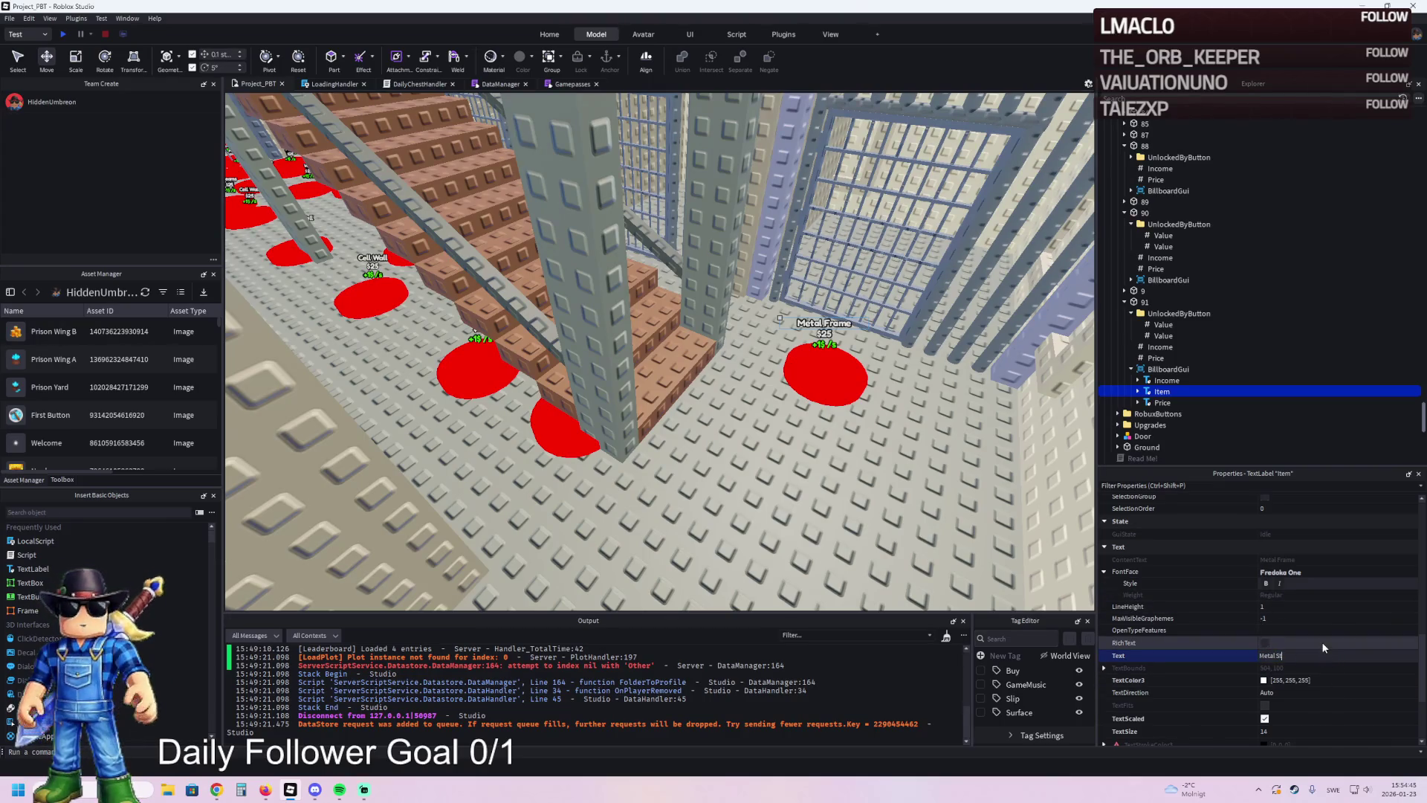
text(re)
key(Return)
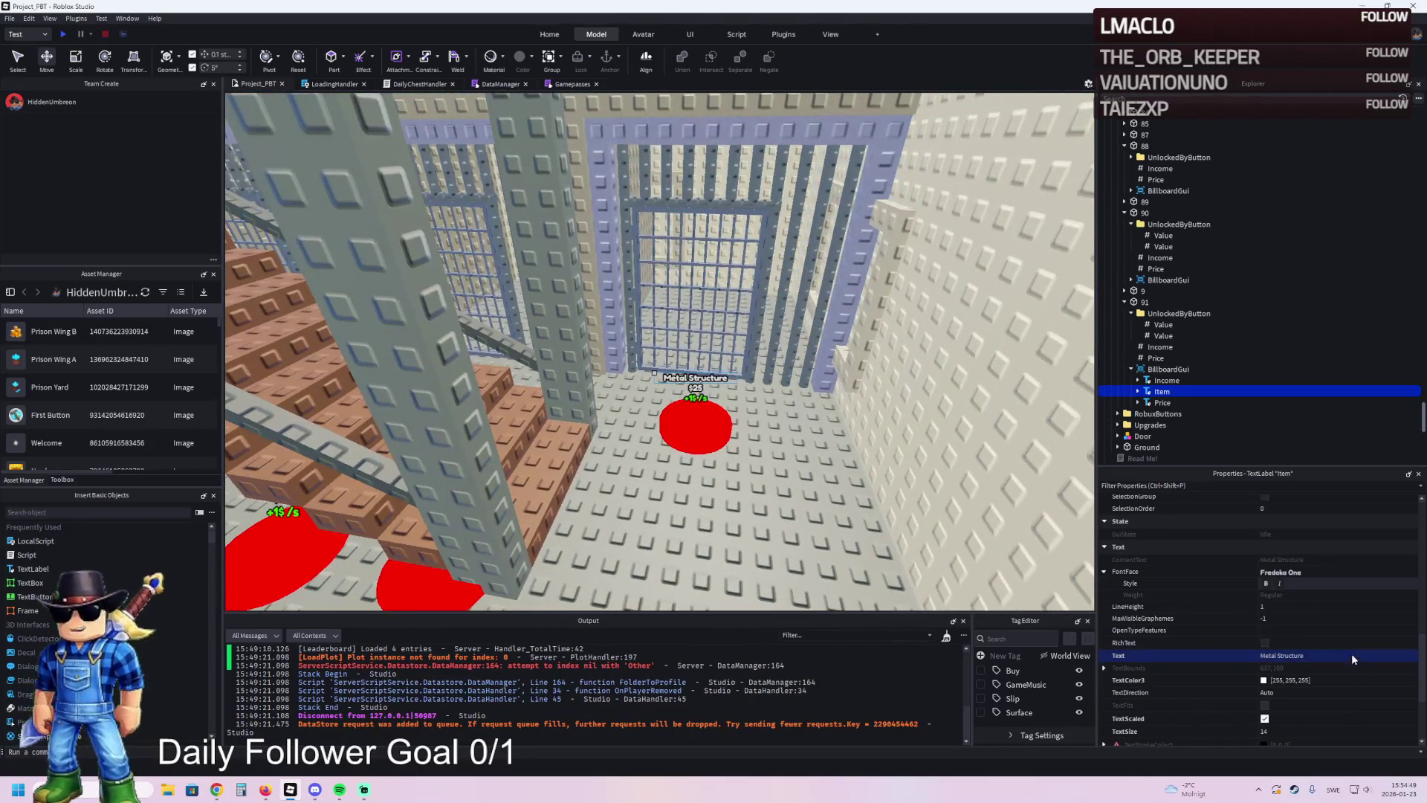
click(1351, 654)
text(Metal Fram)
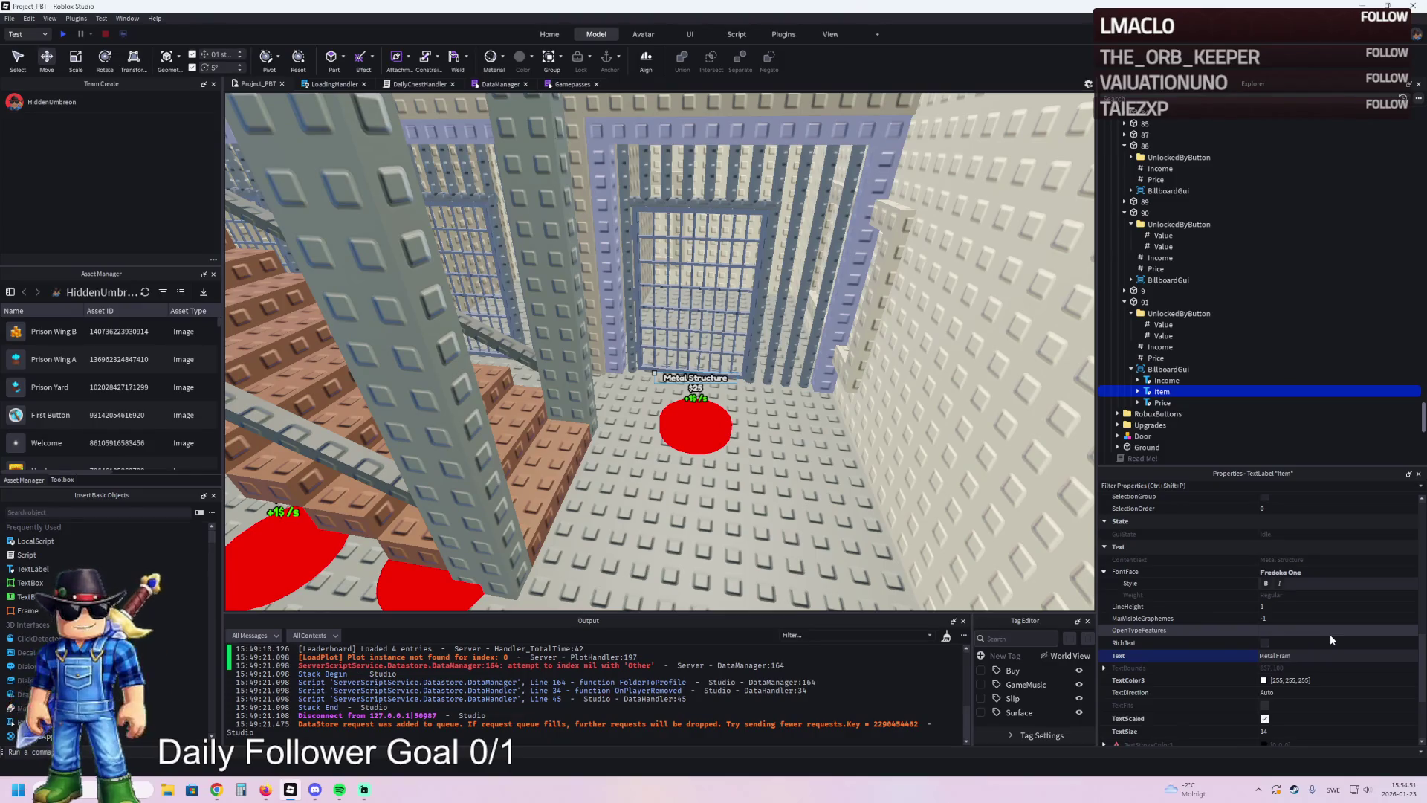
text(e)
key(Return)
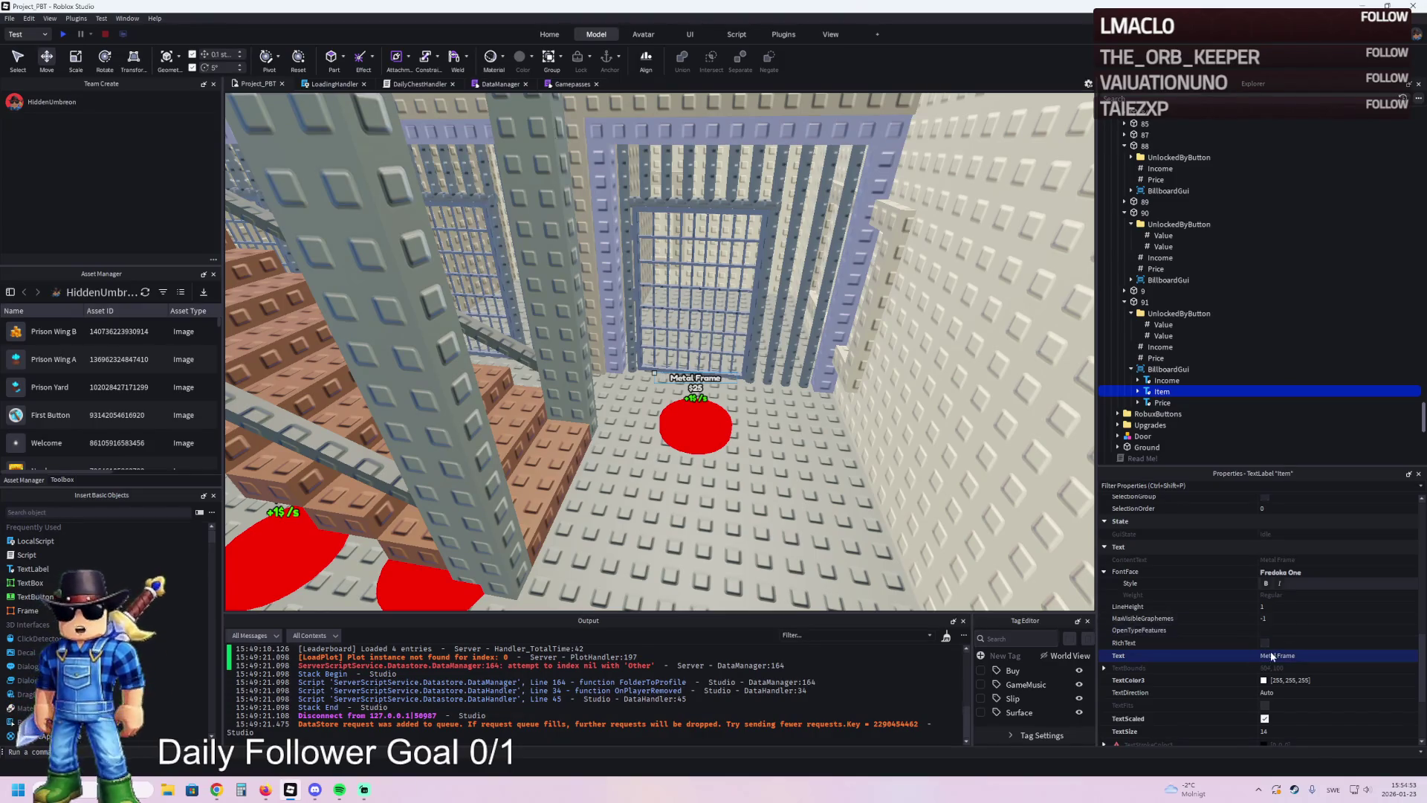
key(a)
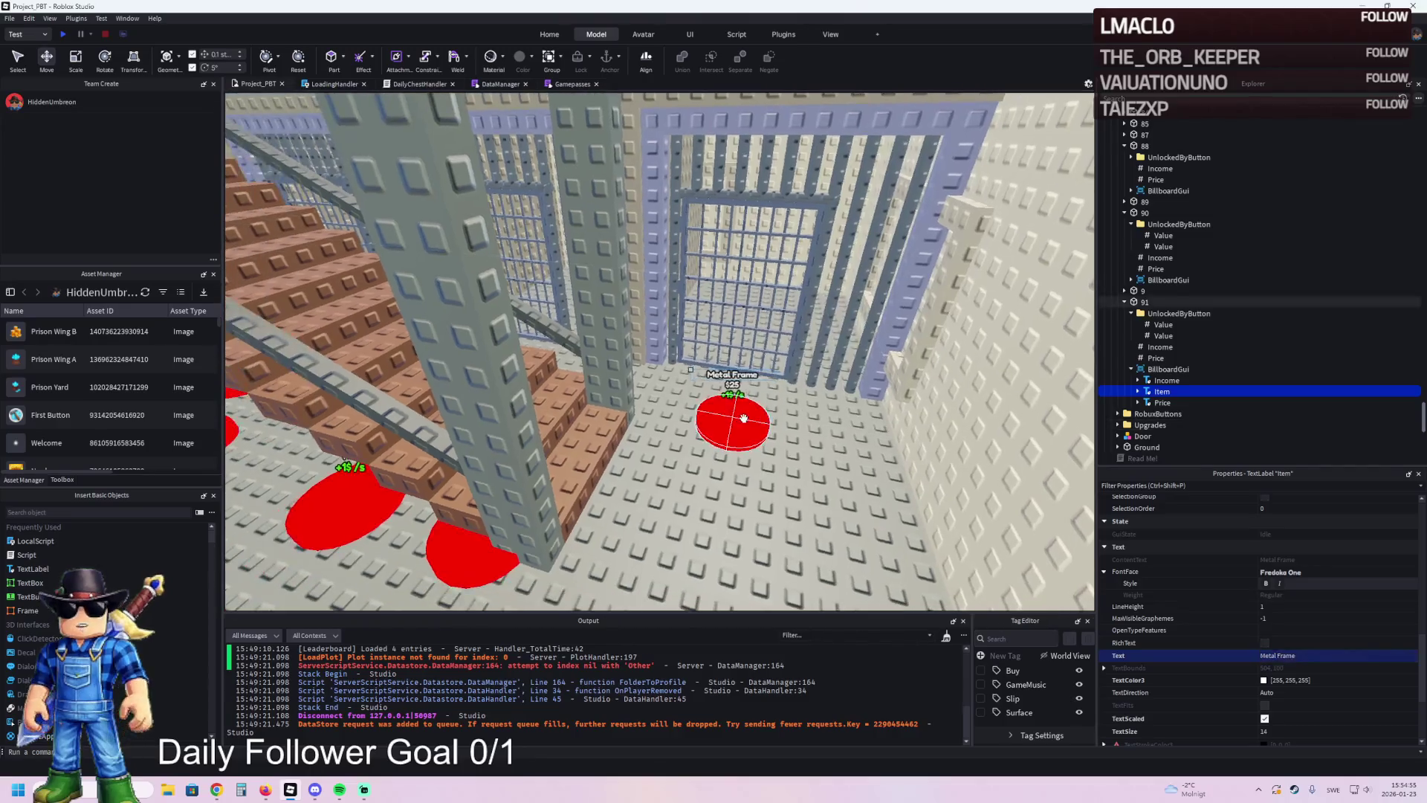
click(743, 418)
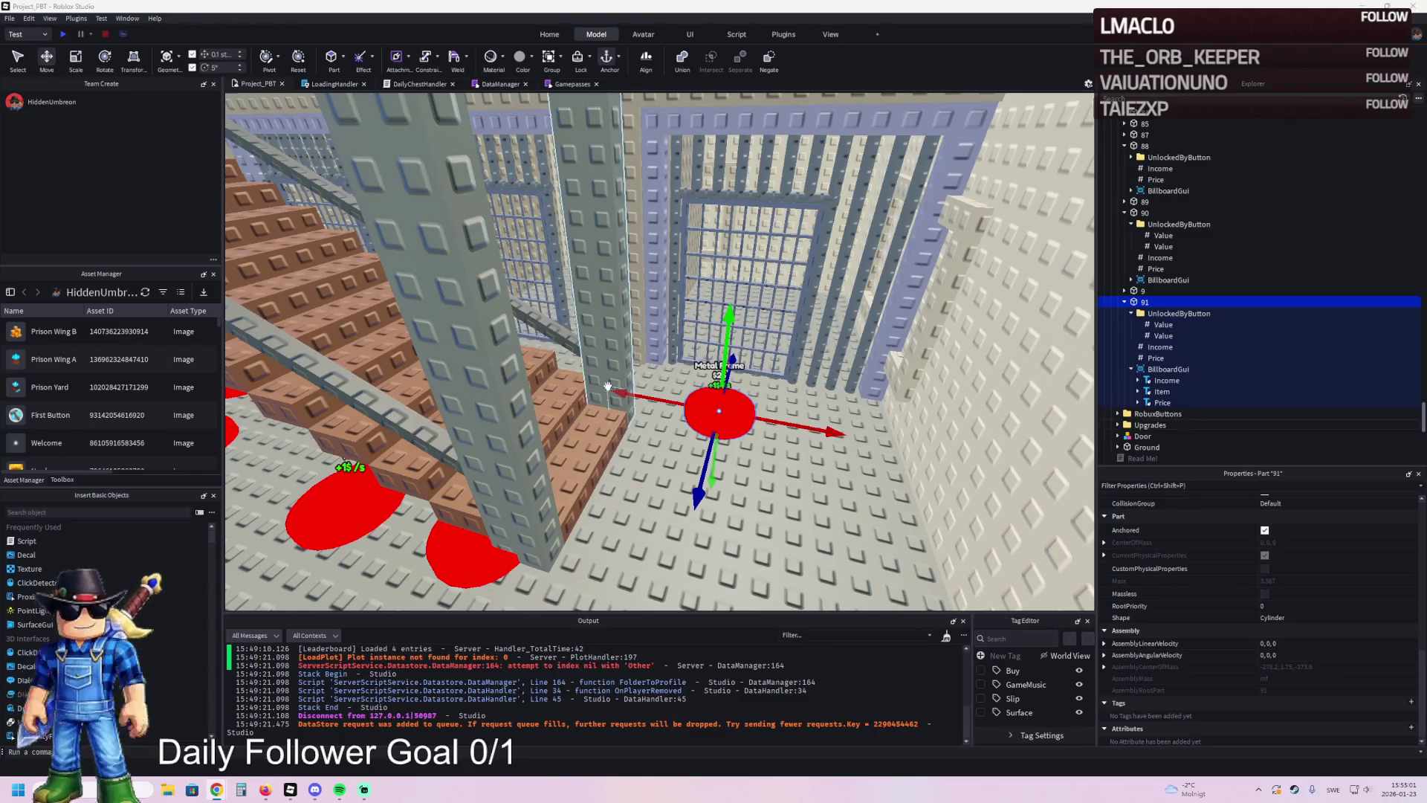
- Select the Price IntValue under pad 91
click(1154, 358)
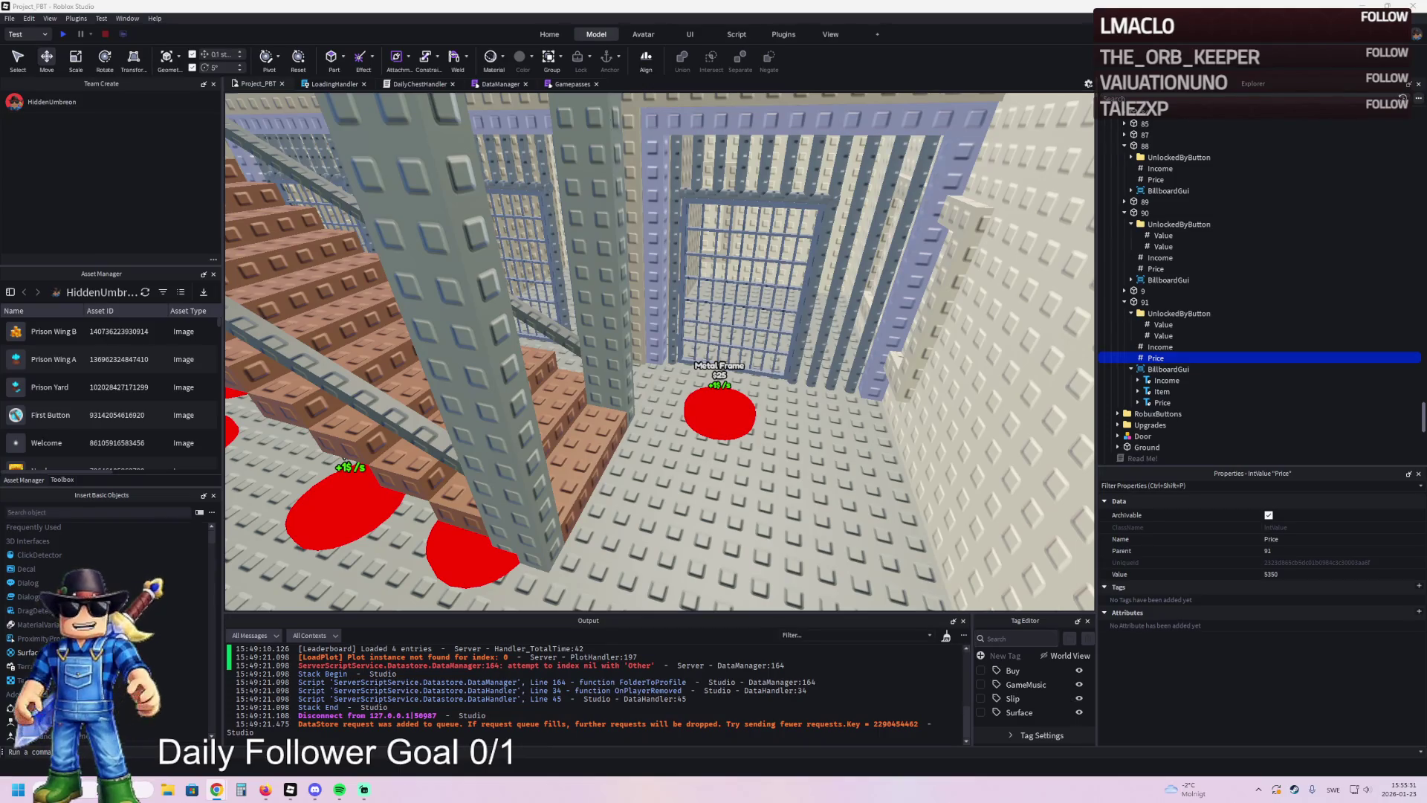
- Duplicate button 91 with Ctrl+D and place the copy on the floor beside the stairs
click(718, 411)
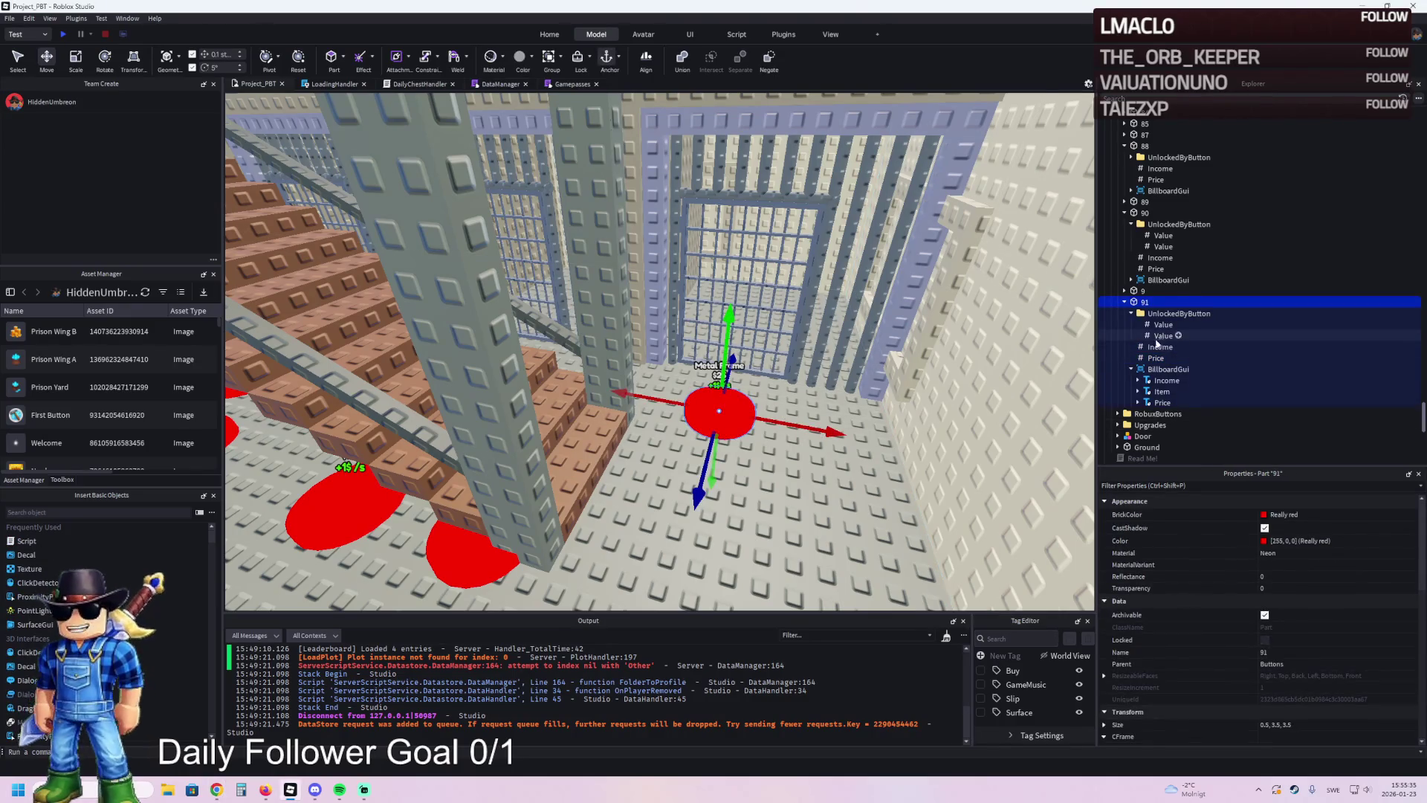
click(1159, 346)
click(1144, 302)
key(ctrl+d)
mouse_move(795, 383)
mouse_down()
mouse_move(639, 252)
mouse_move(624, 304)
mouse_move(418, 376)
mouse_up()
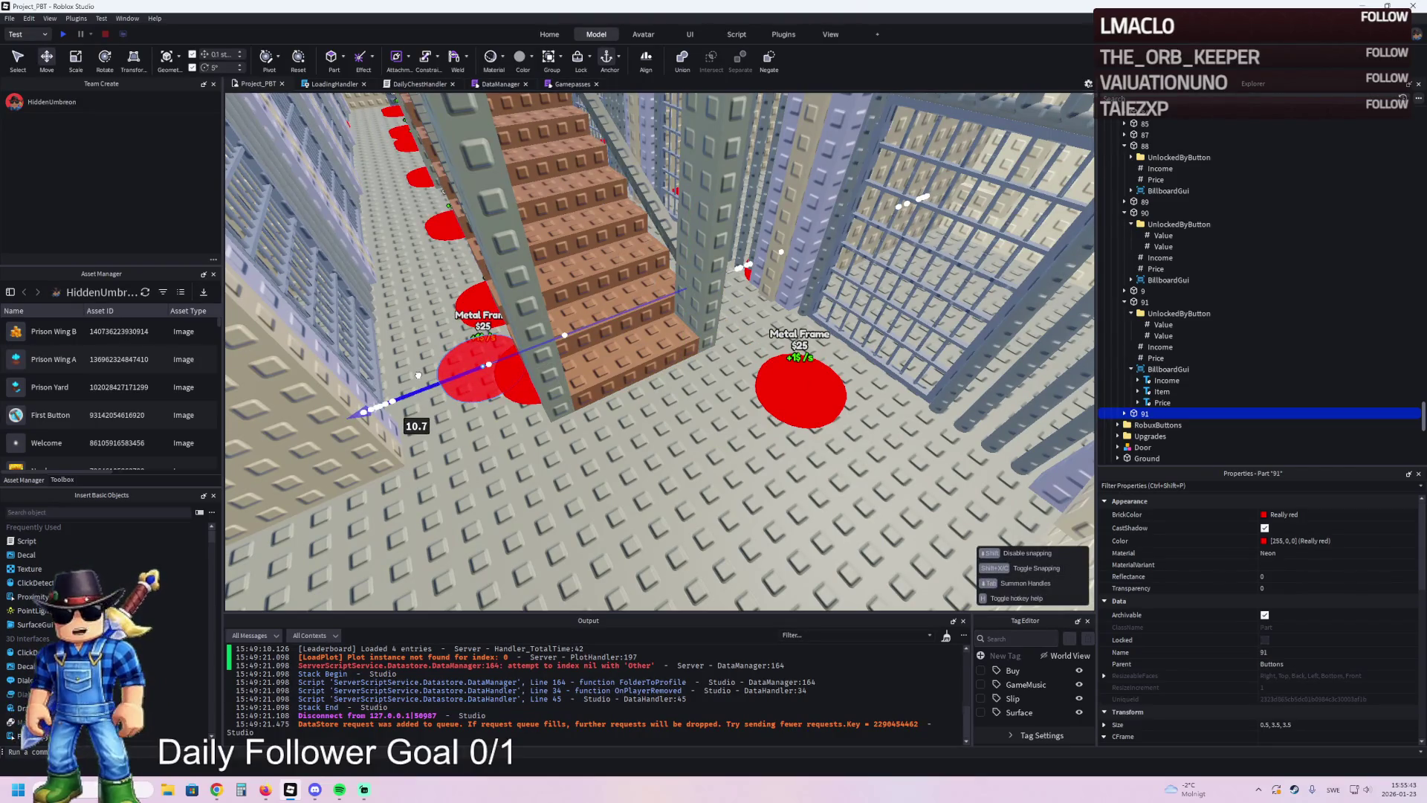
scroll(418, 375, up, 3)
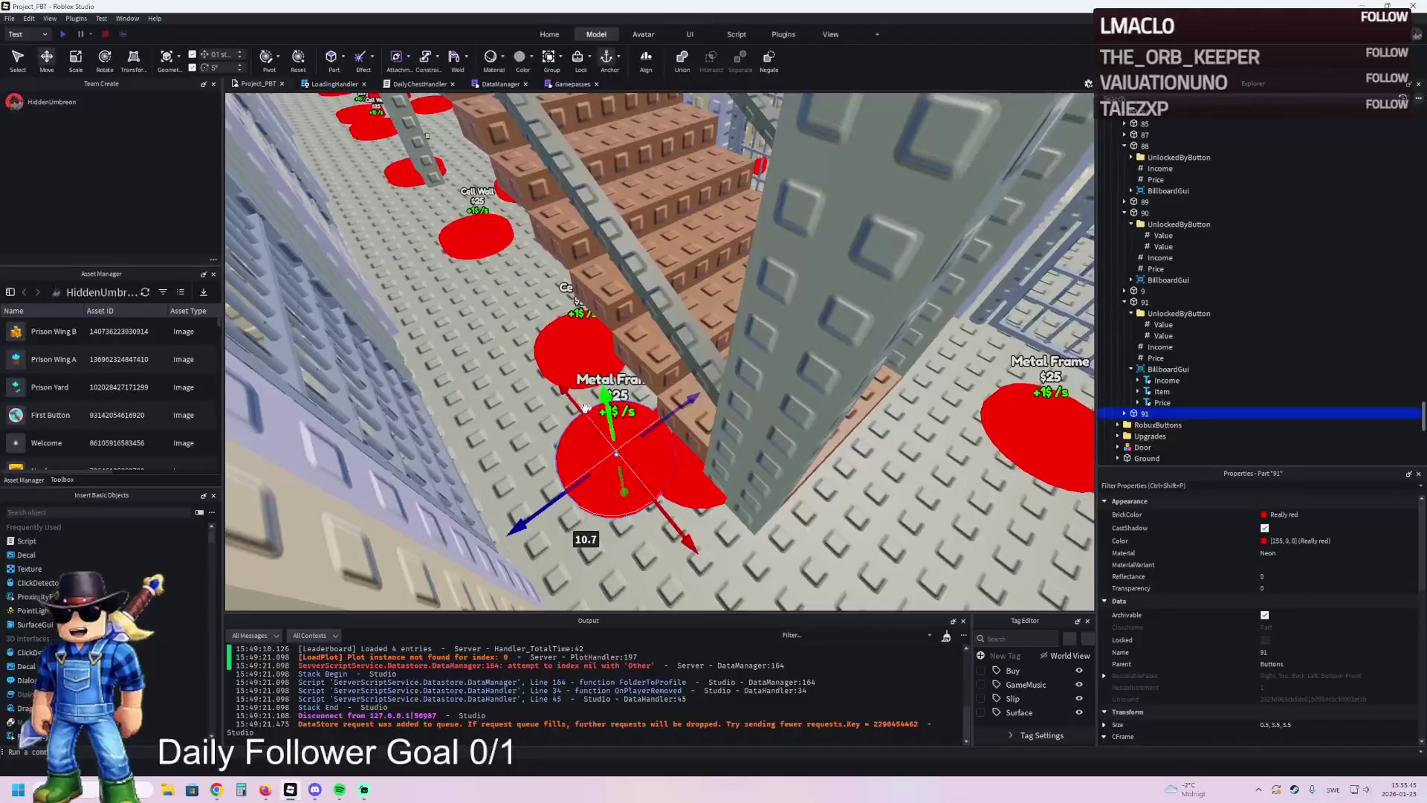
mouse_move(589, 407)
mouse_down()
mouse_move(554, 467)
mouse_move(582, 448)
mouse_up()
key(F2)
- Rename the copied button to 92 and select its Price value
text(92)
key(Return)
click(1125, 413)
click(1155, 448)
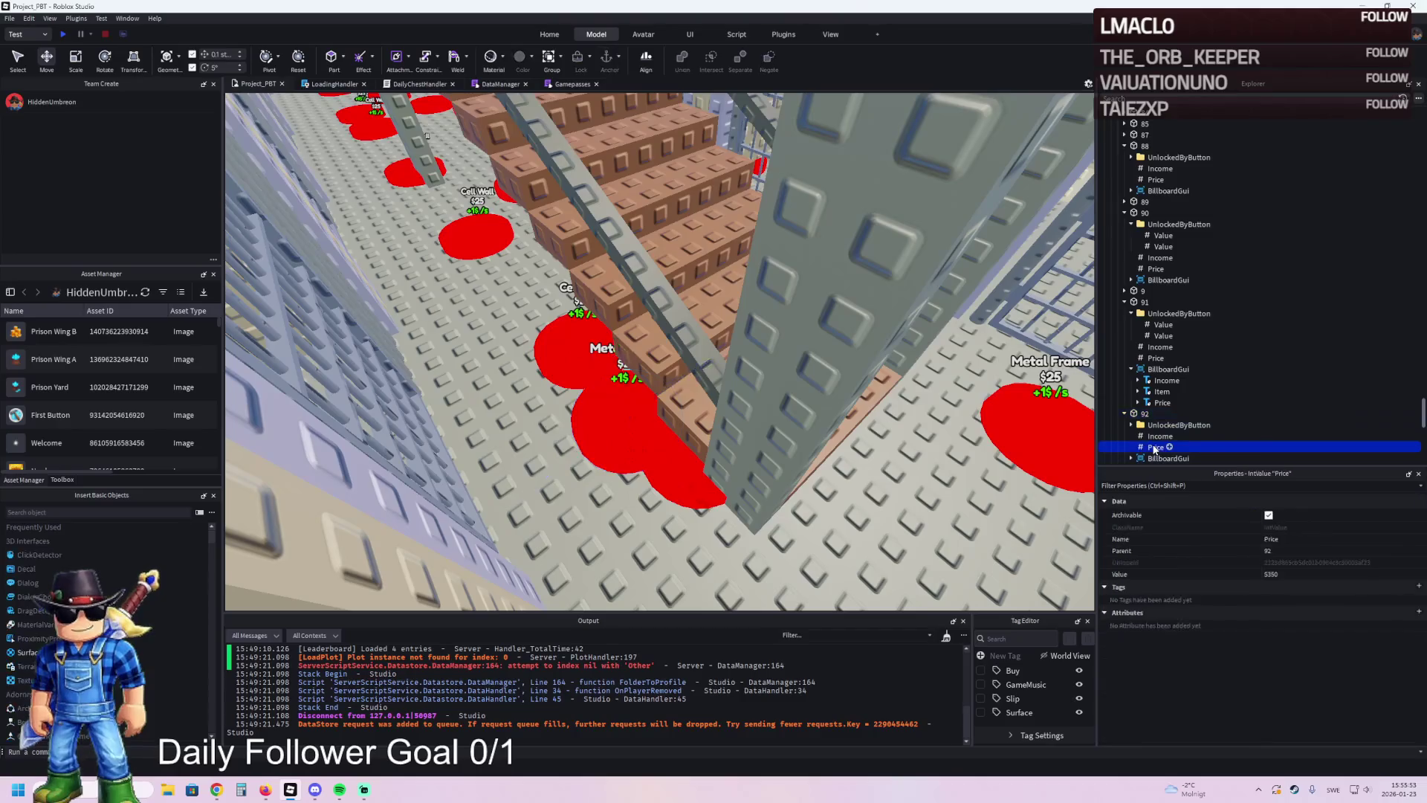
- Set the Price of both buttons 91 and 92 together to 5050
click(1306, 567)
ctrl+click(1157, 357)
click(1294, 569)
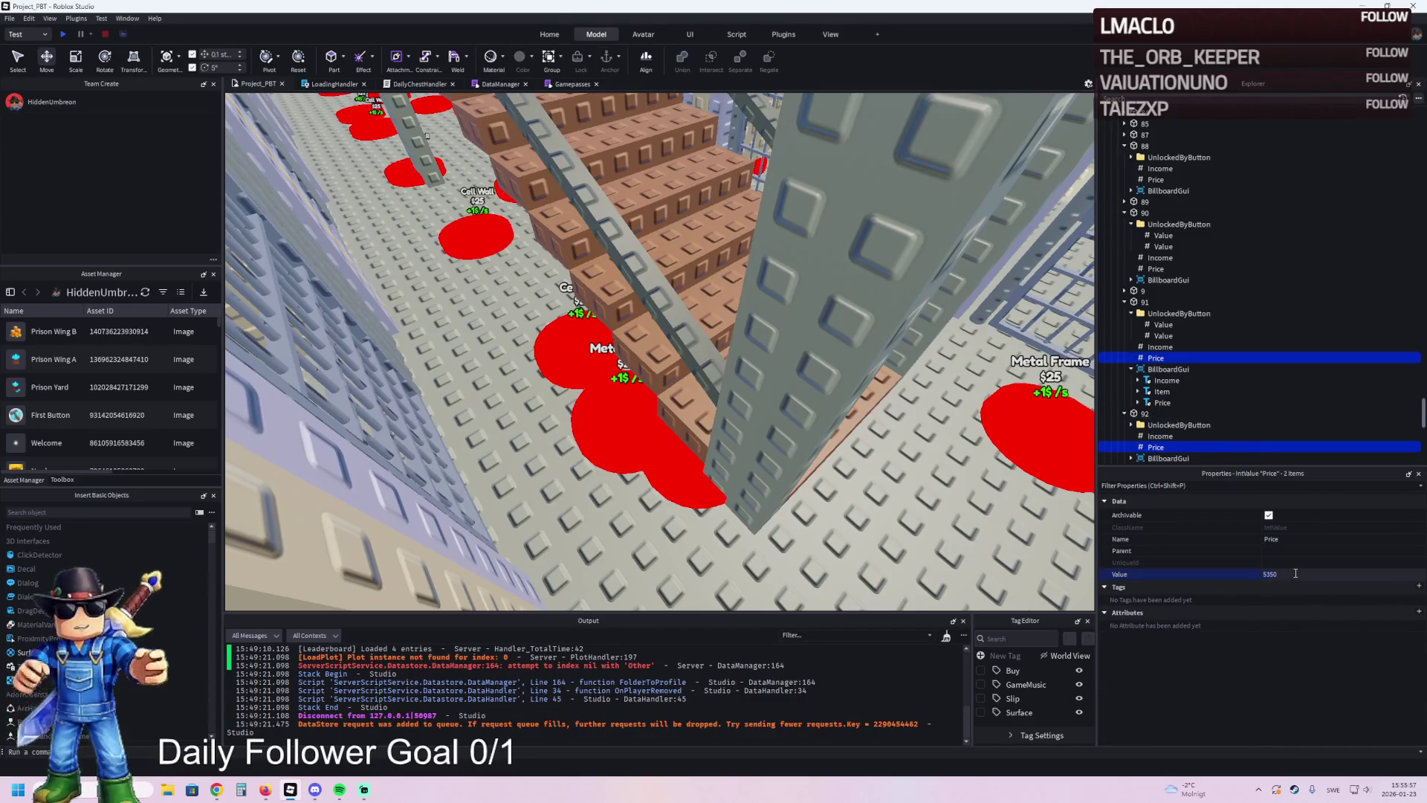
key(BackSpace)
key(BackSpace)
key(BackSpace)
text(50)
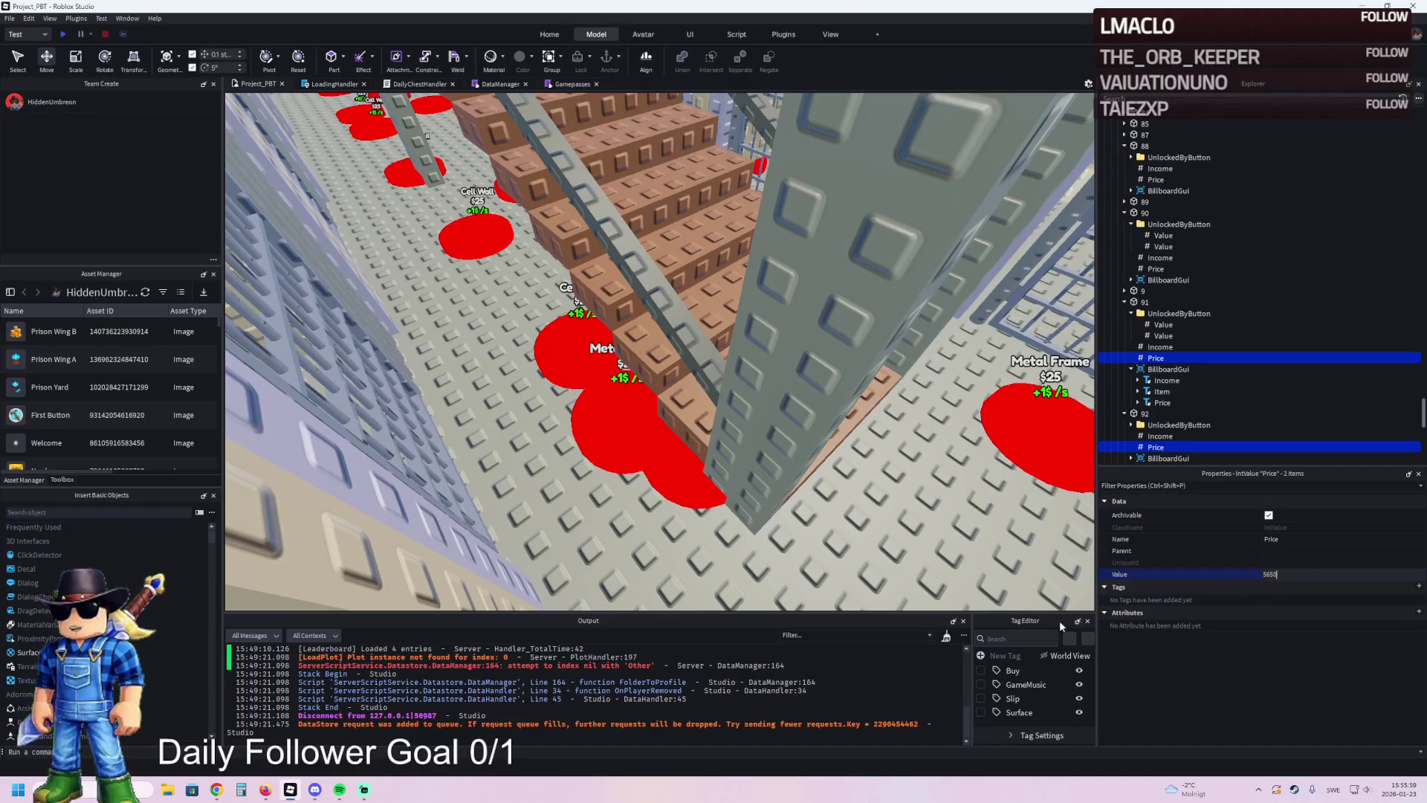
key(Return)
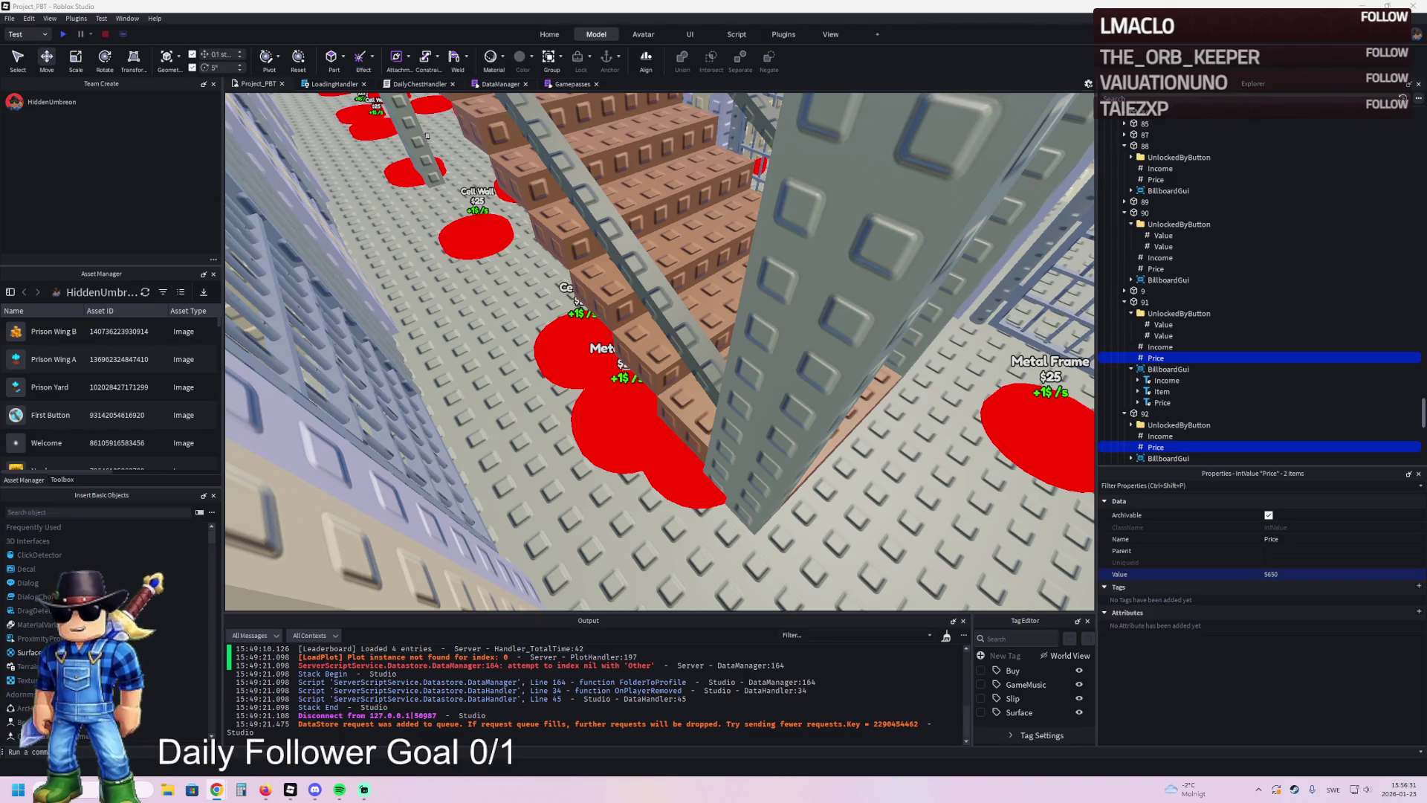
click(167, 789)
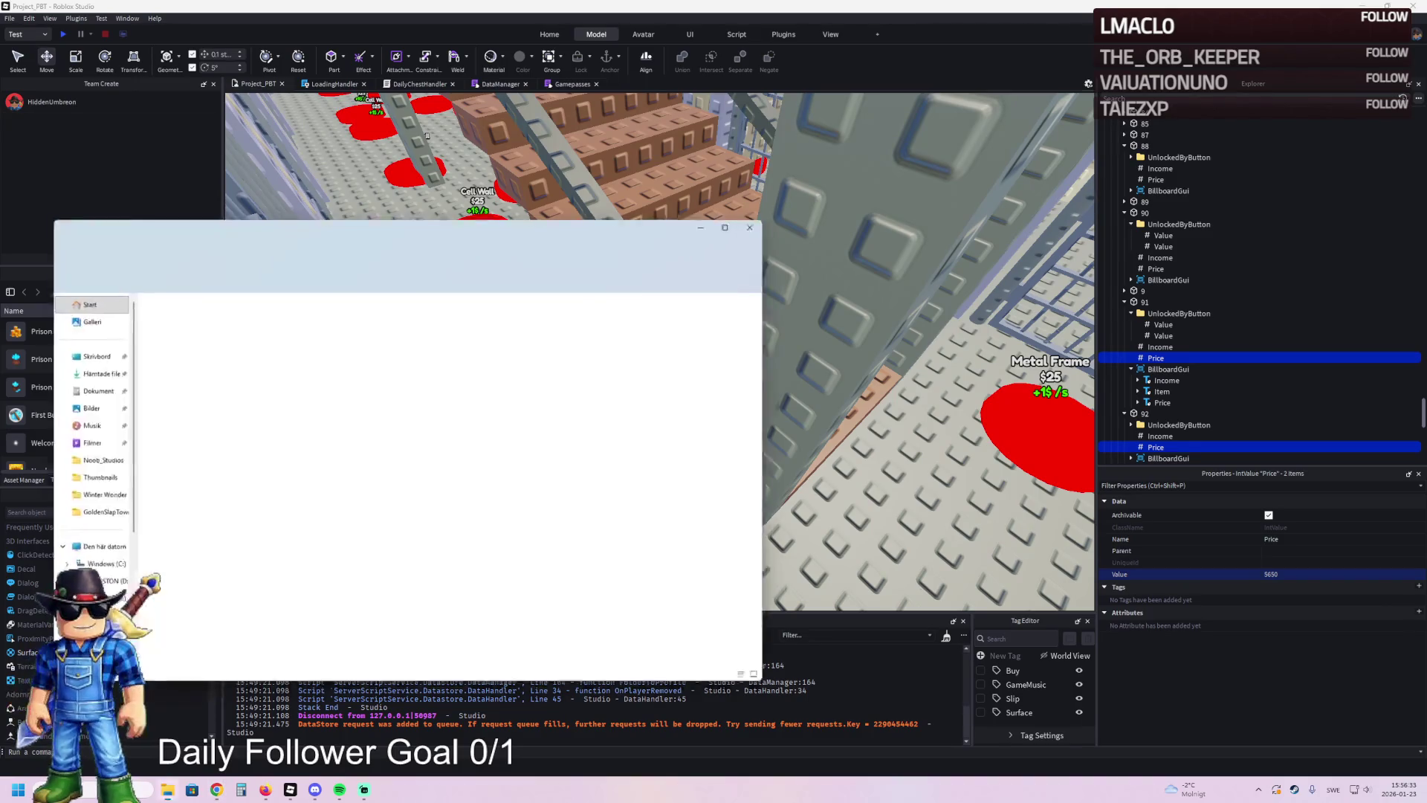
- Close the File Explorer window to return to Roblox Studio
click(762, 221)
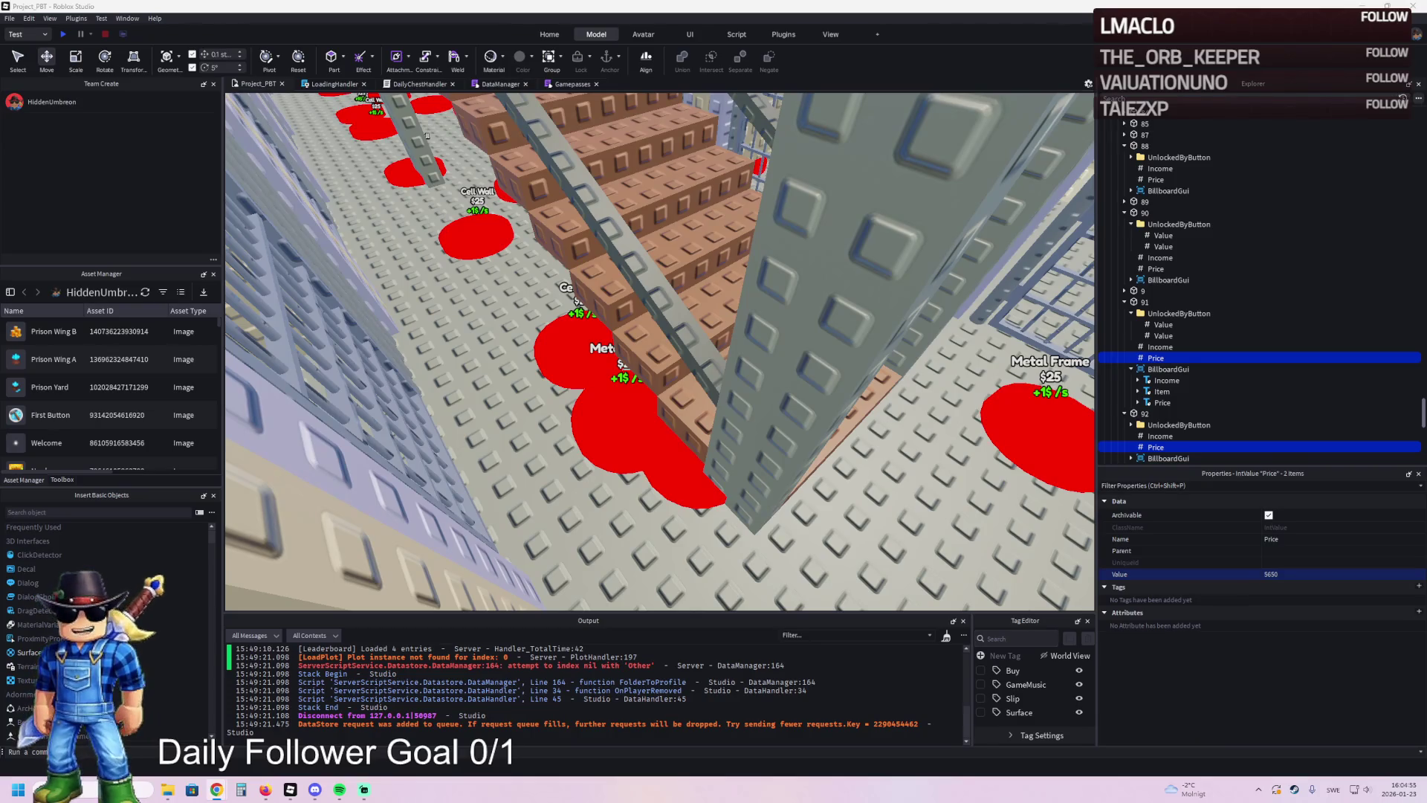
- Fly the view toward the cell and the Metal Frame pad
key(d)
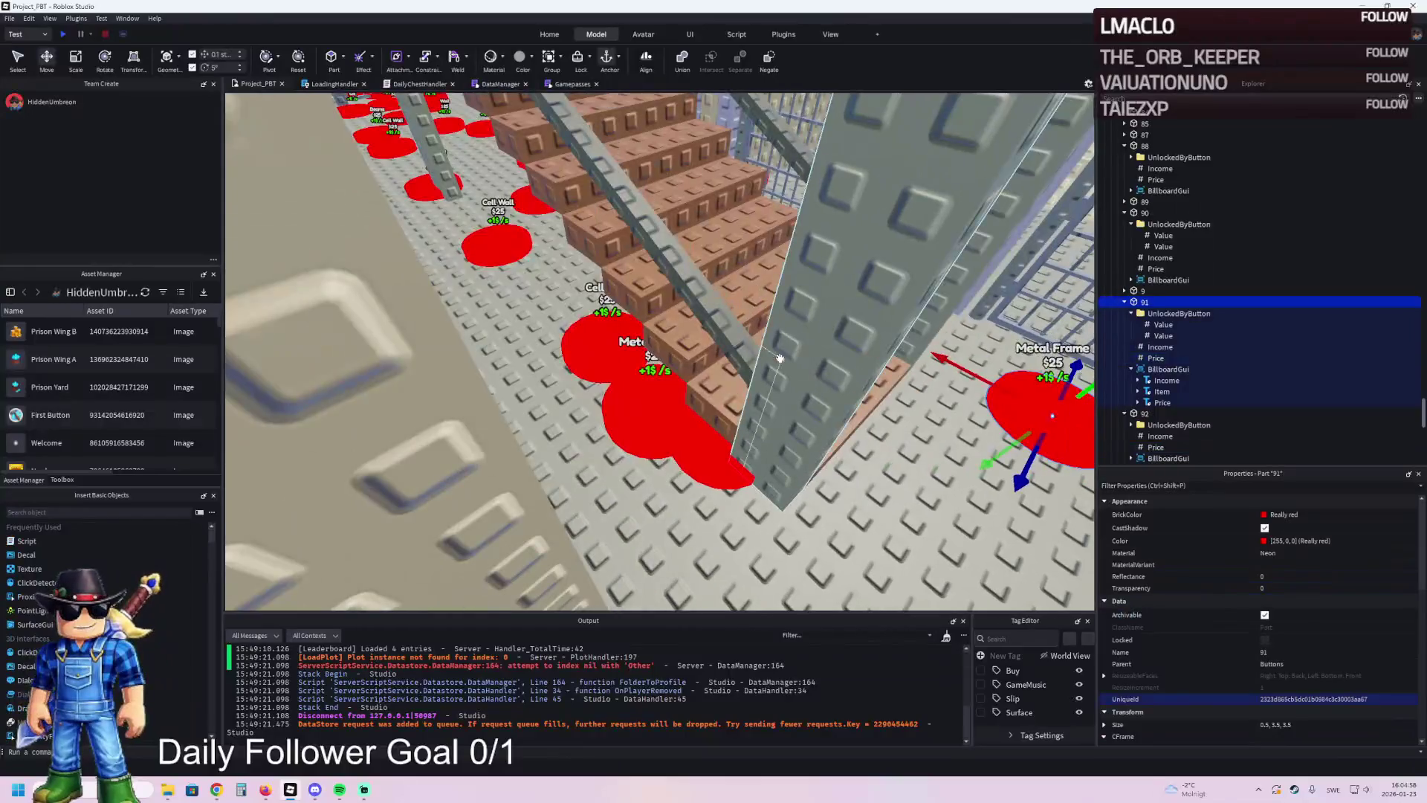
- Select two of the cell's wall parts and group them into a model
click(669, 405)
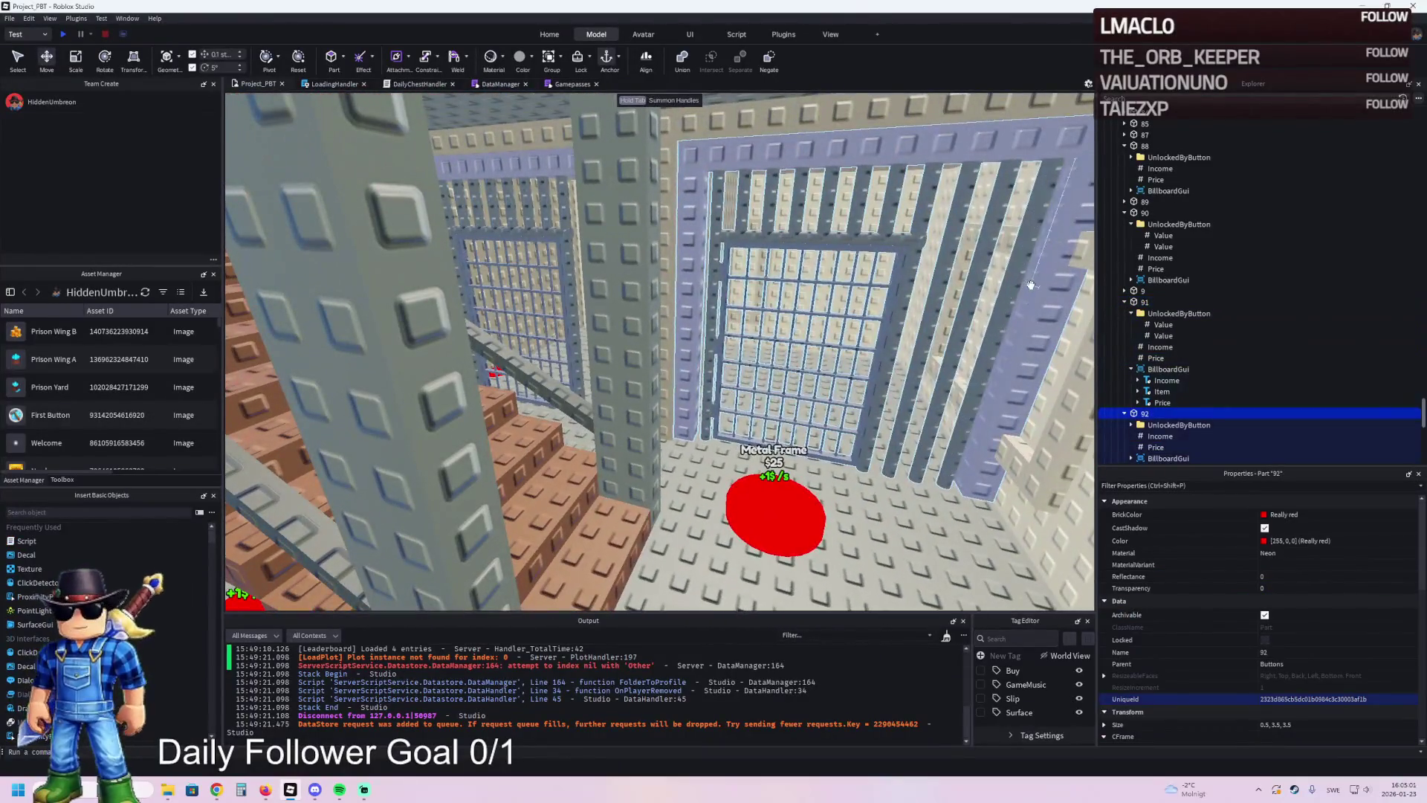
click(1034, 286)
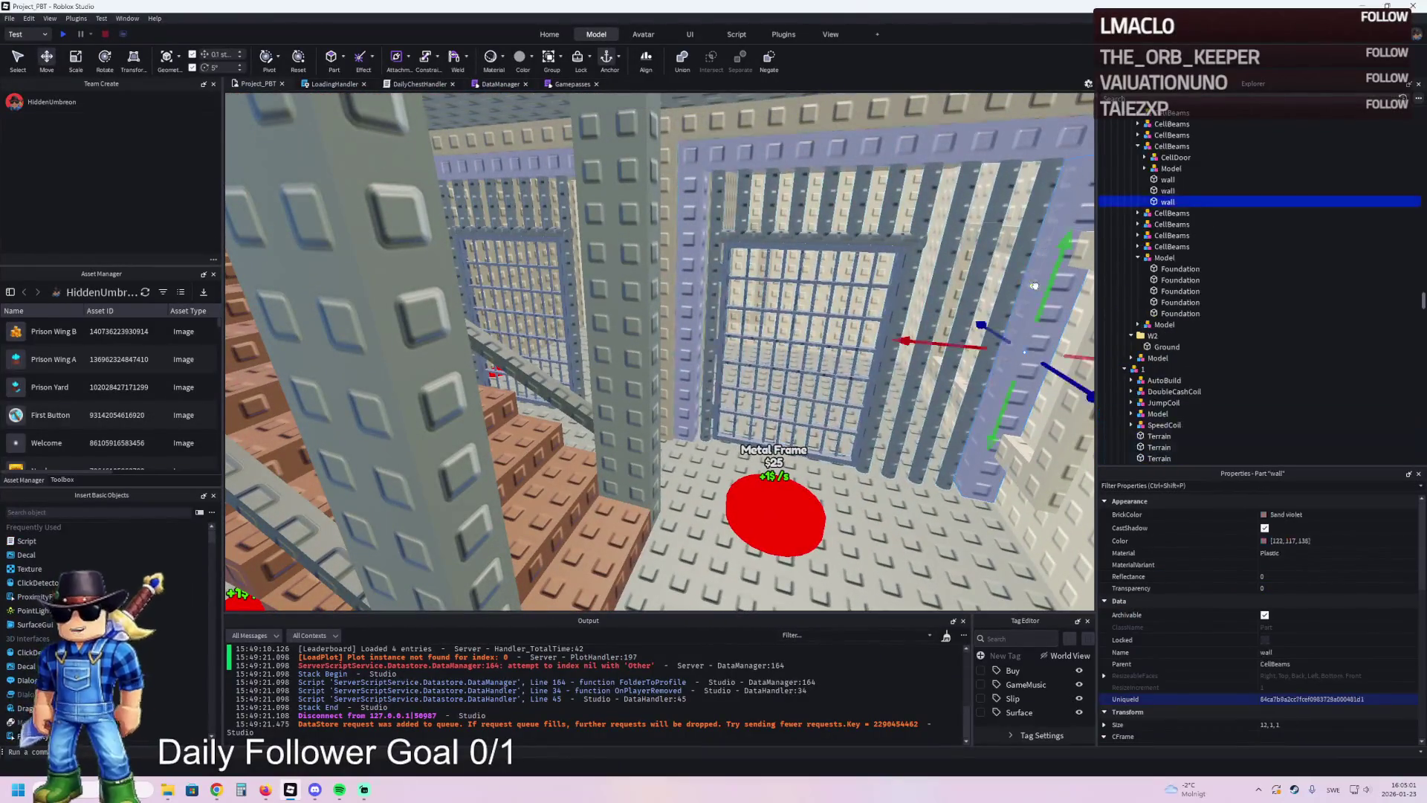
click(1160, 147)
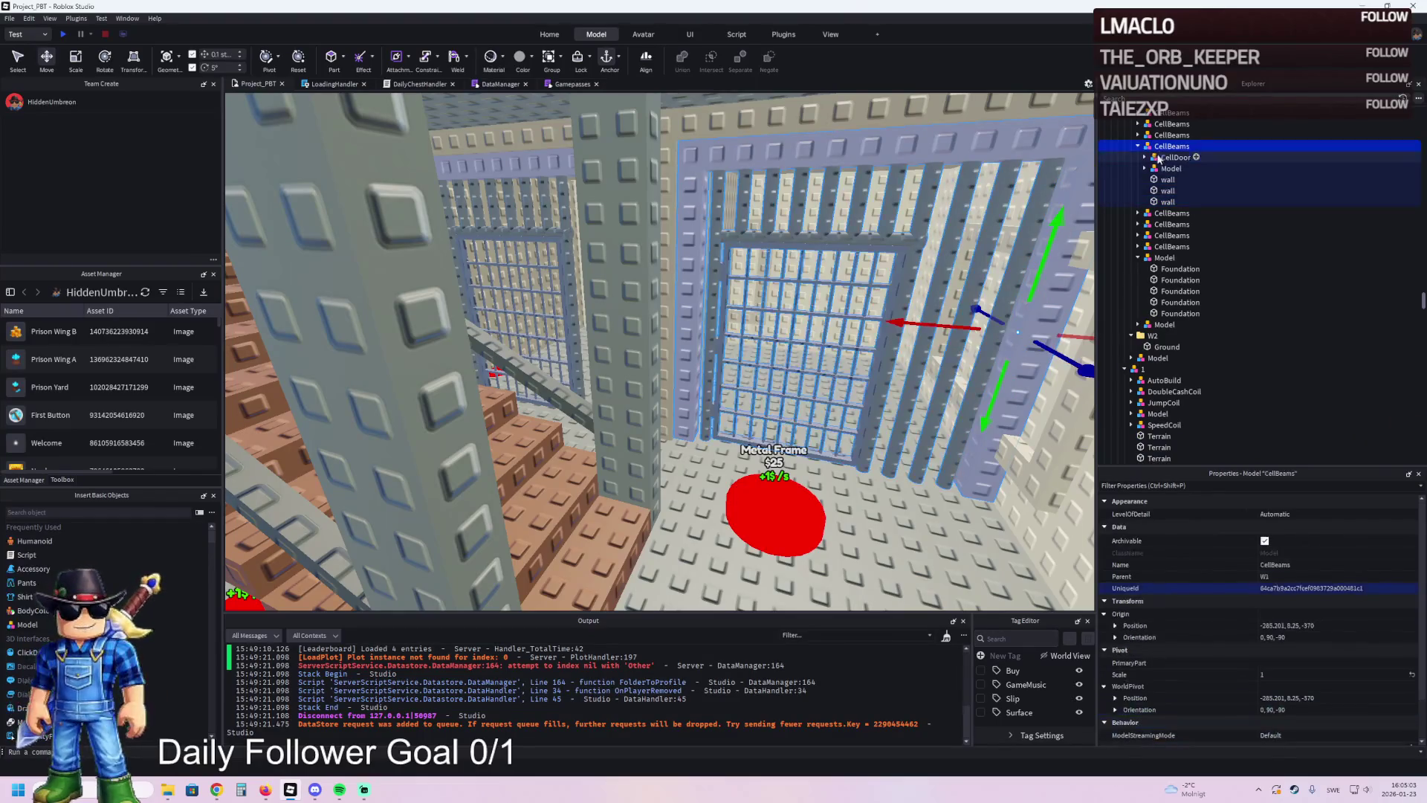
click(1170, 169)
click(929, 216)
ctrl+click(1042, 256)
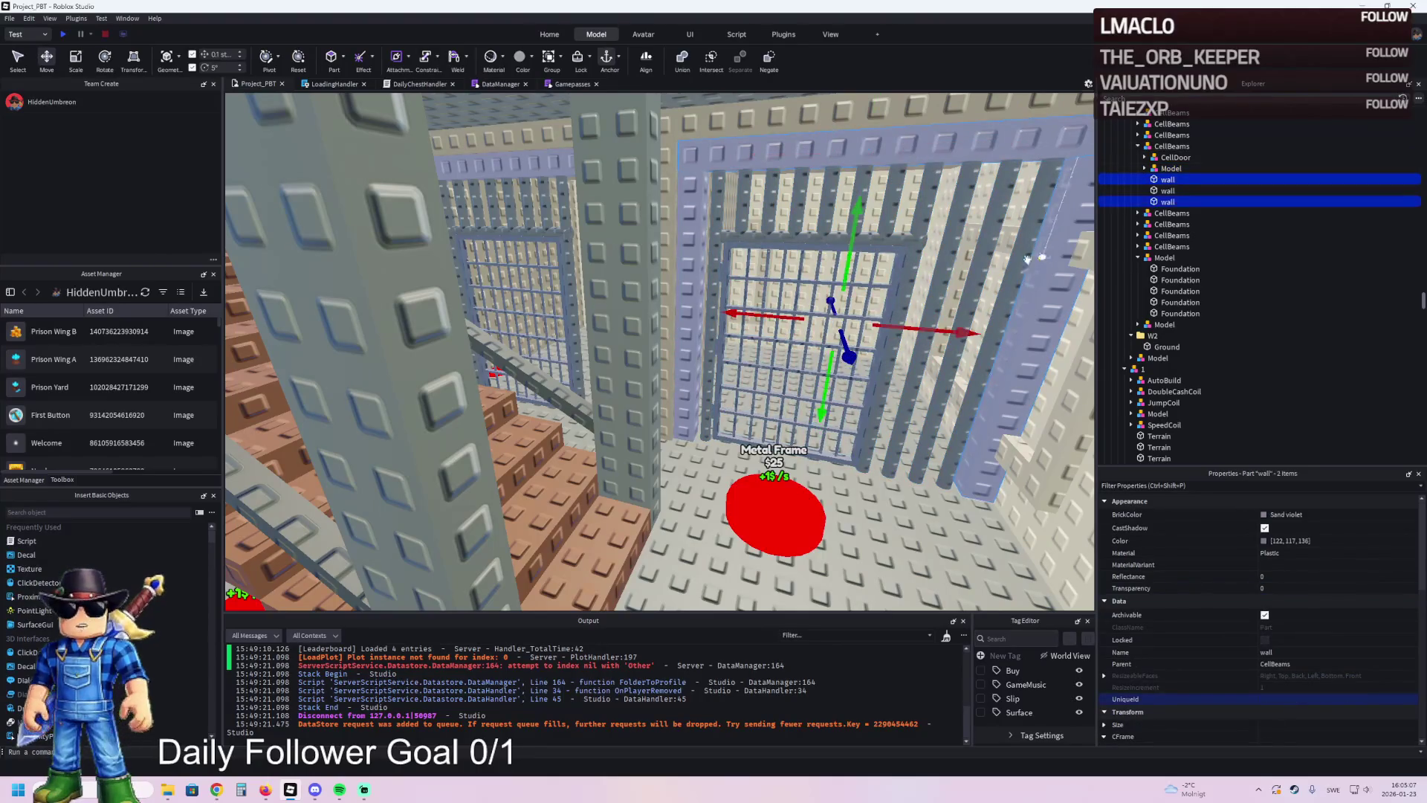
key(ctrl+g)
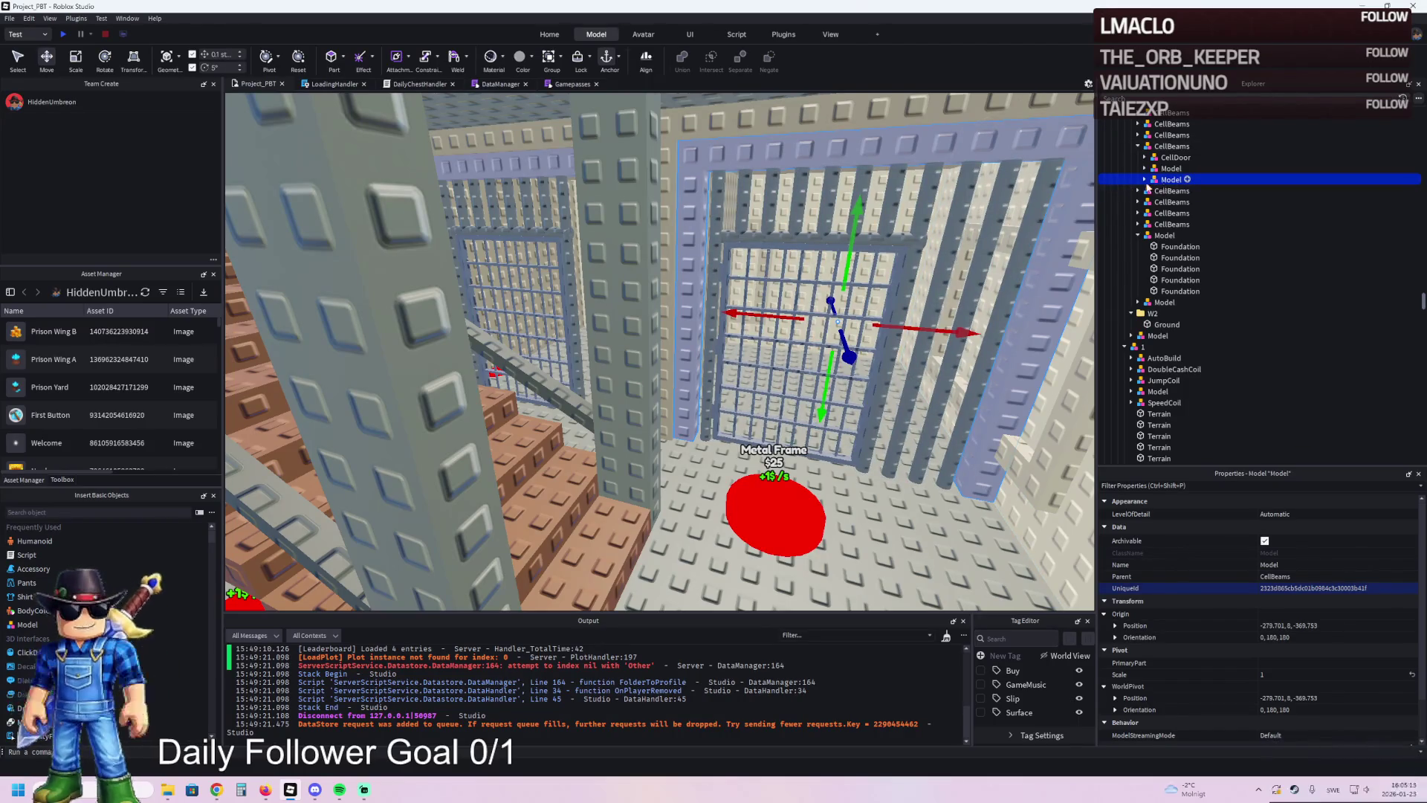
- Duplicate the upgrade model and rename the new copy to 92
key(s)
key(f)
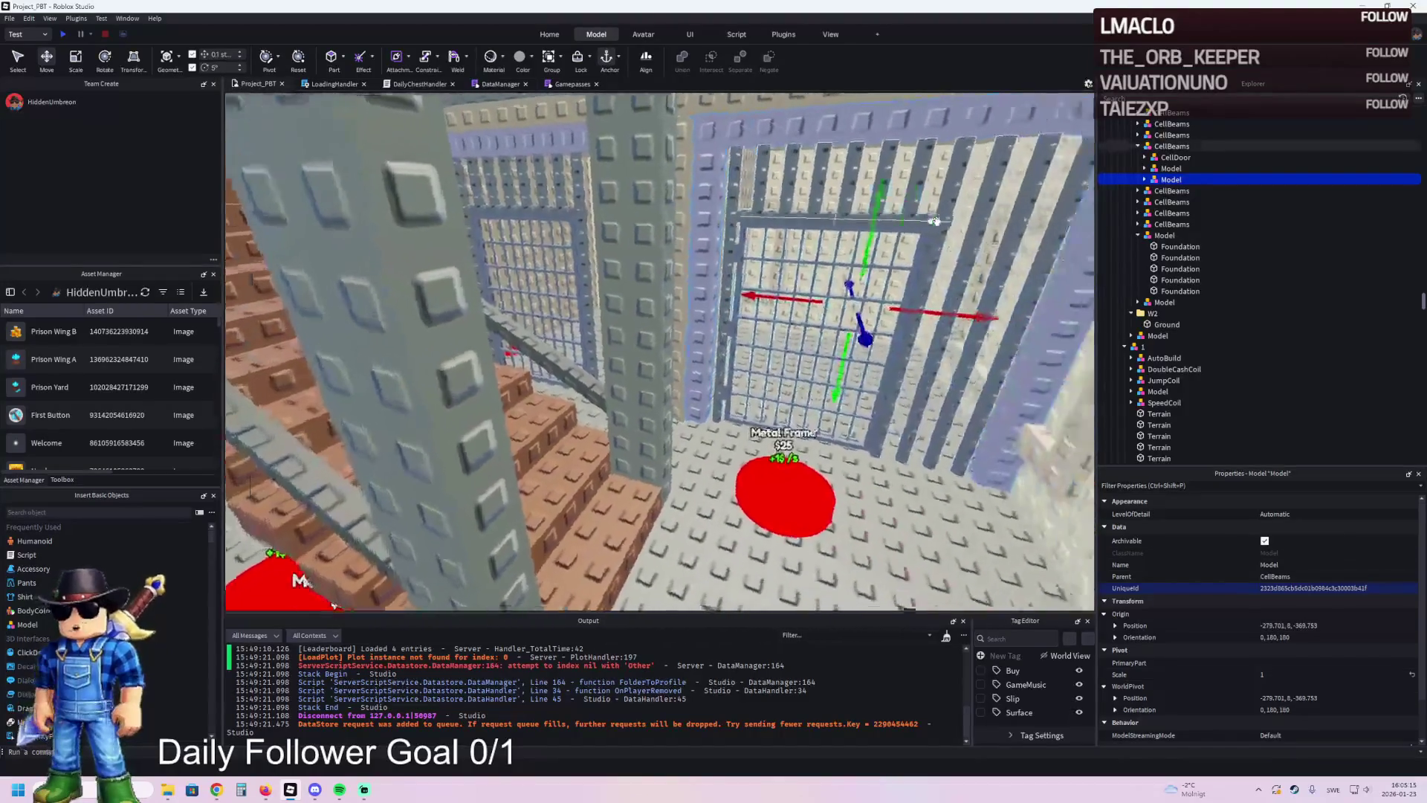
click(899, 201)
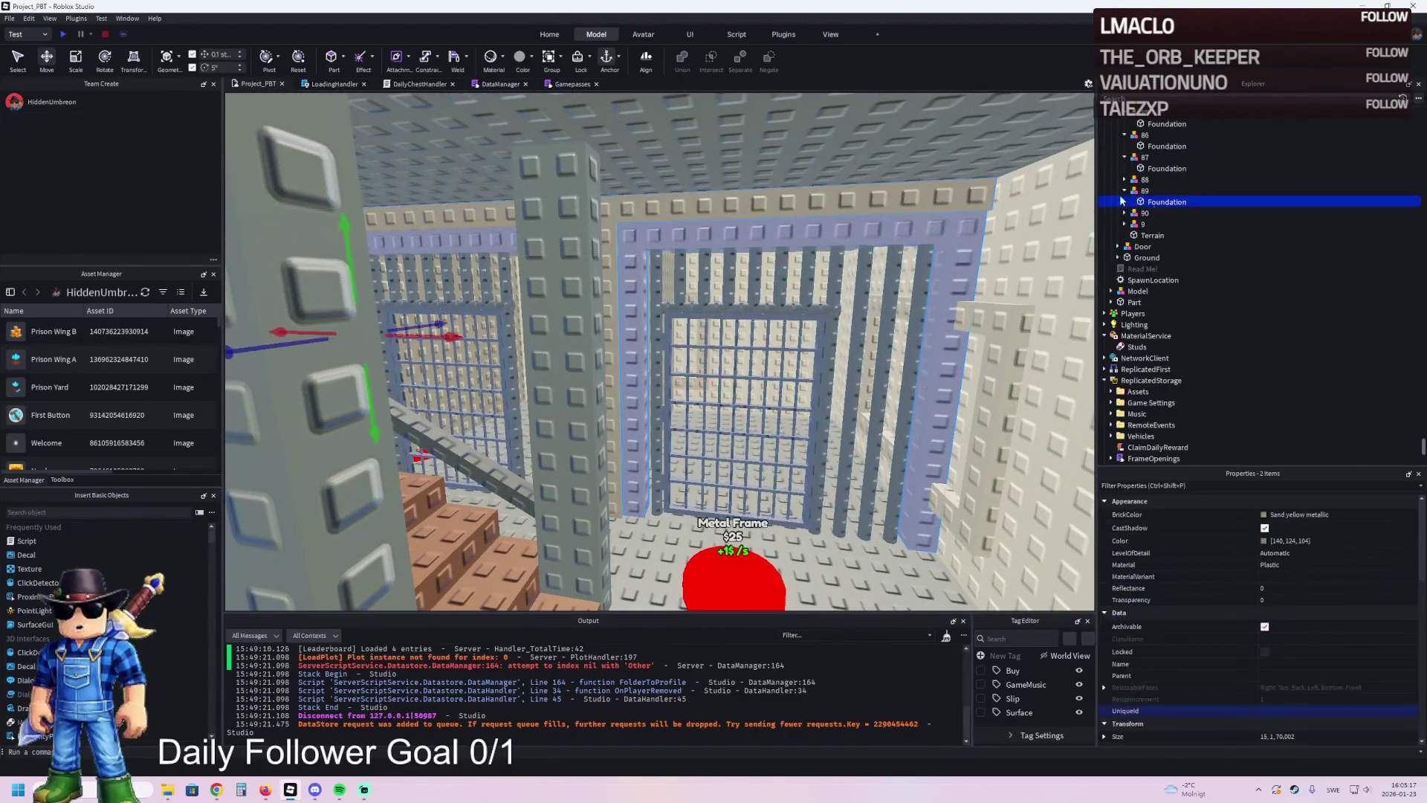
ctrl+click(1129, 191)
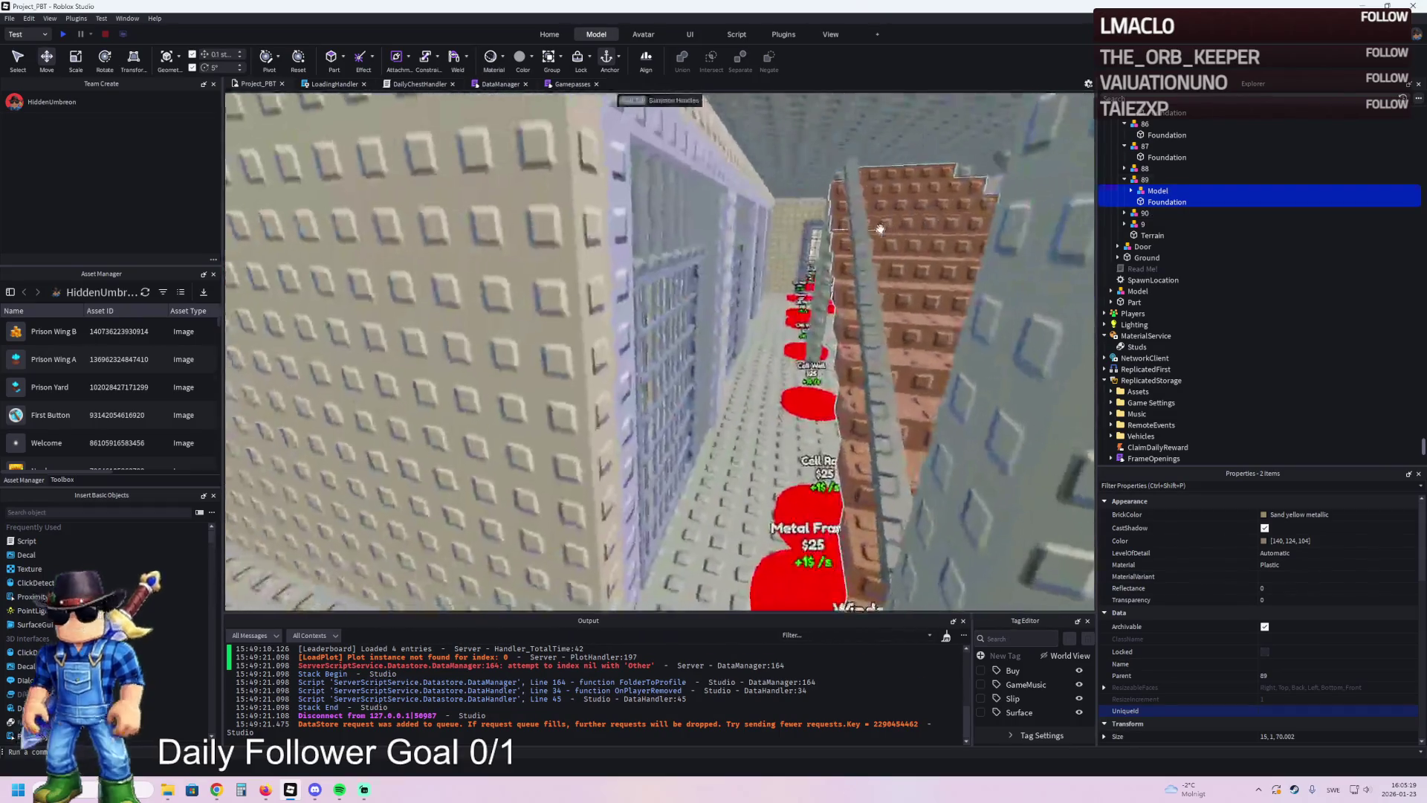
click(1278, 213)
key(ctrl+d)
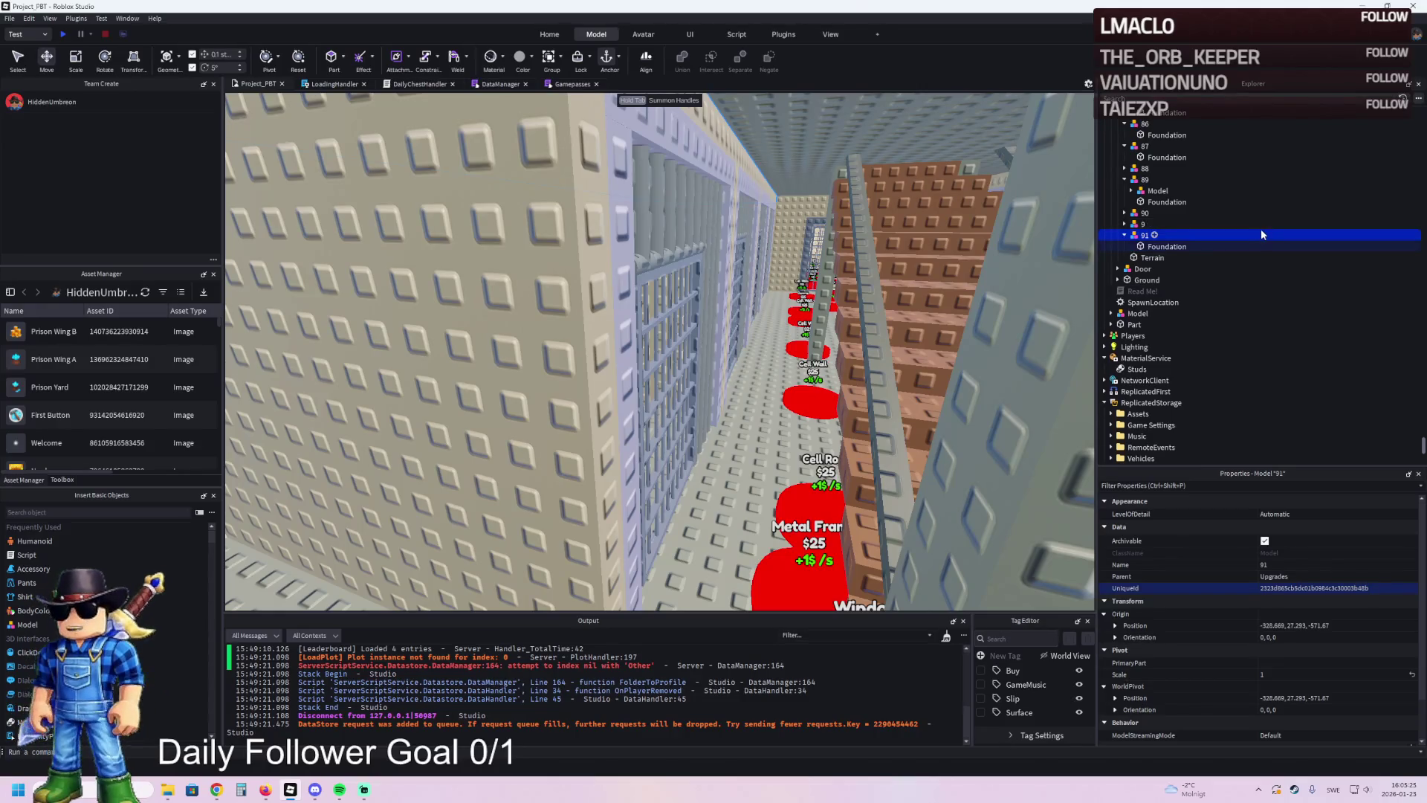
key(ctrl+d)
key(F2)
text(92)
key(Return)
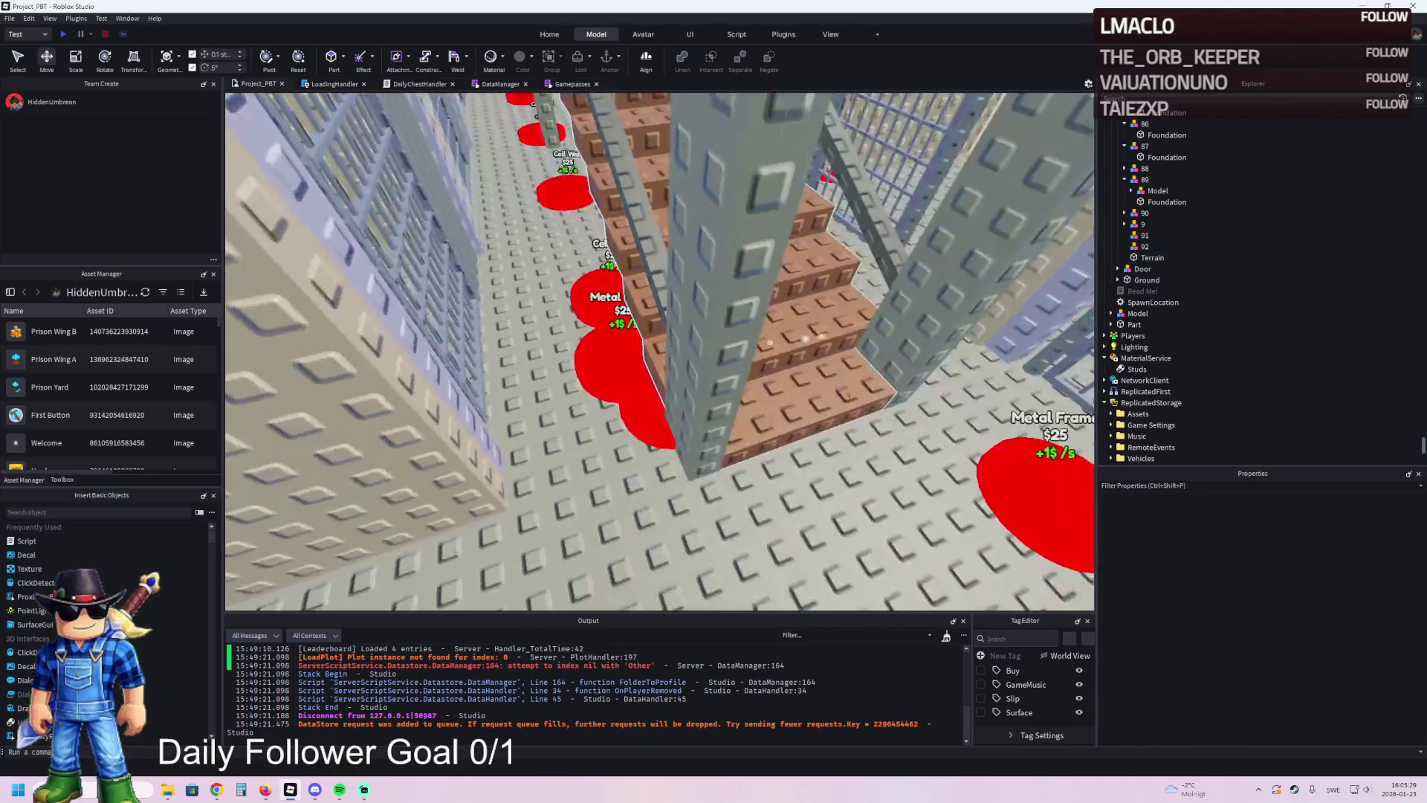
- Group the cell's three walls and top beam into a new Model
click(603, 381)
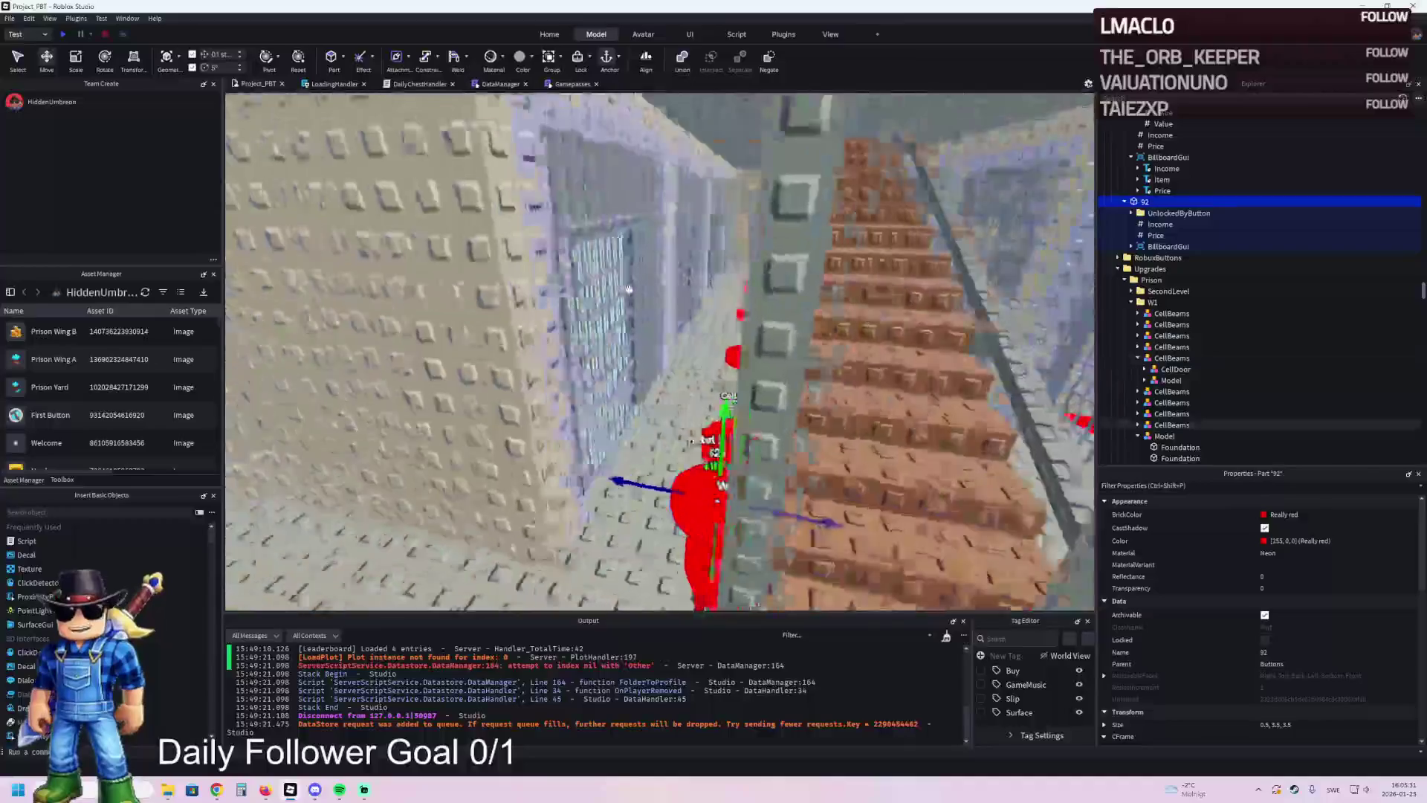
click(595, 257)
ctrl+click(672, 223)
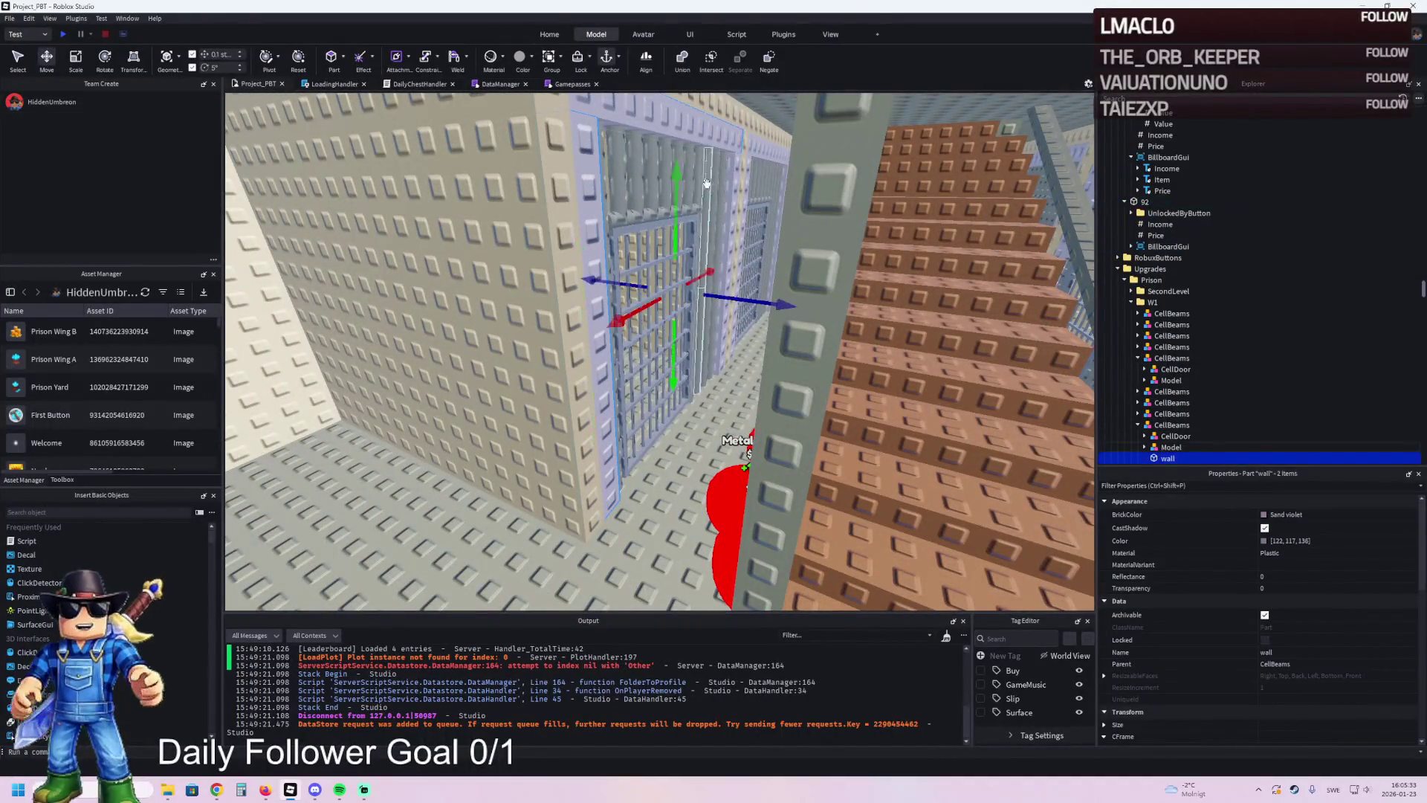
ctrl+click(728, 193)
key(ctrl+g)
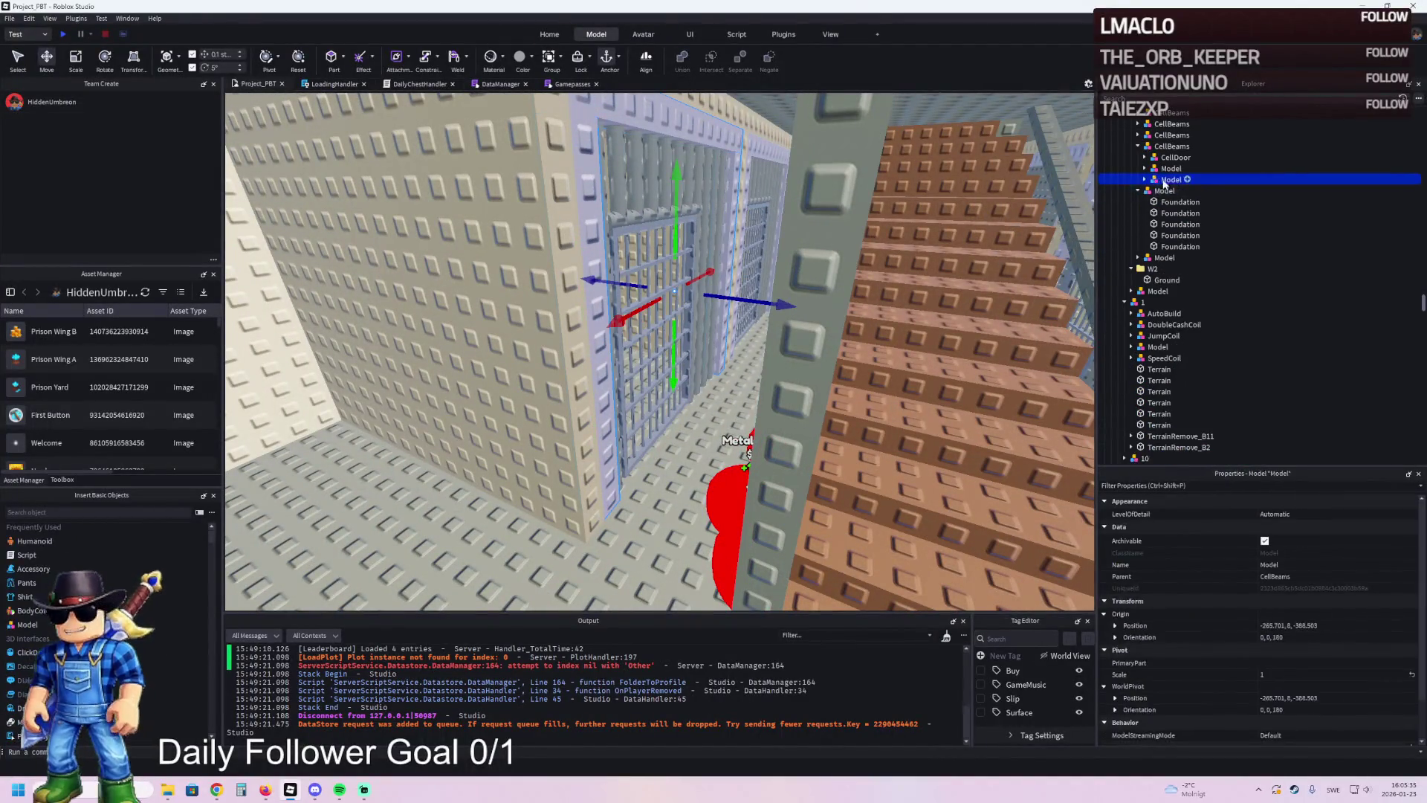
key(f)
ctrl+click(793, 192)
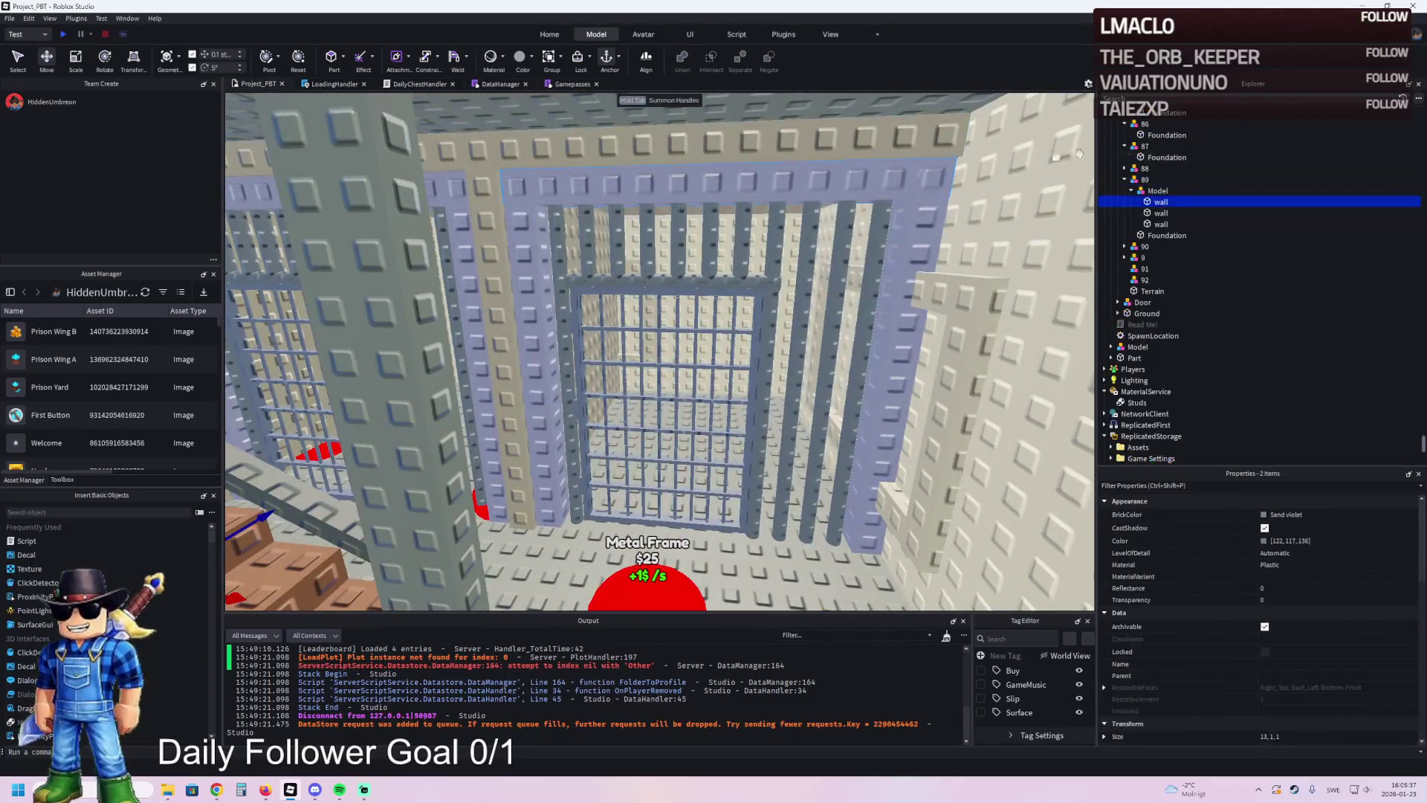
key(ctrl+g)
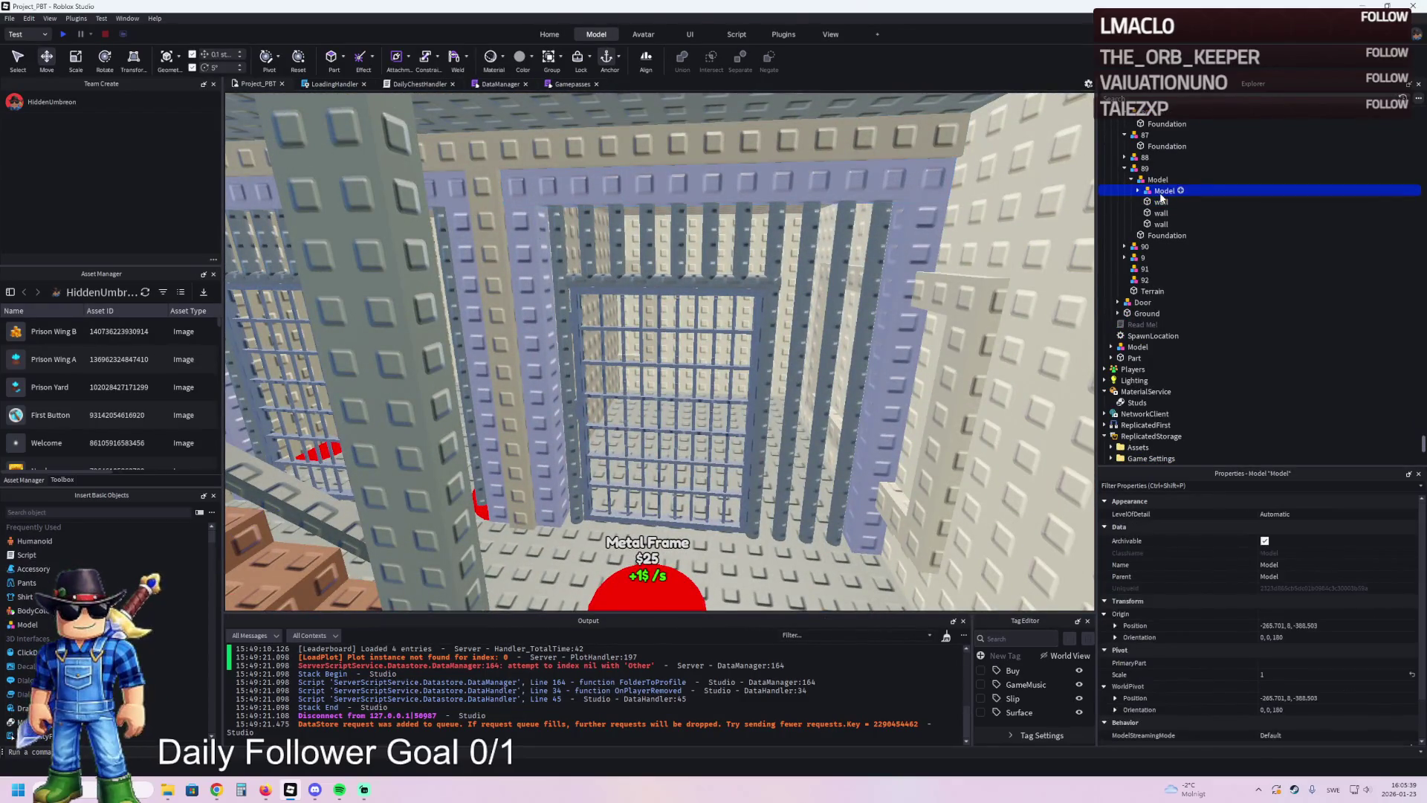
key(Return)
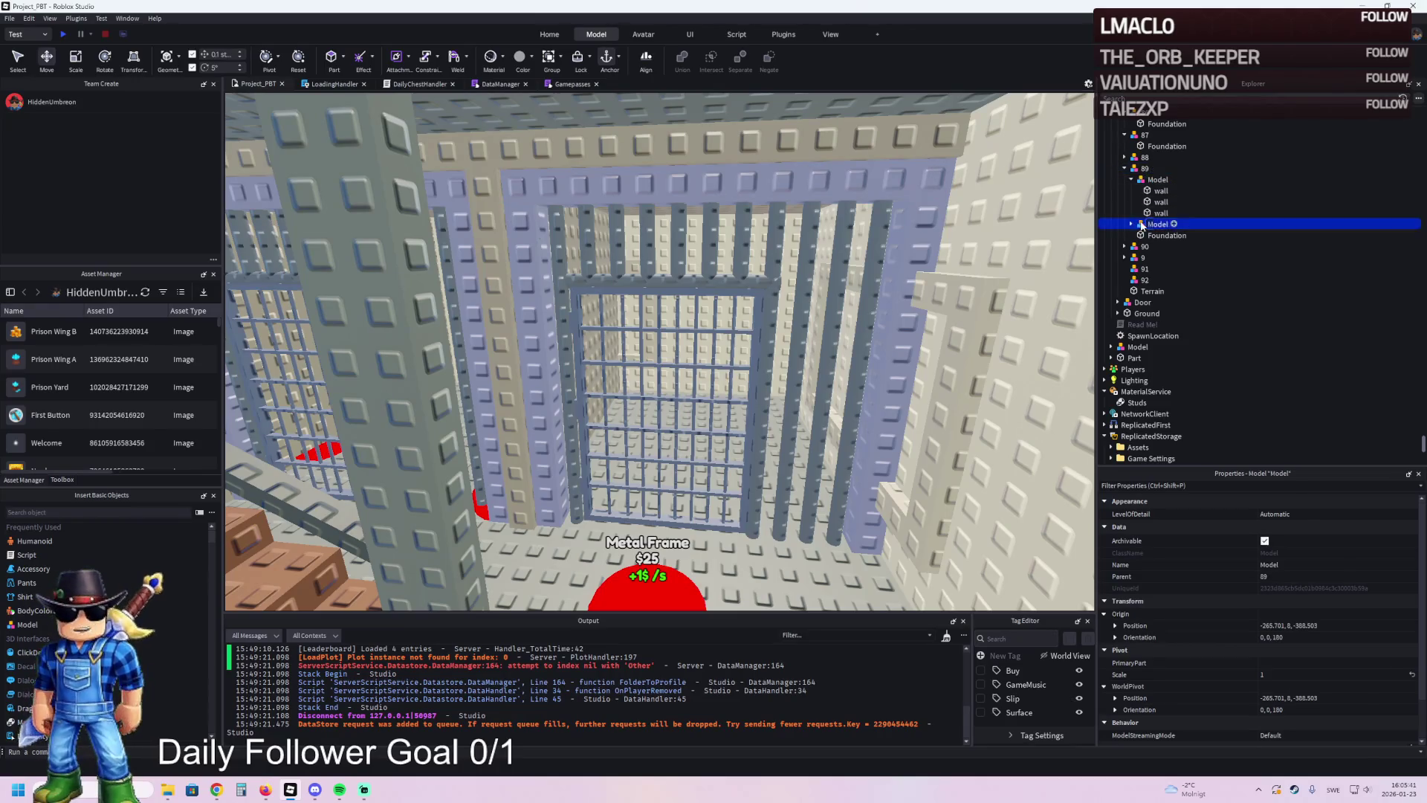
- Move the walls Model into upgrade 92 and collapse the TemplatePlot folder
drag(1151, 281, 1151, 281)
mouse_move(1157, 179)
mouse_down()
mouse_move(1174, 249)
mouse_move(1166, 236)
mouse_move(1164, 280)
mouse_move(1149, 257)
mouse_up()
scroll(1144, 201, down, 2)
click(1148, 205)
key(Left)
key(Left)
key(Left)
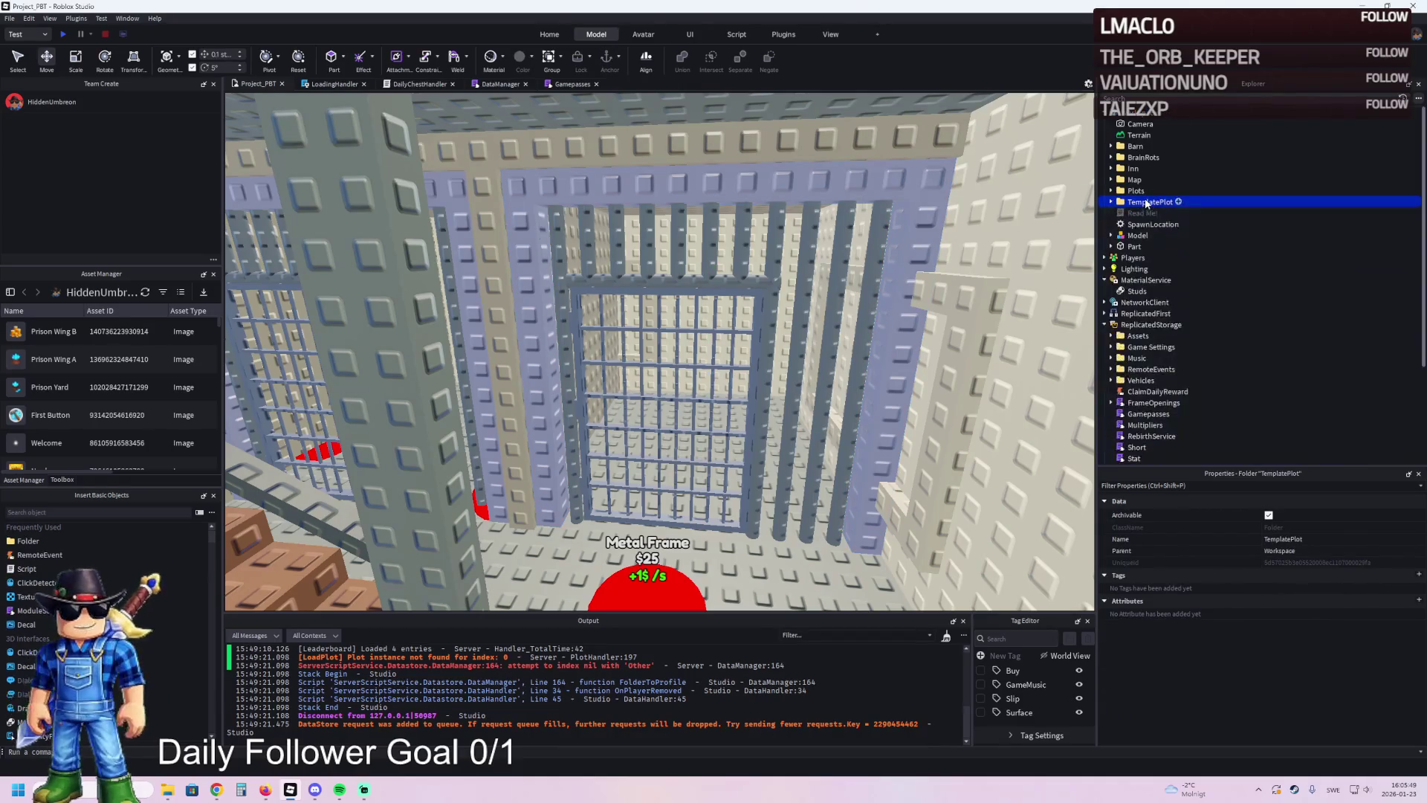
- Playtest with F5, walking the character onto pads until the plot is built, then stop
key(F5)
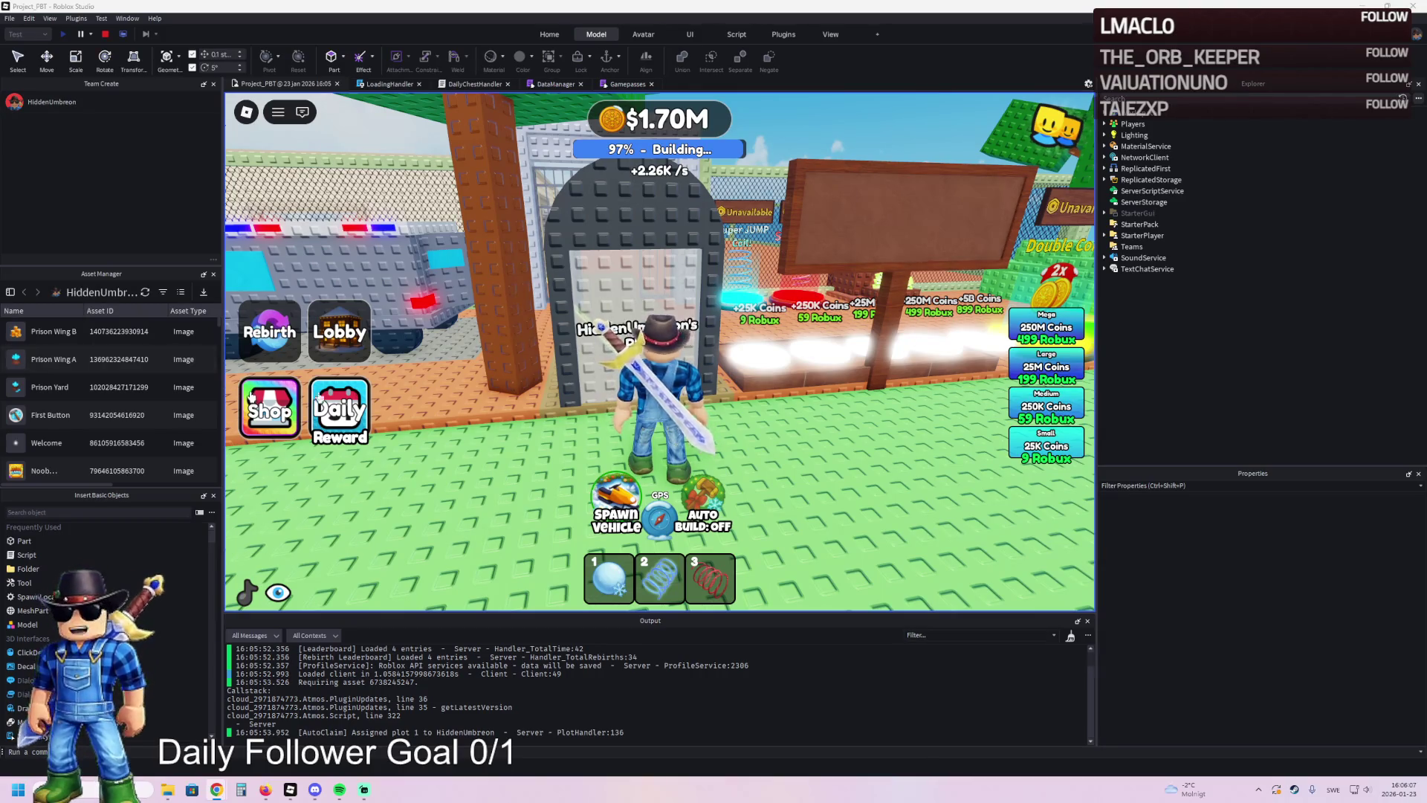
key(w)
key(w)
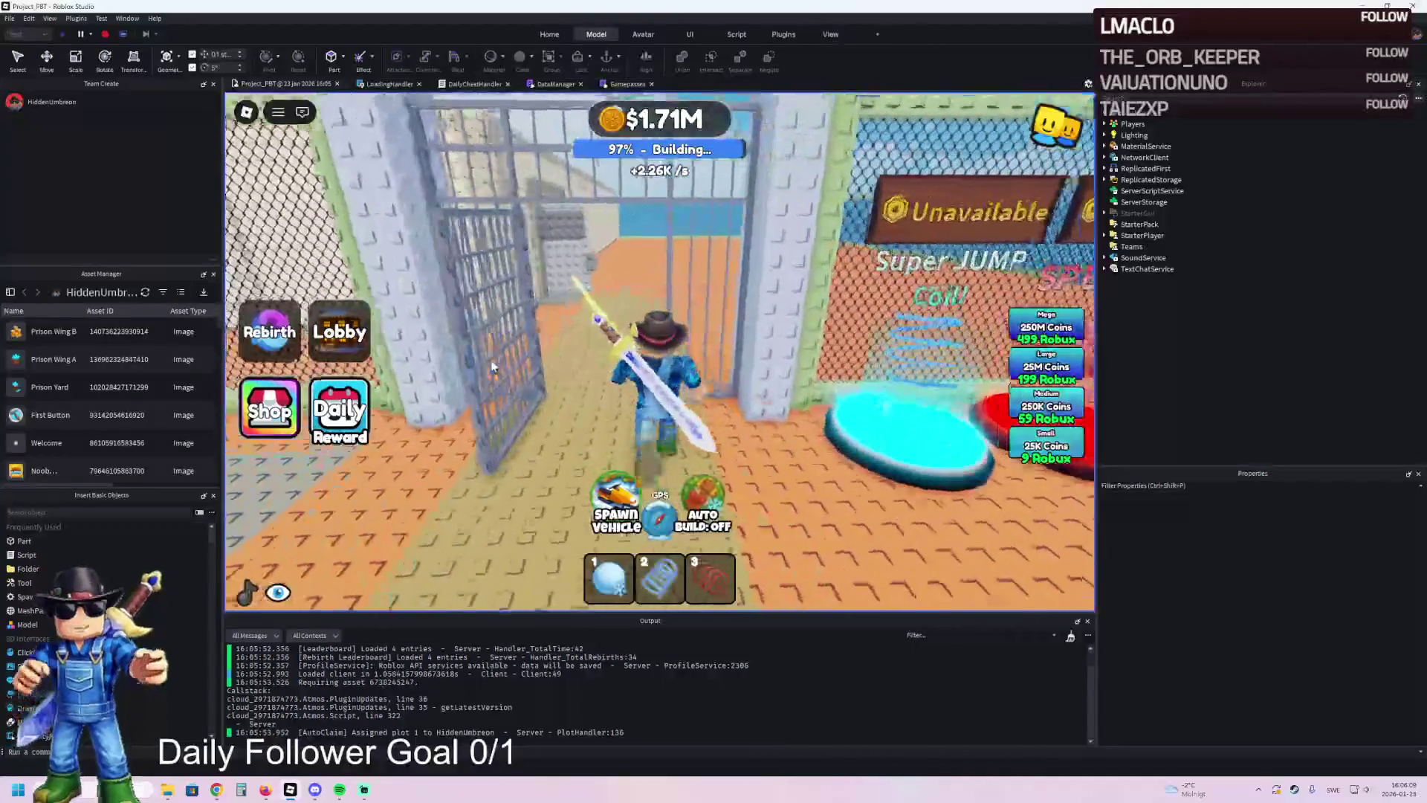
key(w)
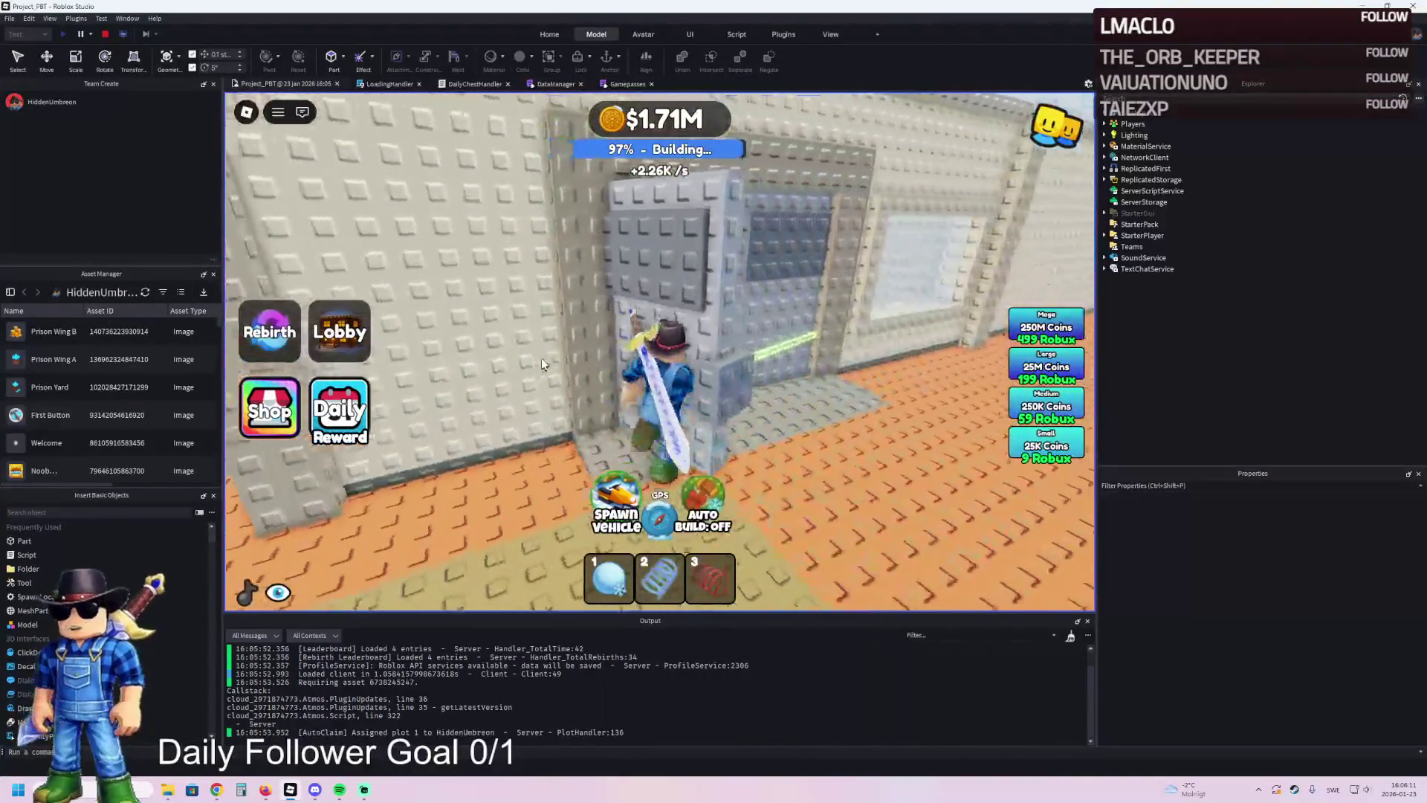
key(w)
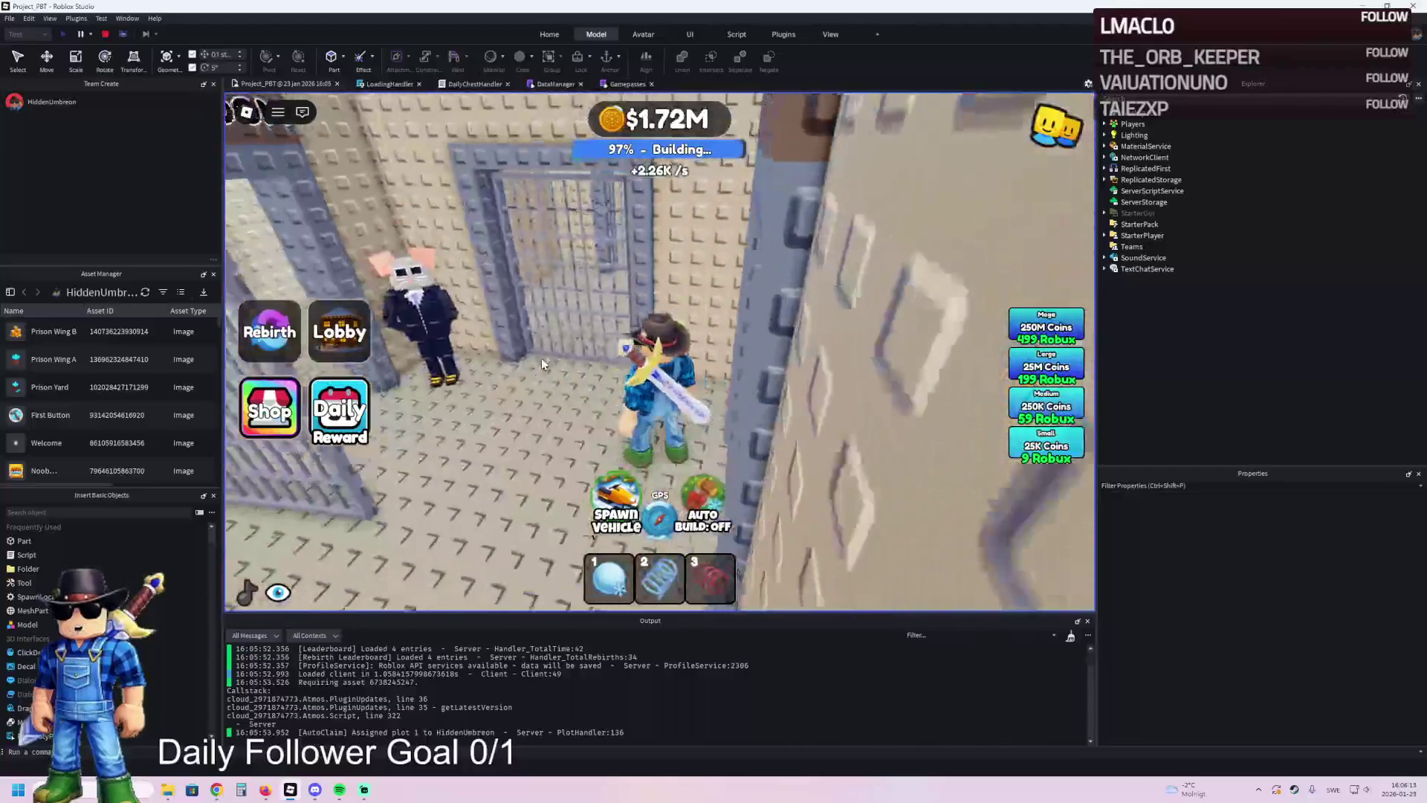
key(w)
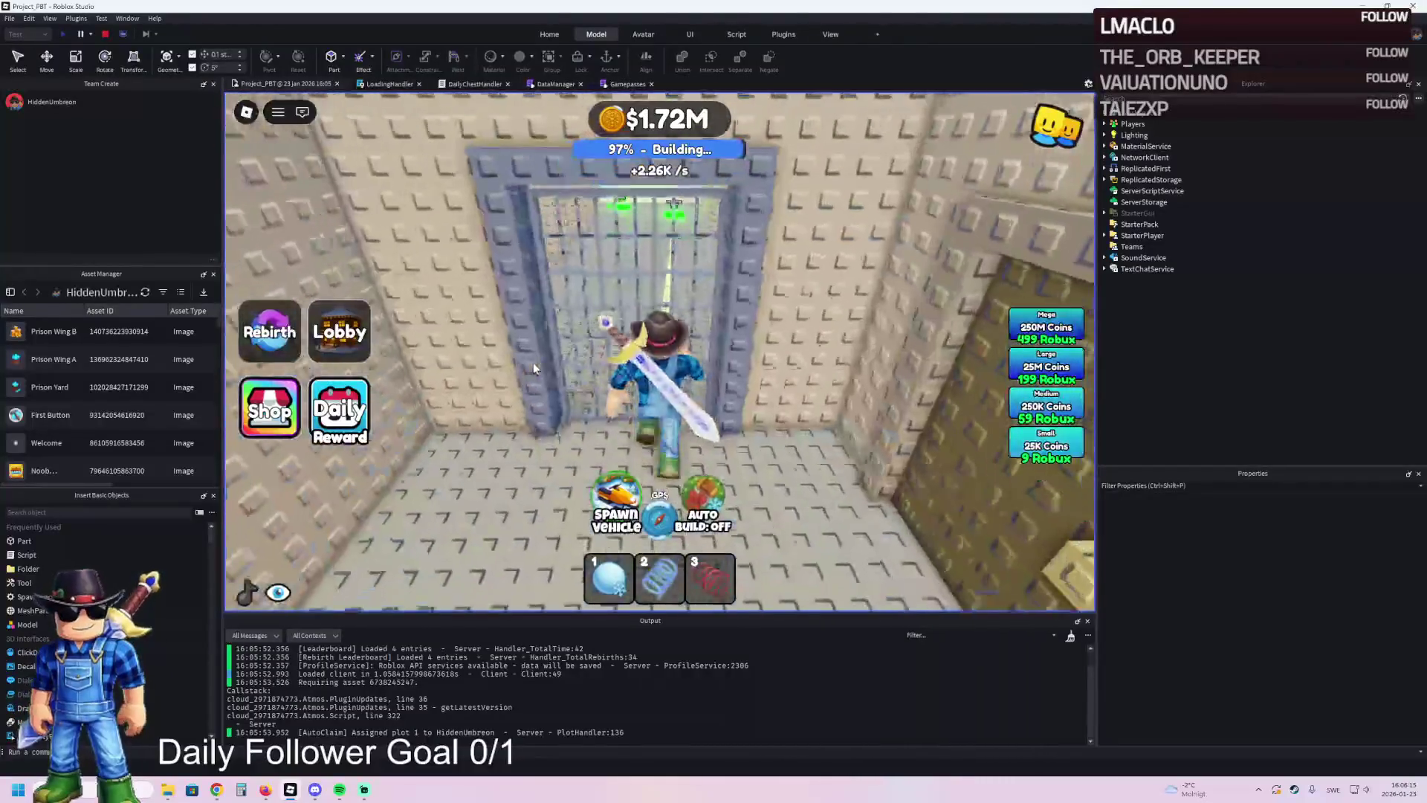
key(a)
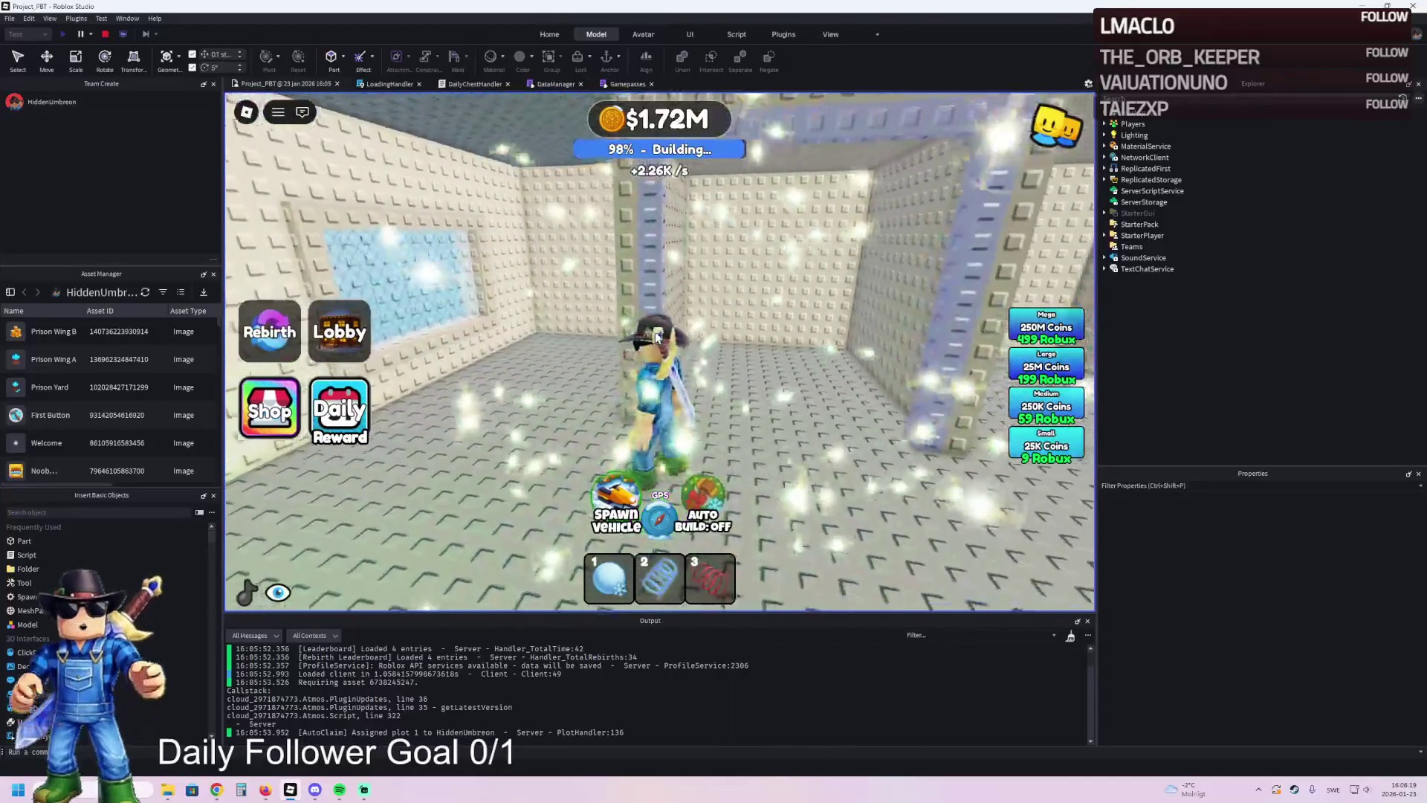
key(w)
key(d)
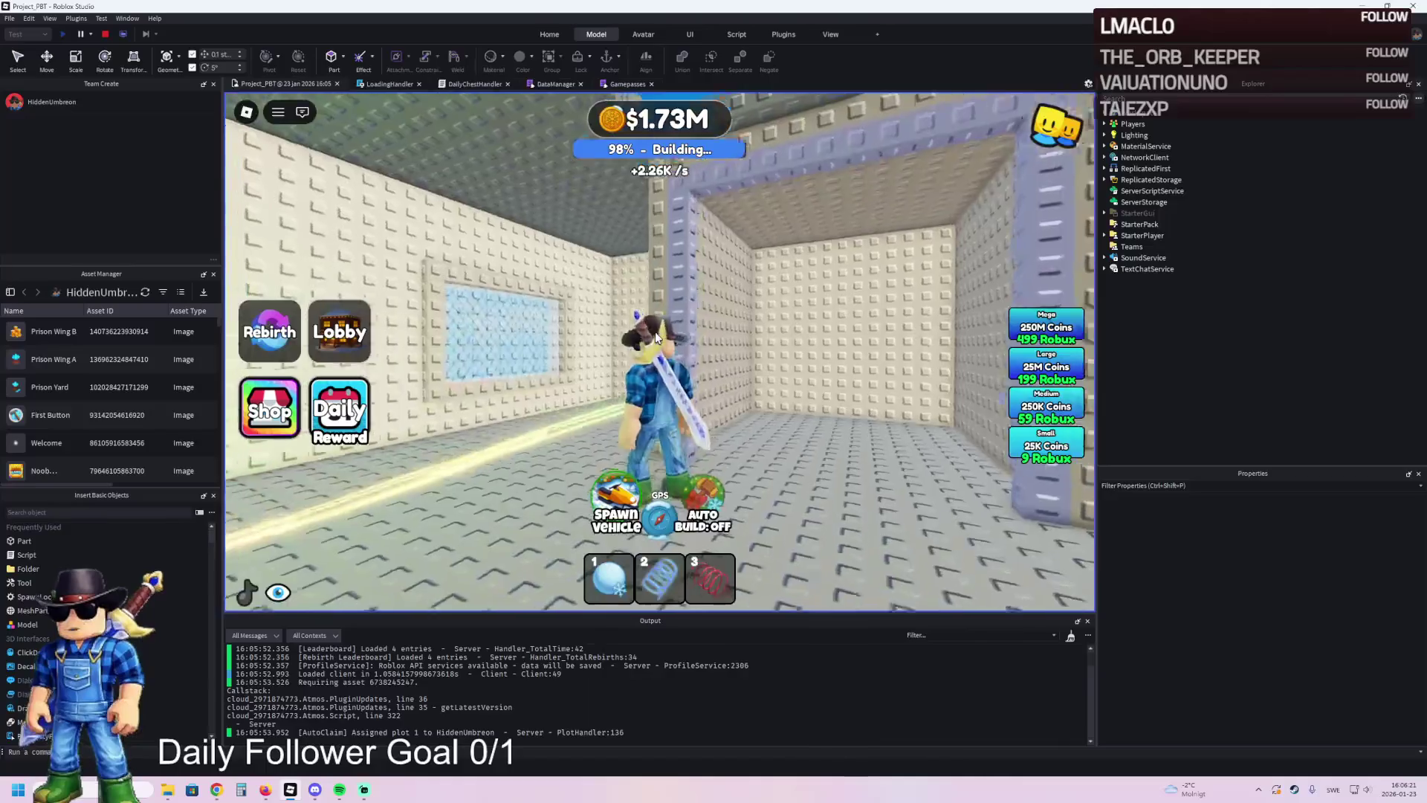
key(w)
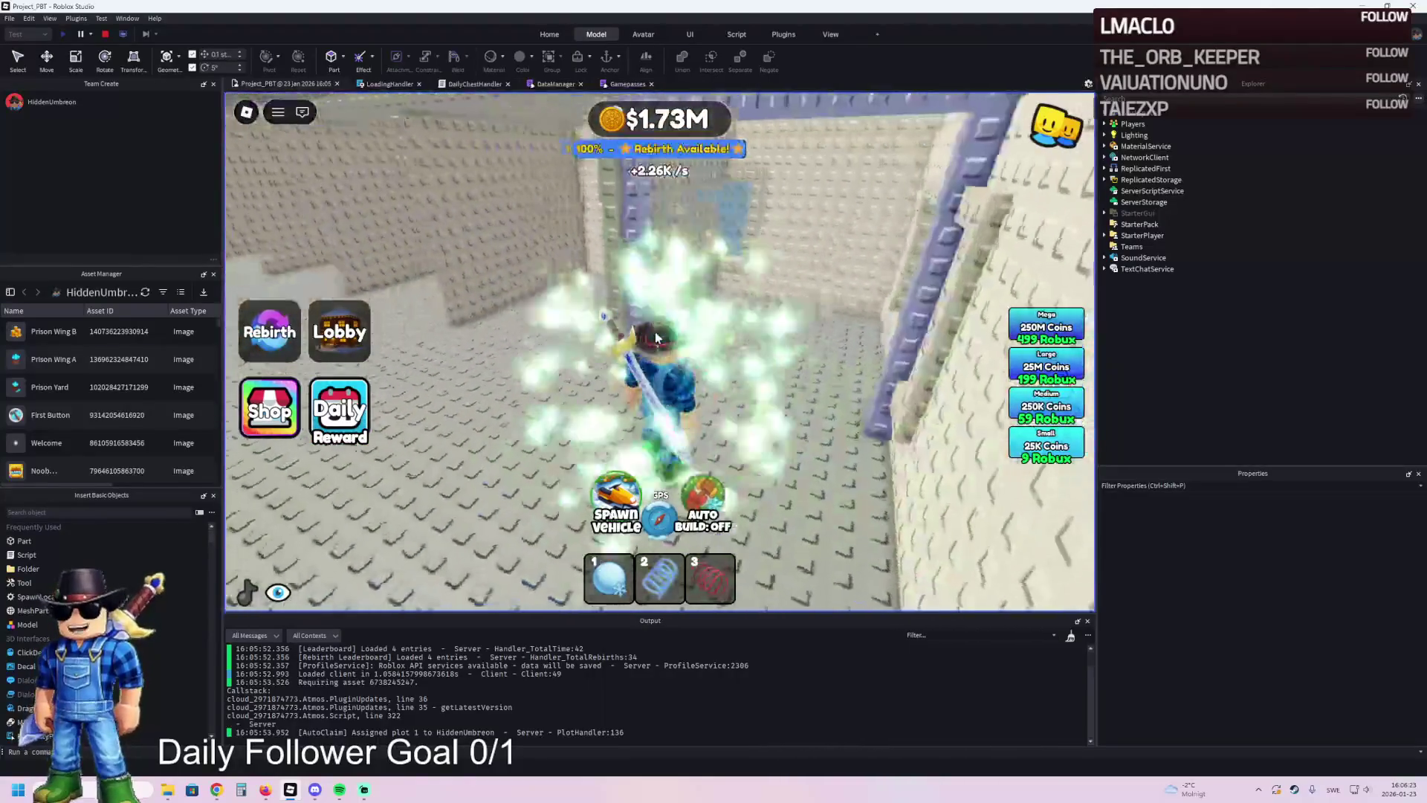
click(122, 32)
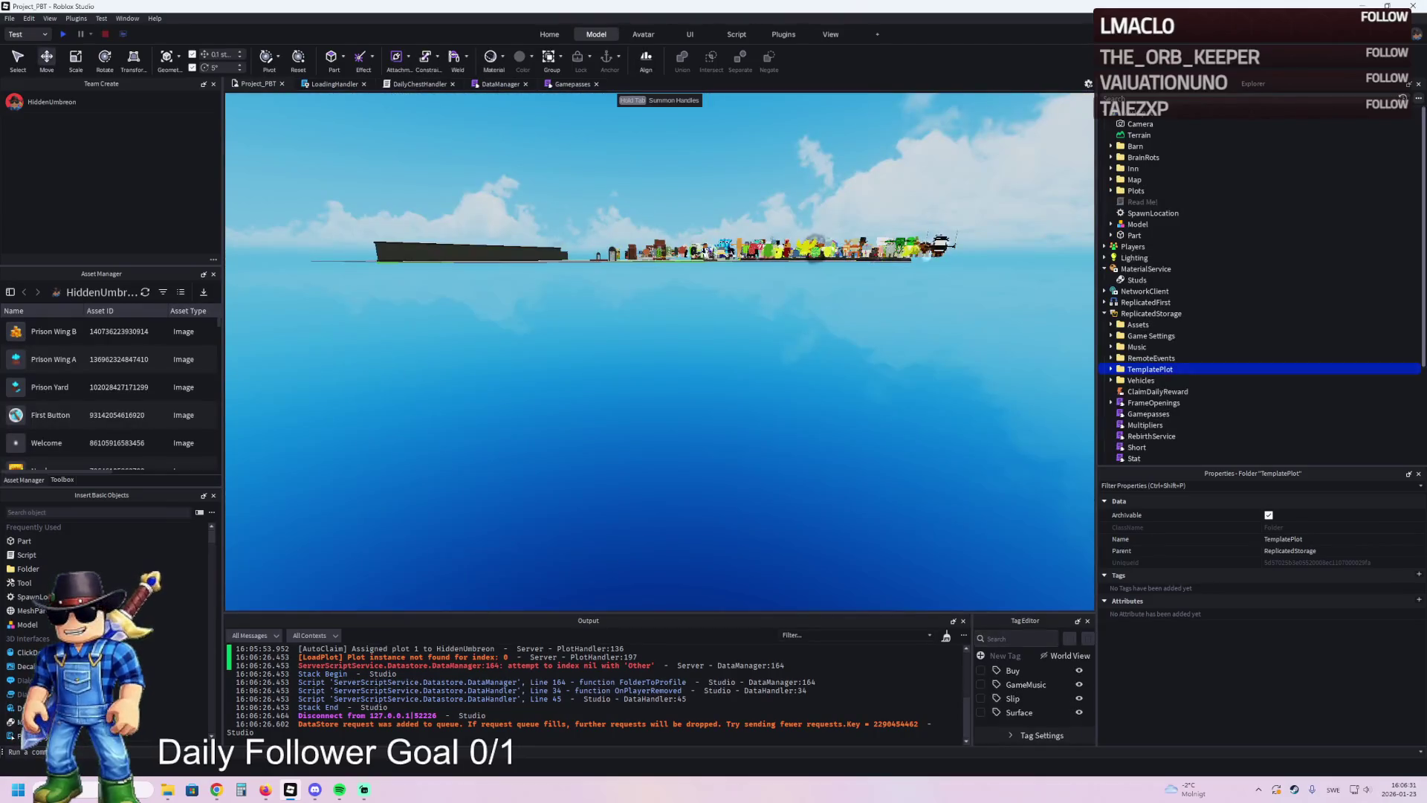
key(alt+Tab)
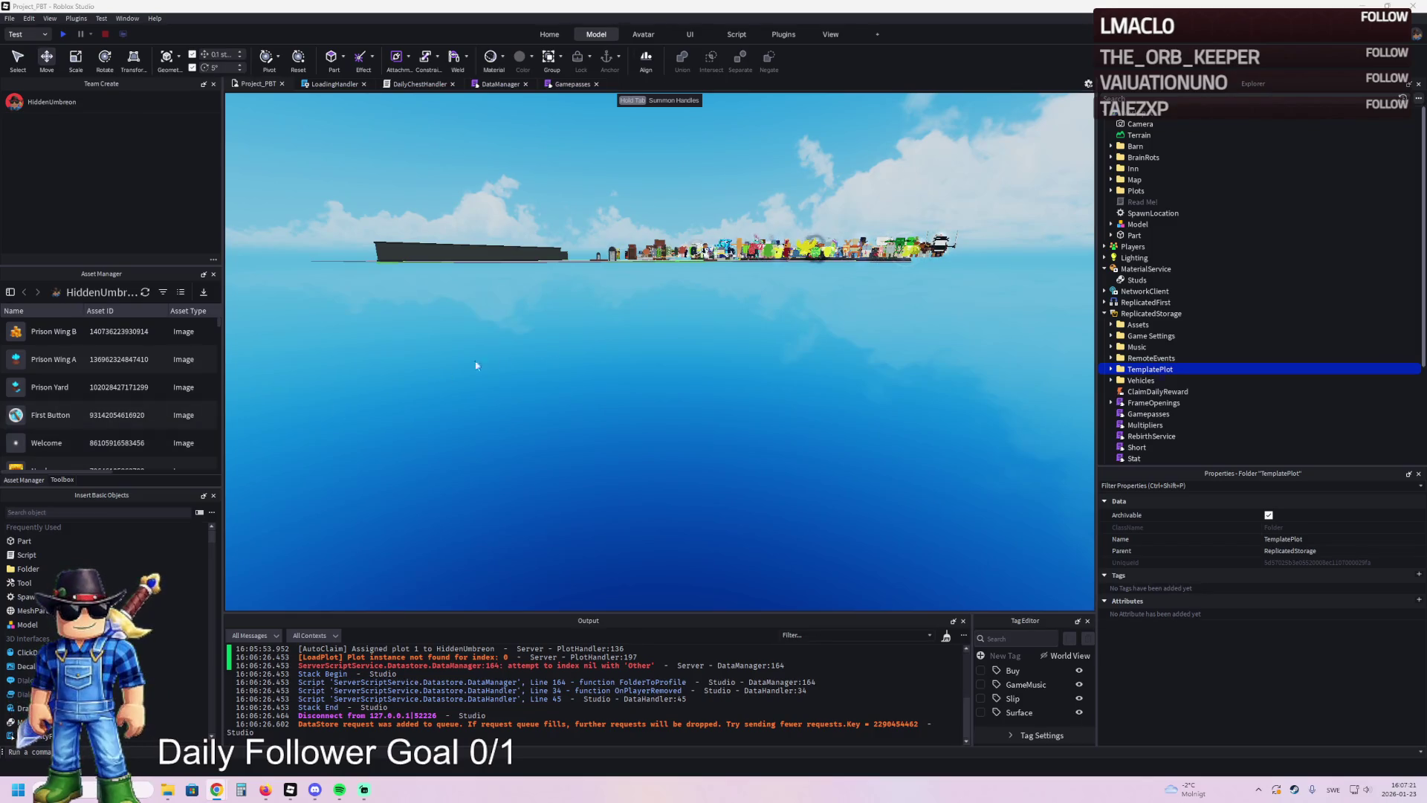
- Fly the camera over the map and character crowd to look along the path
key(w)
key(w)
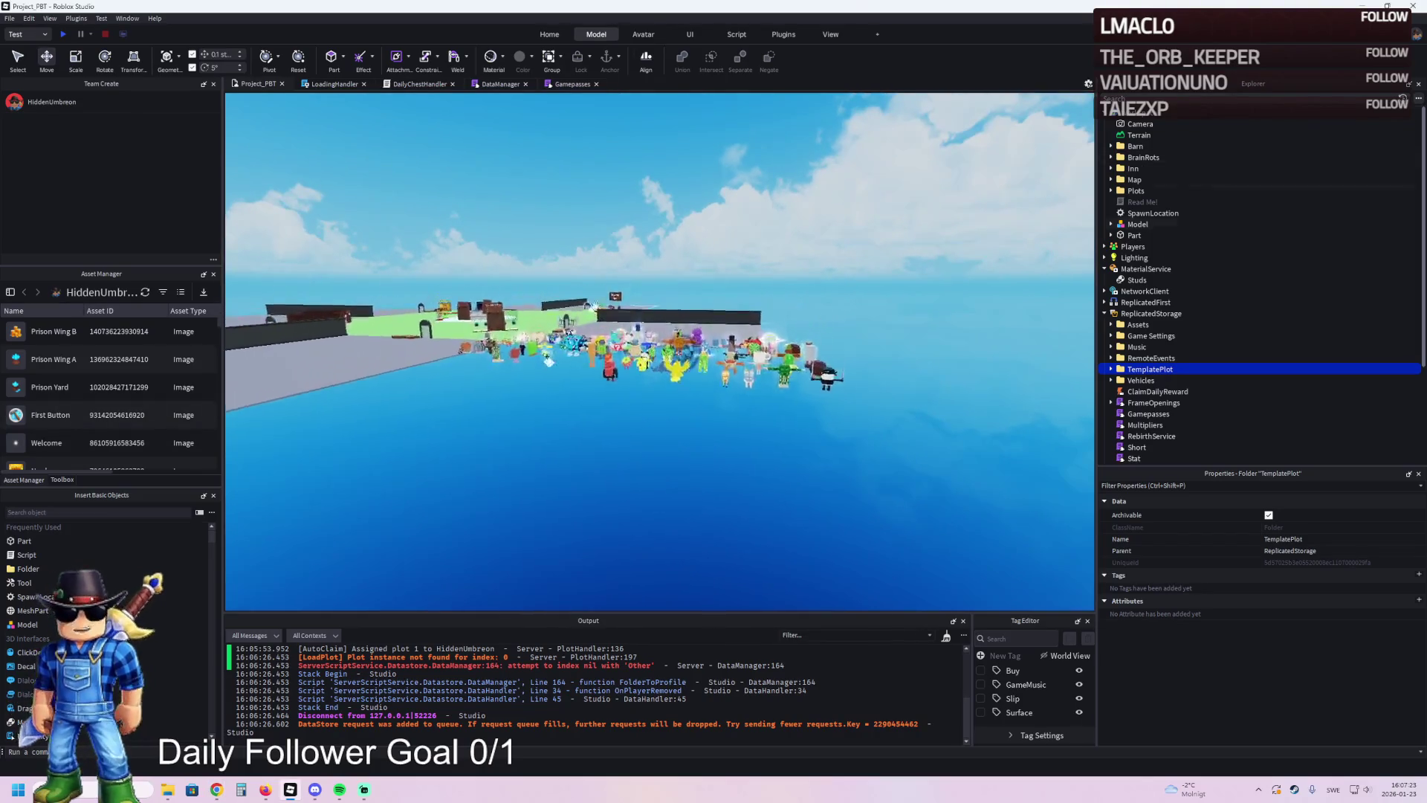
key(w)
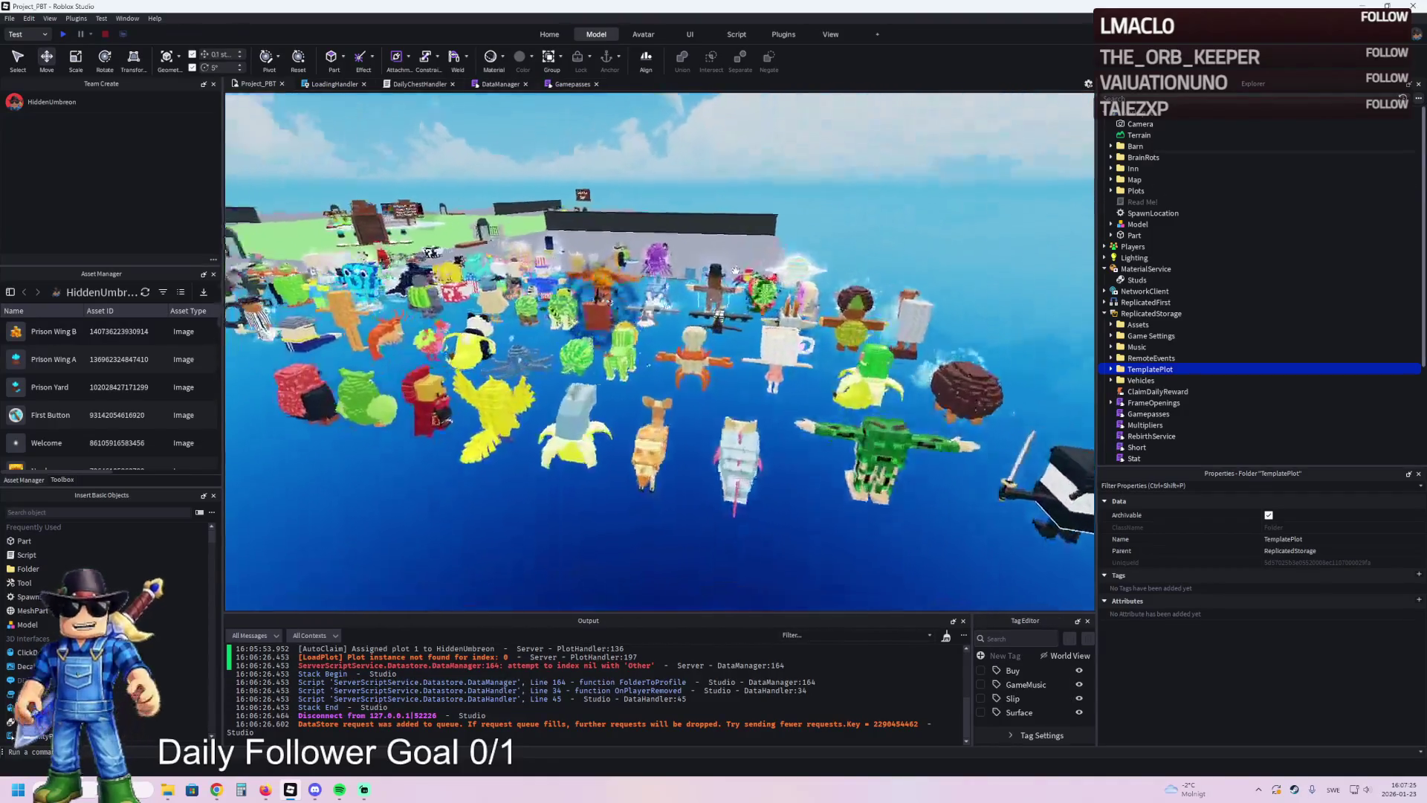
key(w)
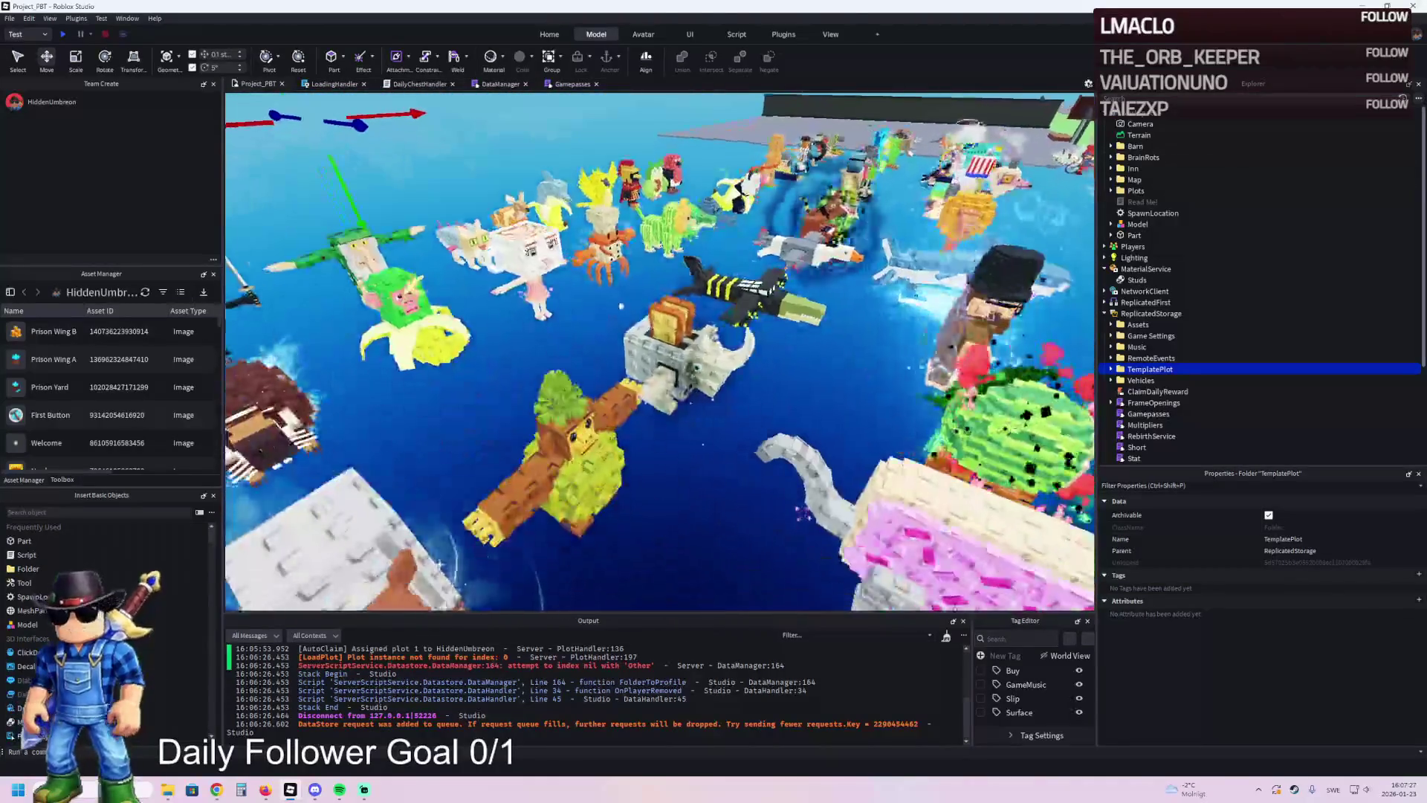
key(d)
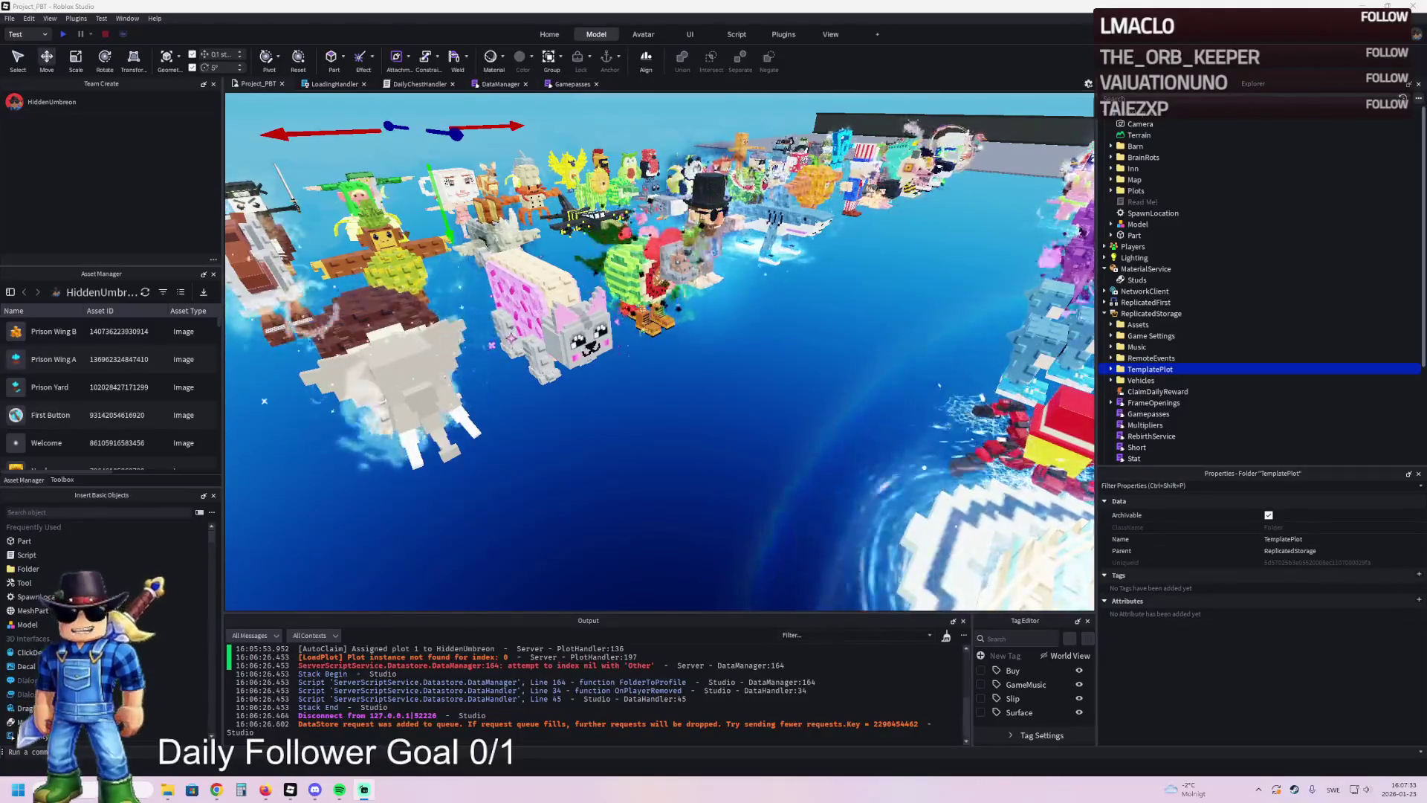
drag(343, 245, 343, 307)
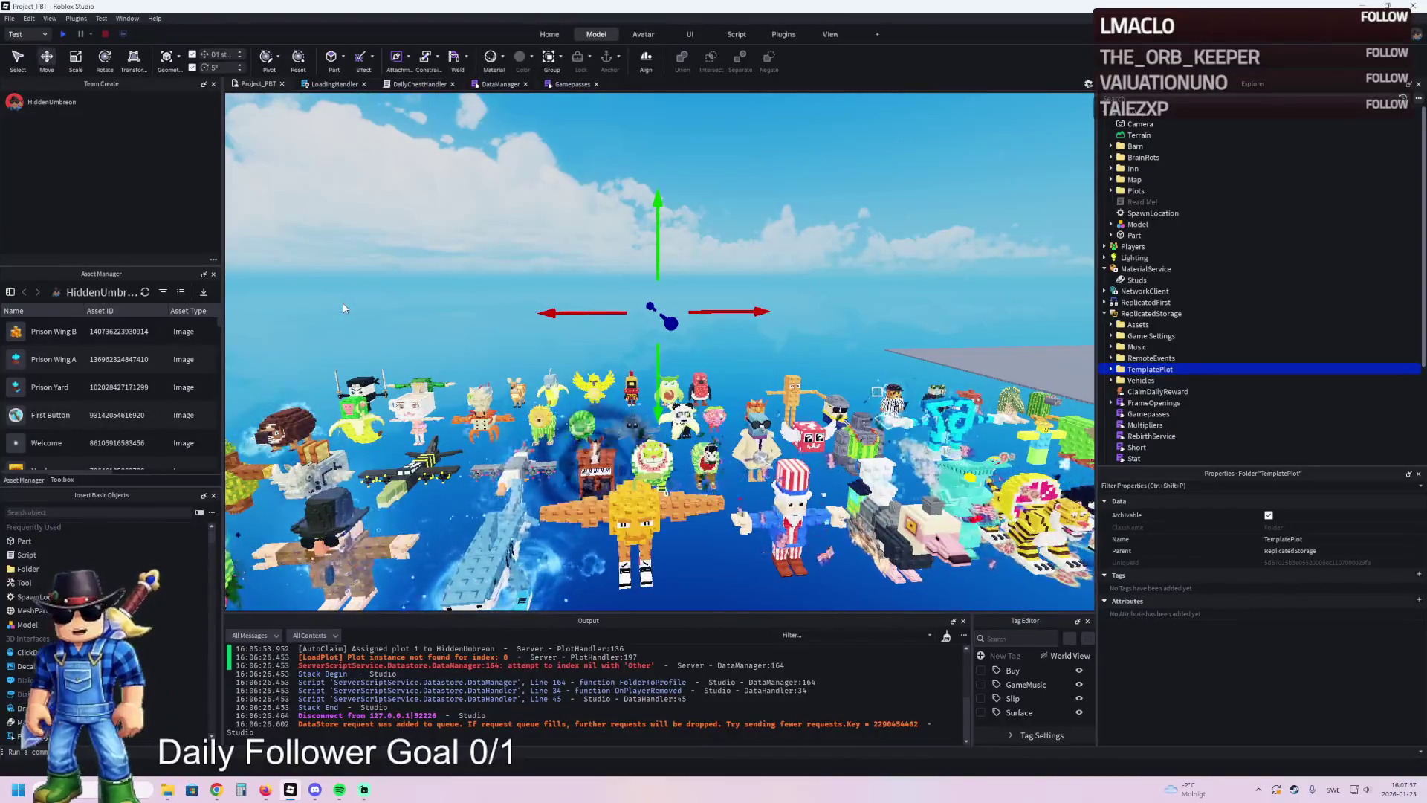
- Restore TemplatePlot to the Workspace and zoom into the plot's cell area
key(ctrl+z)
scroll(394, 302, up, 10)
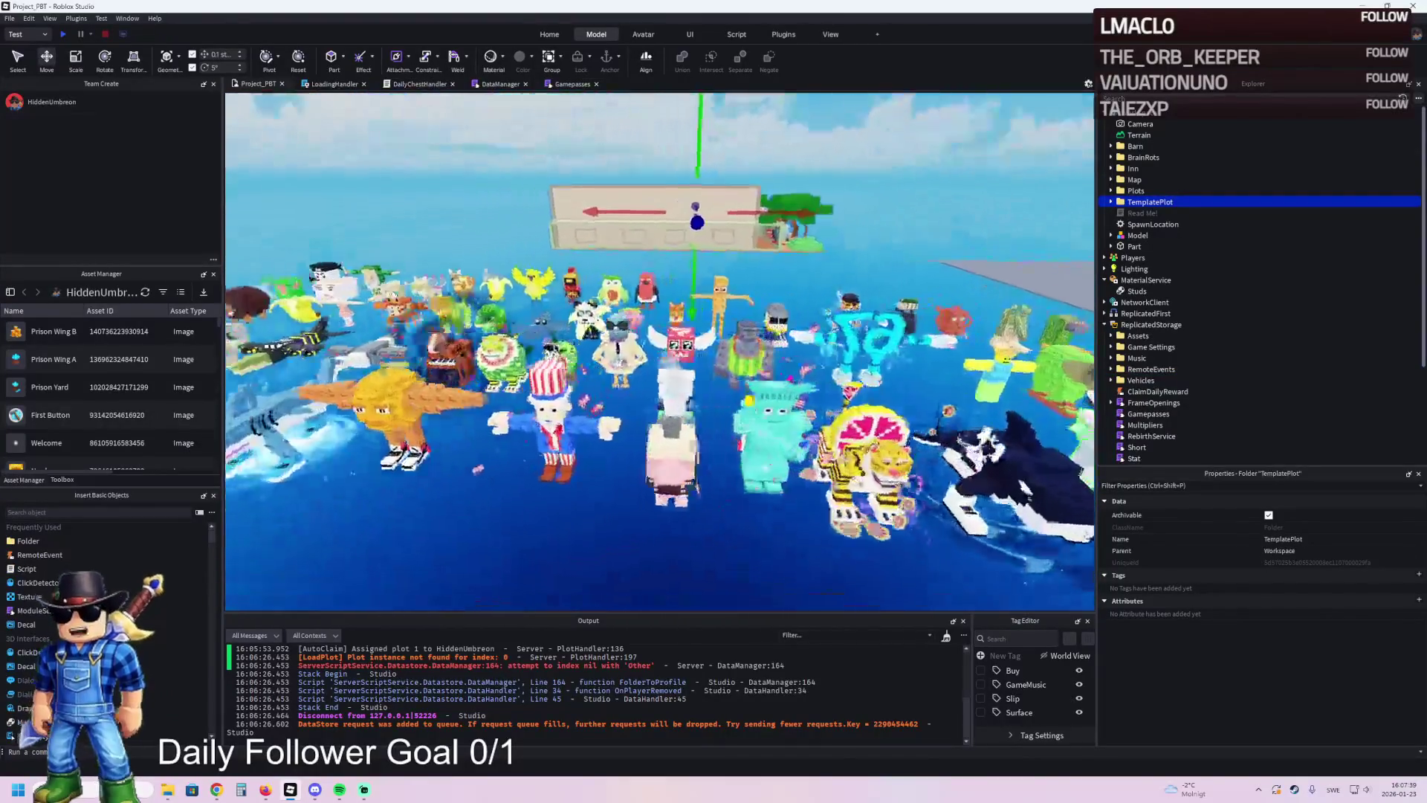
scroll(461, 285, up, 10)
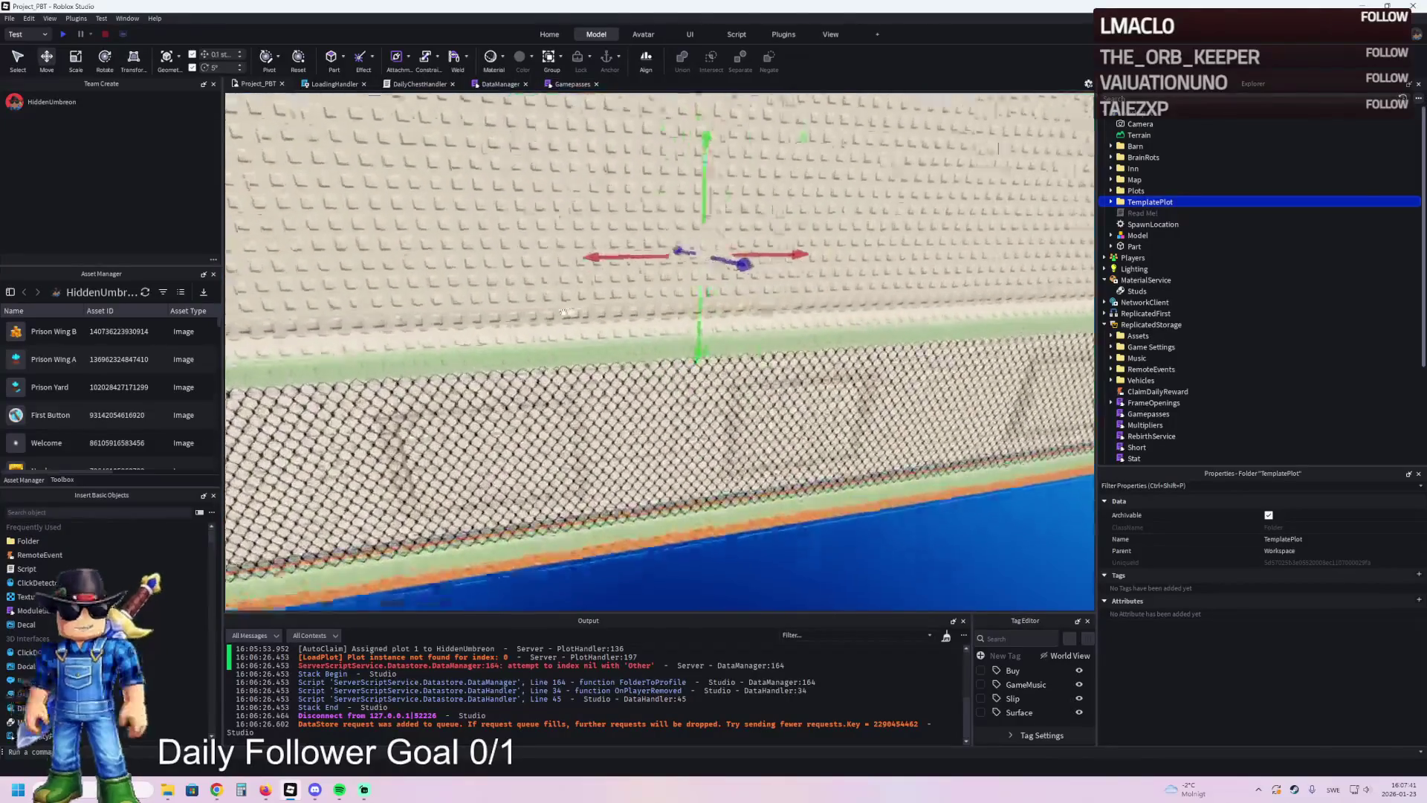
scroll(576, 312, up, 6)
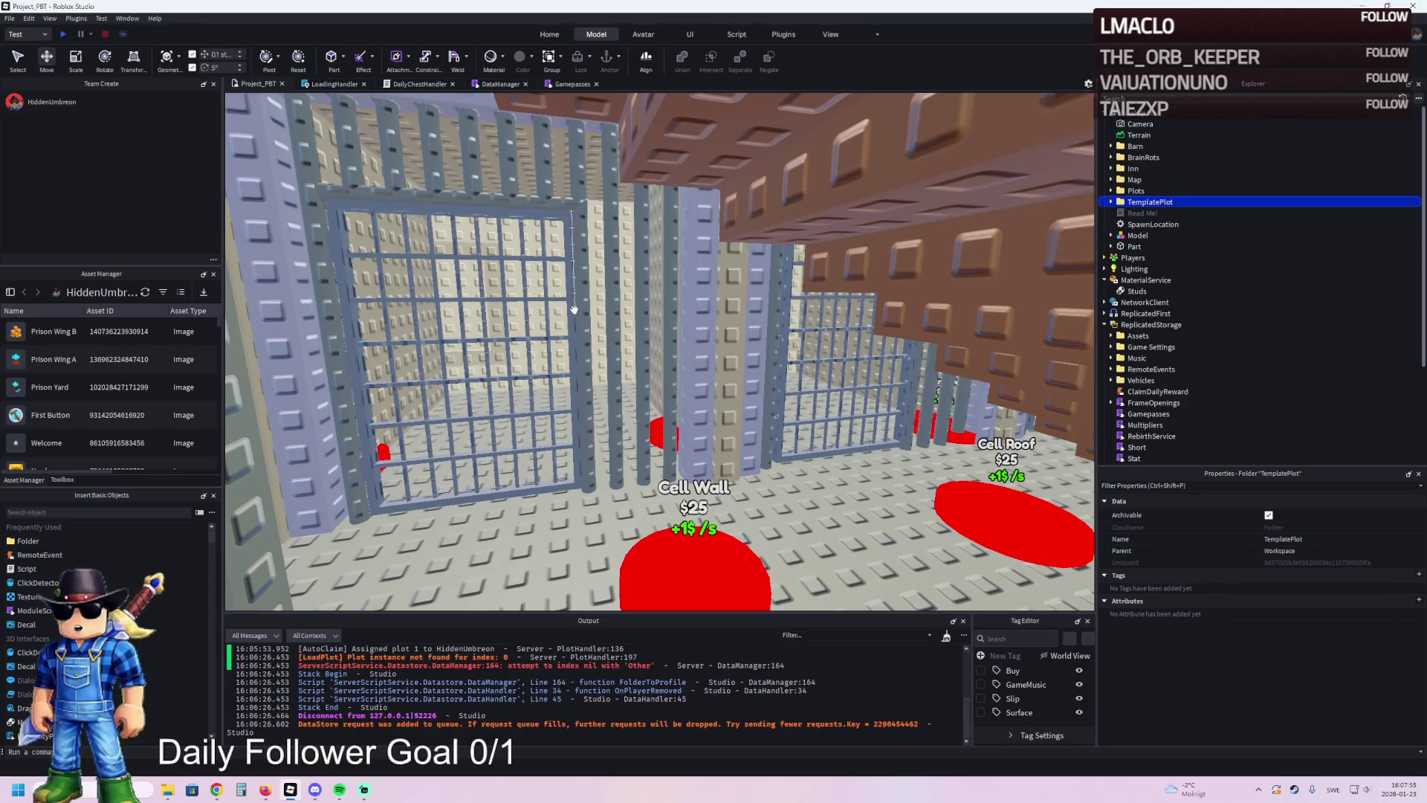
- Duplicate red purchase pad 92, name the copy 93, and move it to another floor spot
key(s)
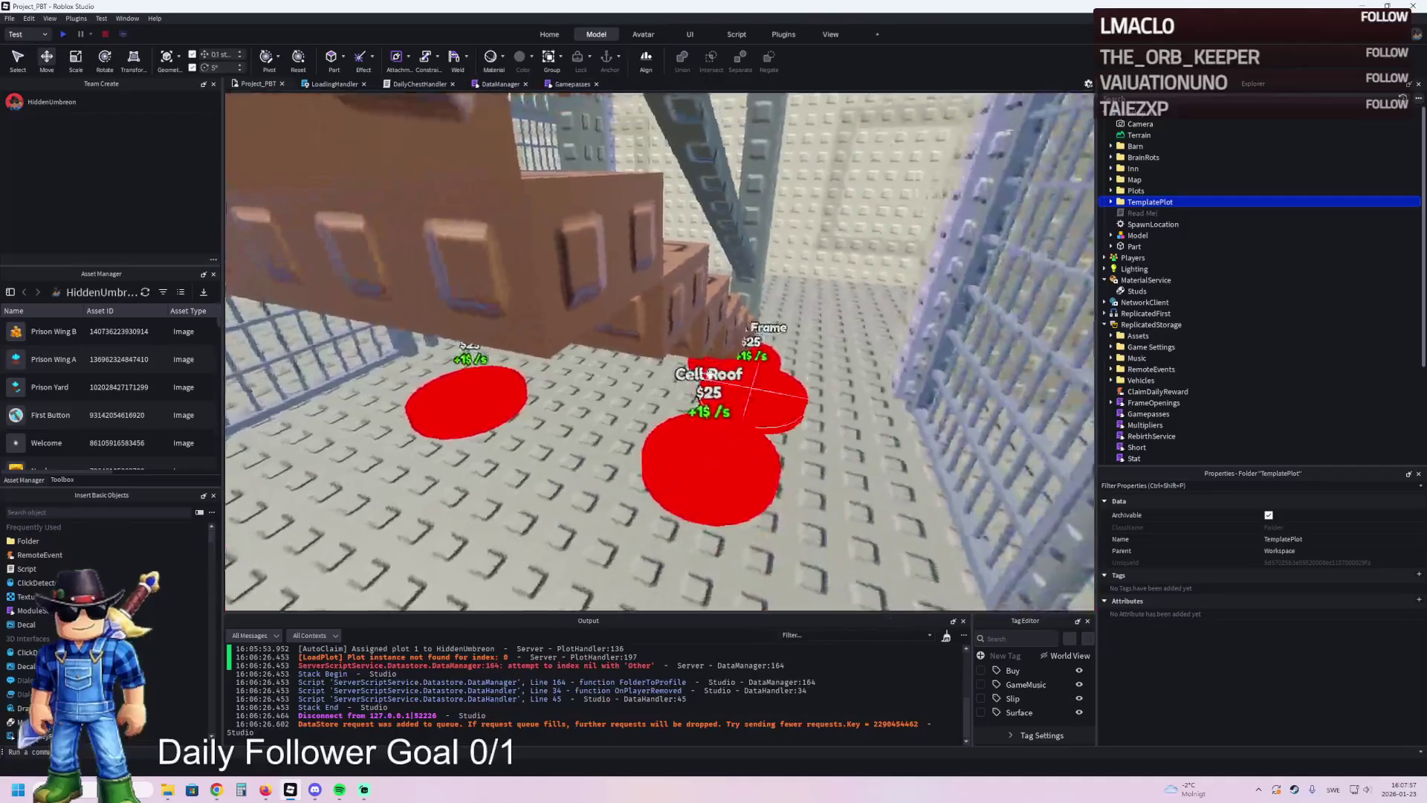
click(705, 421)
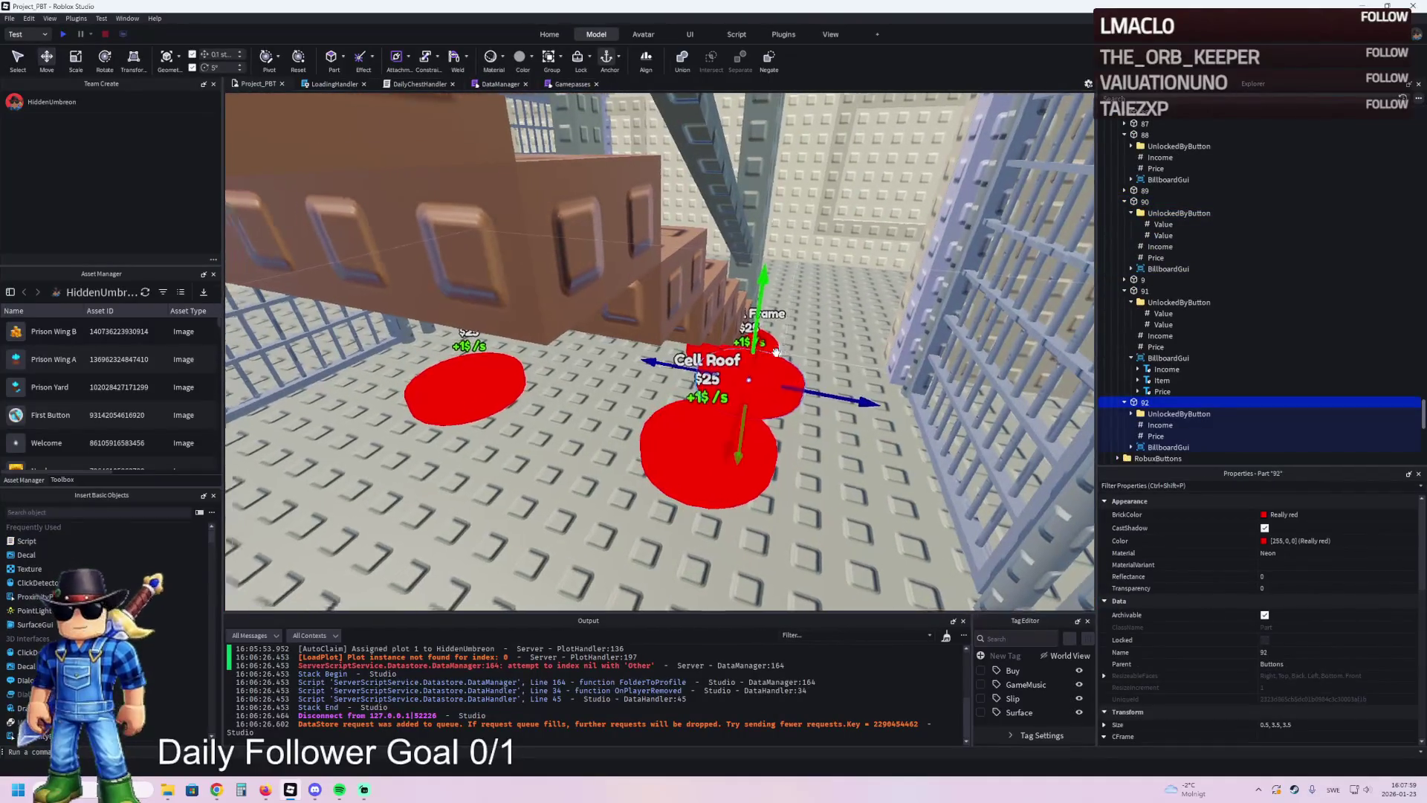
key(ctrl+d)
key(F2)
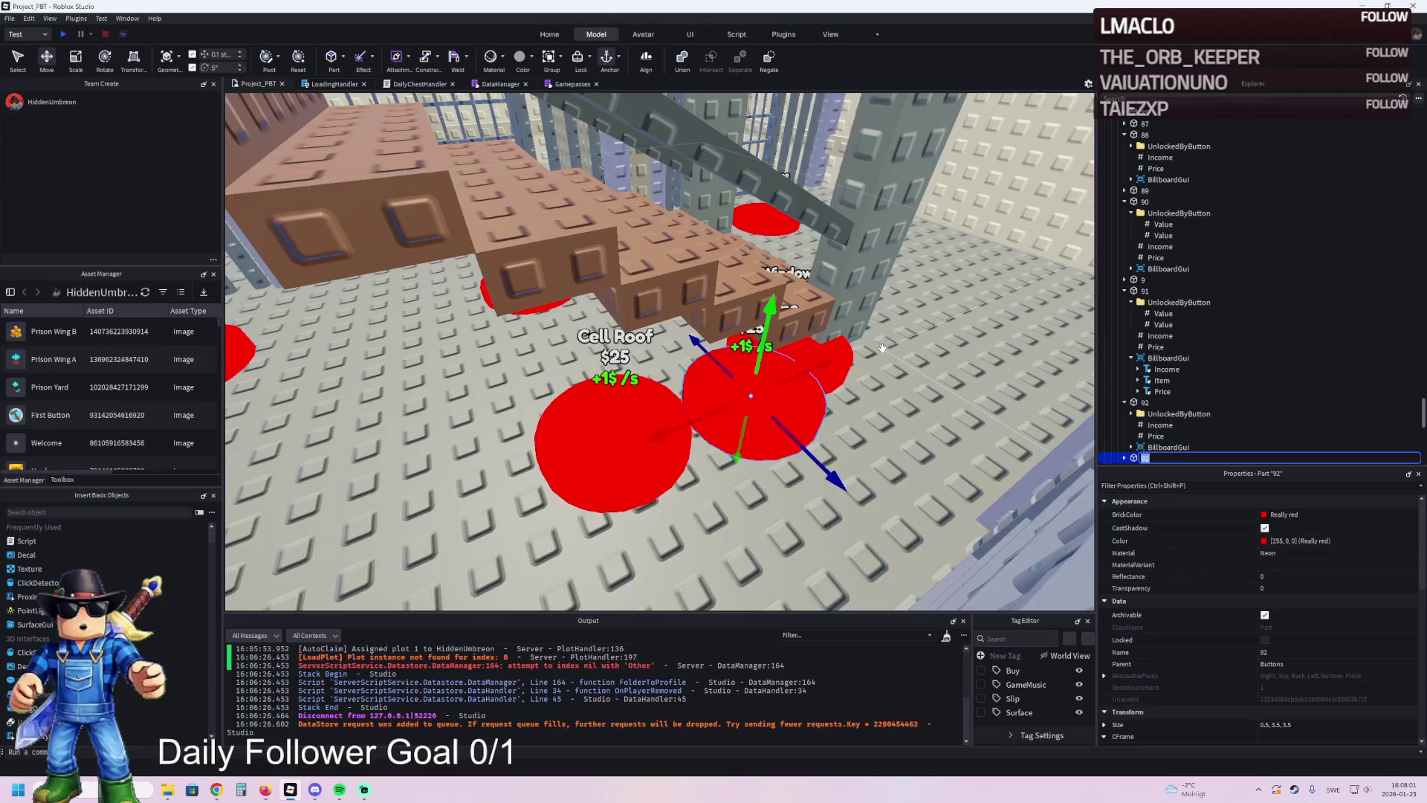
text(93)
key(Return)
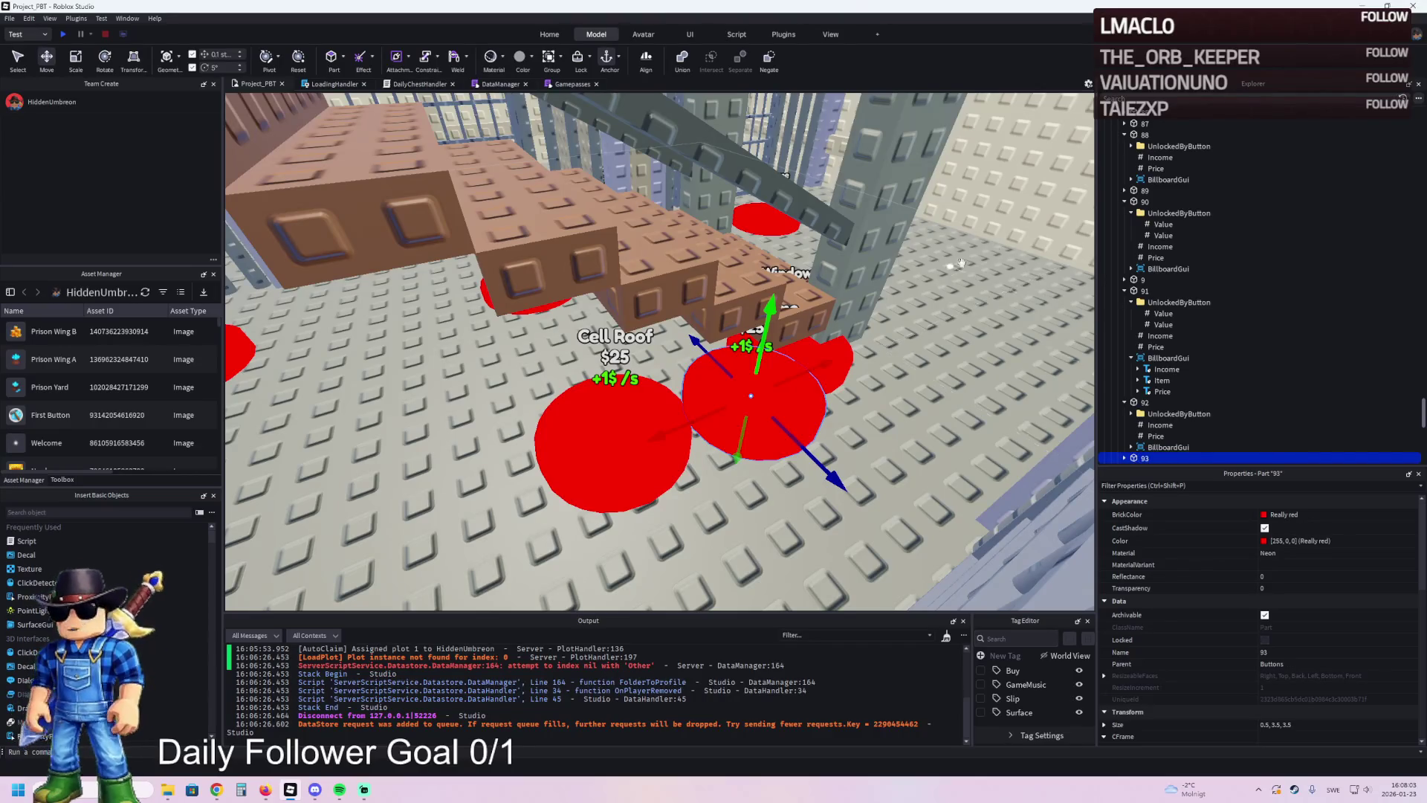
mouse_move(751, 402)
mouse_down()
mouse_move(684, 382)
mouse_move(654, 405)
mouse_move(512, 401)
mouse_up()
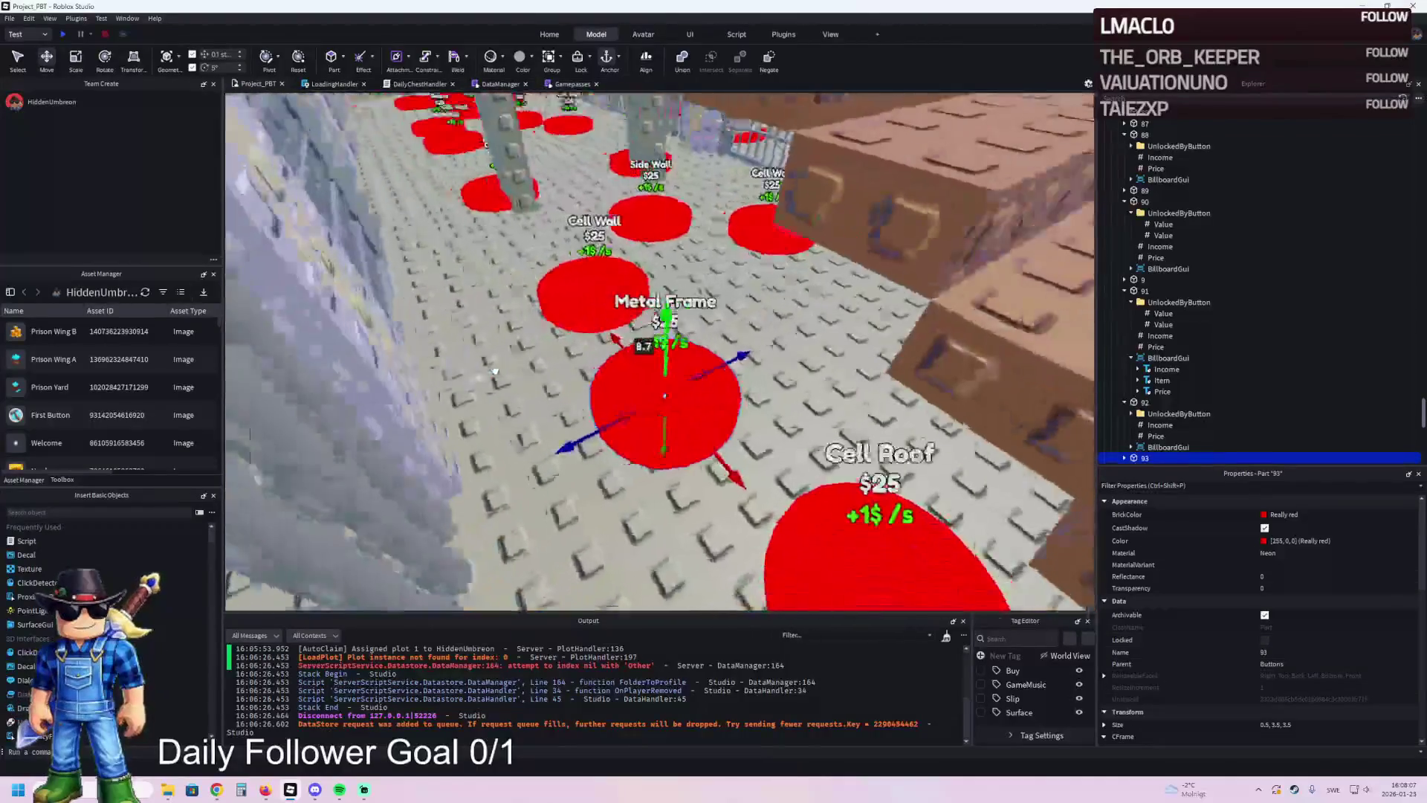
- Check and edit the button numbers linked under pad 93's UnlockedByButton values
scroll(1163, 428, down, 1)
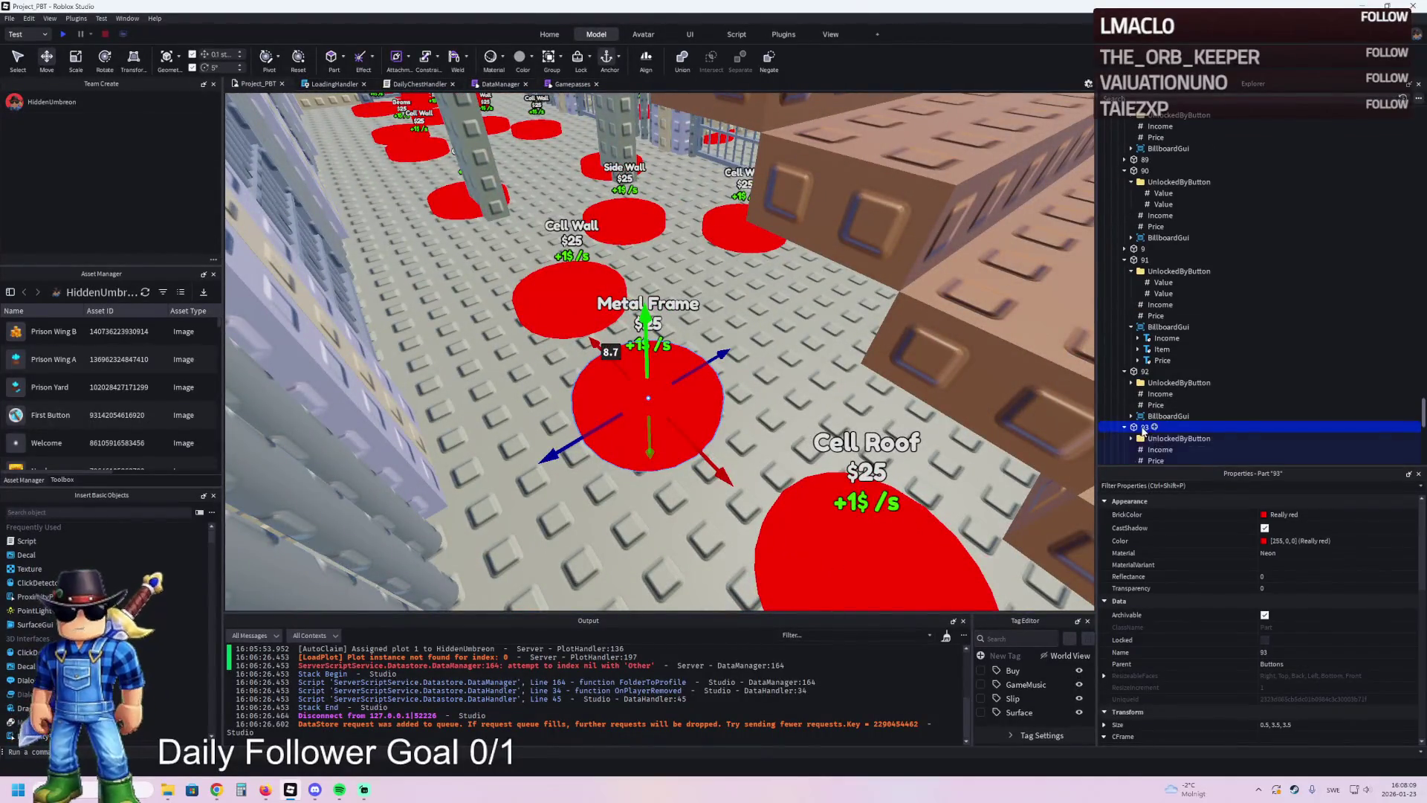
double_click(1142, 428)
double_click(1164, 377)
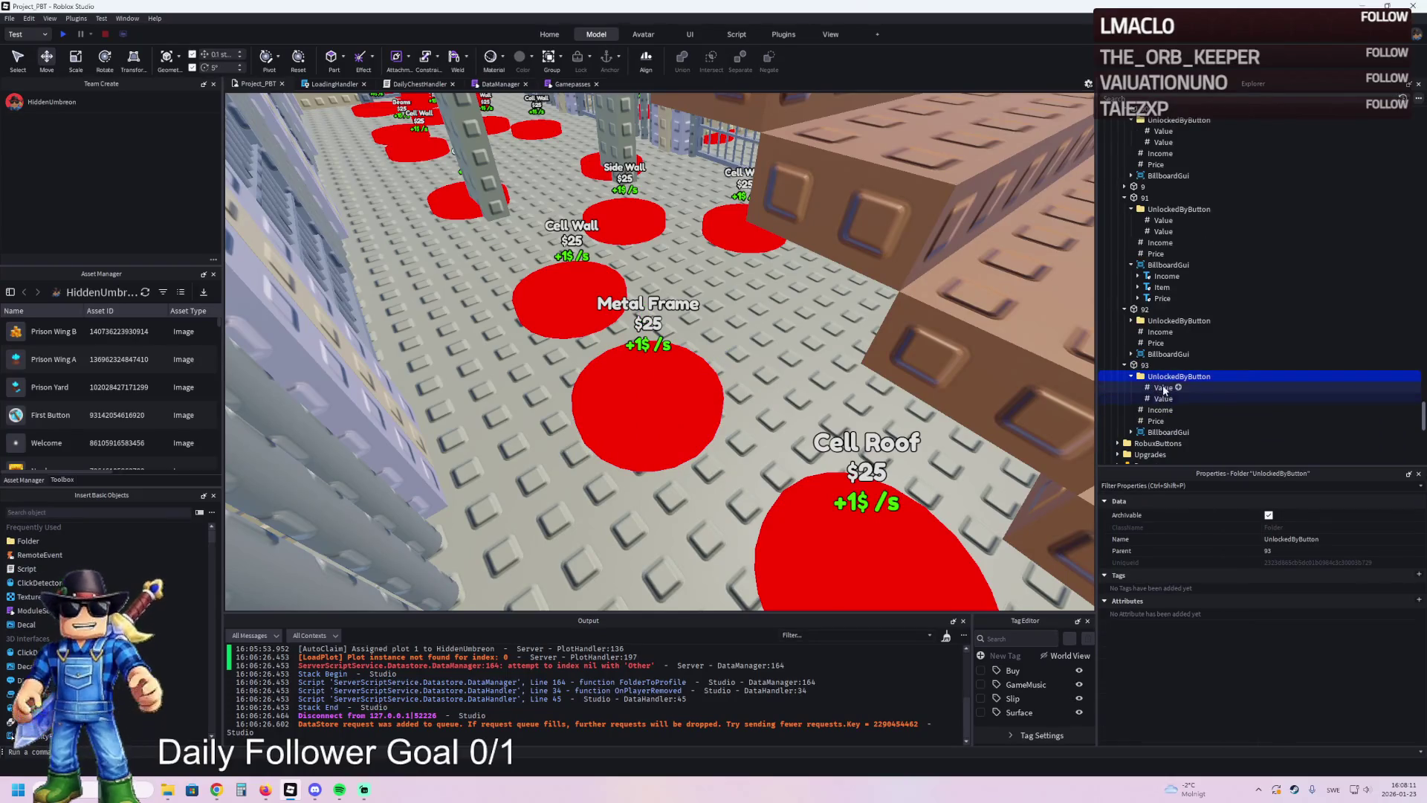
click(1164, 388)
click(1297, 573)
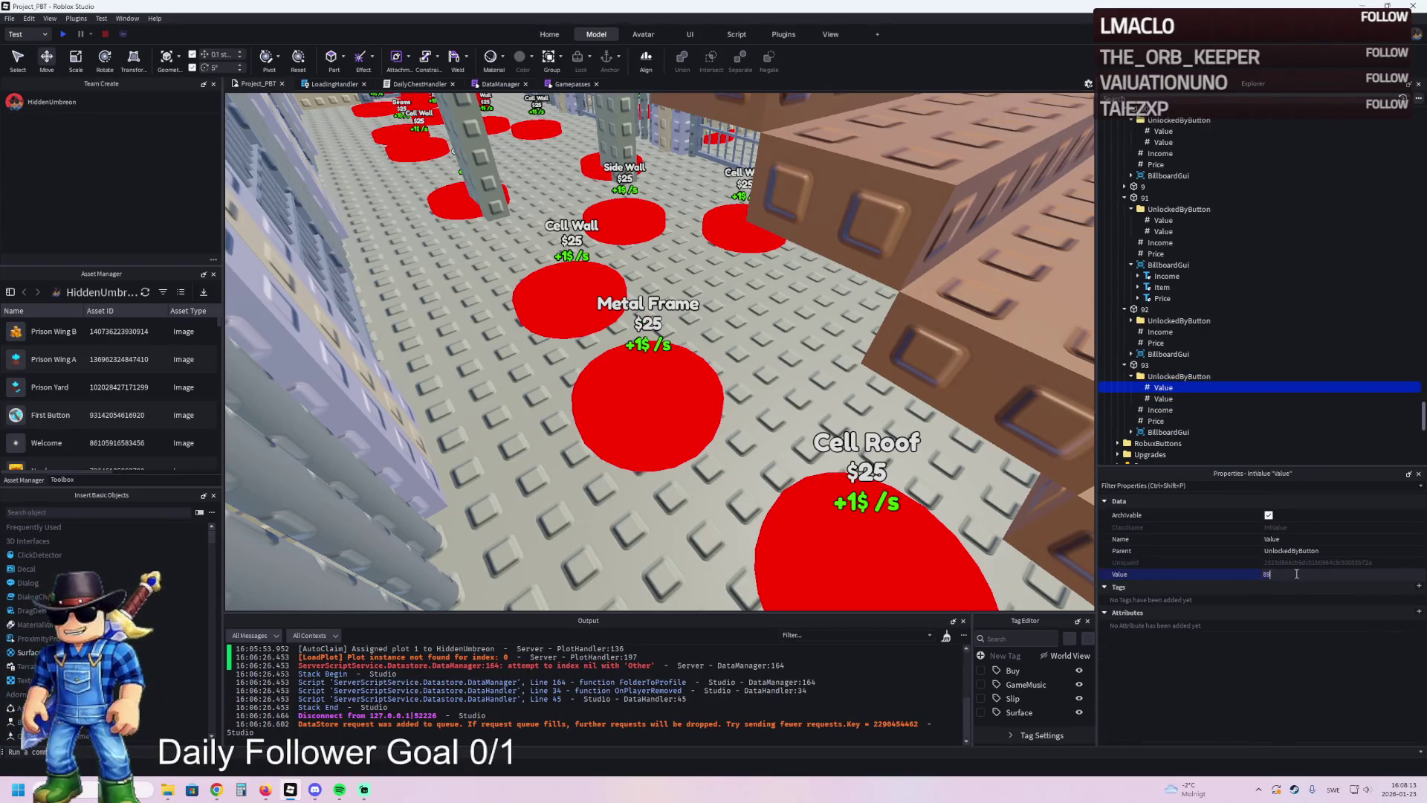
click(1163, 399)
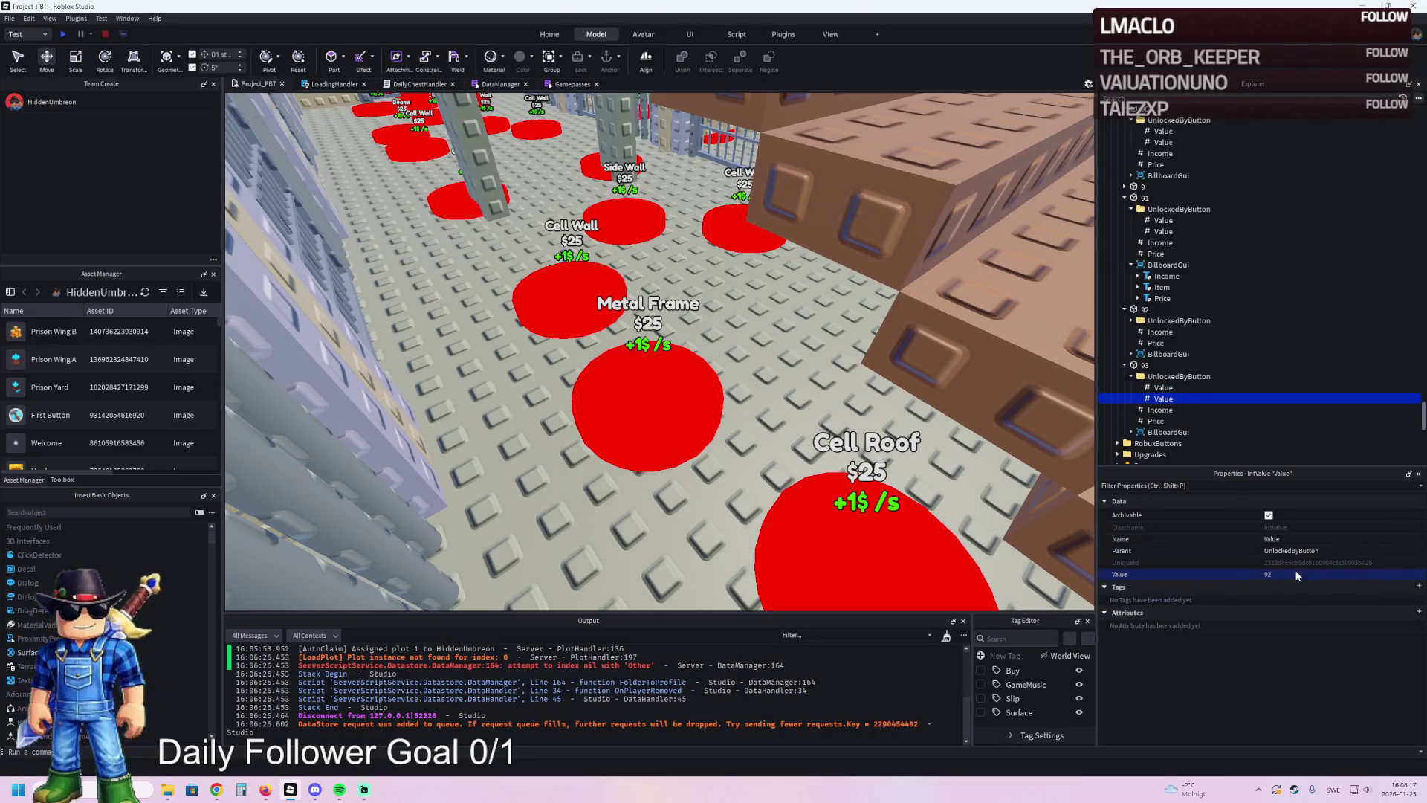
- Duplicate pad 93 and slide the Cell Wall pad into line beside the Metal Frame and Cell Roof pads
click(1145, 365)
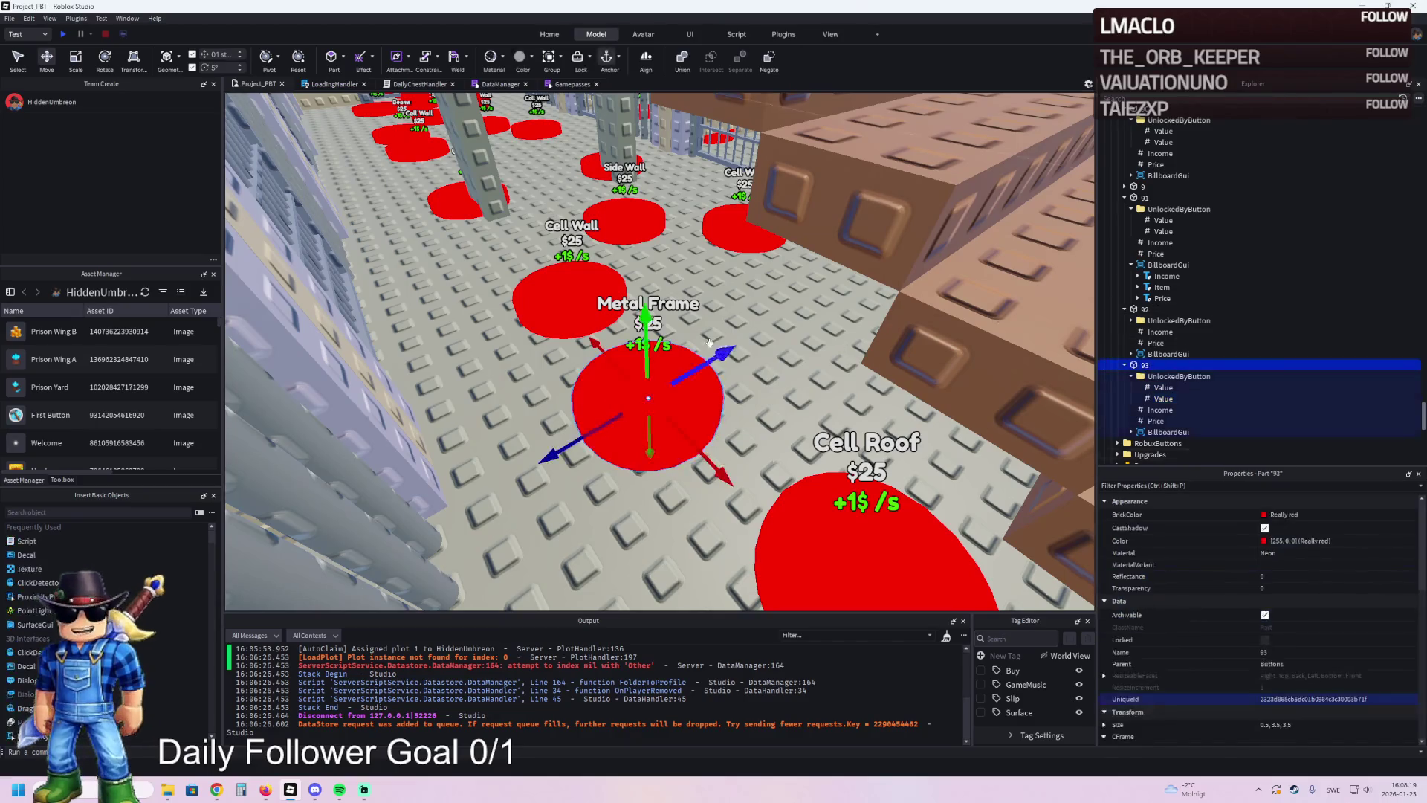
key(f)
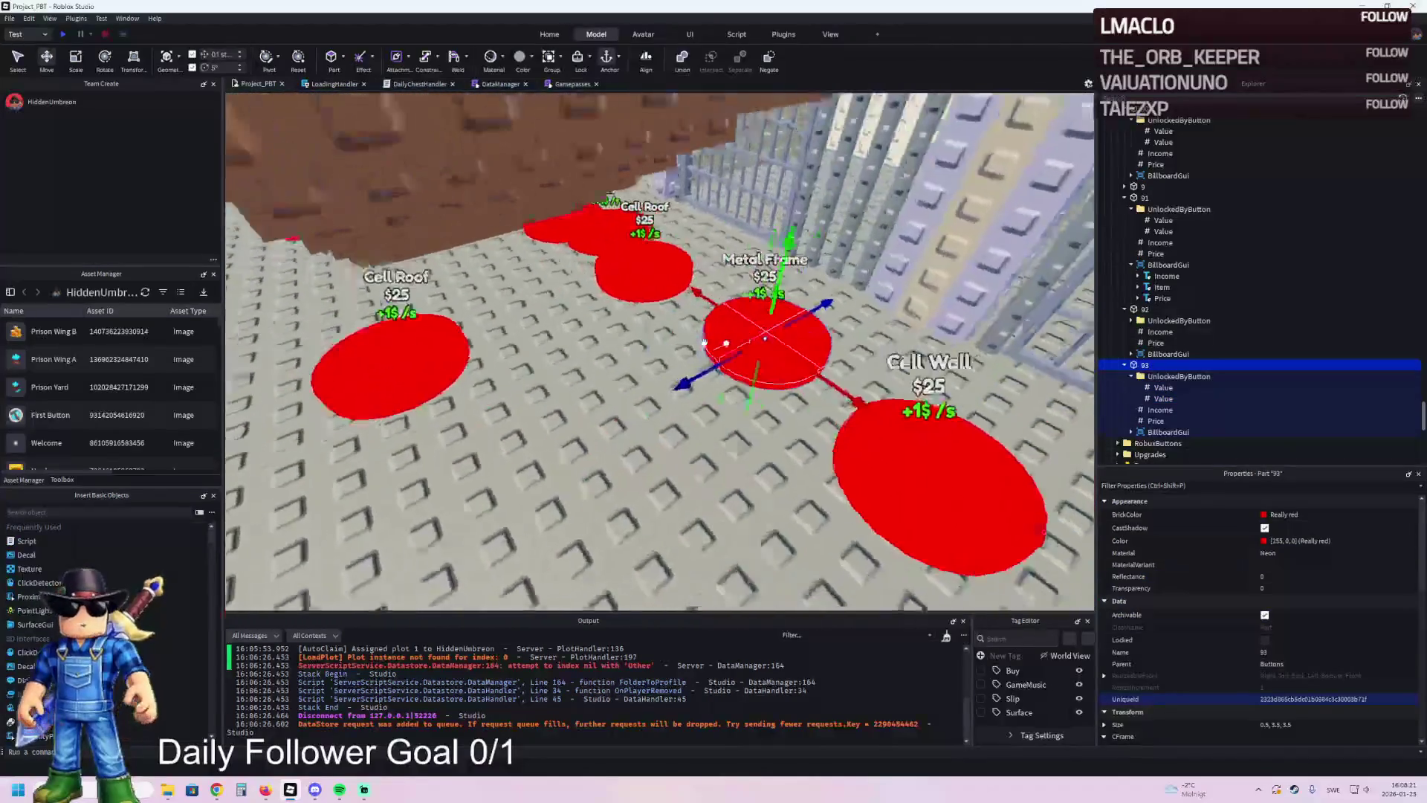
key(ctrl+d)
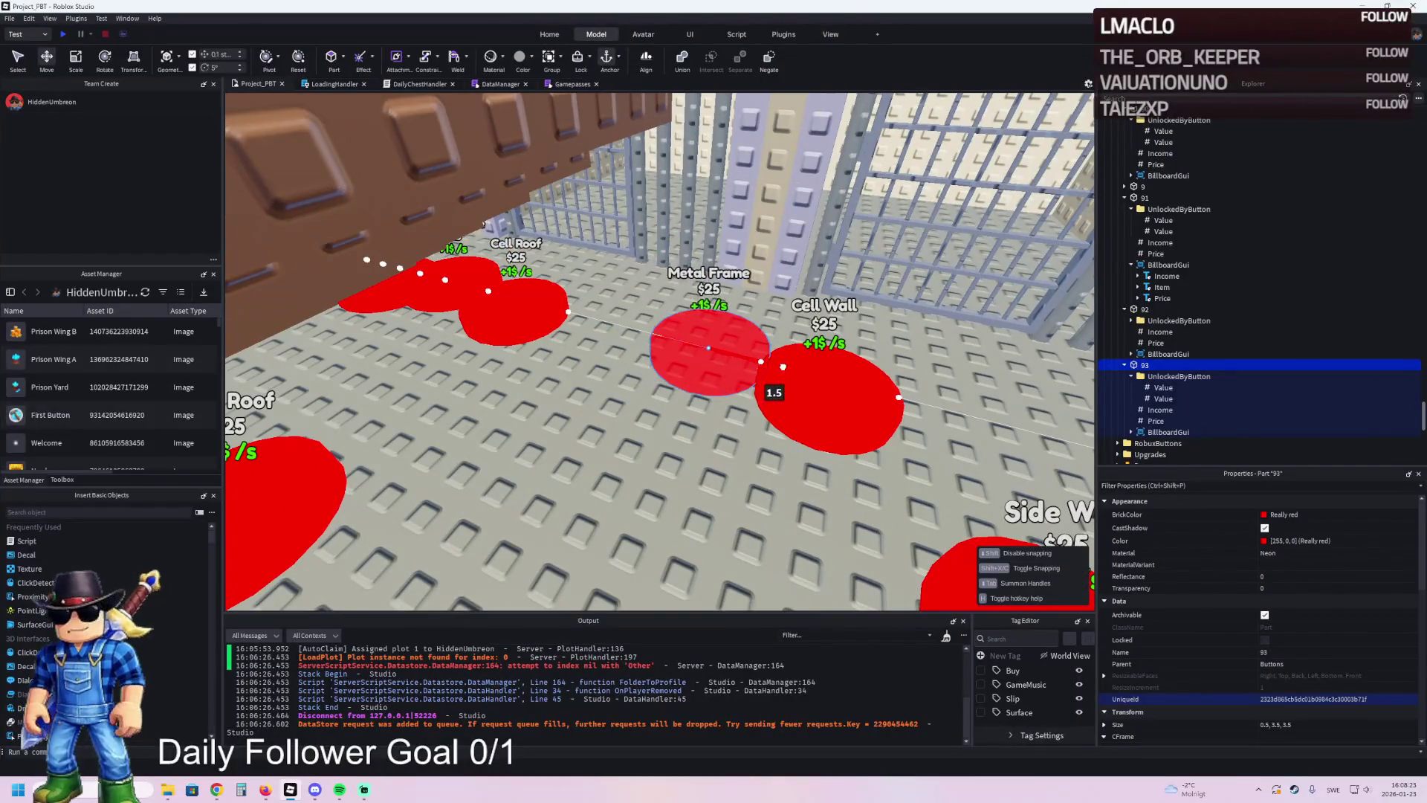
drag(673, 321, 579, 319)
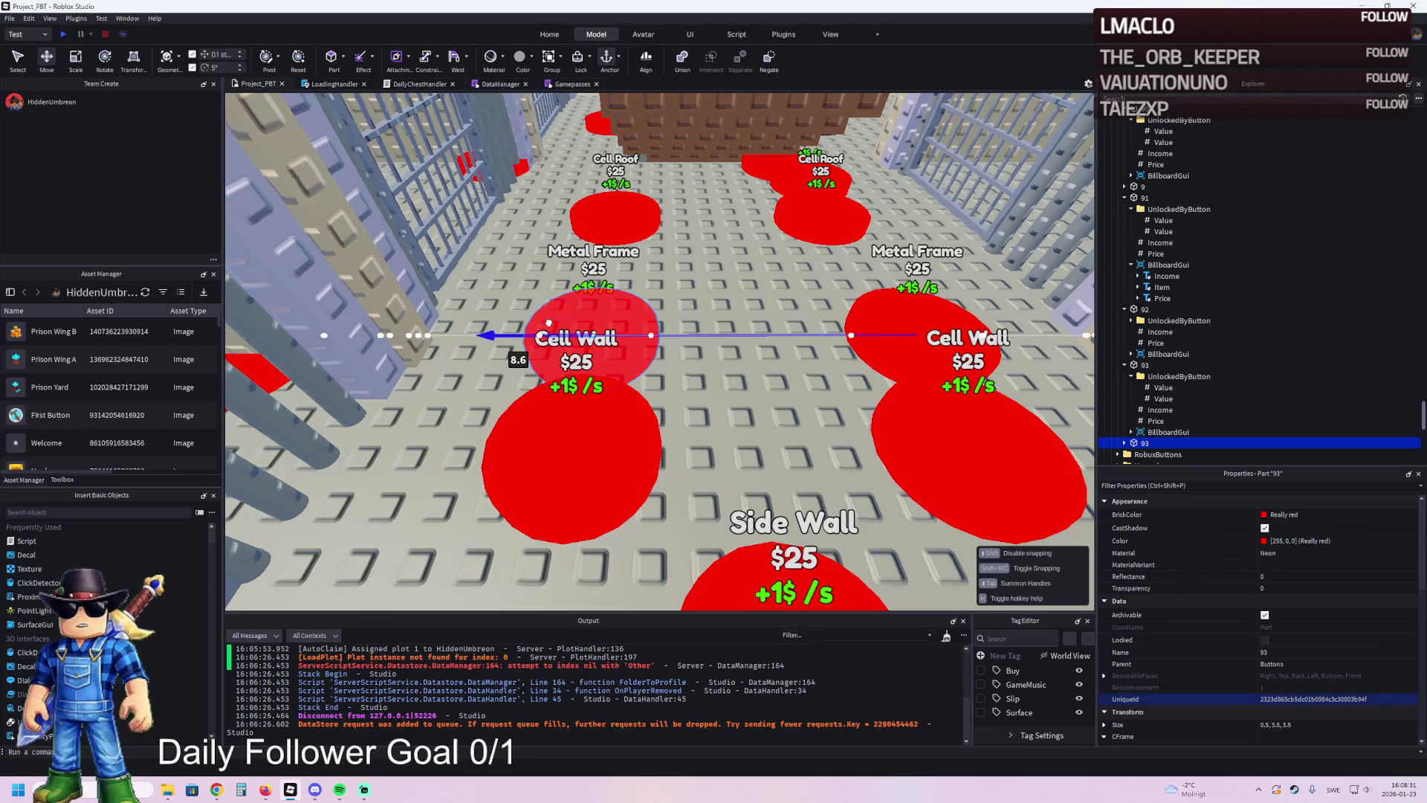
drag(547, 322, 558, 320)
drag(585, 378, 592, 208)
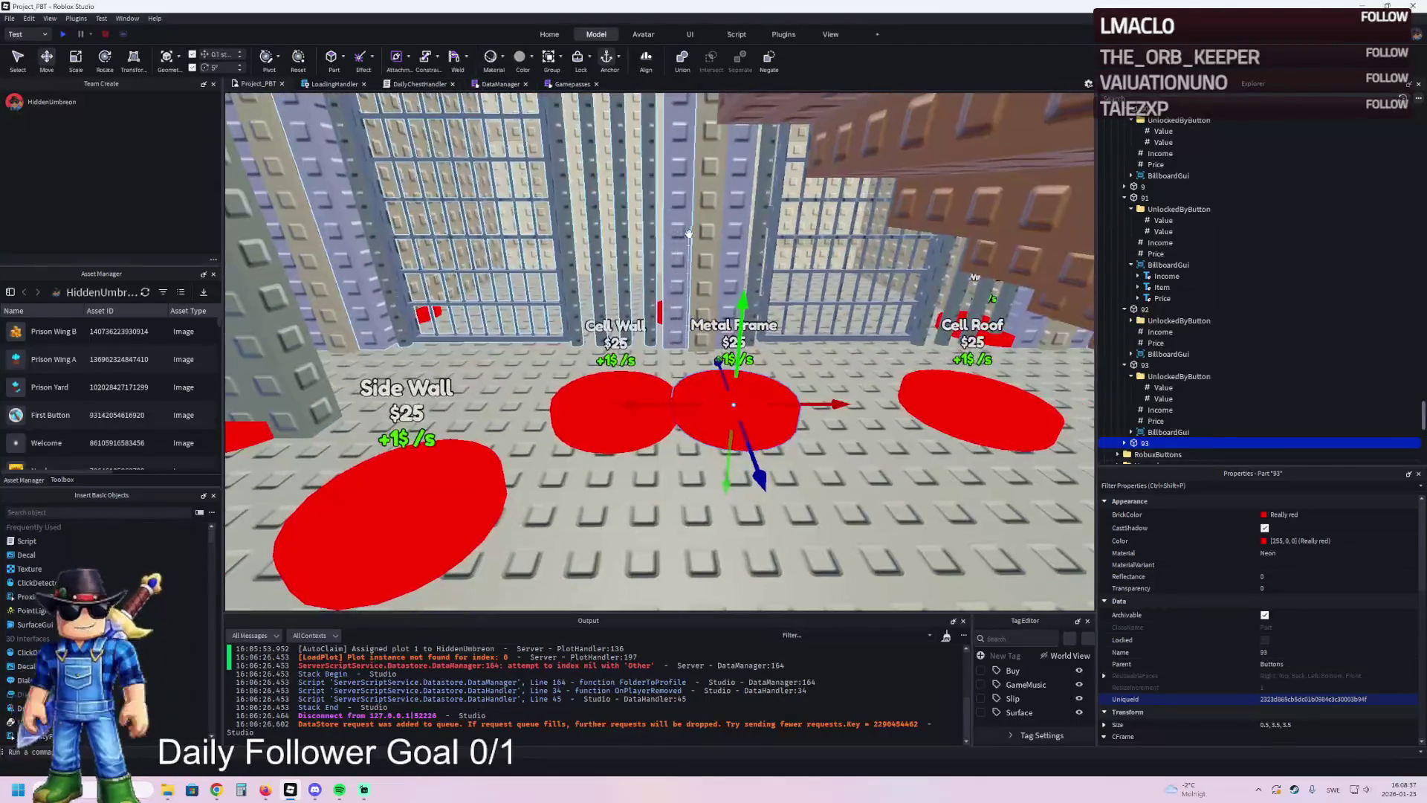
click(678, 237)
- Select the cell's wall parts and group them into a model with Ctrl+G
key(f)
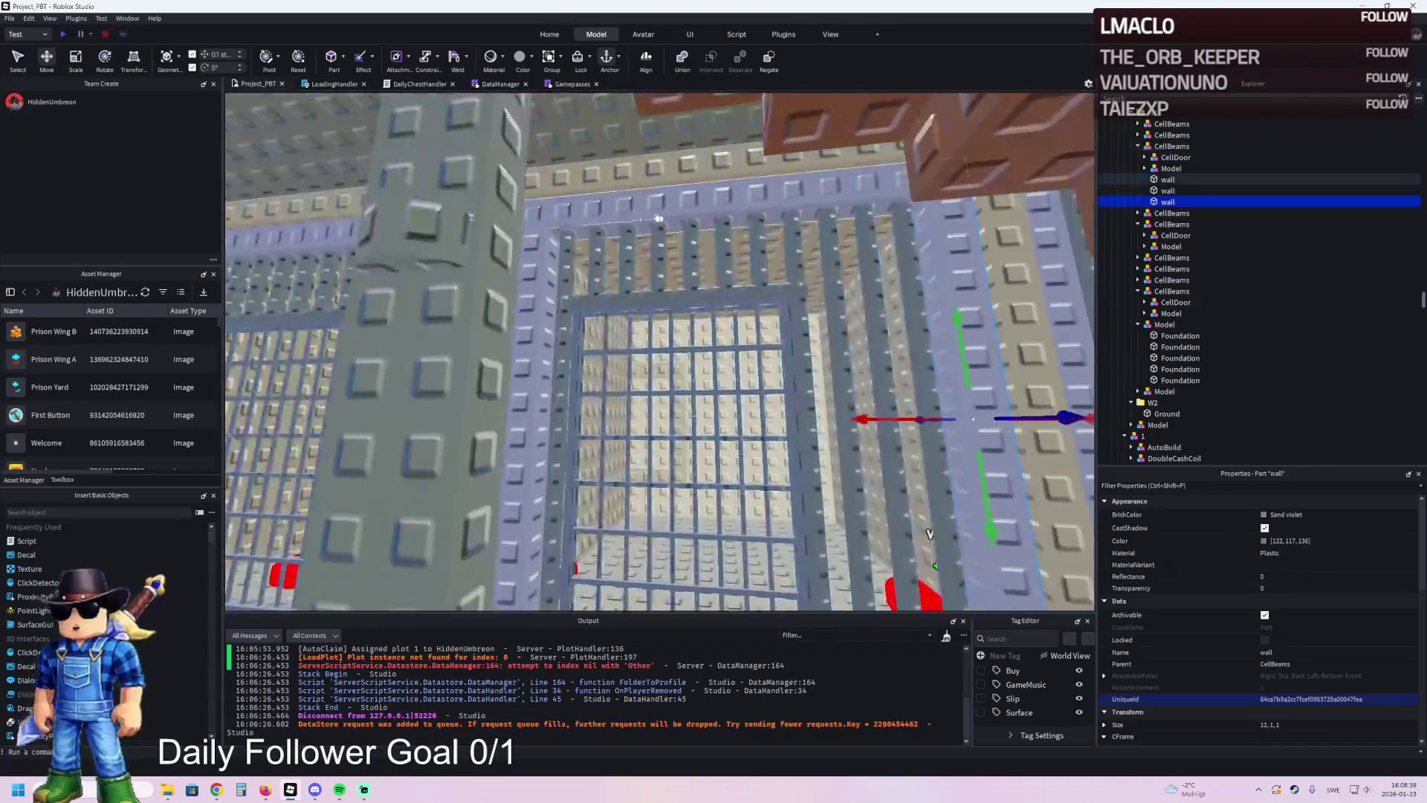
click(881, 301)
key(f)
click(877, 312)
key(f)
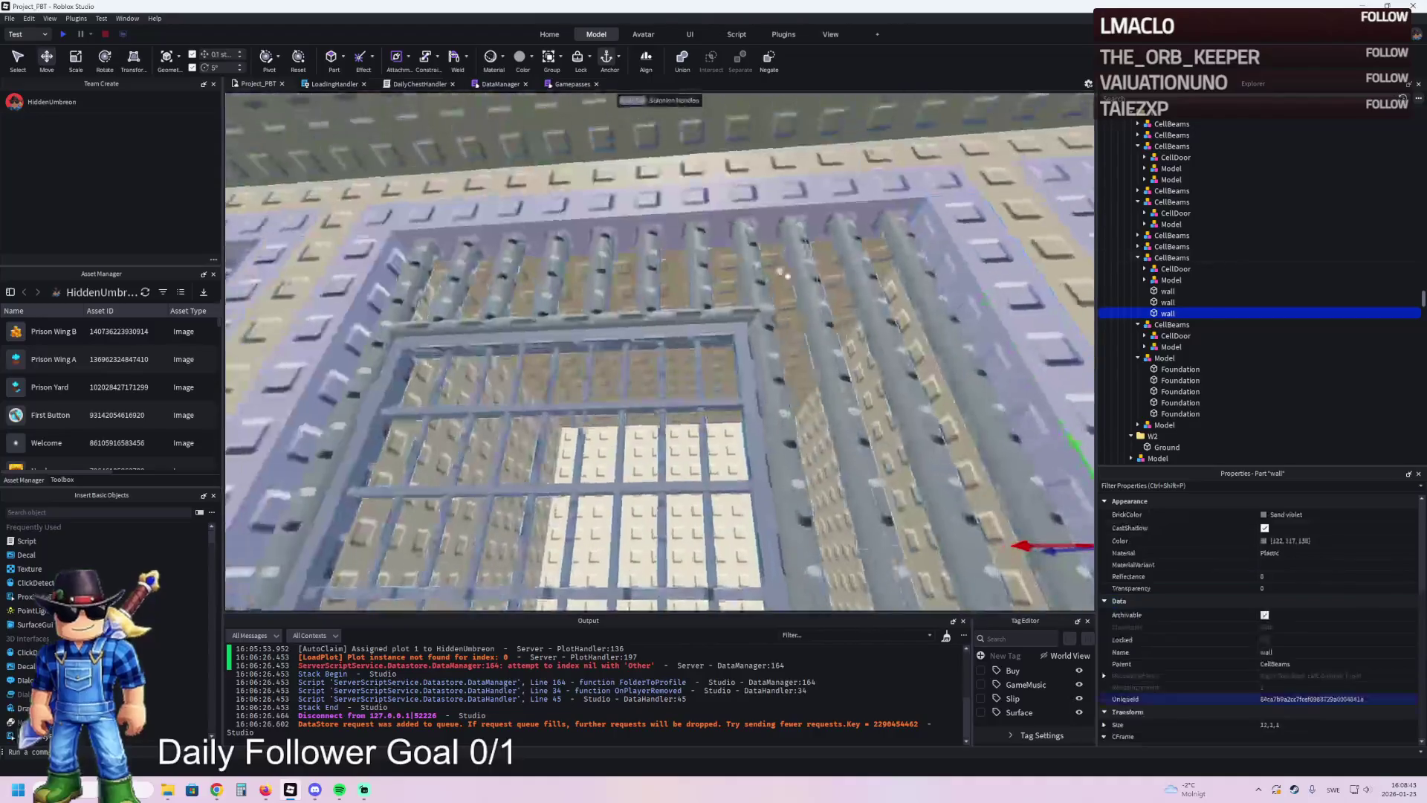
ctrl+click(732, 205)
key(ctrl+g)
key(f)
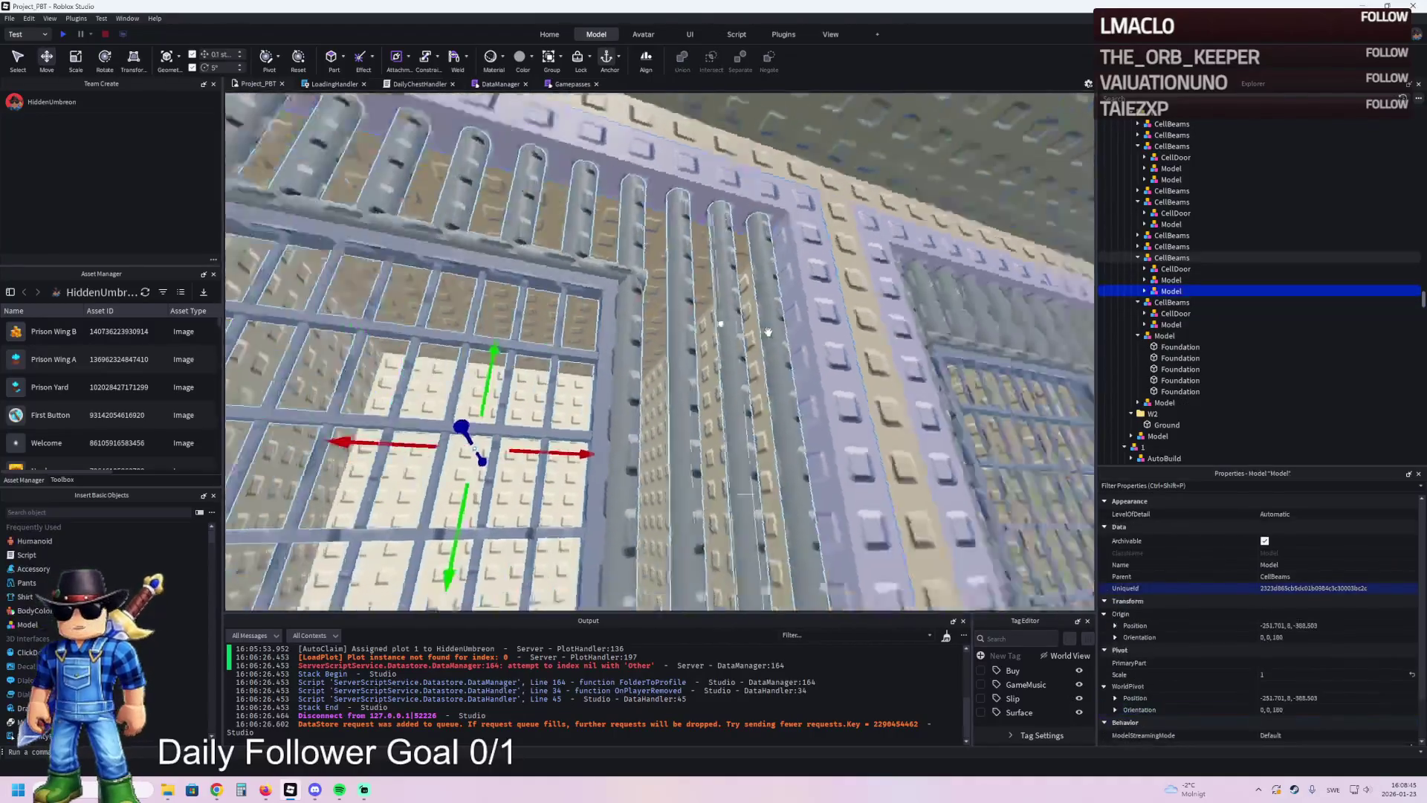
- Select the first wall model and frame the cell walls in view
ctrl+click(855, 327)
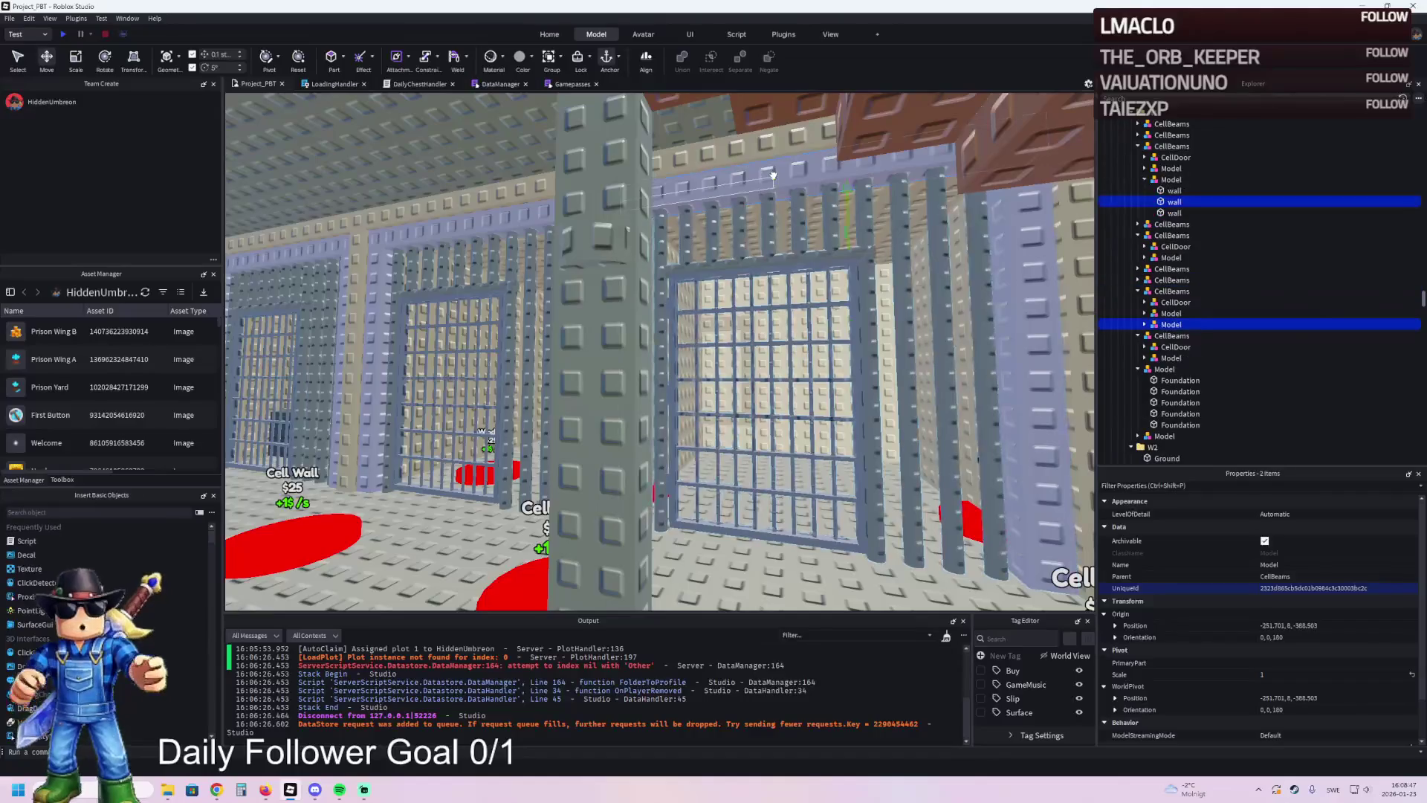
ctrl+click(1157, 181)
key(f)
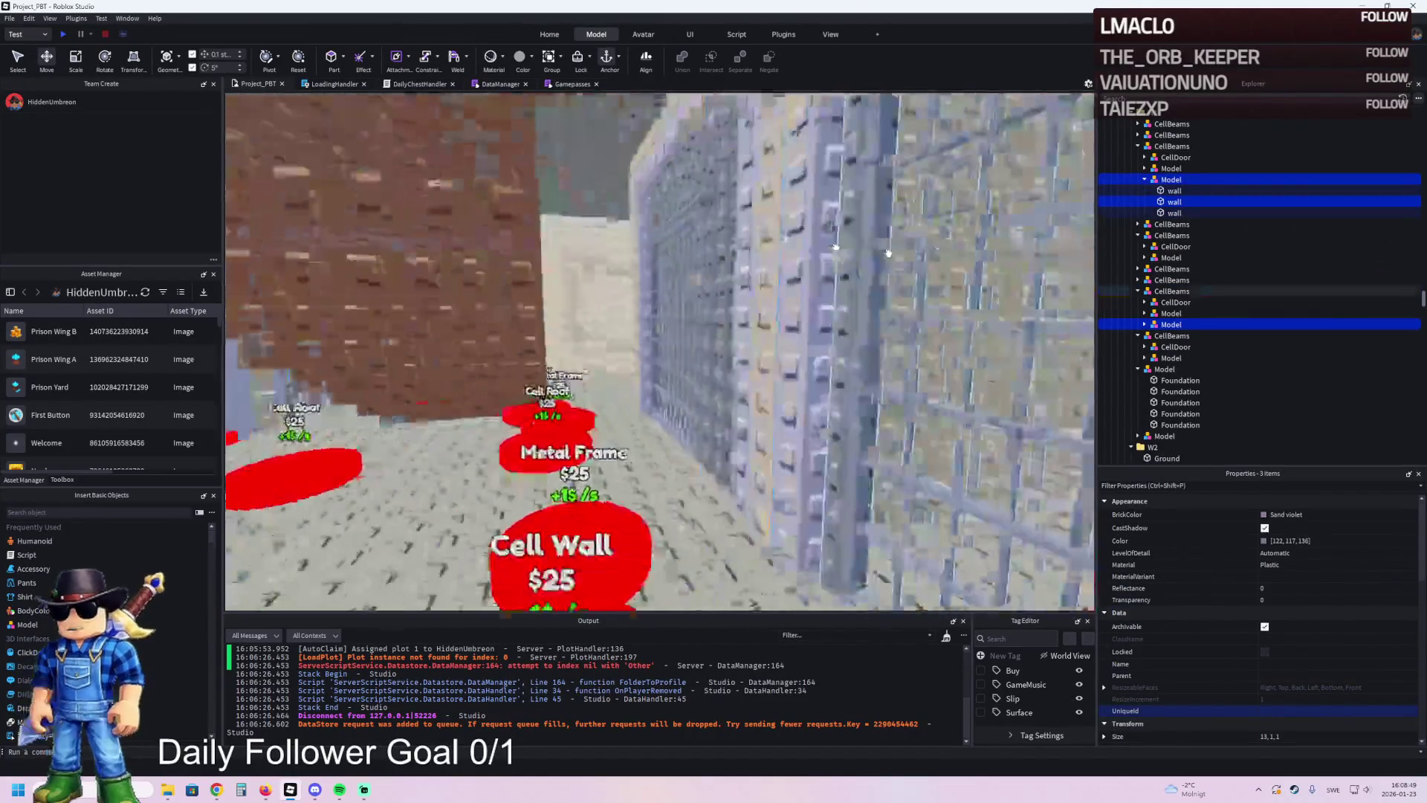
scroll(1189, 223, down, 5)
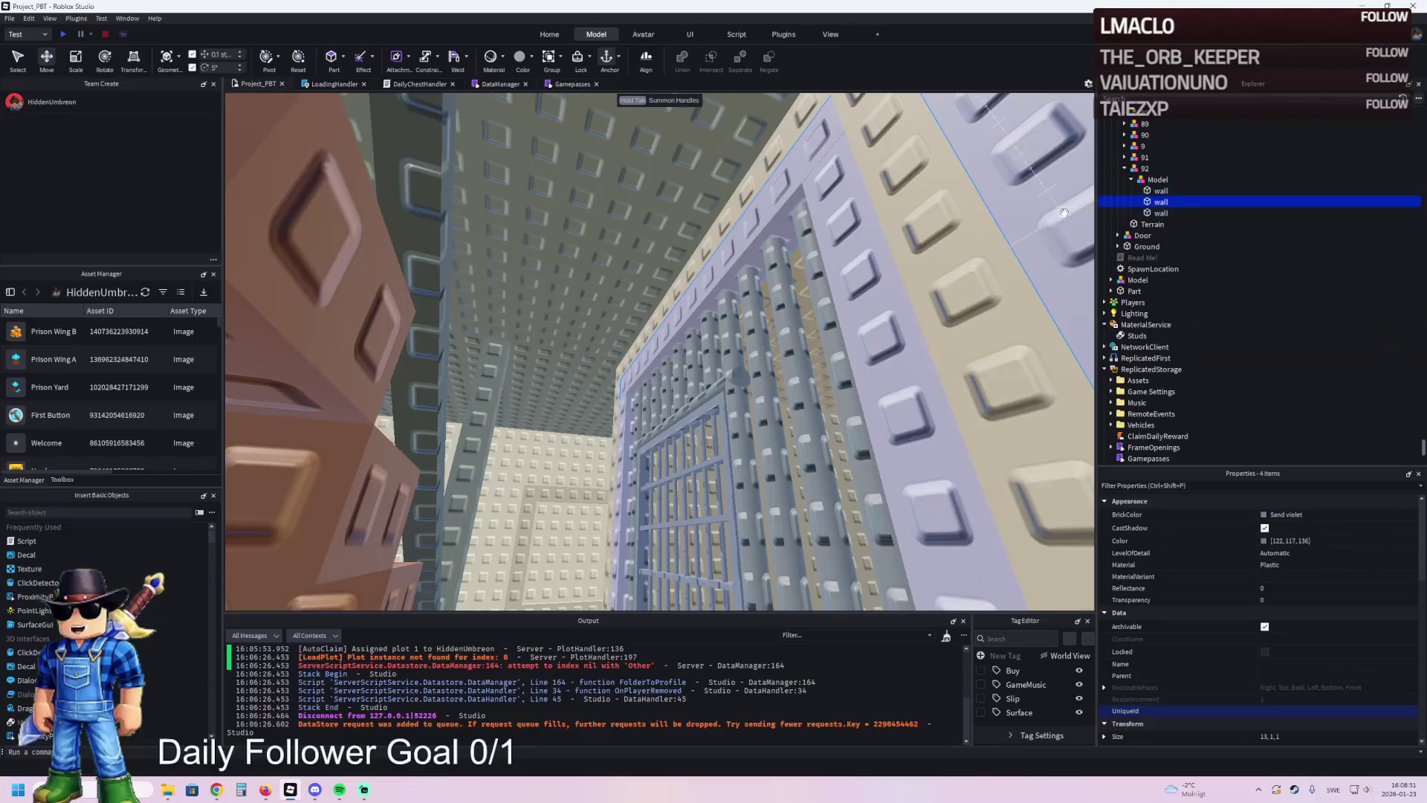
ctrl+click(1148, 190)
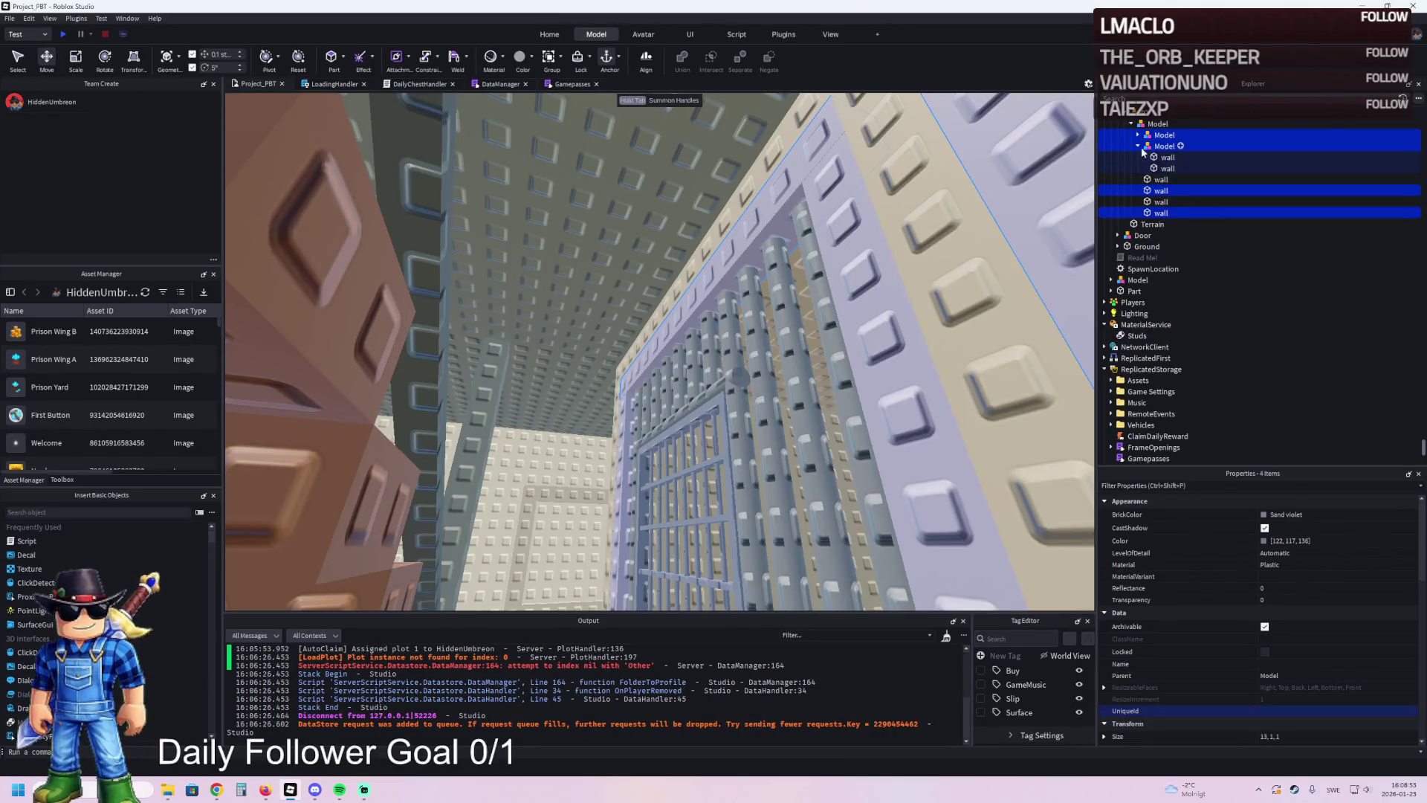
click(1138, 146)
click(1160, 136)
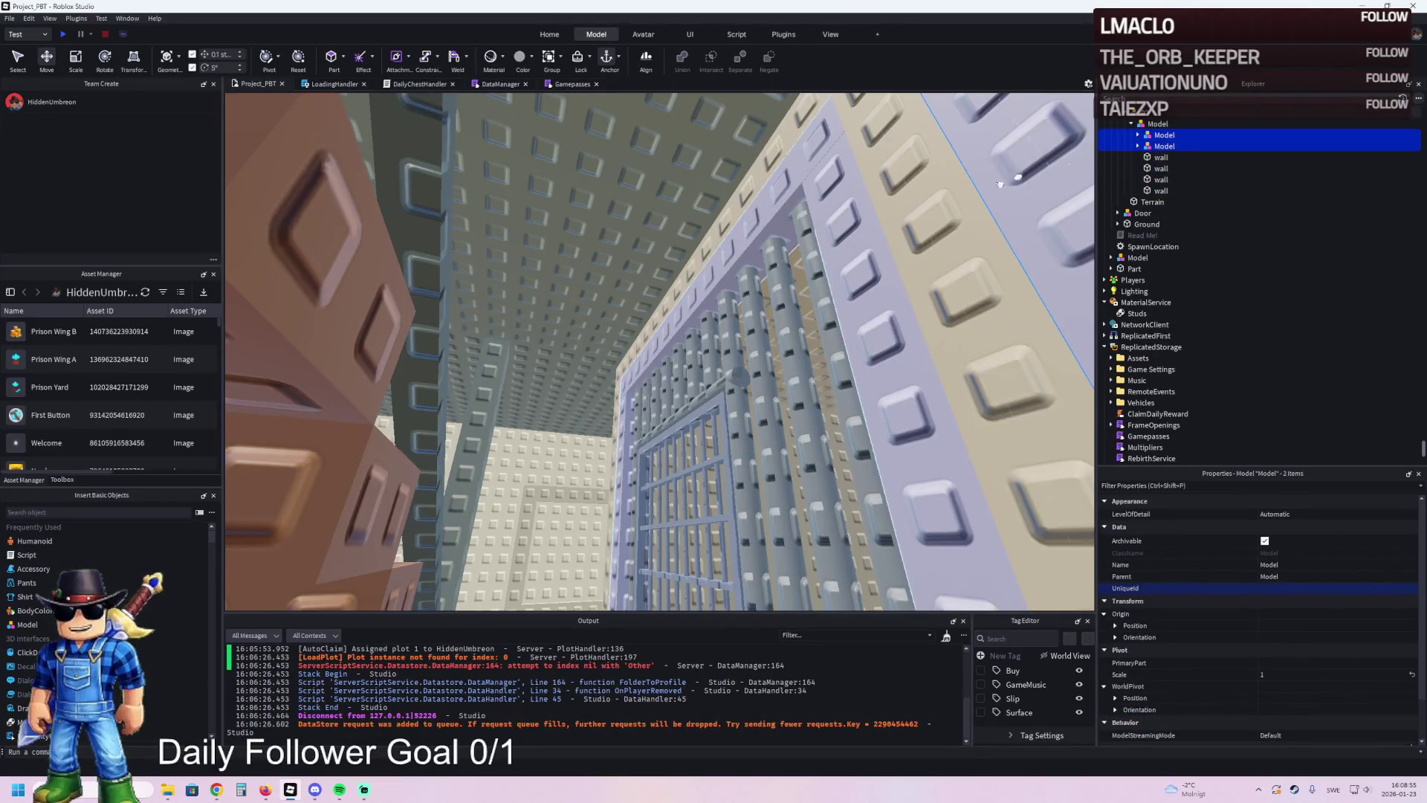
key(f)
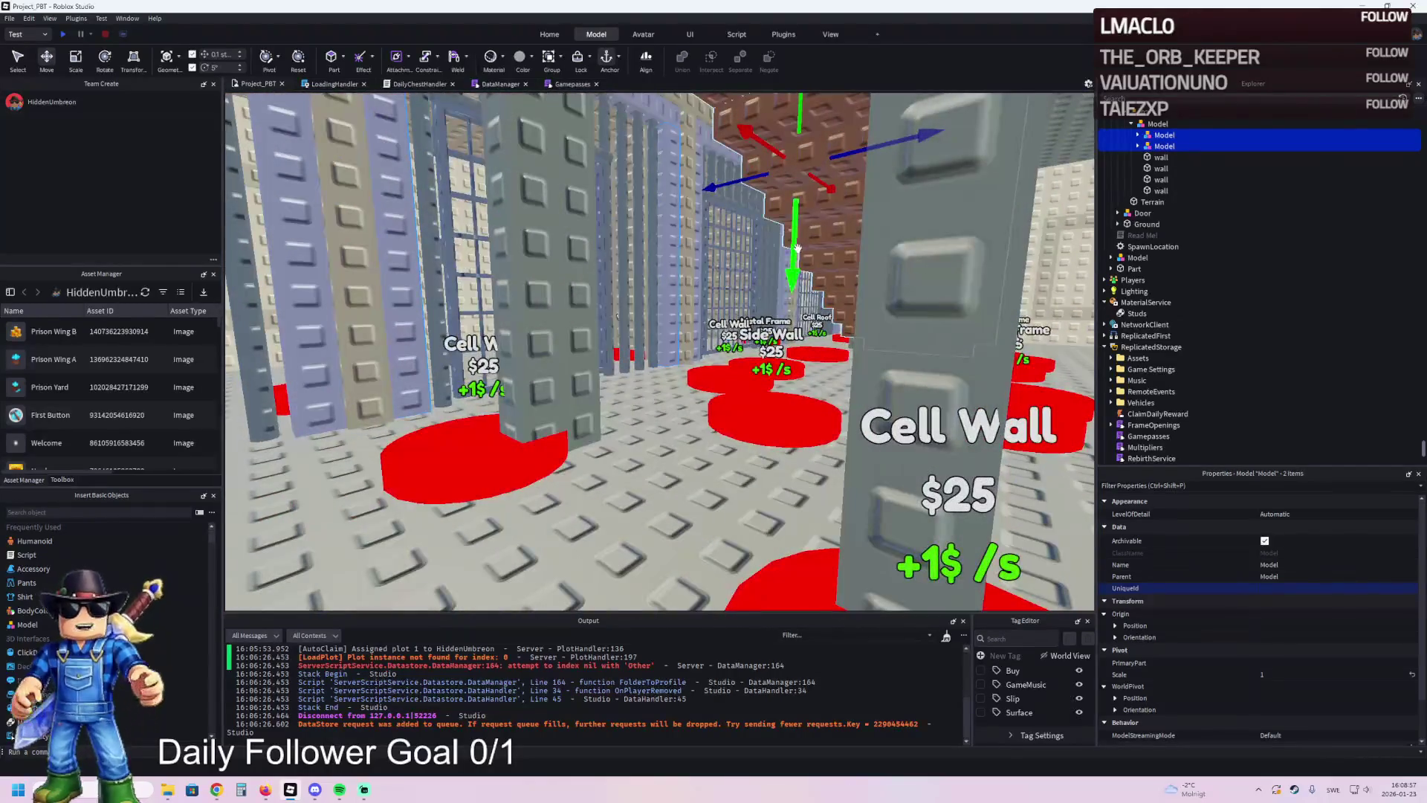
key(w)
key(f)
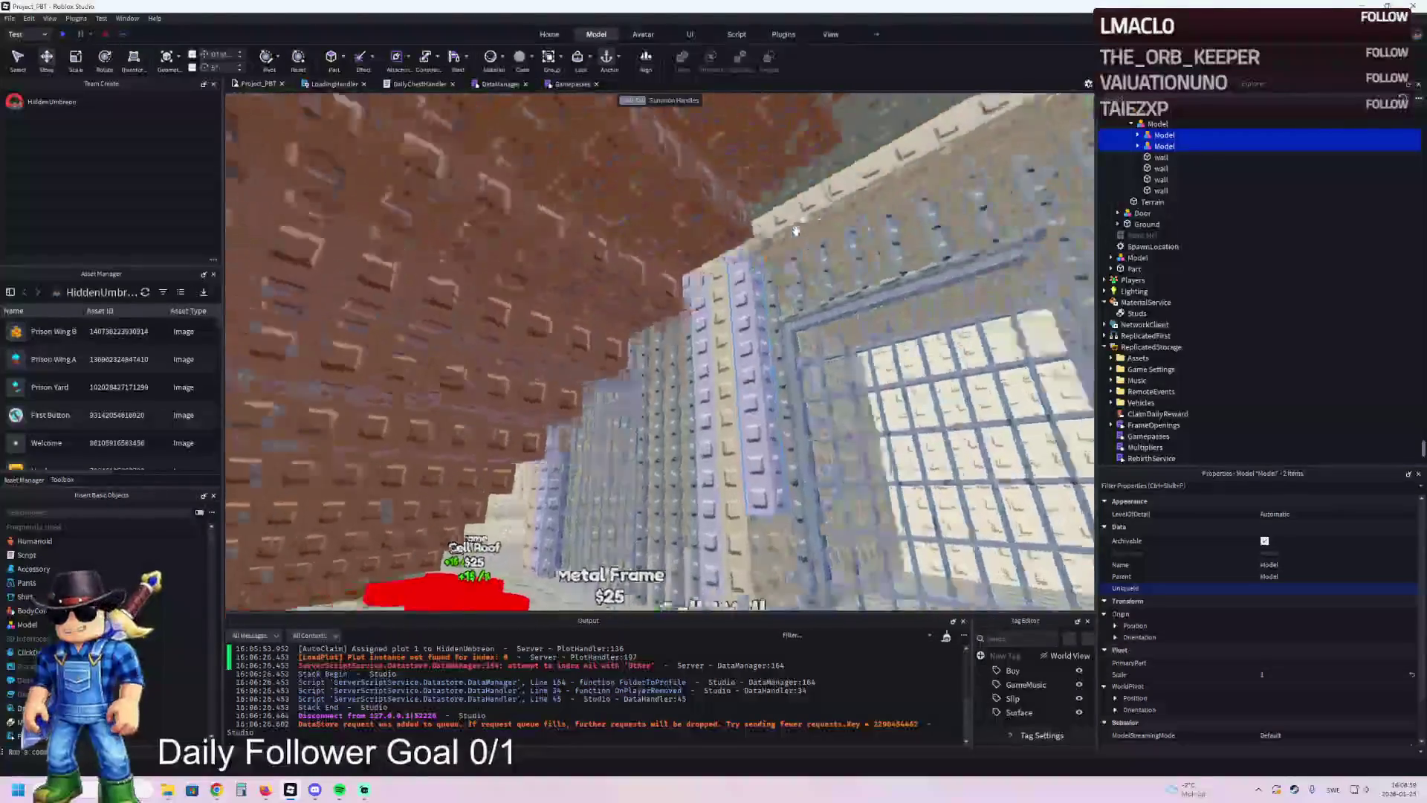
- Move the remaining loose walls into the second wall model
click(1137, 145)
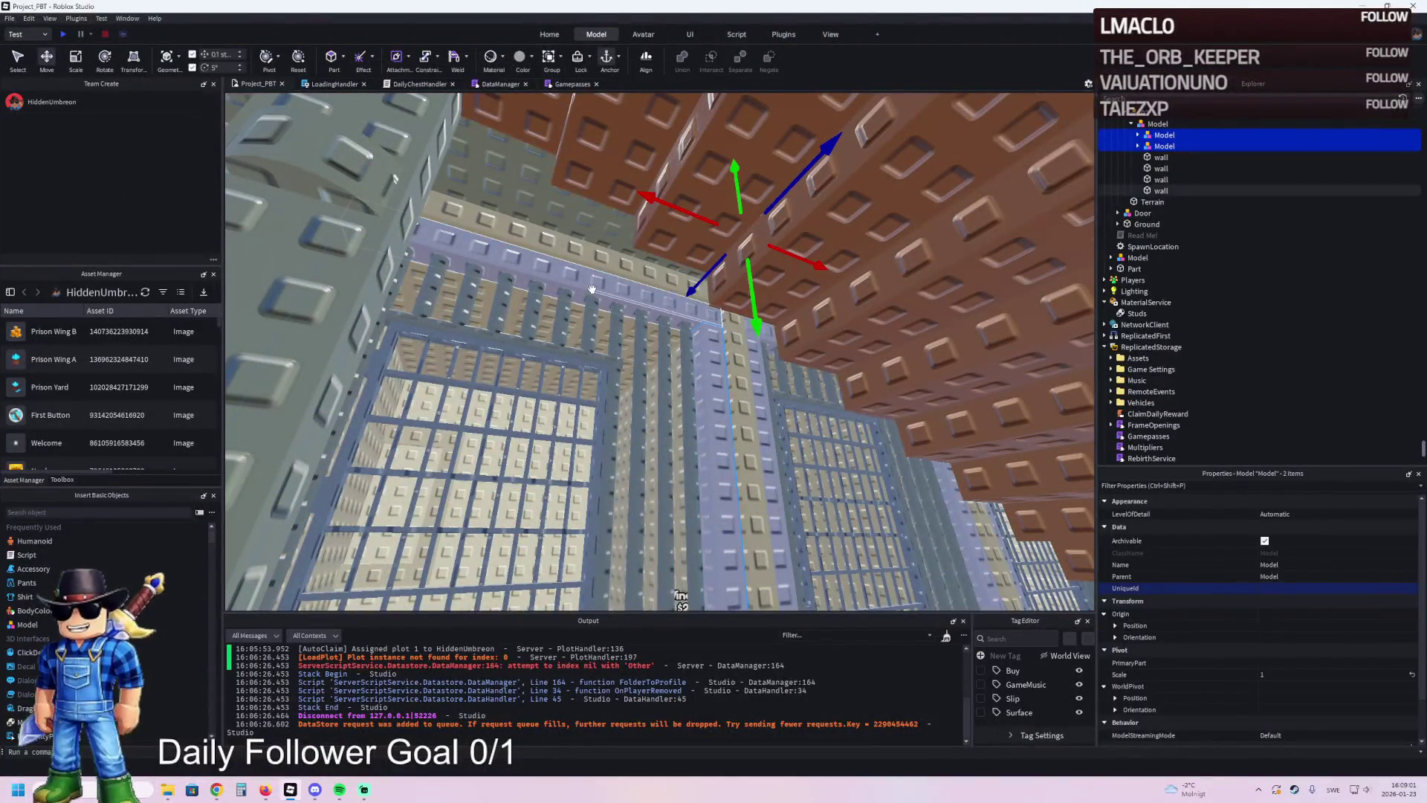
click(1167, 157)
ctrl+click(1160, 213)
drag(1115, 200, 1148, 146)
click(1137, 146)
click(1152, 135)
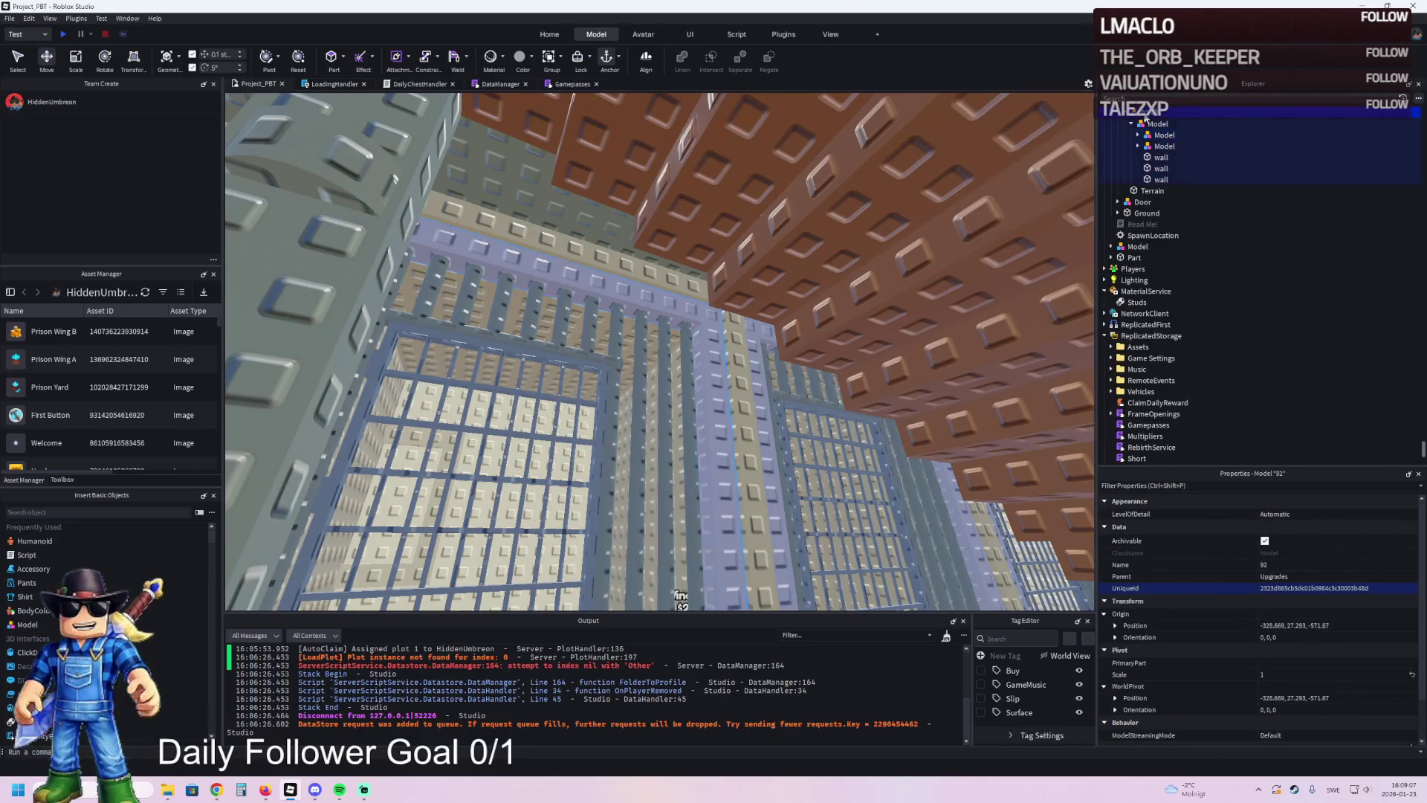
- Paste a copy of the upgrade model, rename it 93, and delete an extra entry
key(ctrl+v)
key(F2)
text(93)
key(Return)
key(Right)
click(1184, 138)
key(Delete)
- Duplicate upgrade model 93 and rename the copy 94
click(1138, 169)
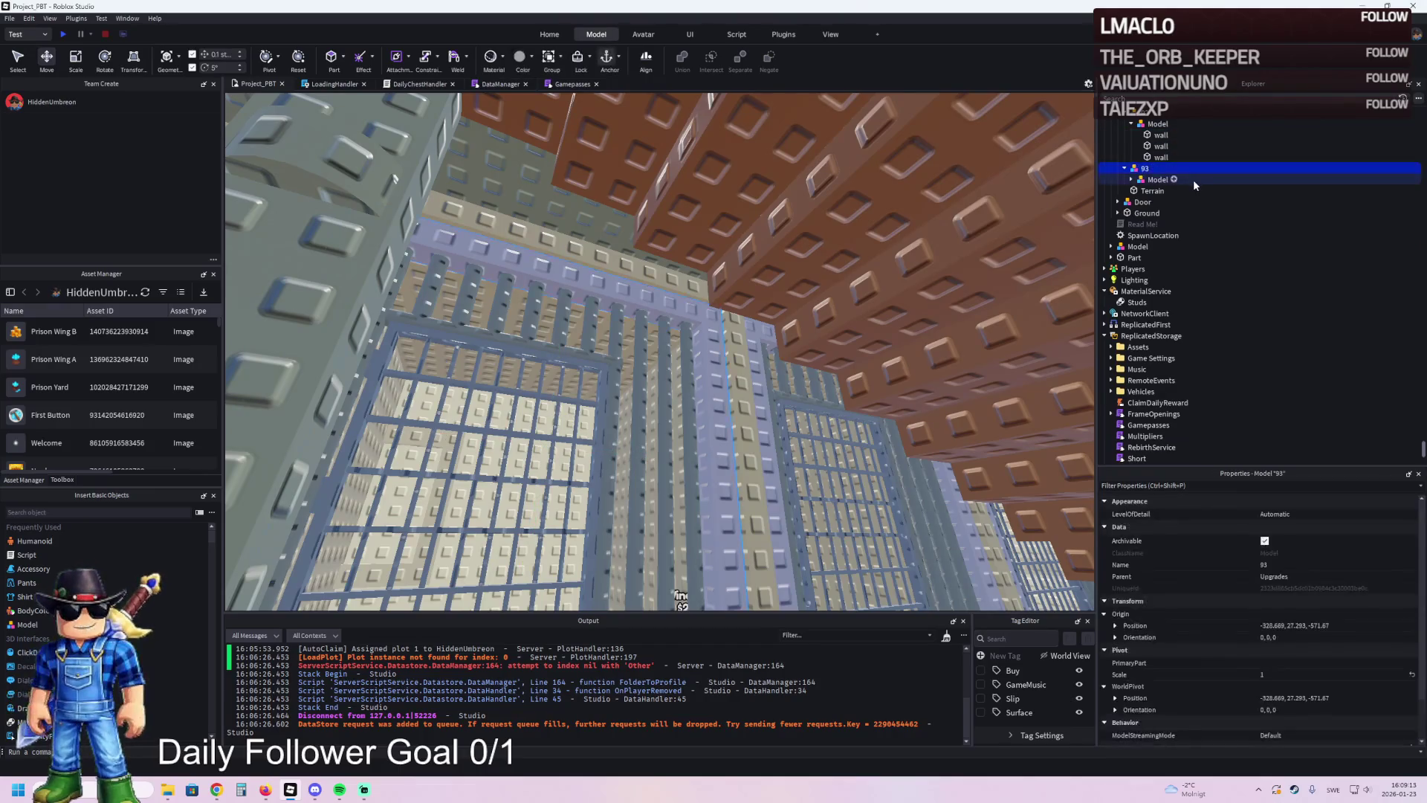
key(ctrl+d)
key(F2)
text(94)
key(Return)
- Inspect the wall models nested inside upgrades 94 and 93
click(1125, 191)
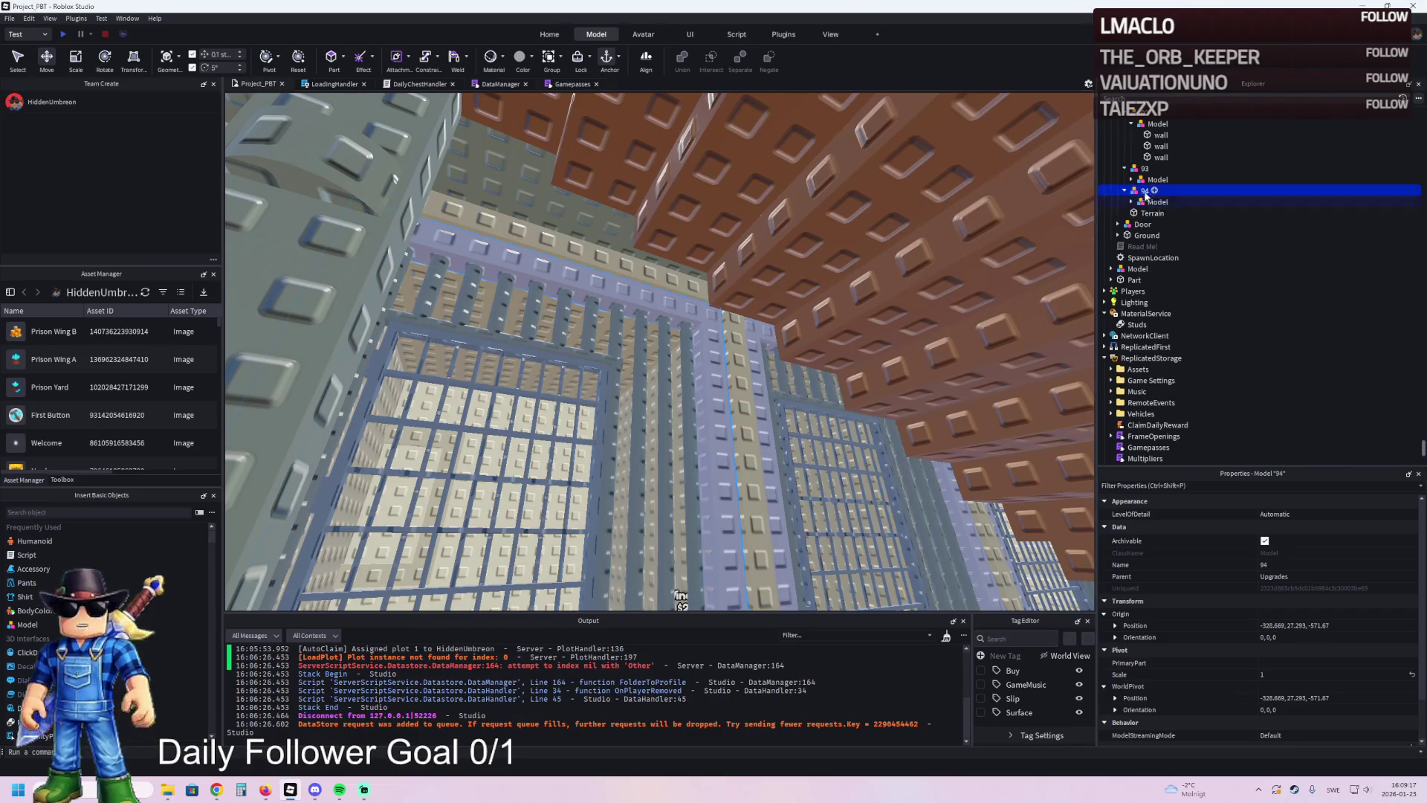
click(1157, 201)
key(f)
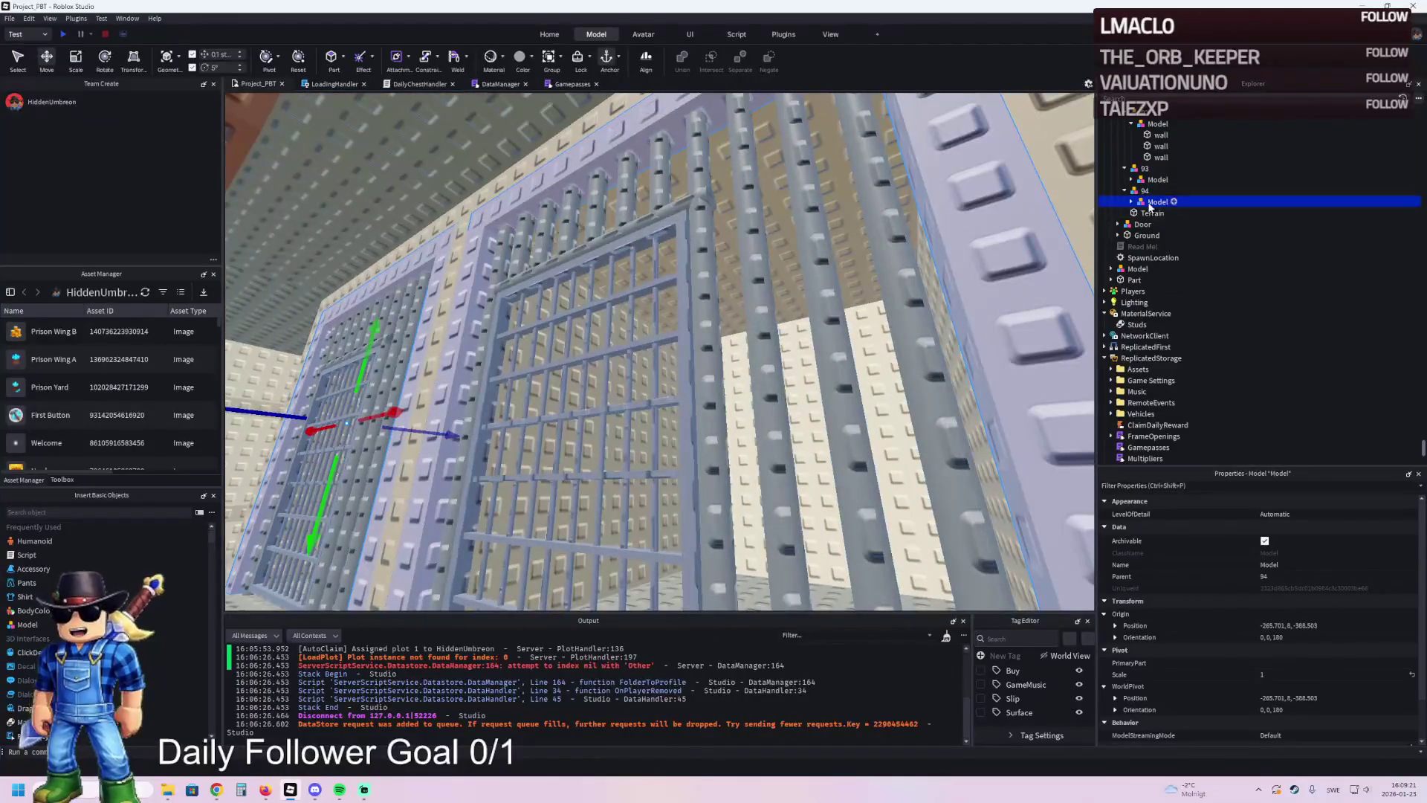
key(Right)
key(F2)
click(1158, 179)
key(Right)
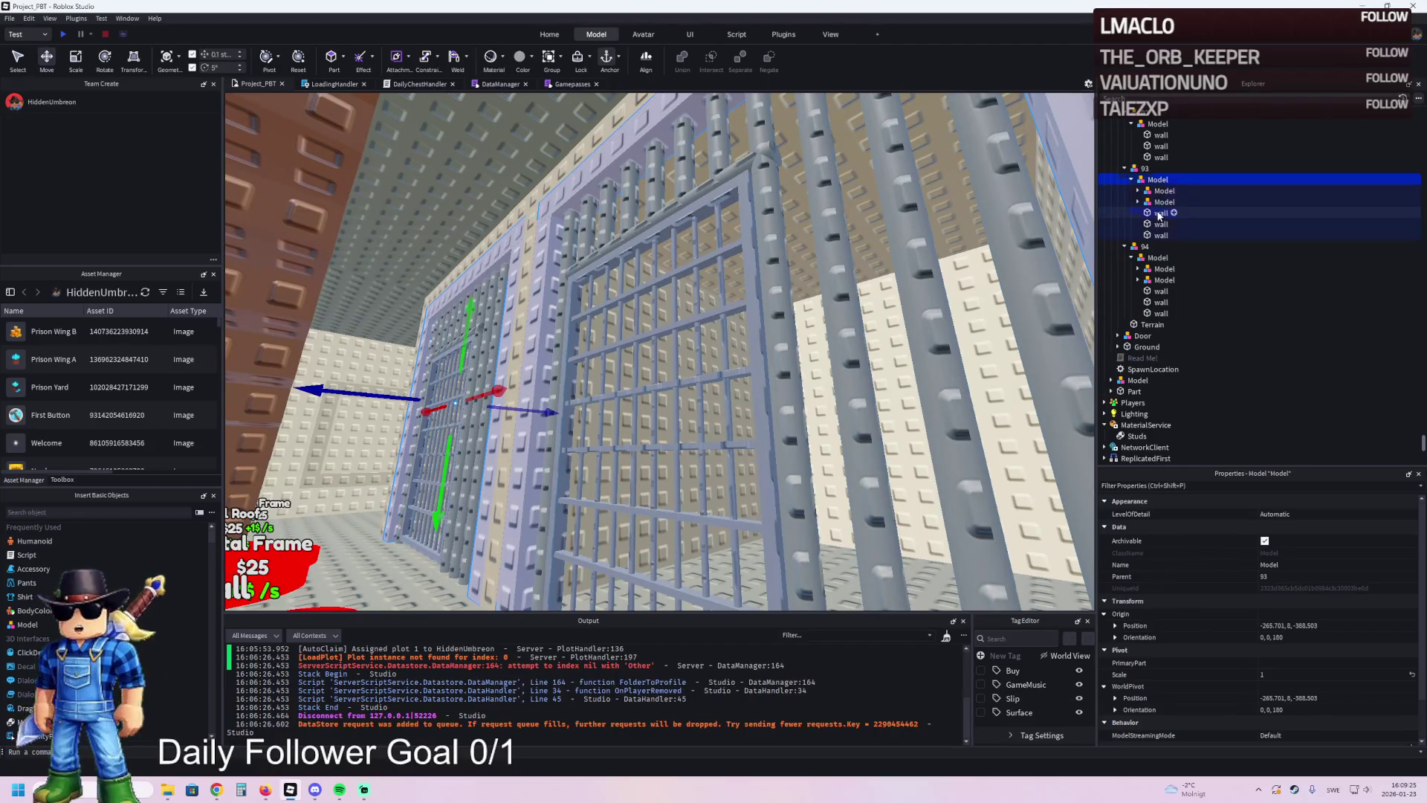
- Delete the three loose wall parts under upgrade 93 and under upgrade 94
click(1160, 213)
shift+click(1162, 235)
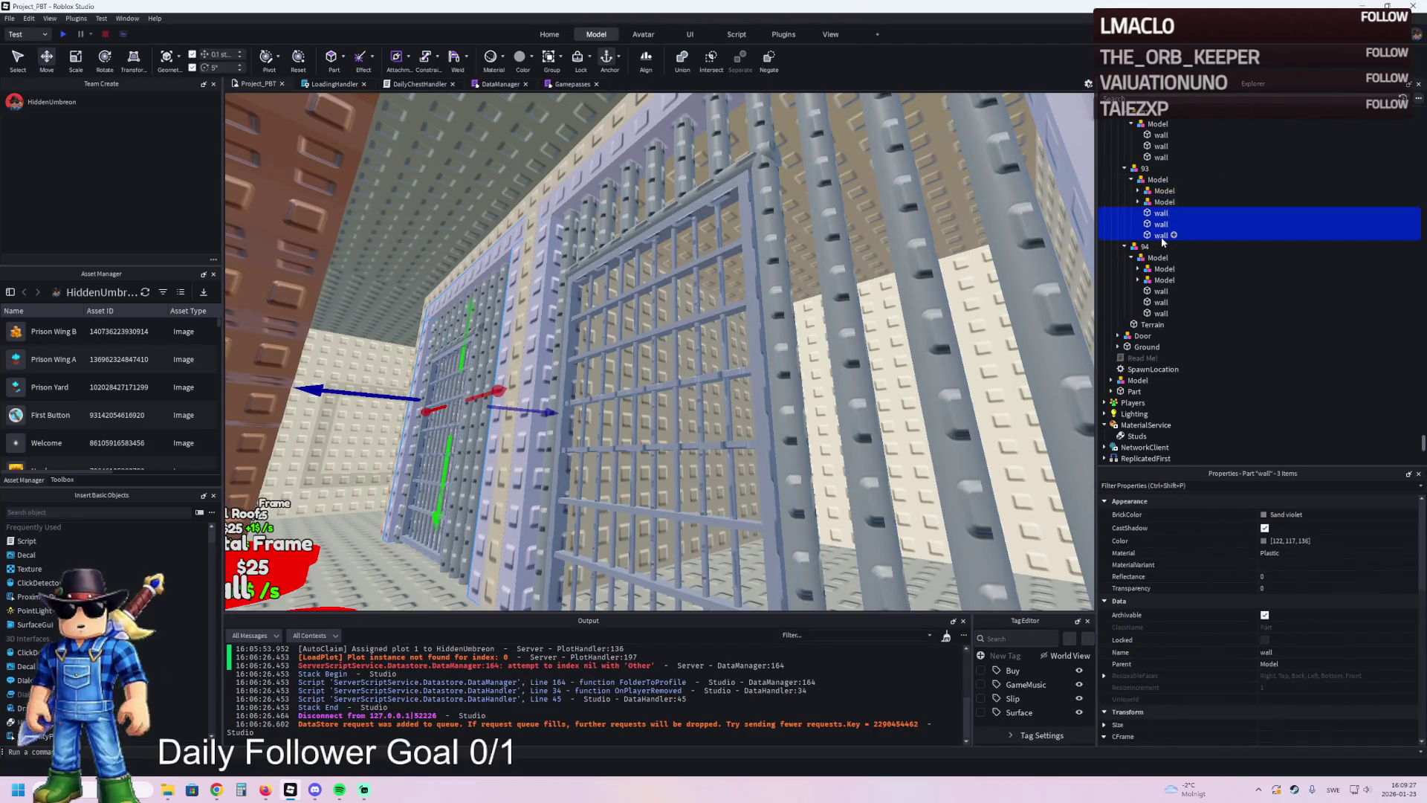
key(Delete)
click(1161, 257)
shift+click(1160, 291)
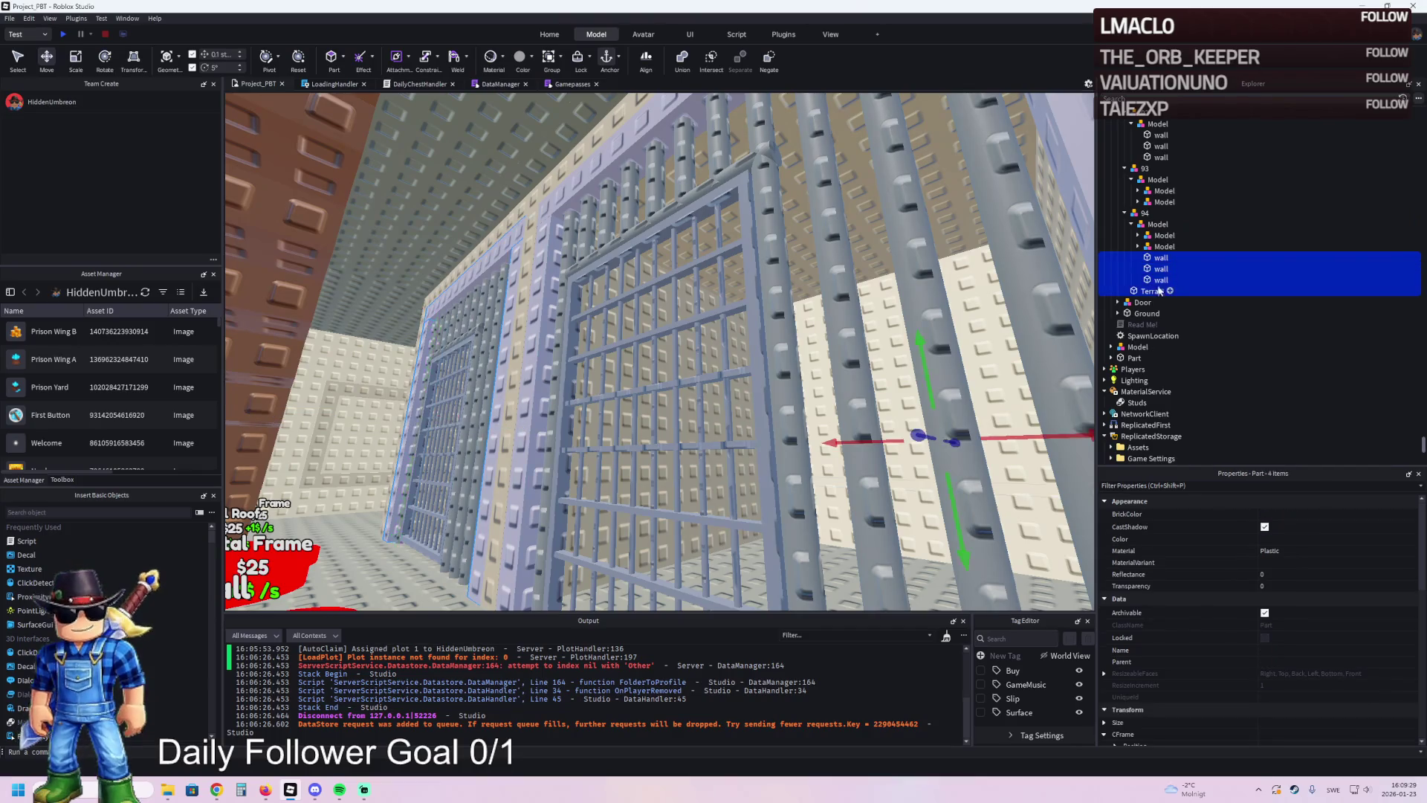
ctrl+click(1158, 290)
key(Delete)
- Delete the leftover wall models under upgrades 94 and 93
click(1162, 246)
key(f)
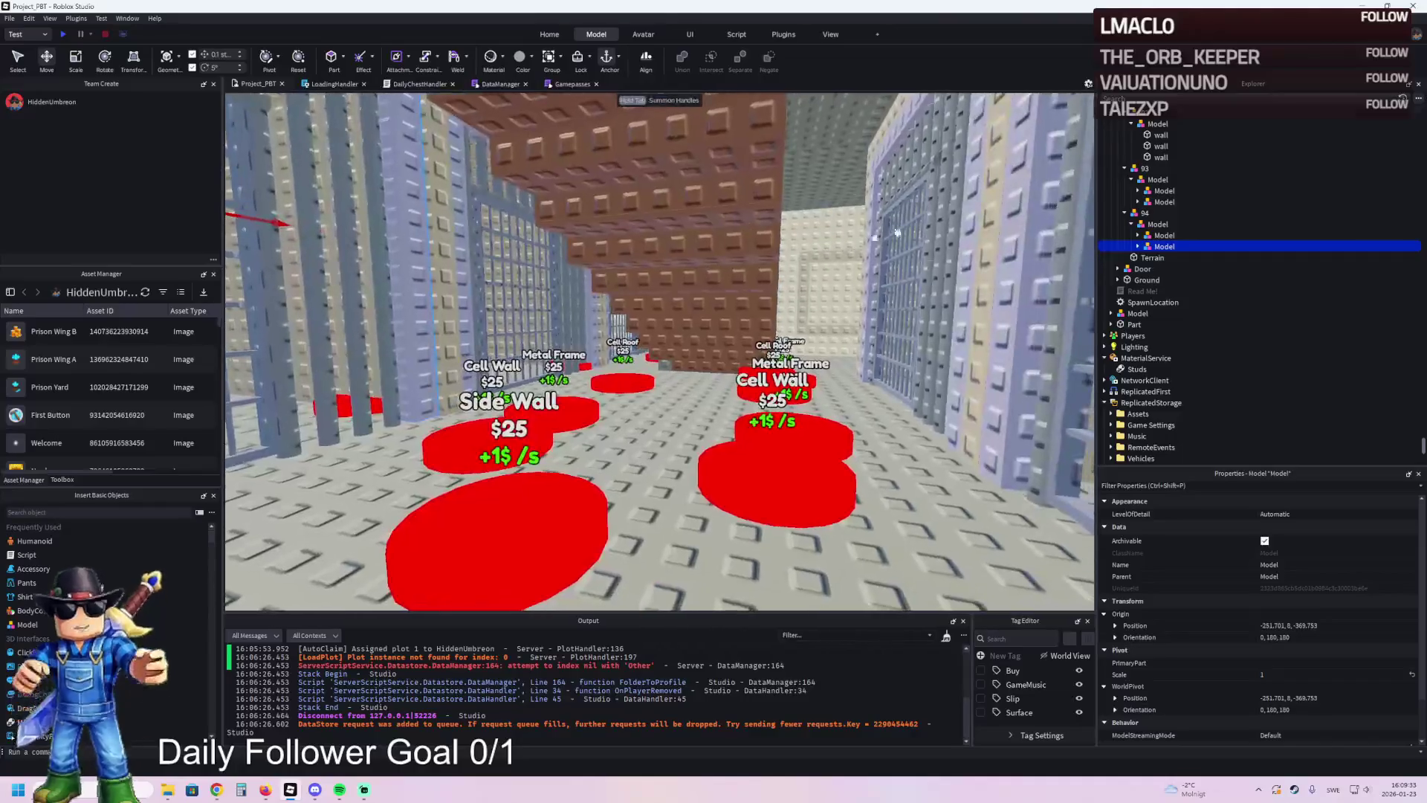
key(Delete)
click(1158, 203)
key(Delete)
- Select purchase pad 87 and then the Cell Wall pad 93
key(w)
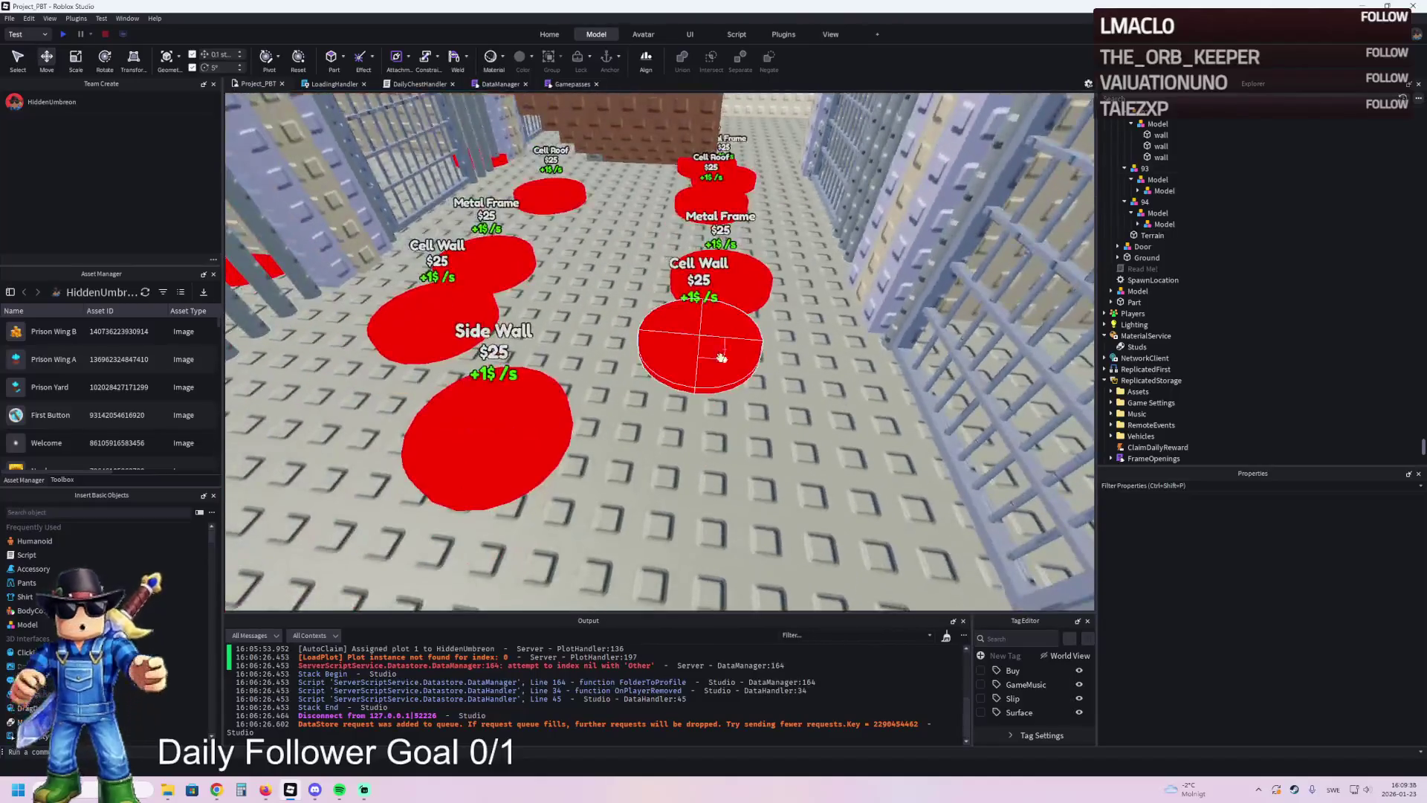
click(698, 349)
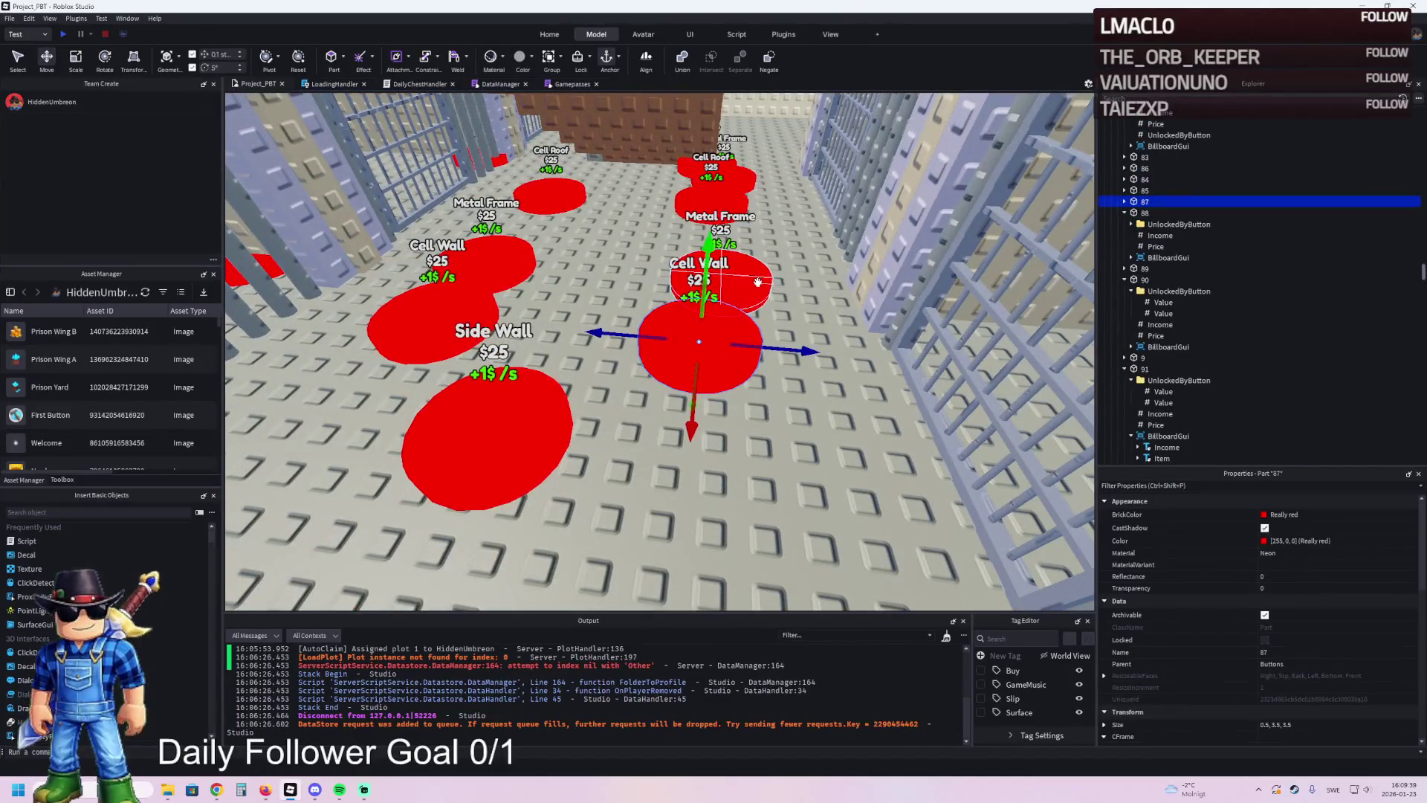
click(757, 281)
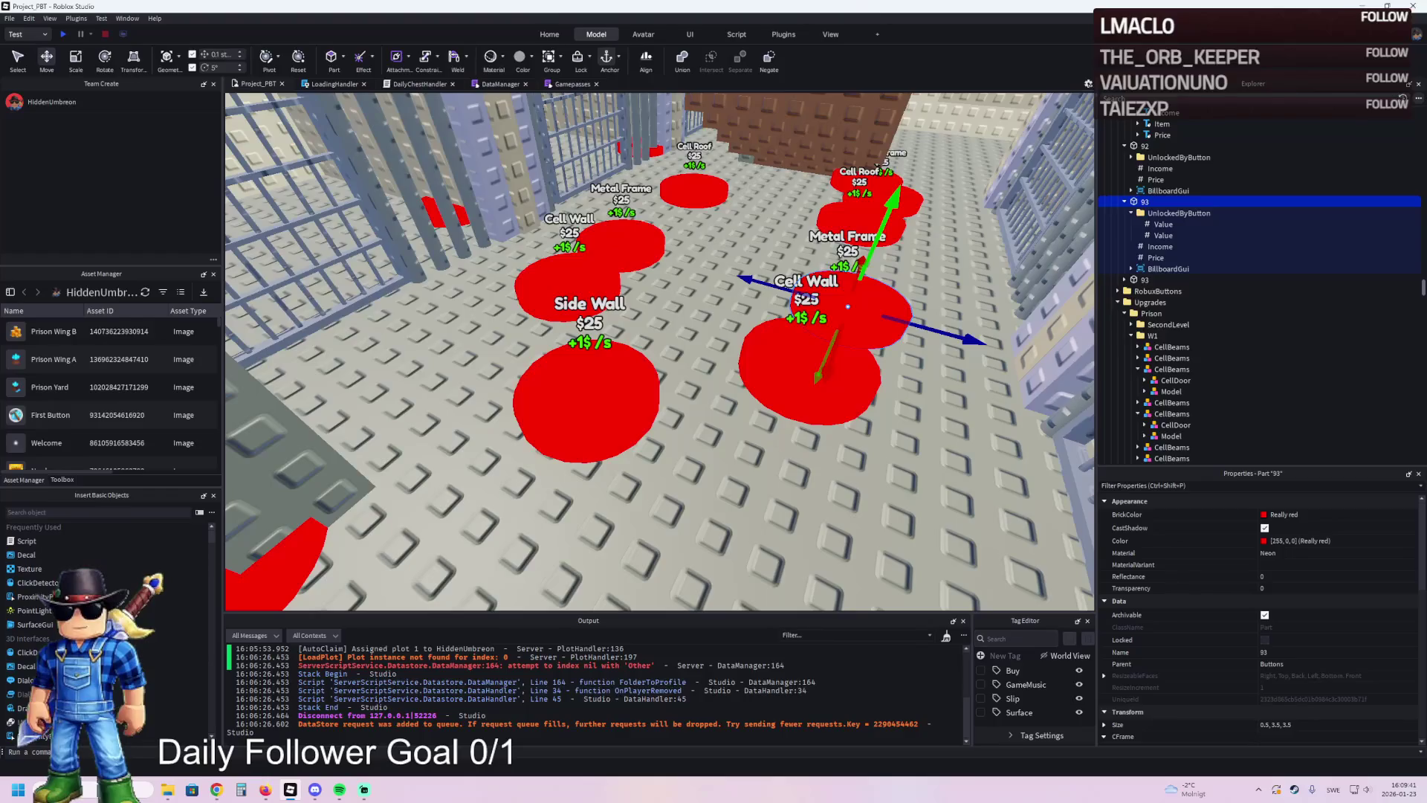